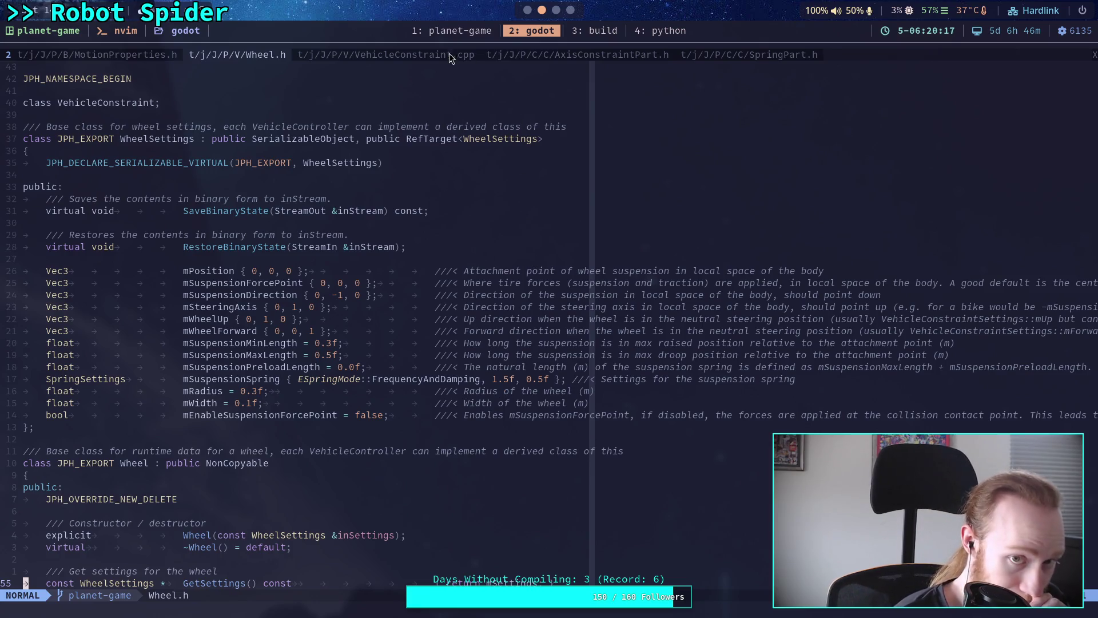
- In Neovim's SpringPart.h, visually select the angular frequency, stiffness k and damping c lines
left_click(727, 54)
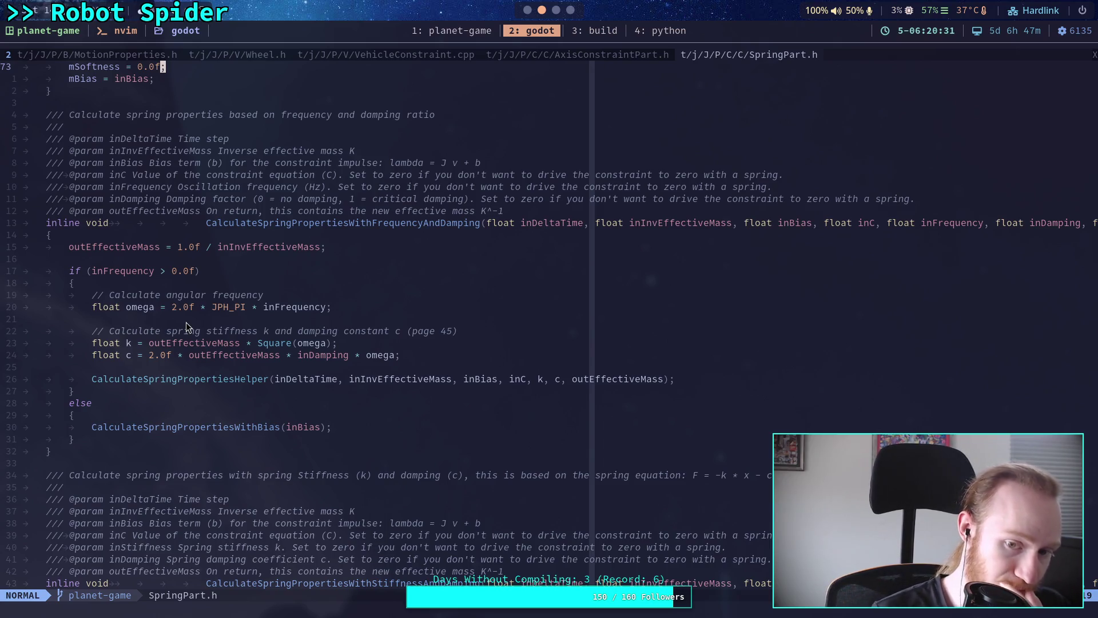
left_click(129, 343)
key("v")
key("l")
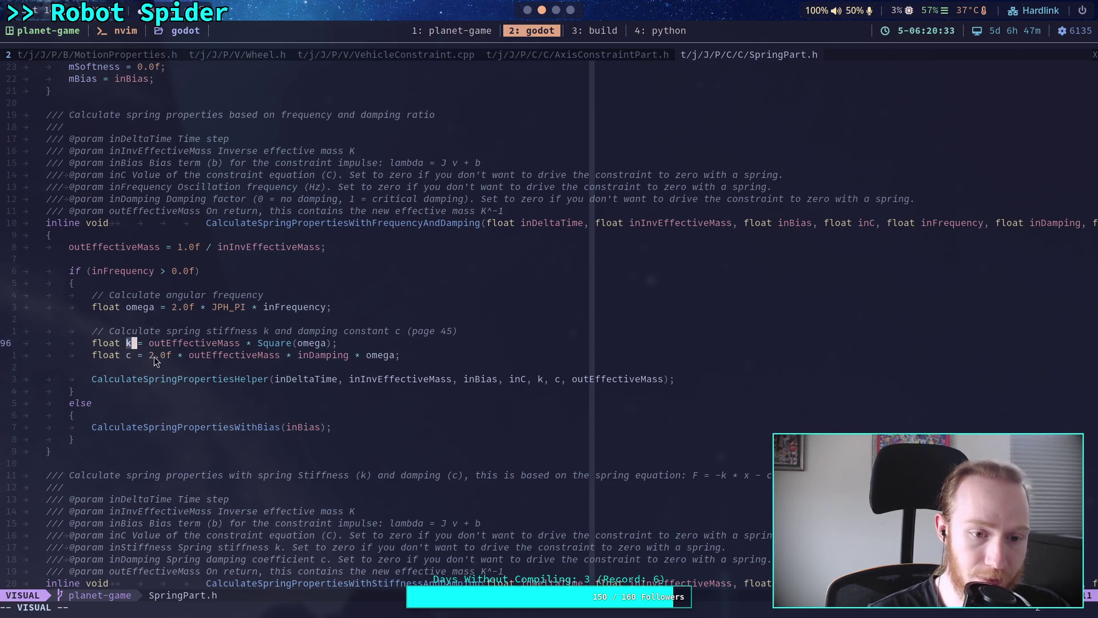
left_click_drag(128, 356, 139, 356)
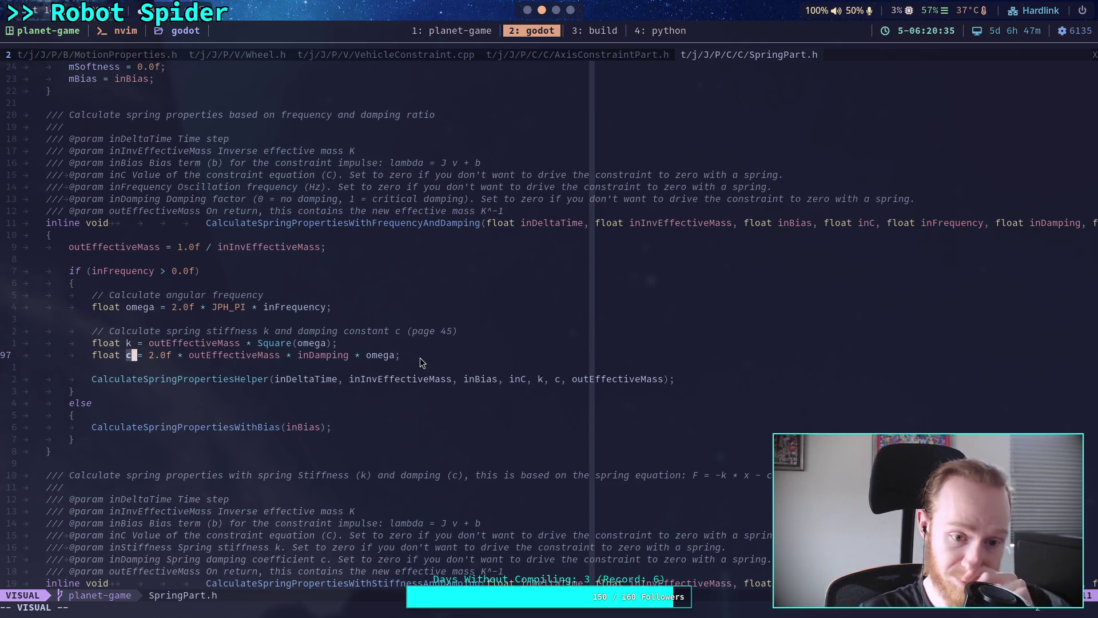
mouse_move(420, 357)
left_mouse_down()
mouse_move(190, 338)
mouse_move(106, 299)
mouse_move(72, 297)
mouse_move(95, 297)
left_mouse_up()
key("ctrl+c")
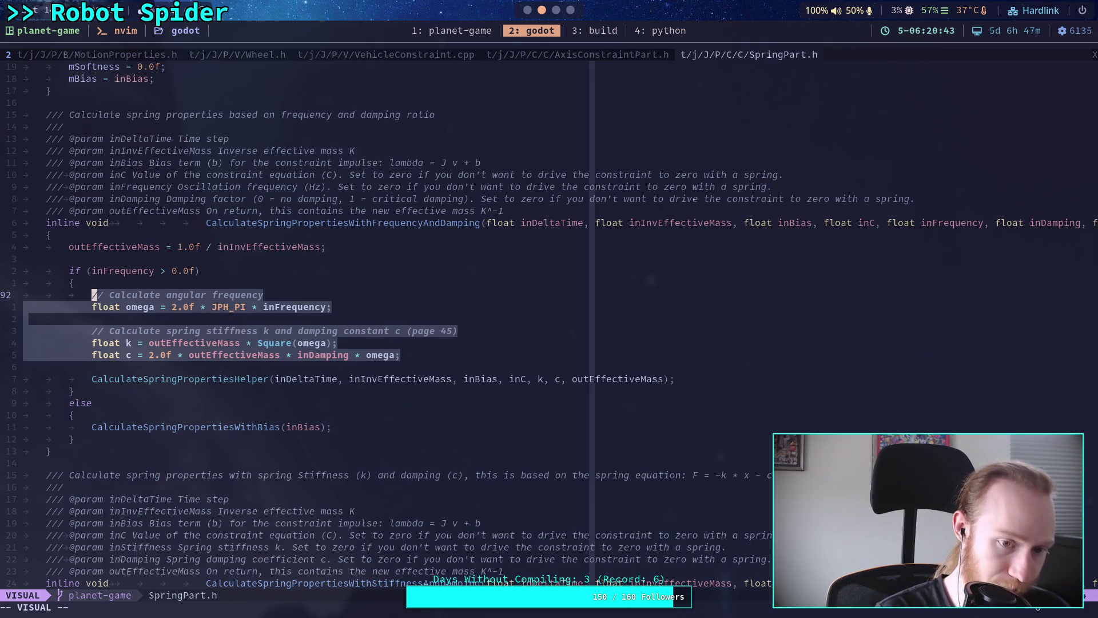
key("alt+Tab")
- Add a line below print(speed) reading clampf(normal.dot(spring_direction), 0.0, 1.0)
scroll(333, 213, "down", 1)
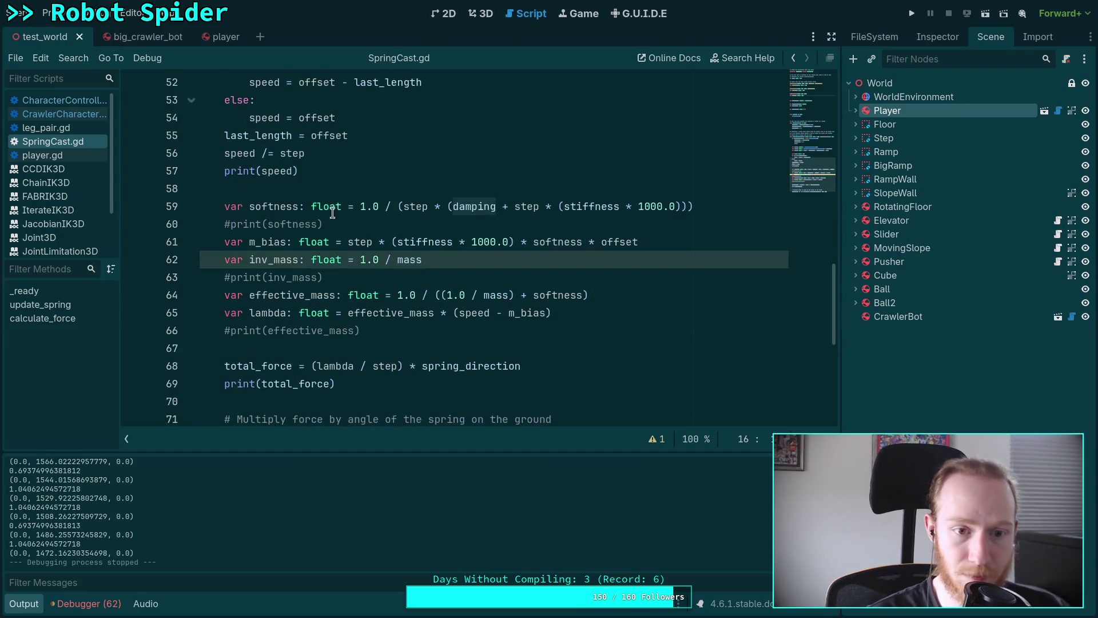
left_click(417, 171)
key("Return")
key("Return")
type("clampf(normal.dot(spring_direction), 0.0, 1.0)")
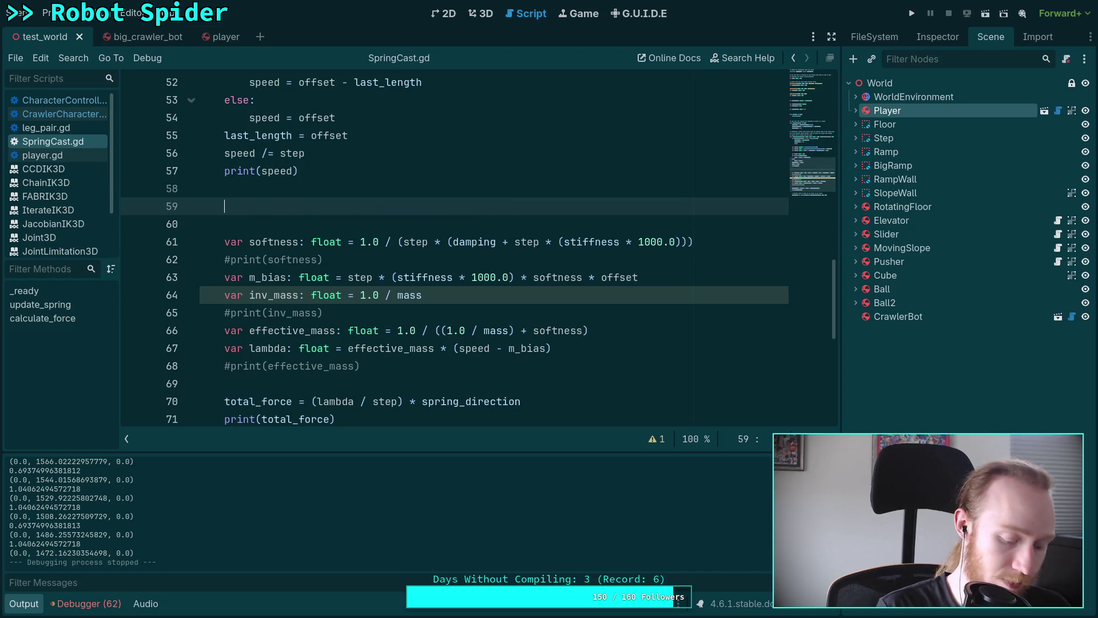
- Copy the six SpringPart.h omega, k and c lines and paste them at line 59 of SpringCast.gd
key("alt+Tab")
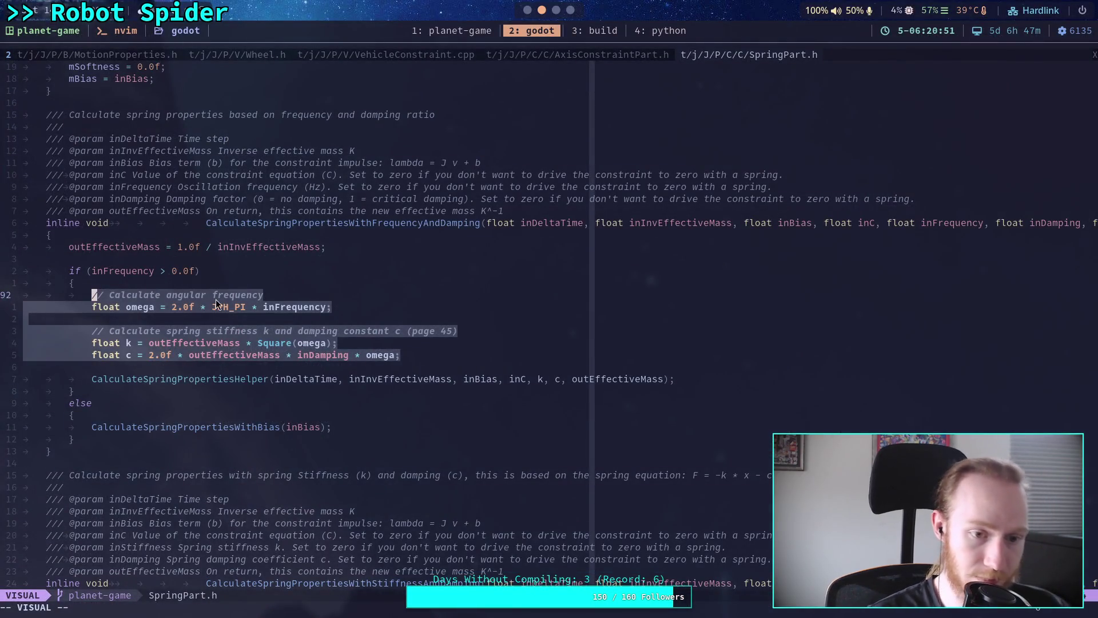
right_click(219, 307)
left_click(229, 355)
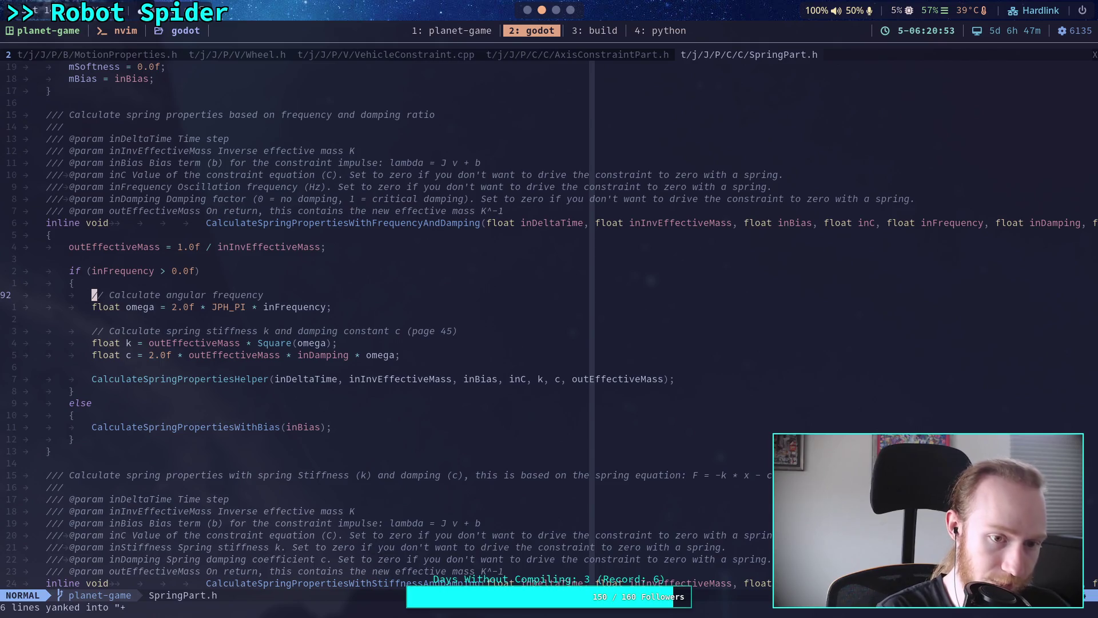
key("alt+Tab")
key("ctrl+v")
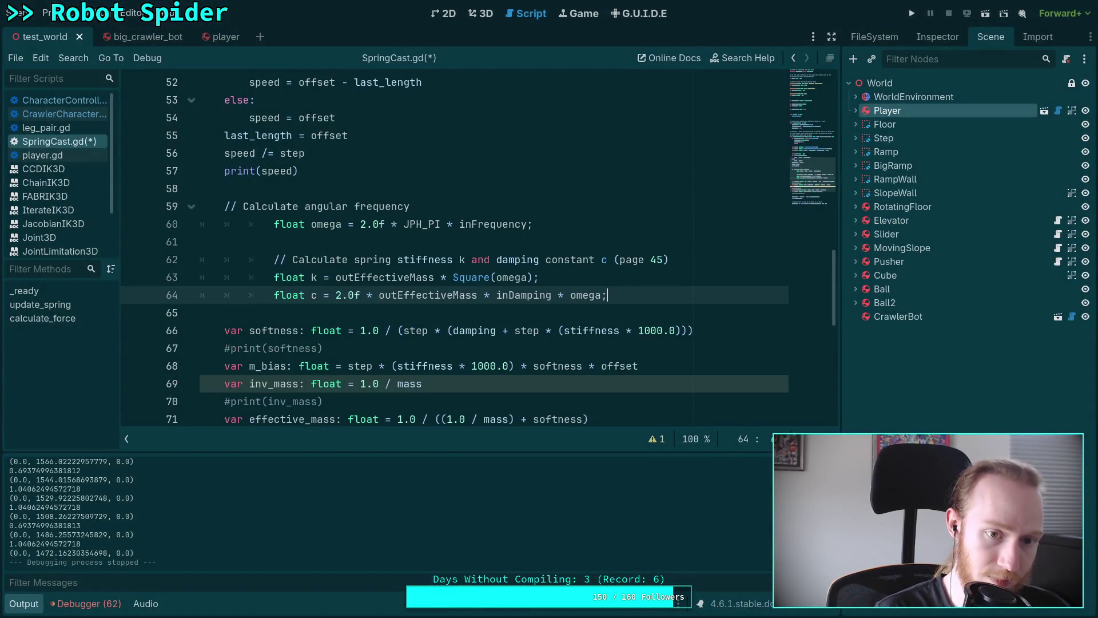
- Dedent the pasted lines 59–64 and comment them out with Ctrl+K
left_click_drag(318, 224, 313, 296)
key("shift+Tab")
key("shift+Tab")
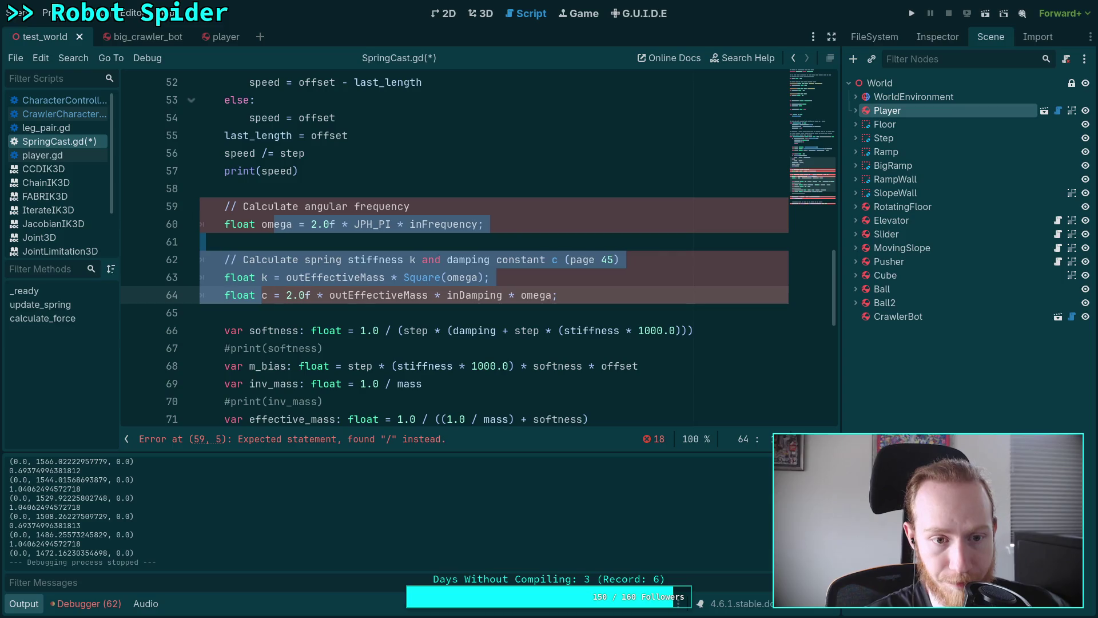
left_click(223, 207)
left_click_drag(224, 208, 273, 295)
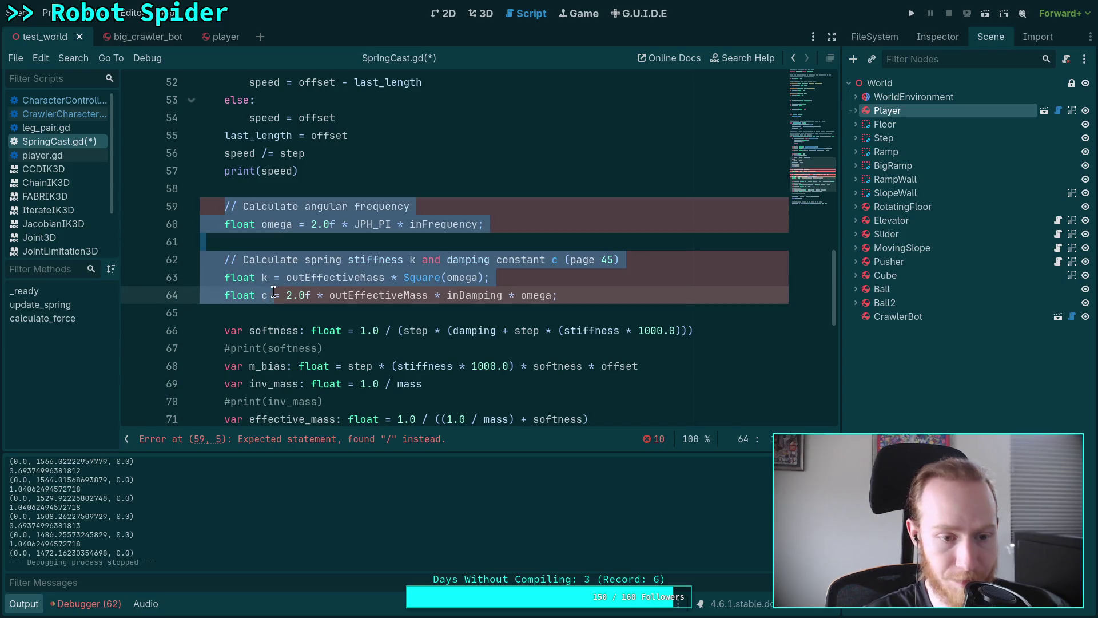
key("ctrl+k")
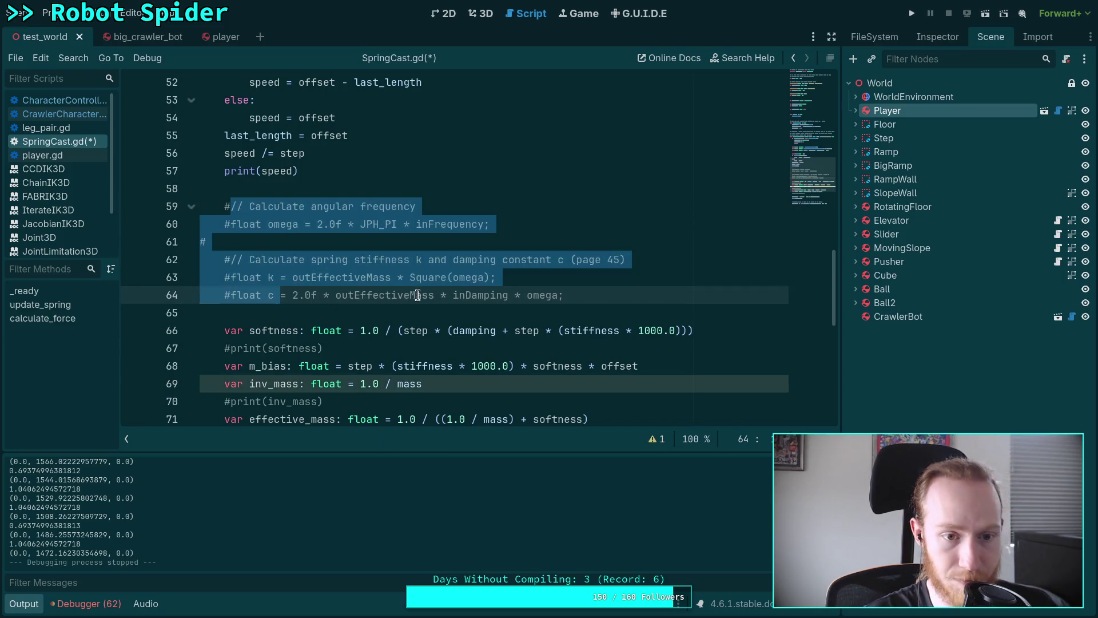
left_click(254, 259)
left_click(629, 292)
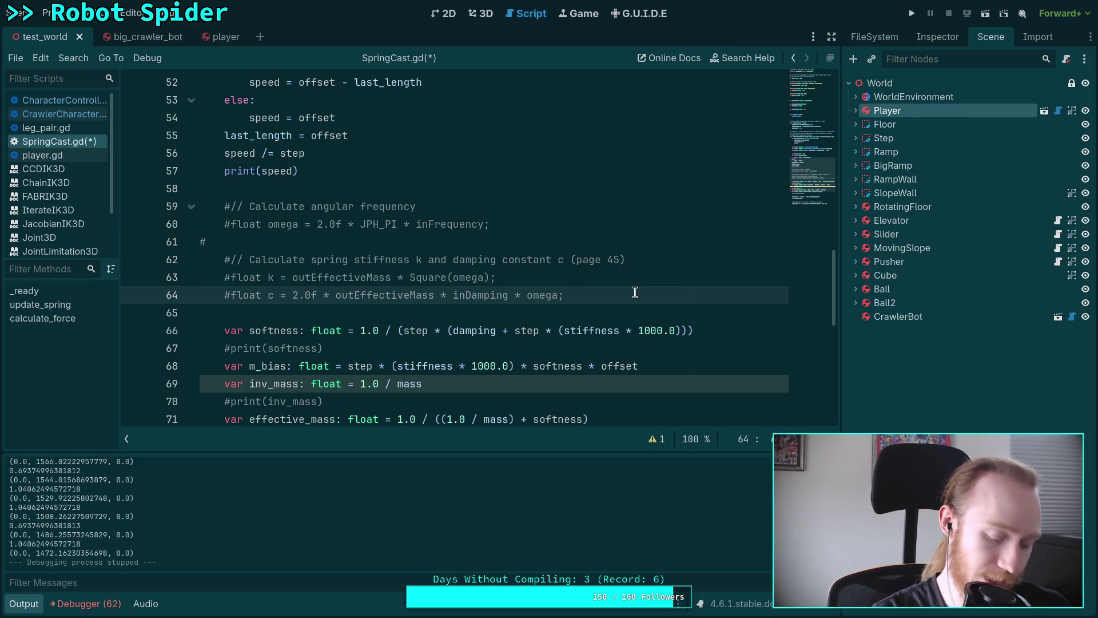
key("alt+Tab")
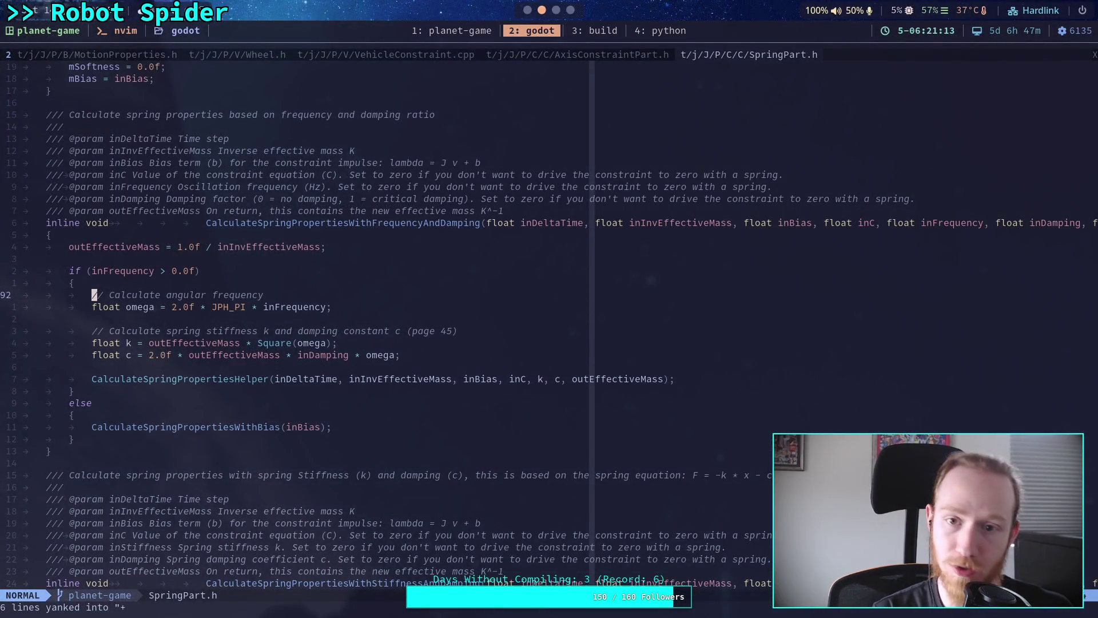
- Define omega = 2.0 * math.pi * 1.5 in the Python REPL
key("super+4")
type("2.0")
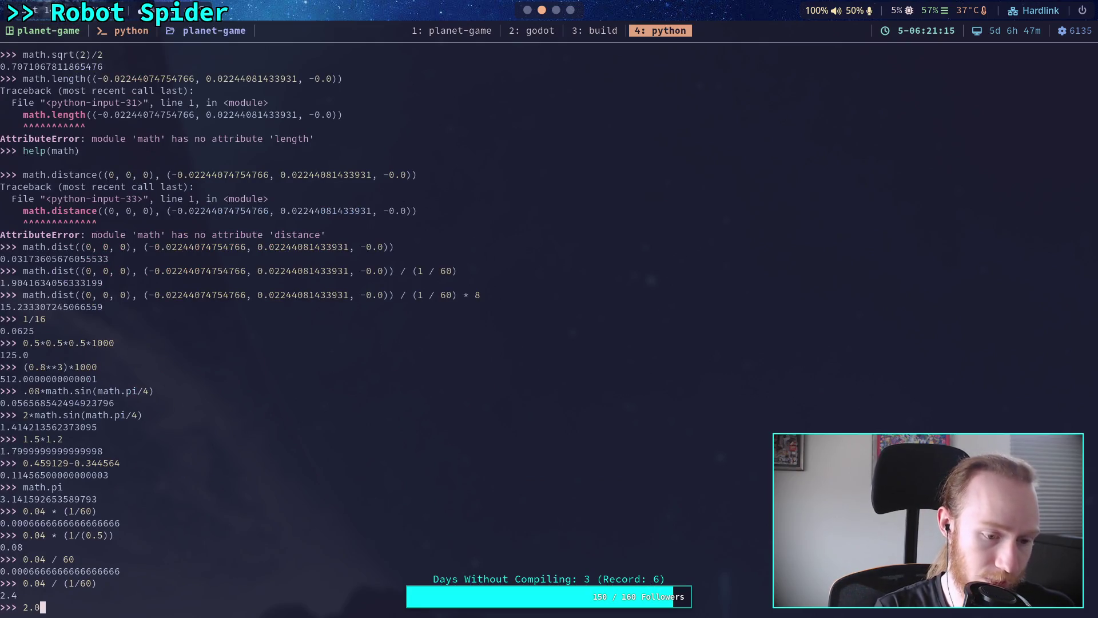
type(" * math.pi * ")
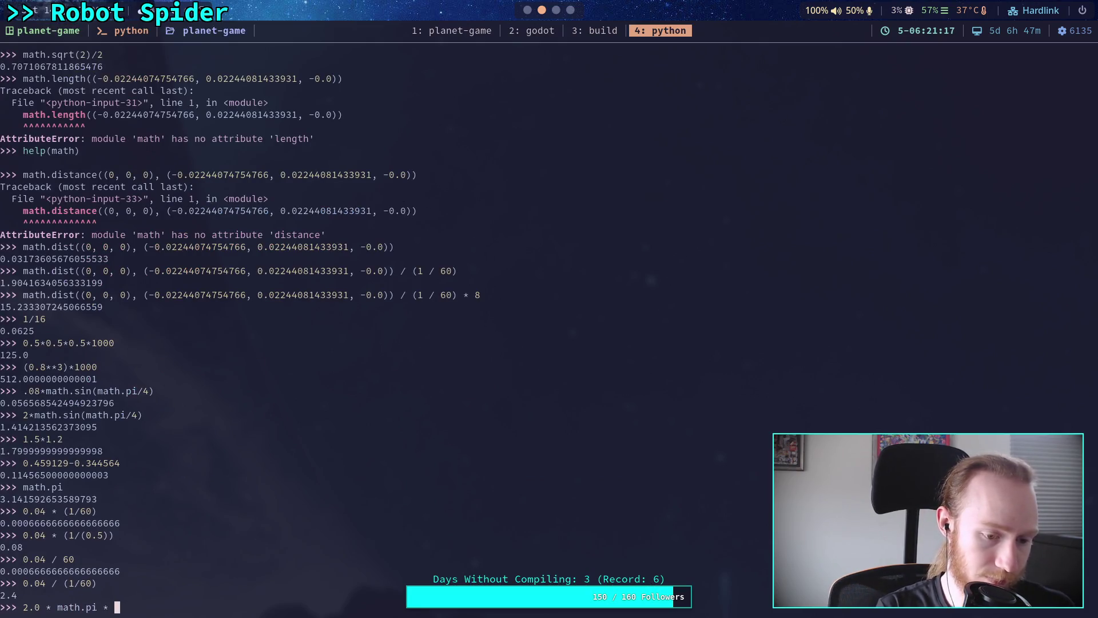
type("0.")
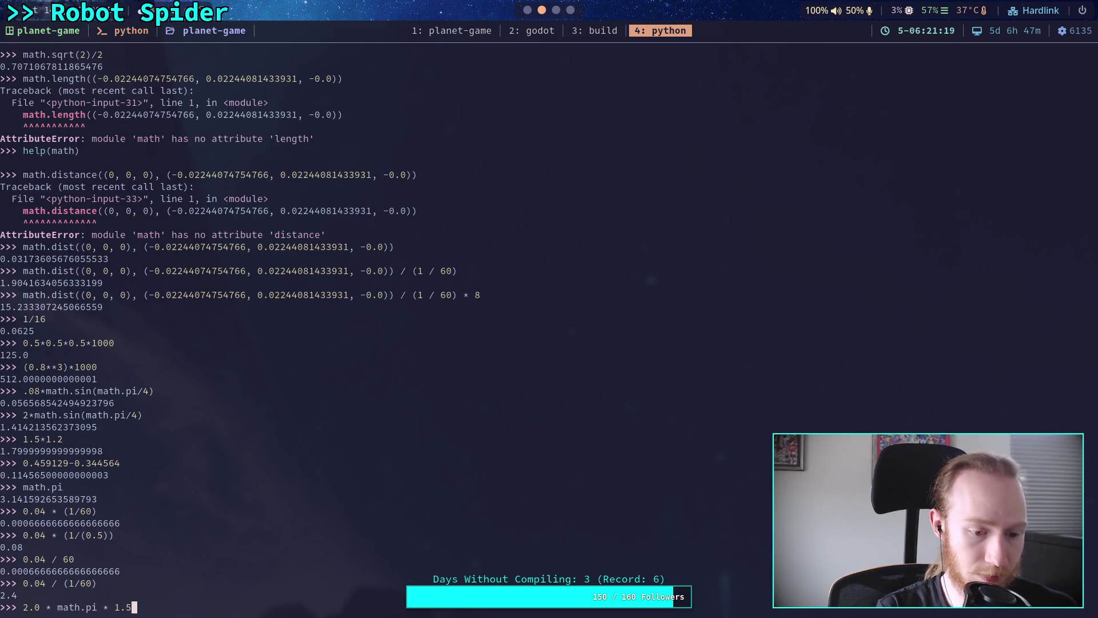
key("super+2")
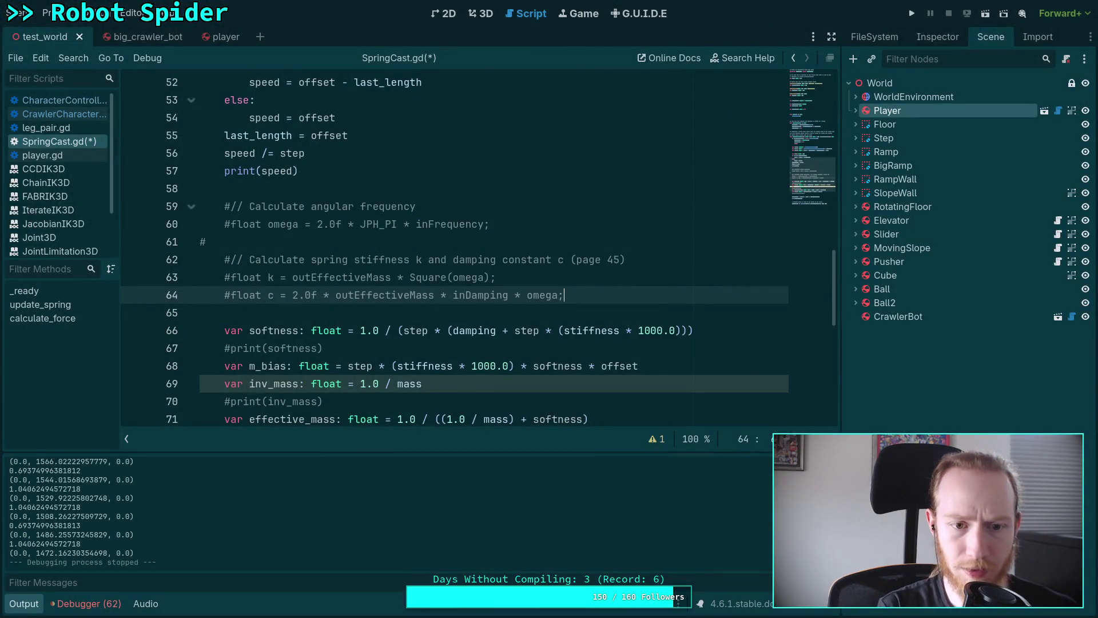
key("super+4")
key("Left")
key("Left")
key("Left")
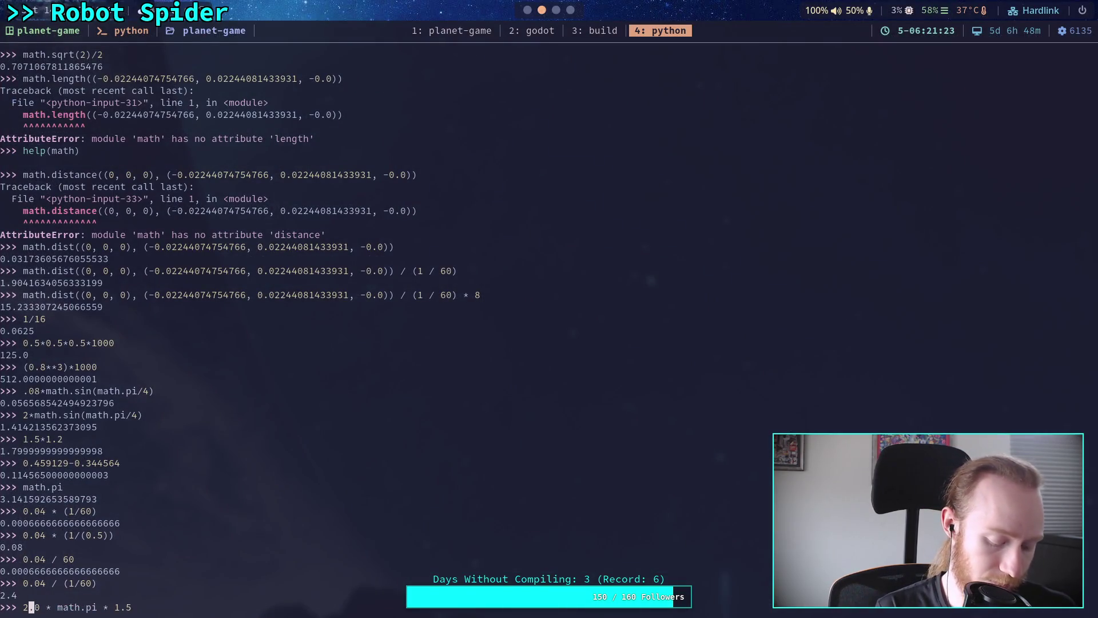
key("Home")
type("omega =")
key("Return")
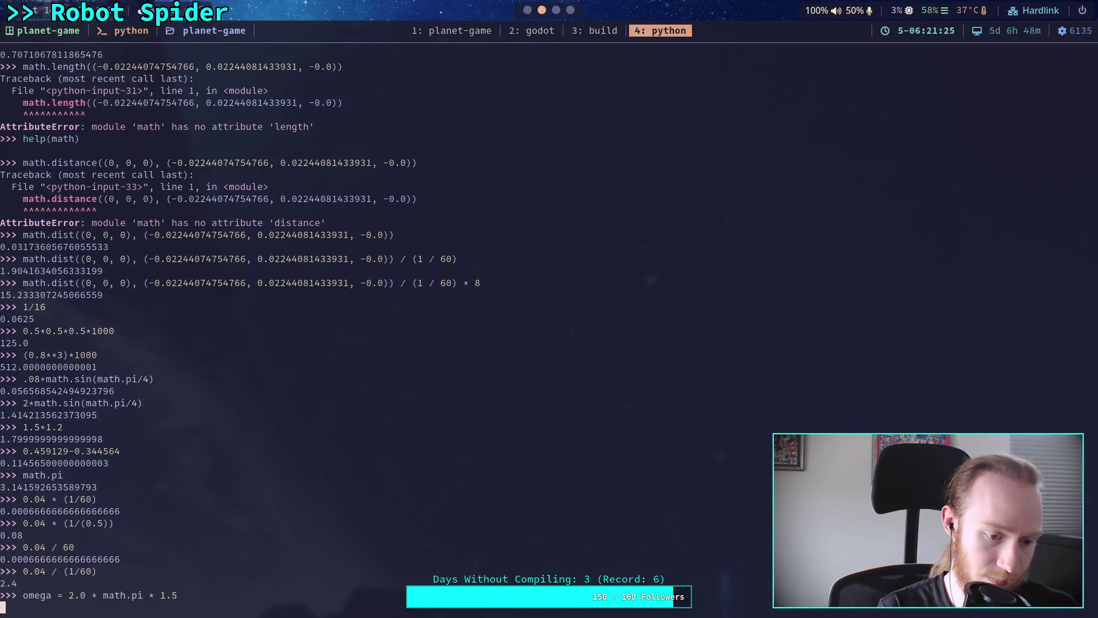
key("super+2")
key("super+4")
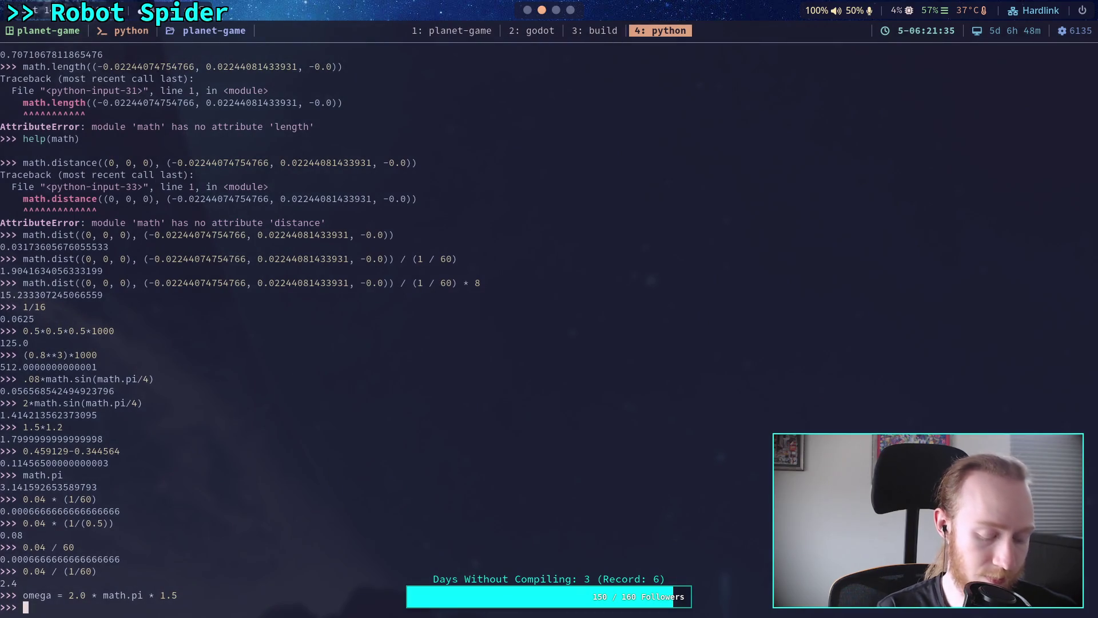
- Evaluate 100 * omega * omega, which gives 8882.643960980422
key("super+2")
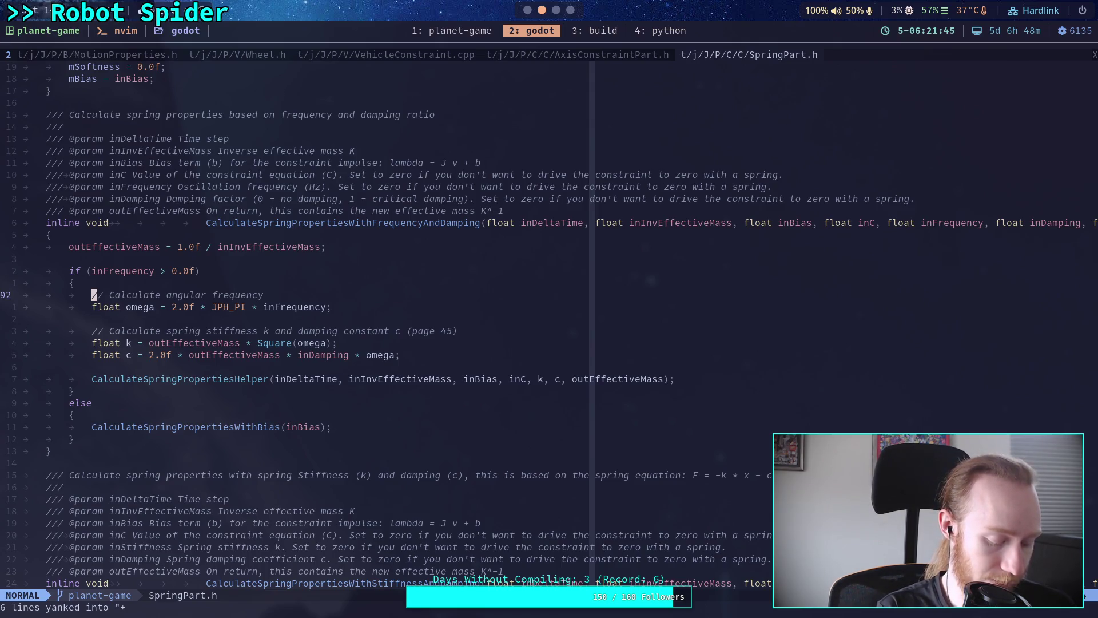
key("super+4")
type("100 * ")
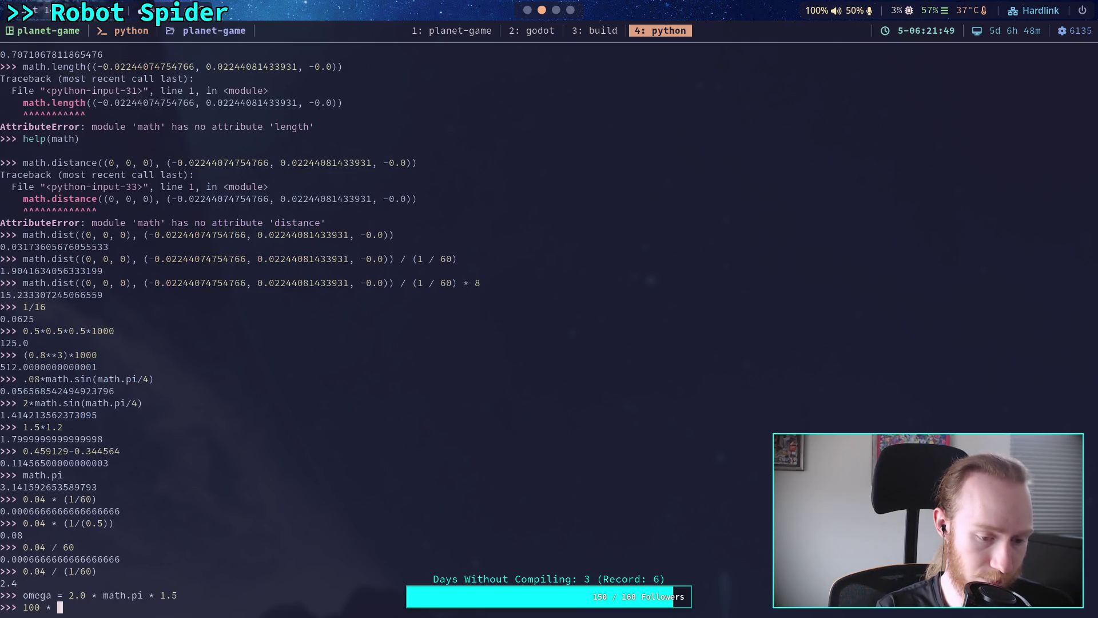
type("omega * omega")
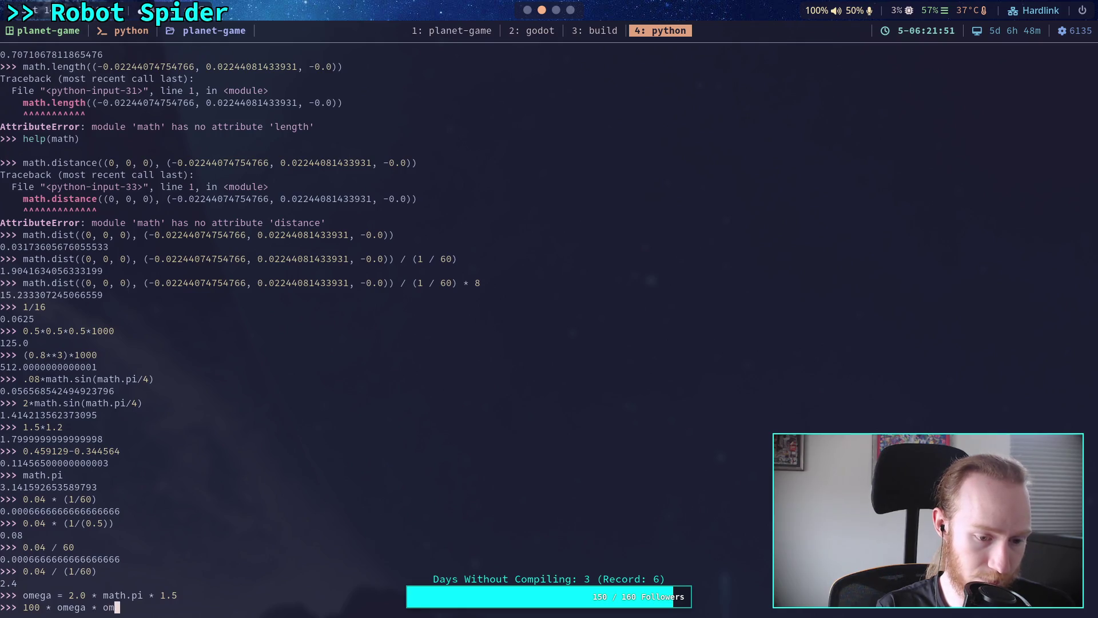
key("Return")
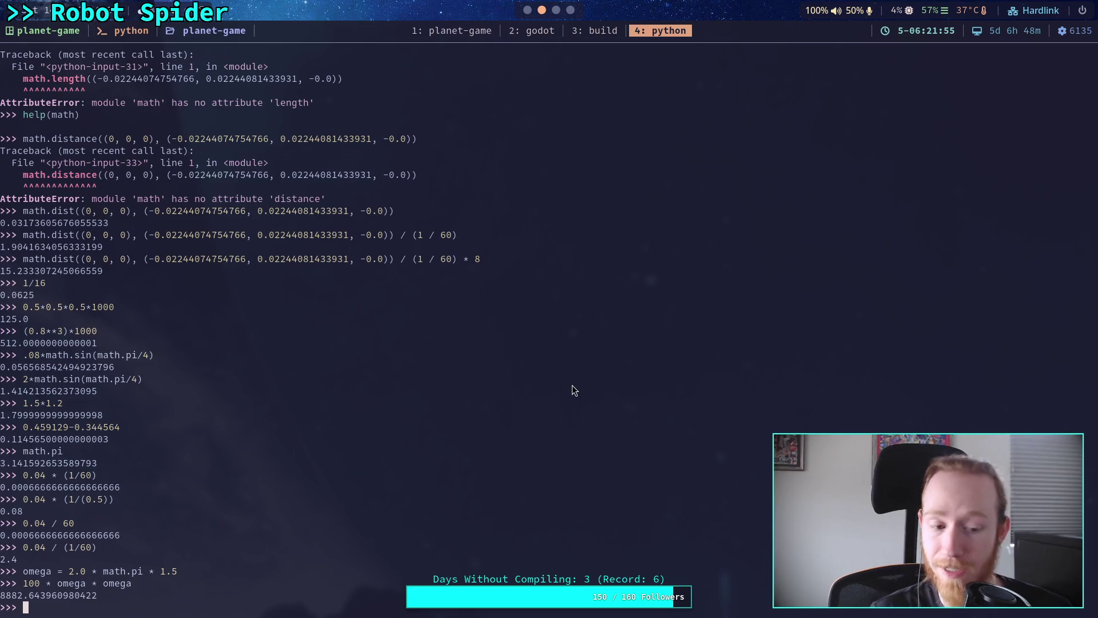
key("super+2")
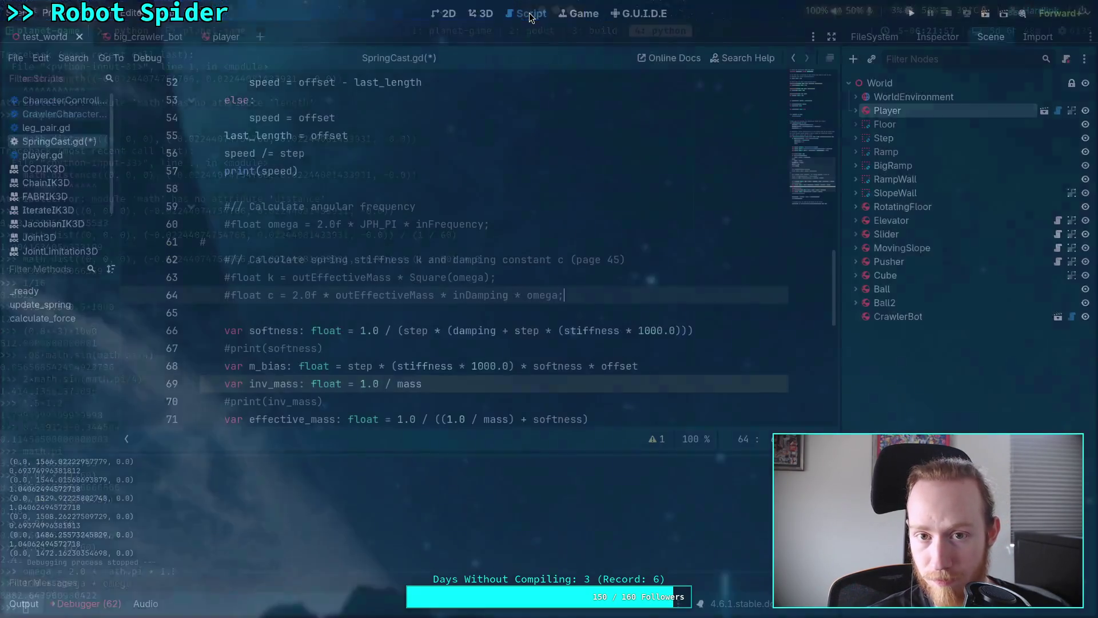
- Change the stiffness default in SpringCast.gd to 8.8 and save
scroll(511, 330, "up", 7)
scroll(514, 320, "down", 7)
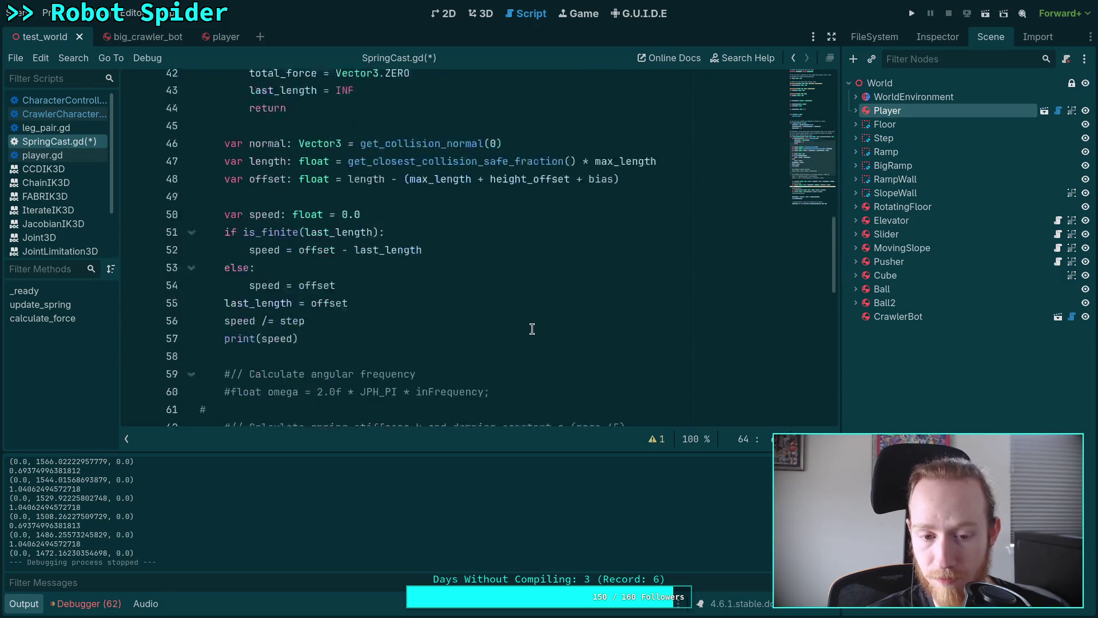
scroll(532, 333, "up", 4)
scroll(532, 331, "up", 10)
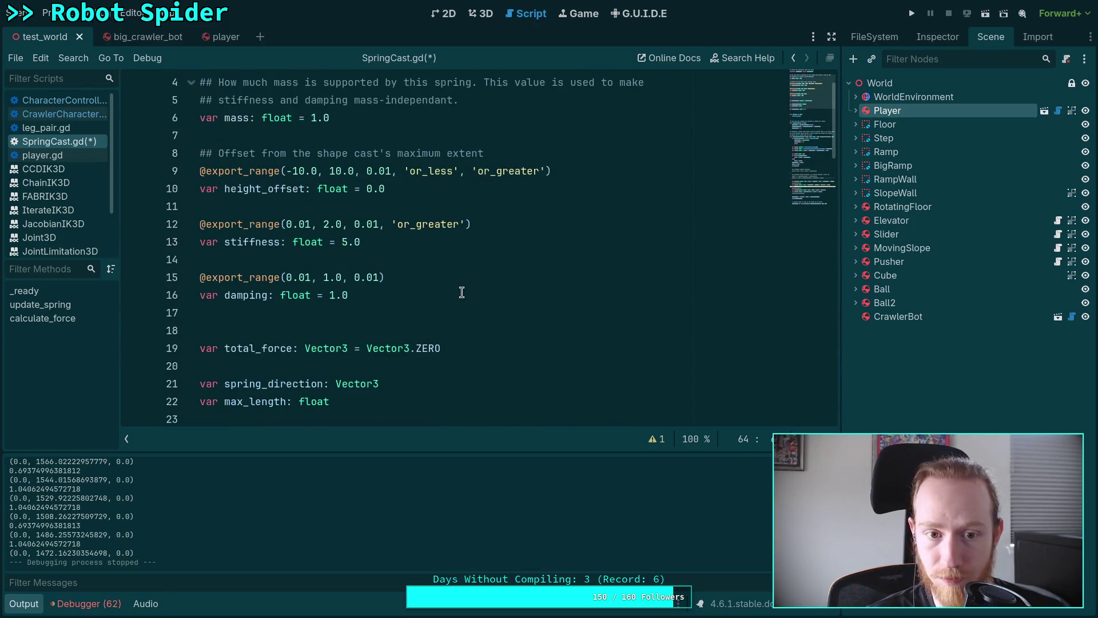
scroll(461, 292, "down", 10)
scroll(503, 320, "down", 4)
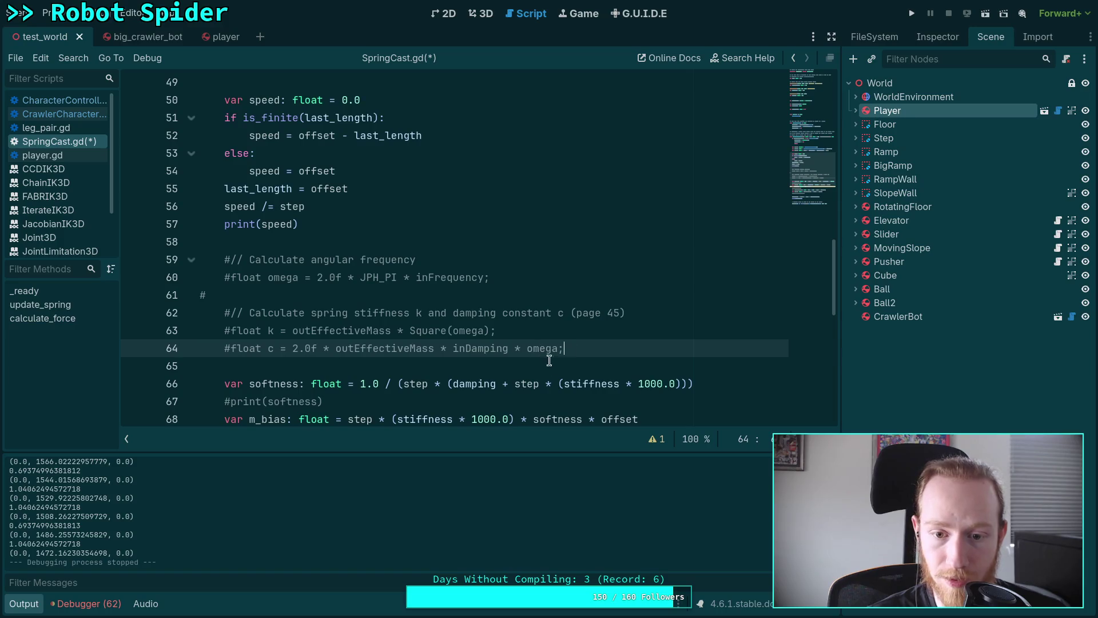
scroll(612, 375, "up", 7)
scroll(615, 376, "up", 10)
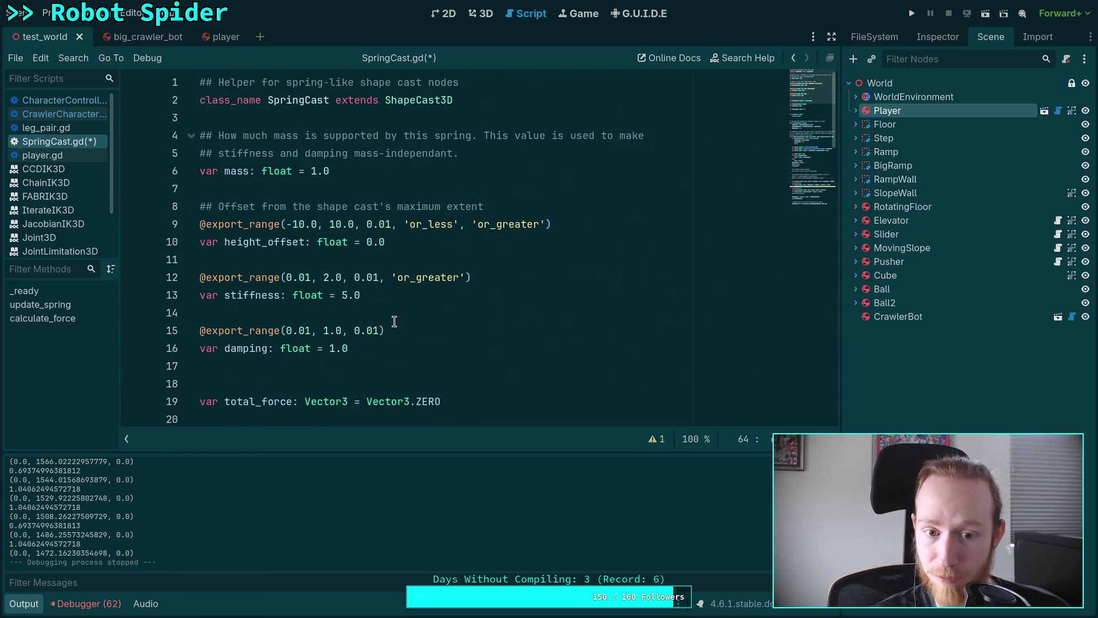
double_click(345, 295)
type("8")
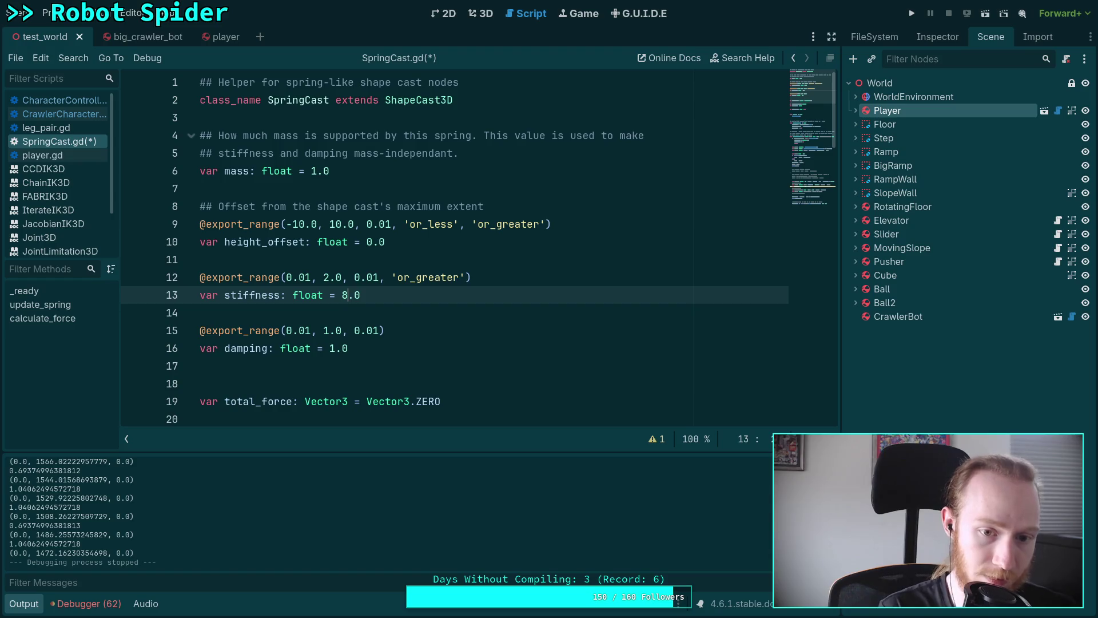
key("End")
key("BackSpace")
type("8")
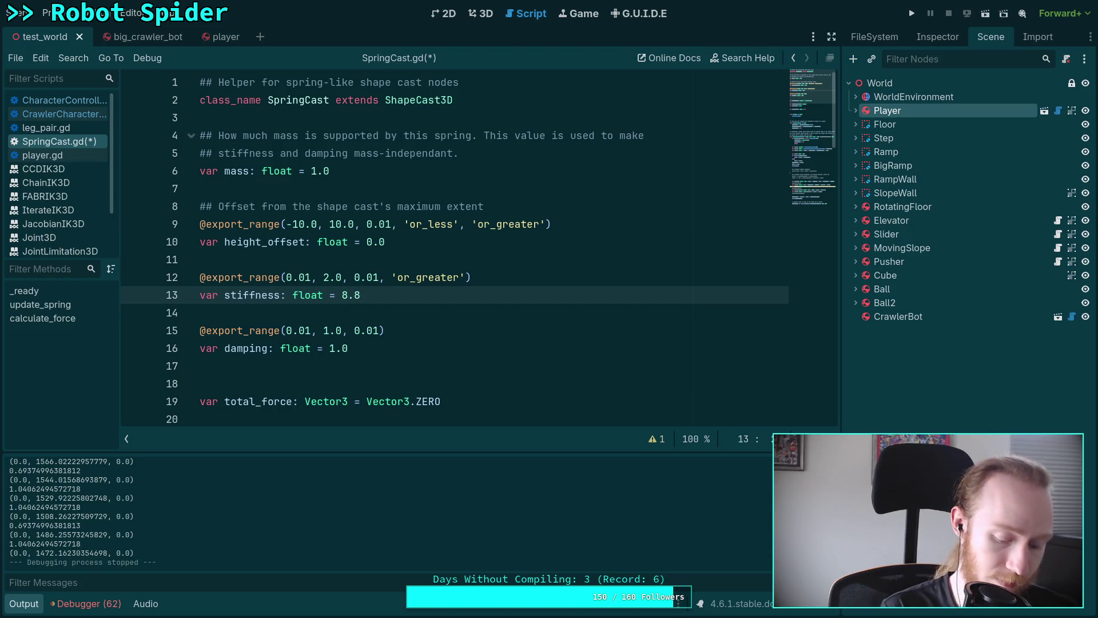
key("ctrl+s")
- Lower the damping default on line 16 from 1.0 to 0.5
left_click(351, 348)
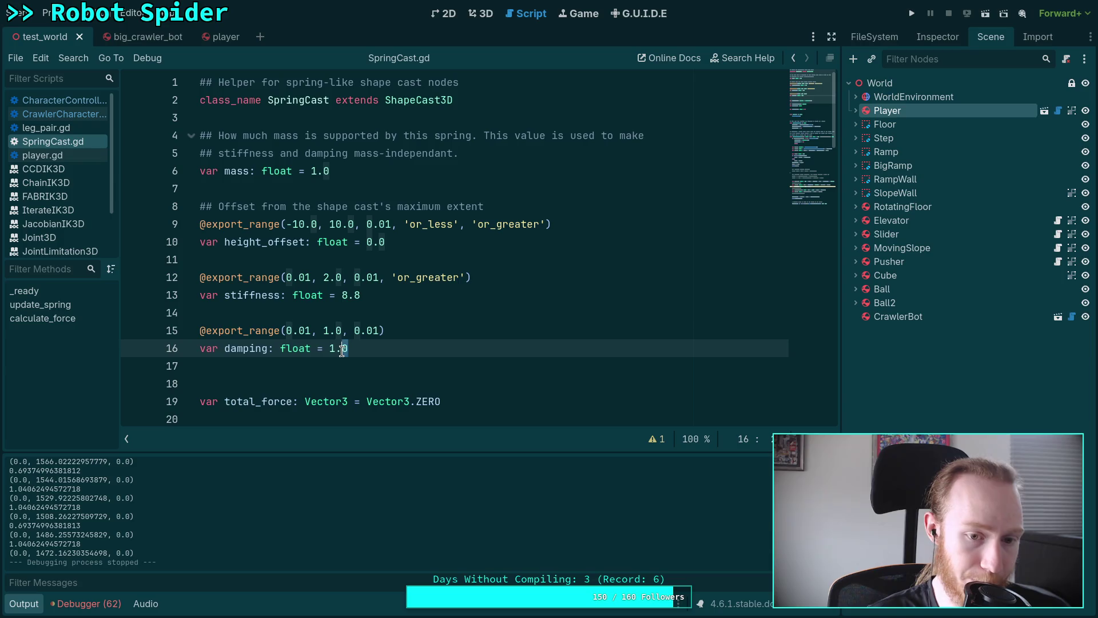
key("BackSpace")
key("BackSpace")
key("BackSpace")
type("0.5")
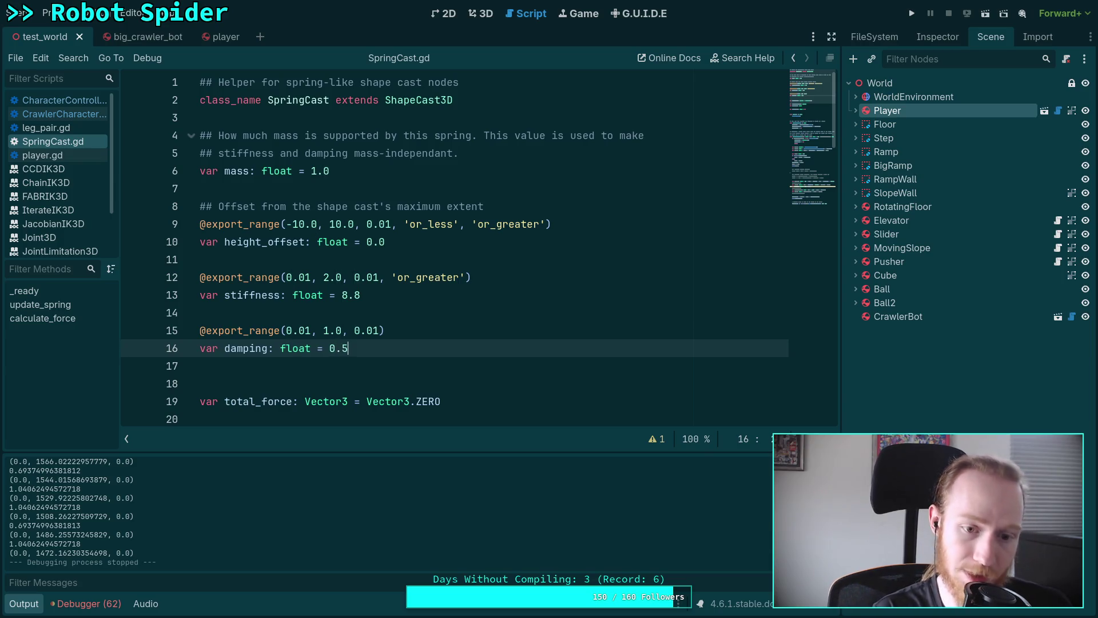
key("super+4")
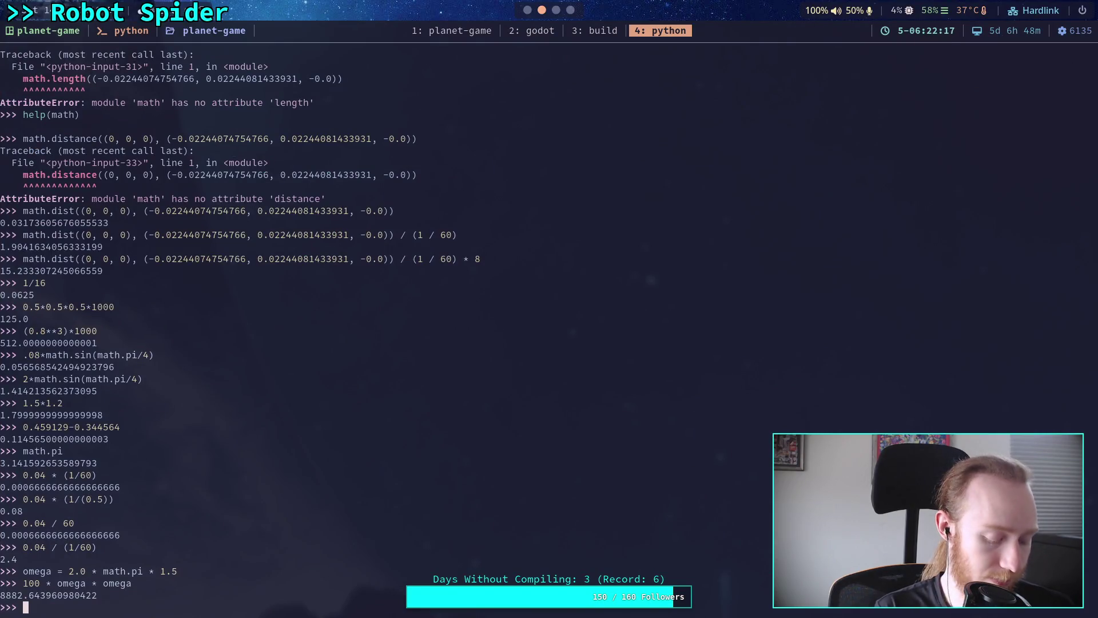
- Evaluate 2 * 100 * 0.5 * omega in Python, getting 942.4777960769379
key("super+2")
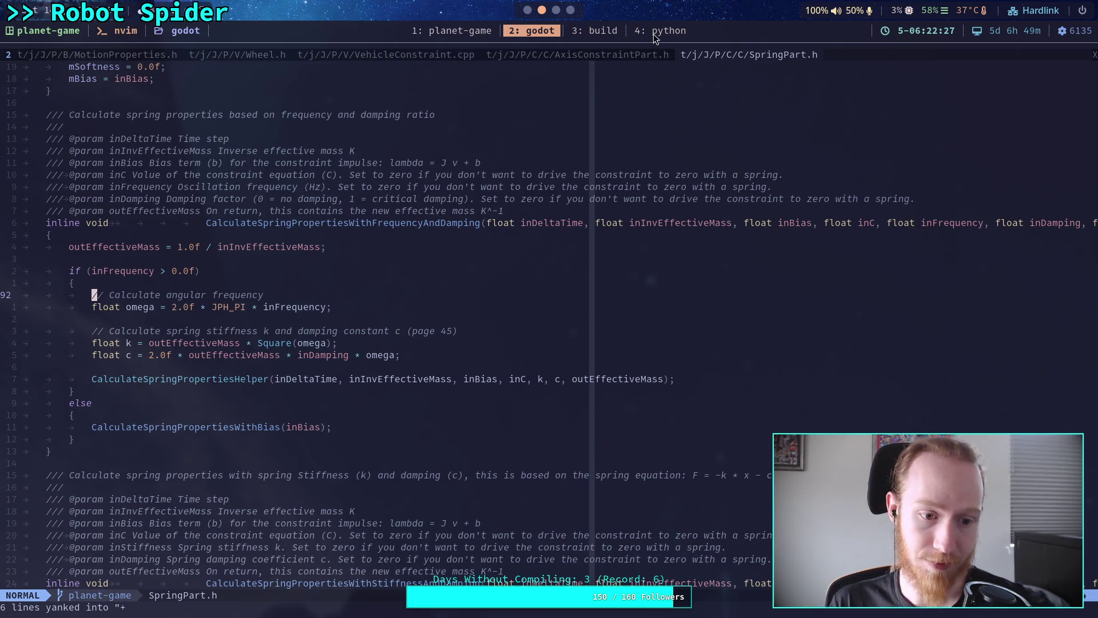
key("super+4")
type("2 * ")
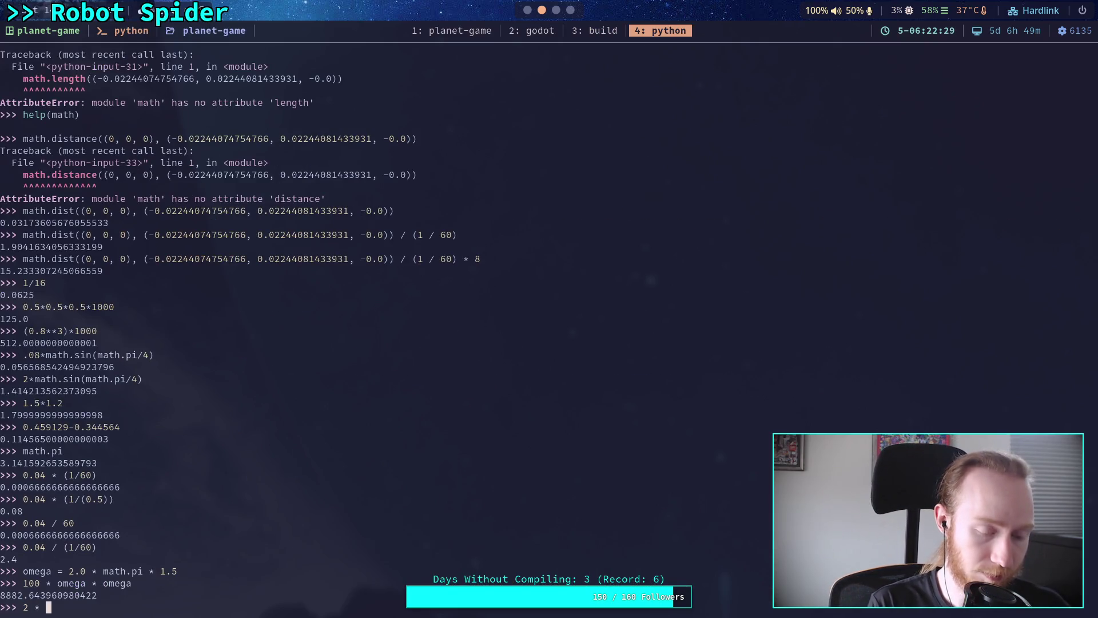
type("100 * ")
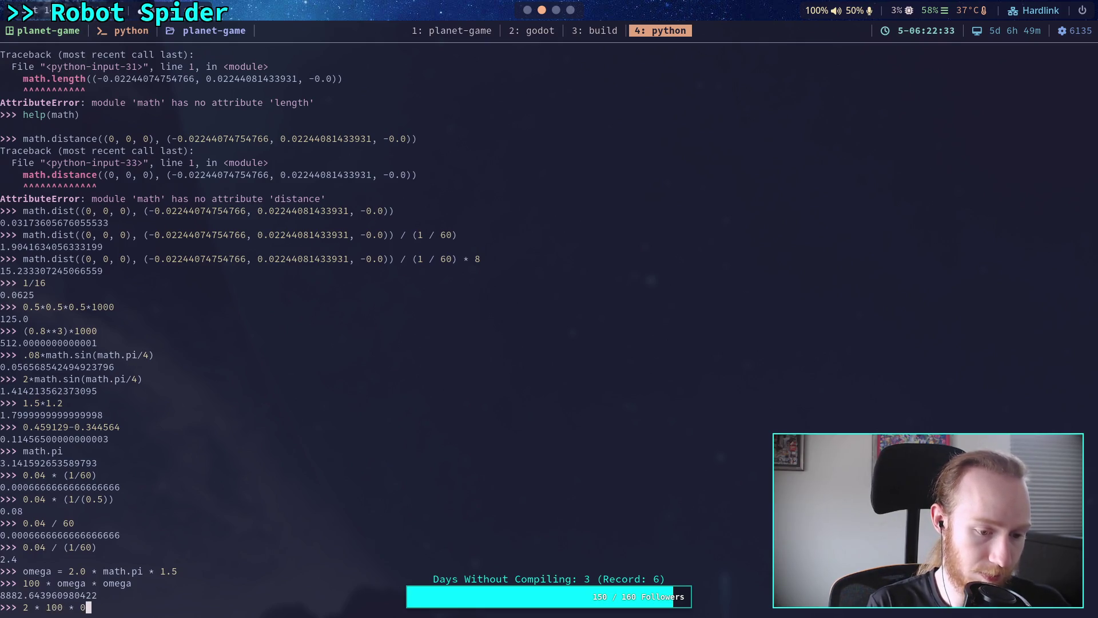
type("0.5 * ")
type("omea")
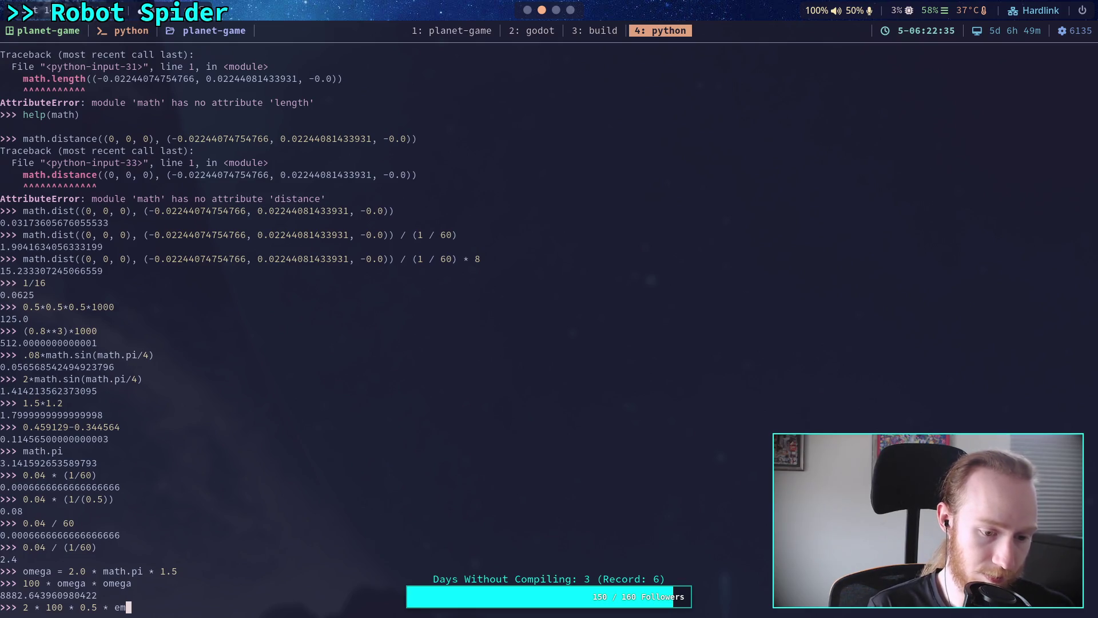
key("BackSpace")
type("ga")
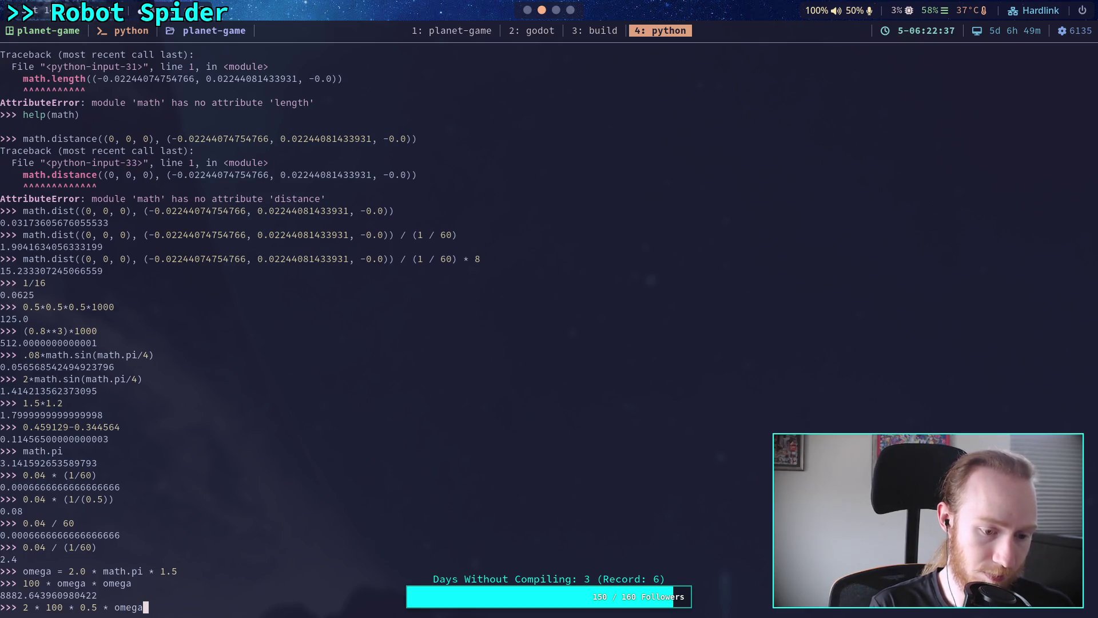
key("Return")
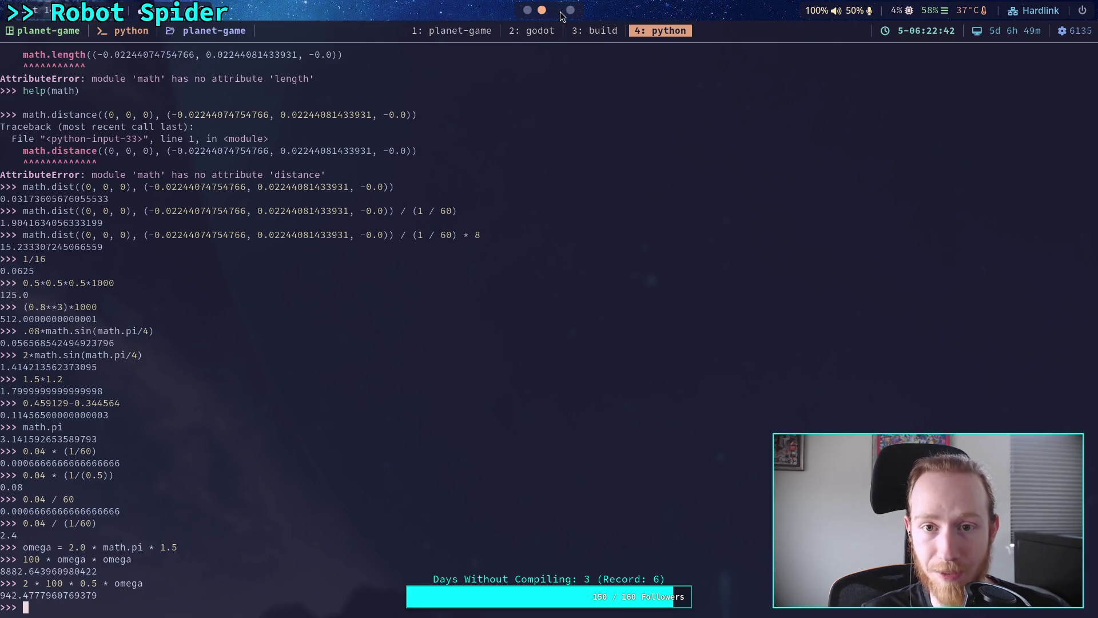
- Return to SpringCast.gd in Godot and select the 0.5 damping value
left_click(536, 36)
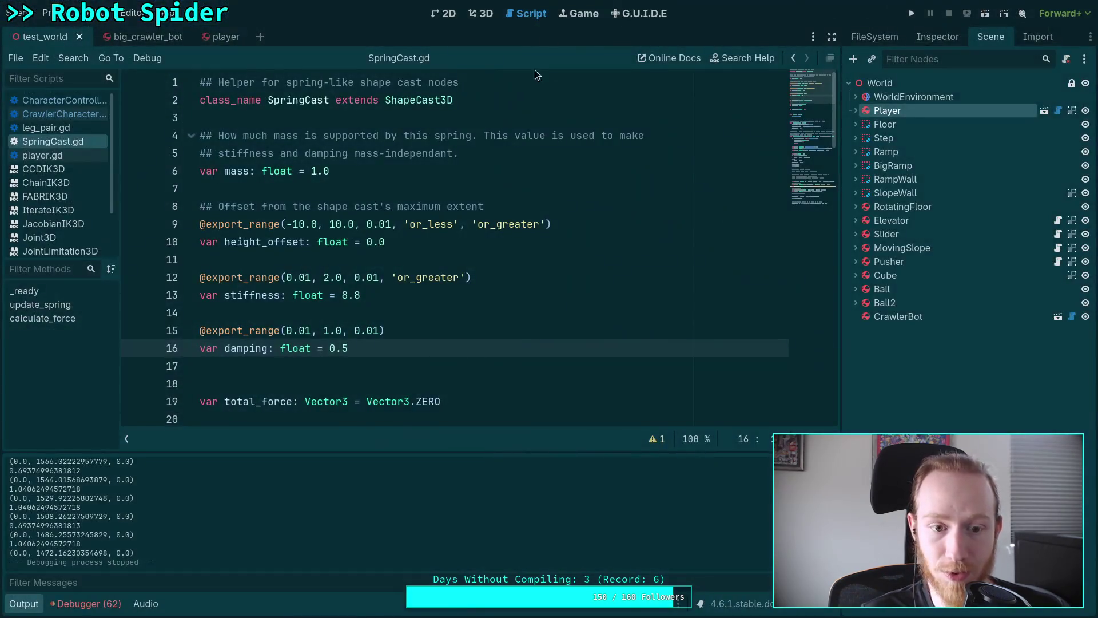
scroll(463, 326, "down", 1)
left_click_drag(349, 295, 330, 294)
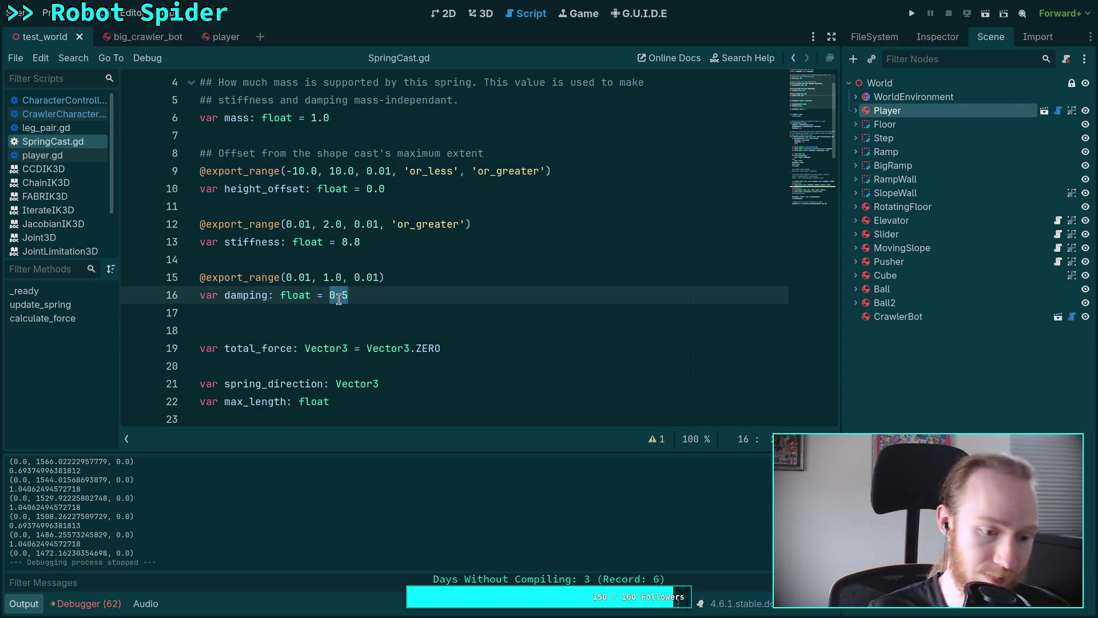
- Set the damping in SpringCast.gd to 942.0, save, and run the project
type(".94")
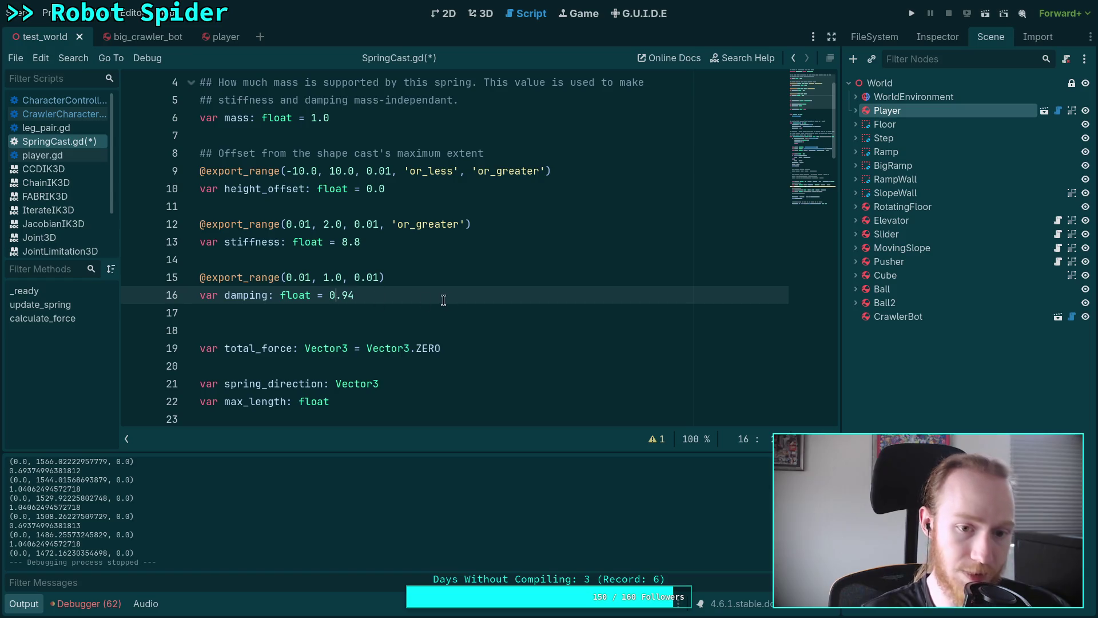
scroll(449, 308, "down", 11)
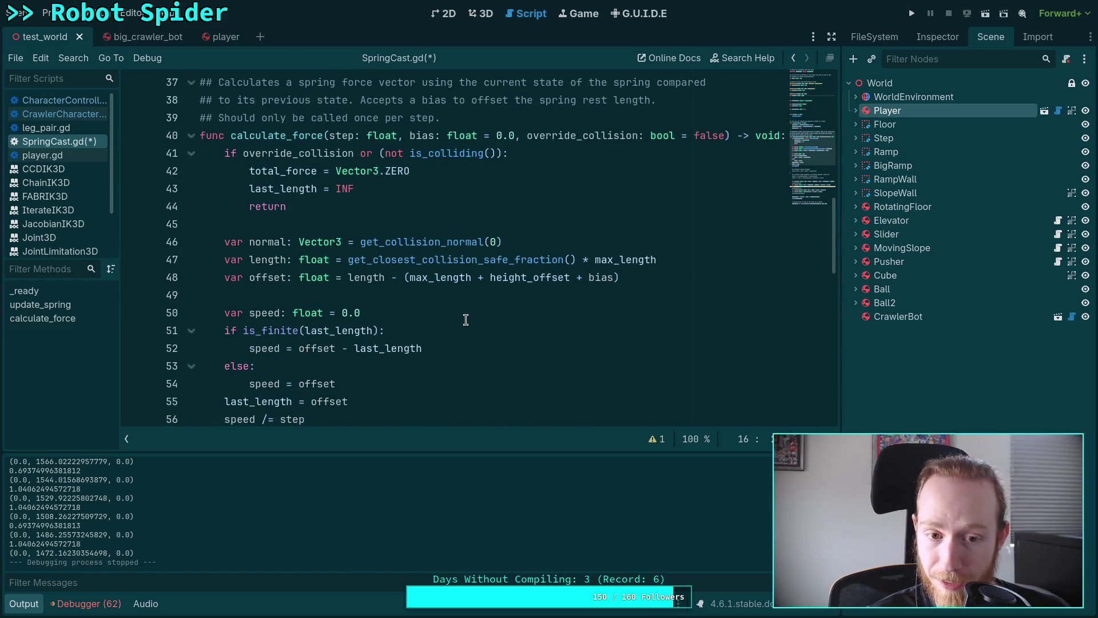
scroll(465, 321, "down", 7)
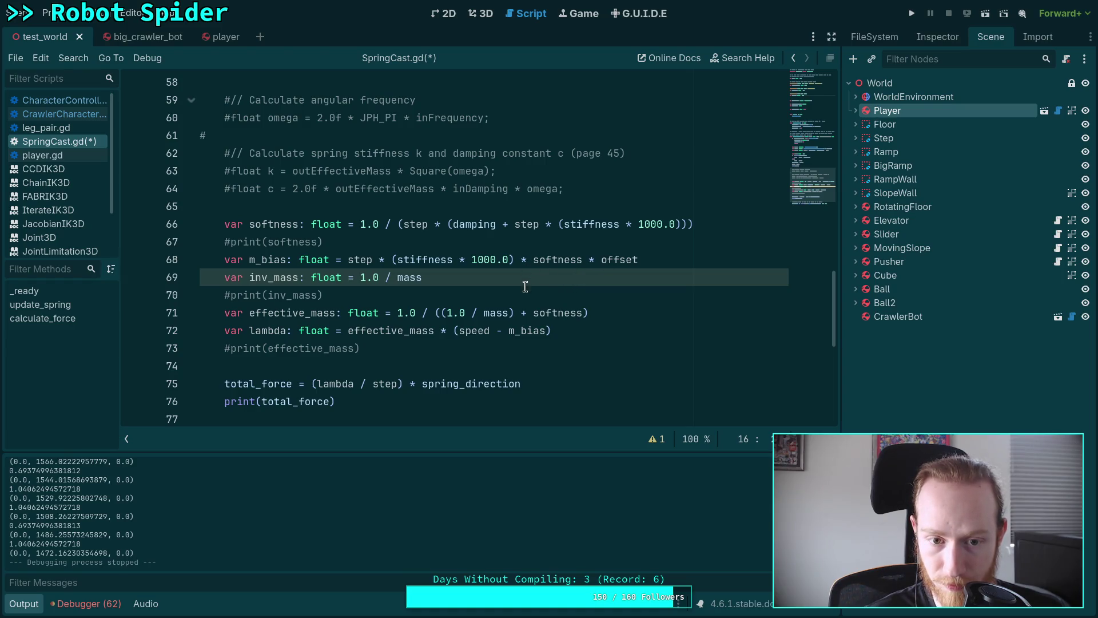
scroll(527, 309, "up", 14)
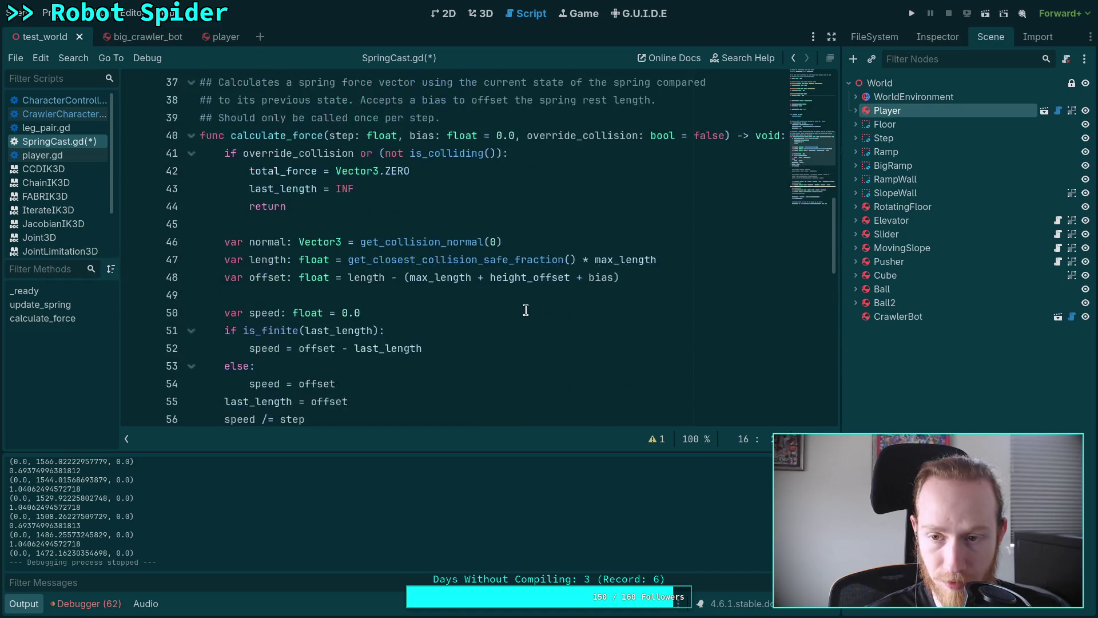
scroll(526, 309, "down", 8)
scroll(526, 309, "up", 11)
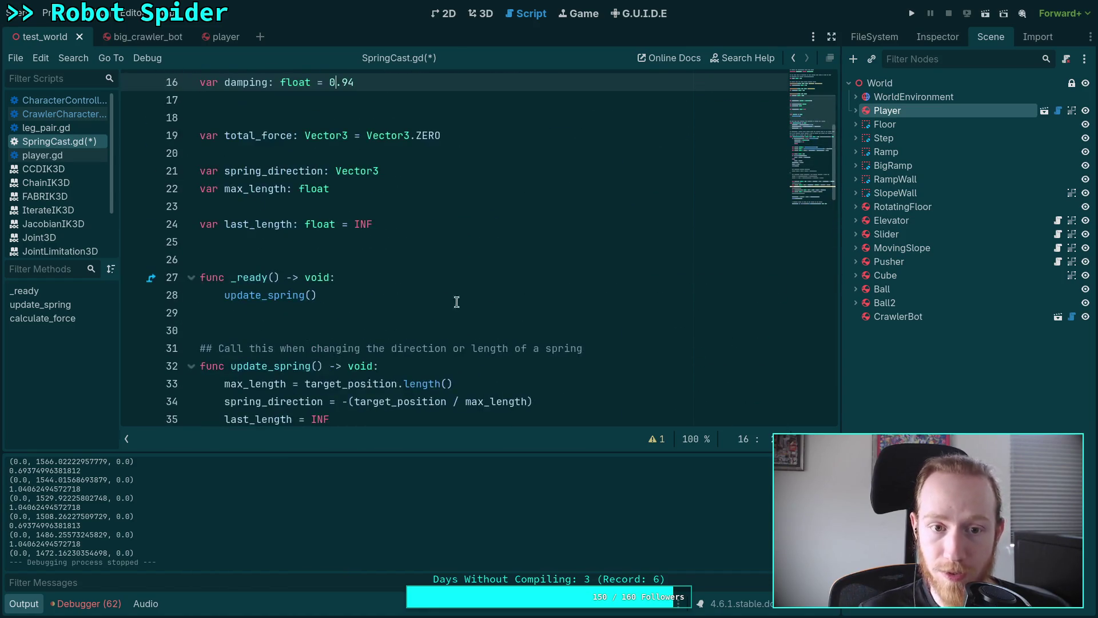
key("BackSpace")
key("BackSpace")
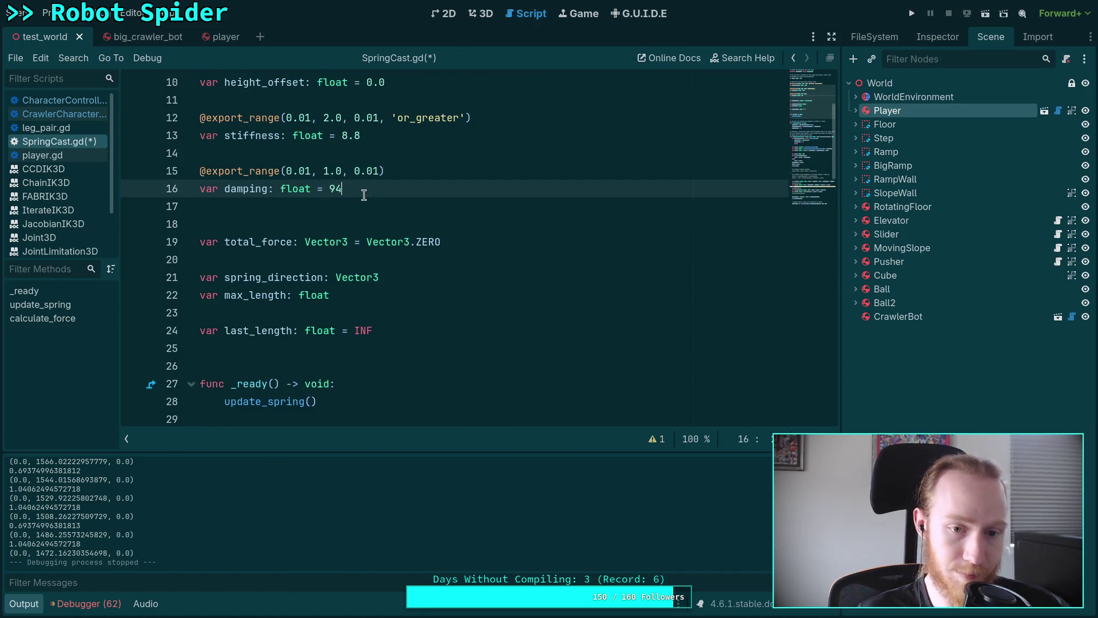
left_click(363, 189)
type("2.0")
key("ctrl+s")
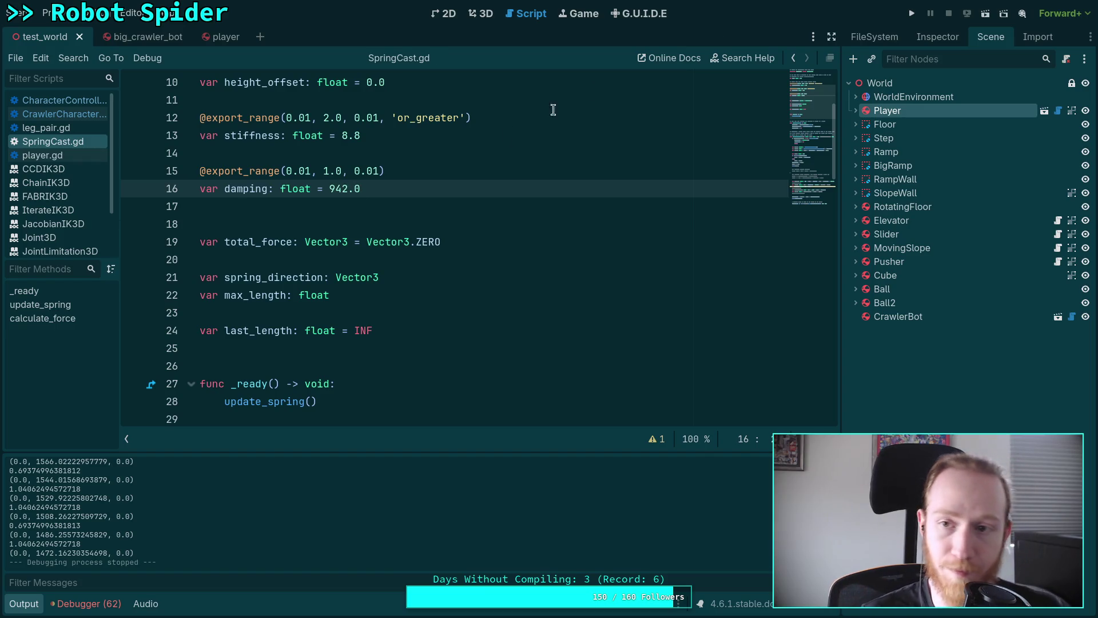
left_click(914, 15)
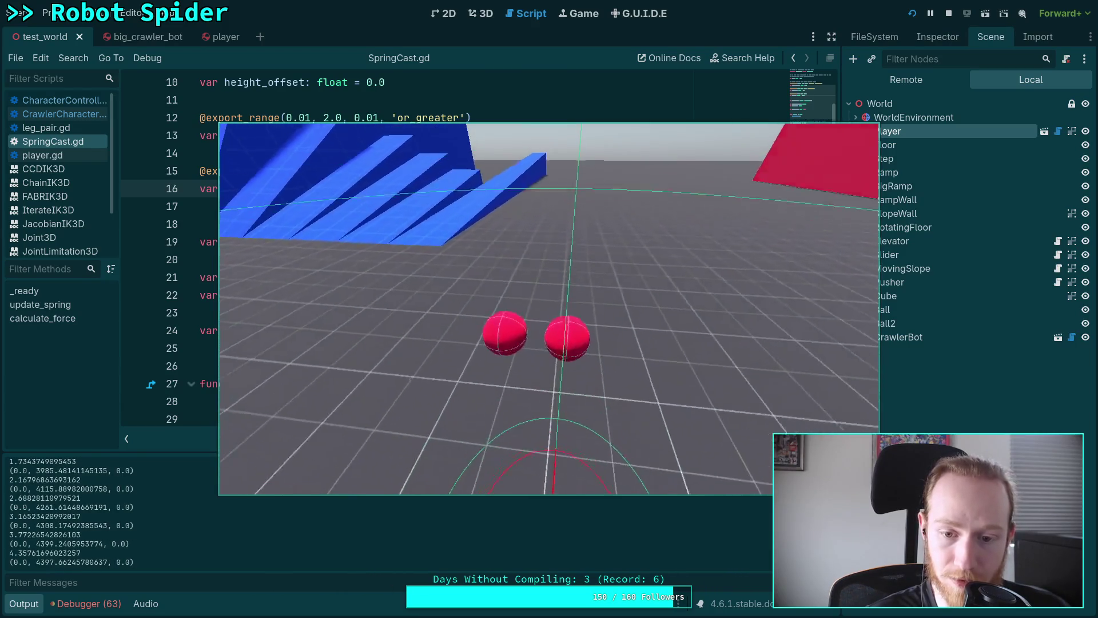
- Test damping values 1000.0, 2000.0 and 800.0, running and stopping the game after each
left_click(948, 13)
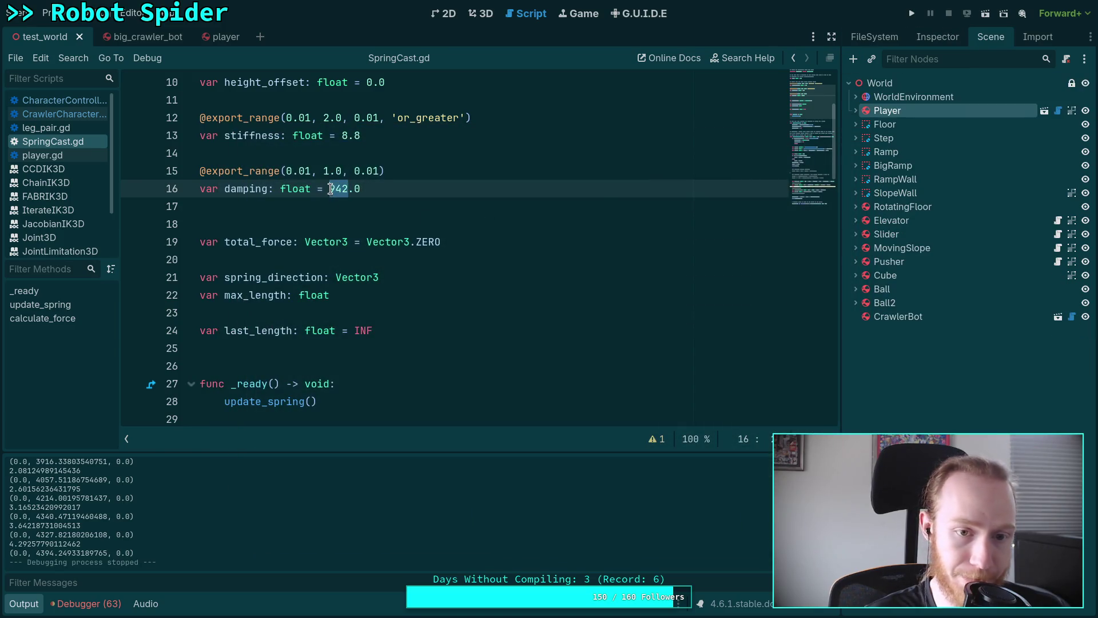
type("1000")
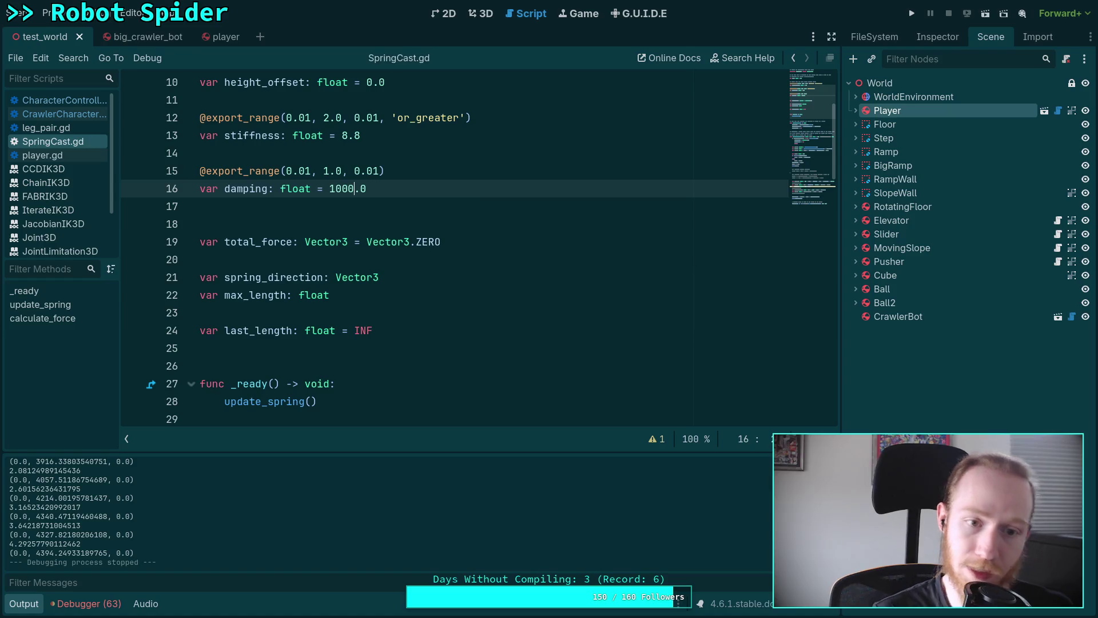
left_click(912, 13)
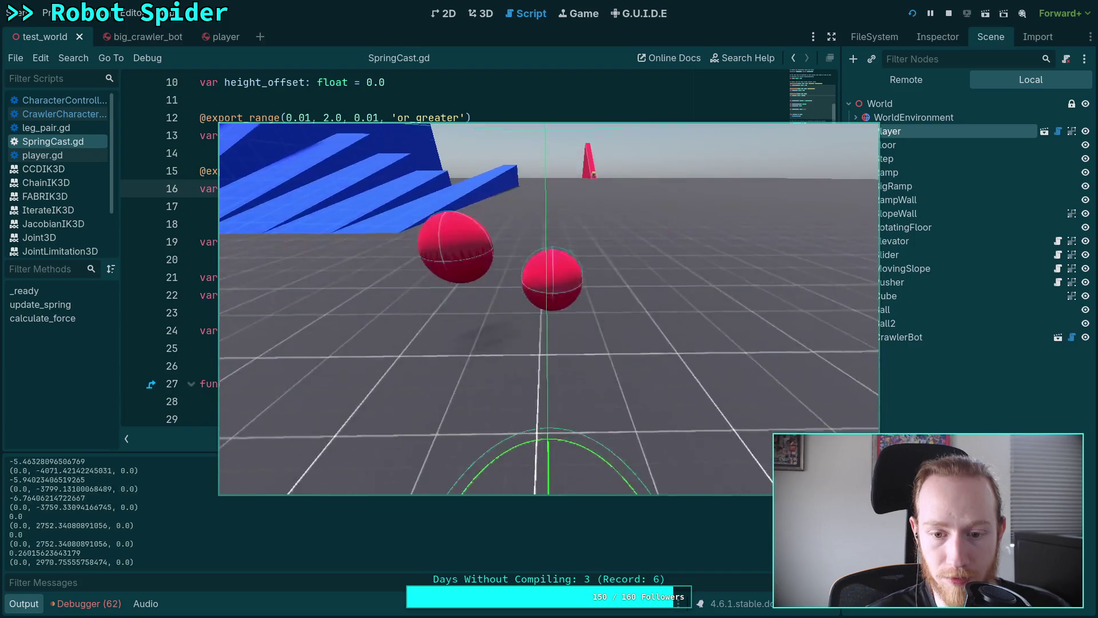
left_click(948, 13)
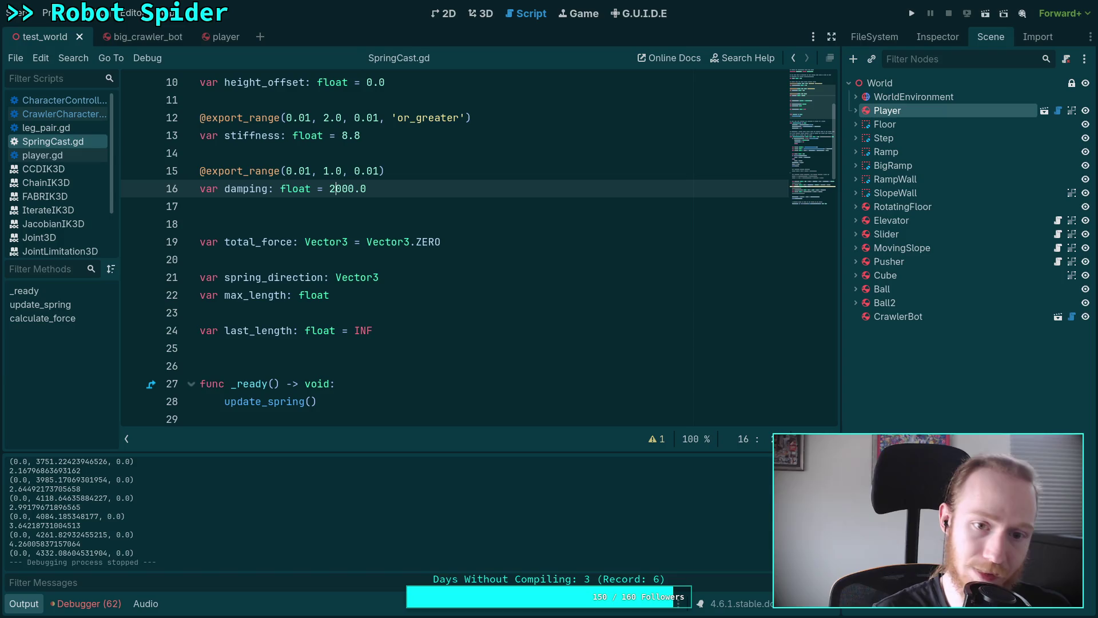
key("F5")
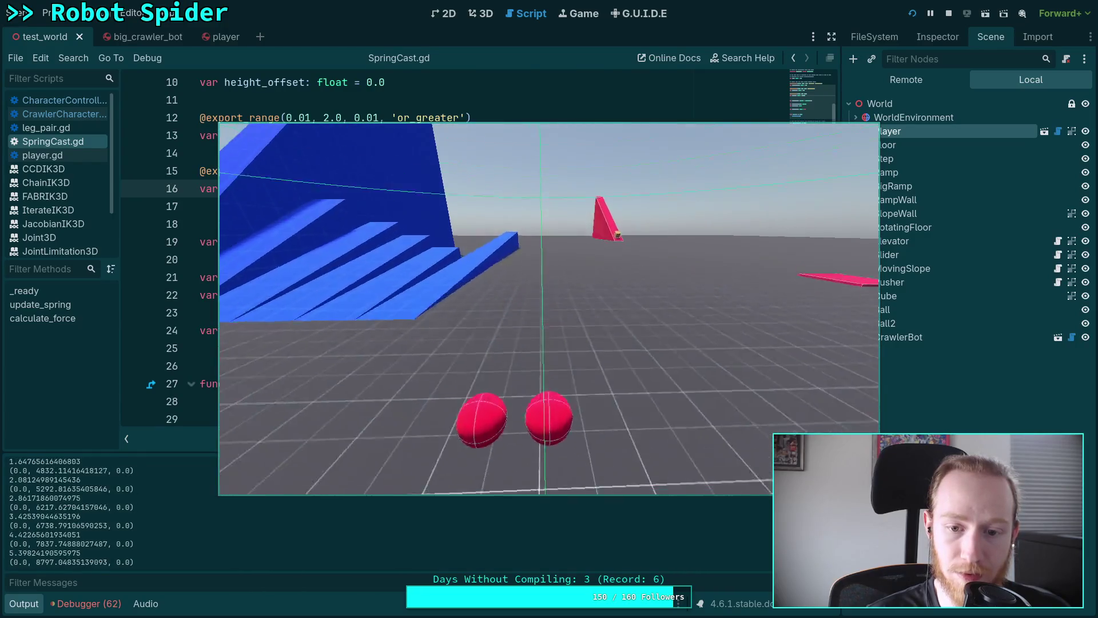
left_click(950, 16)
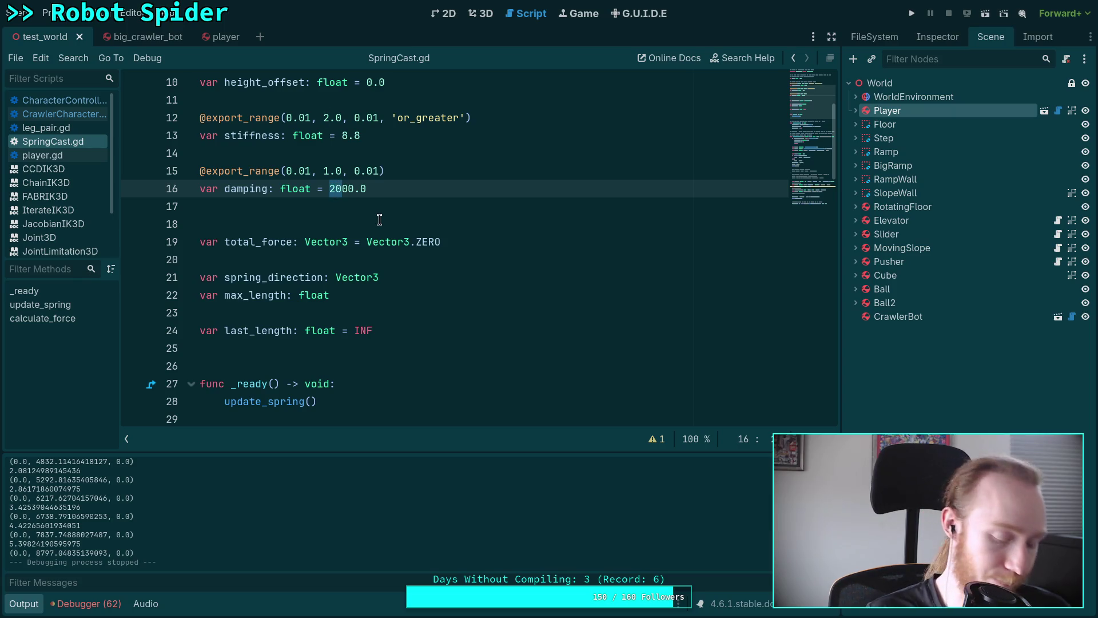
type("8")
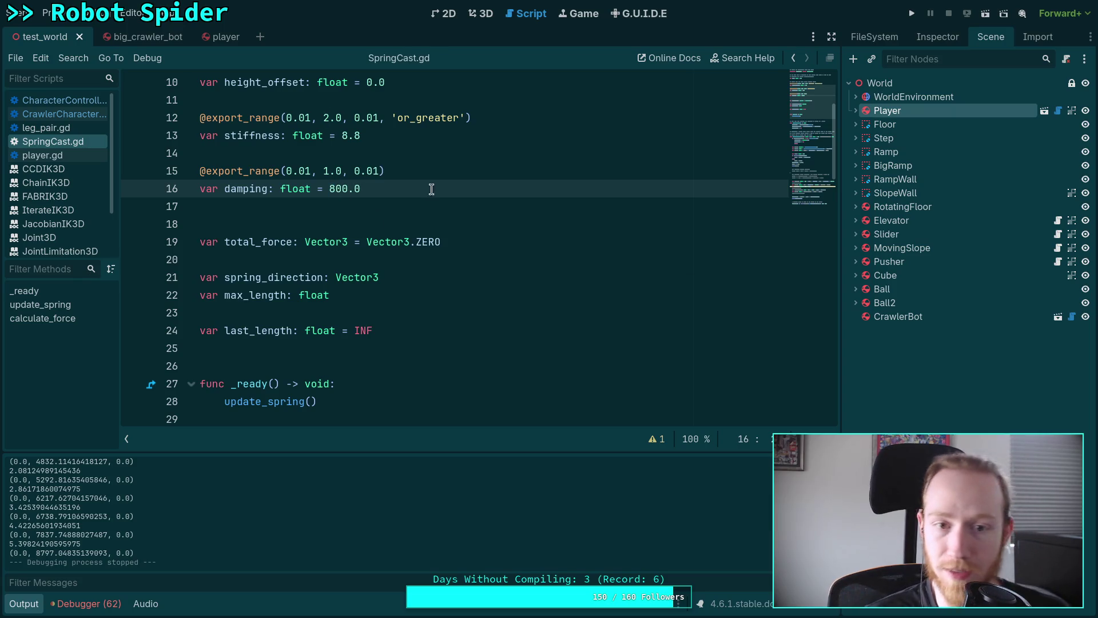
key("F5")
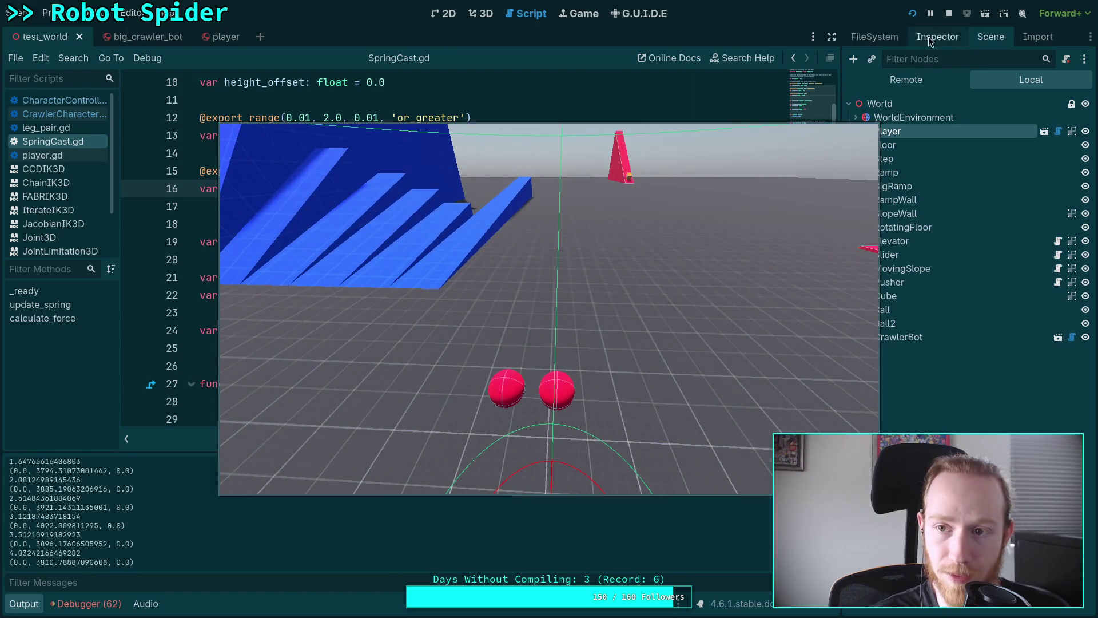
key("F8")
left_click(26, 604)
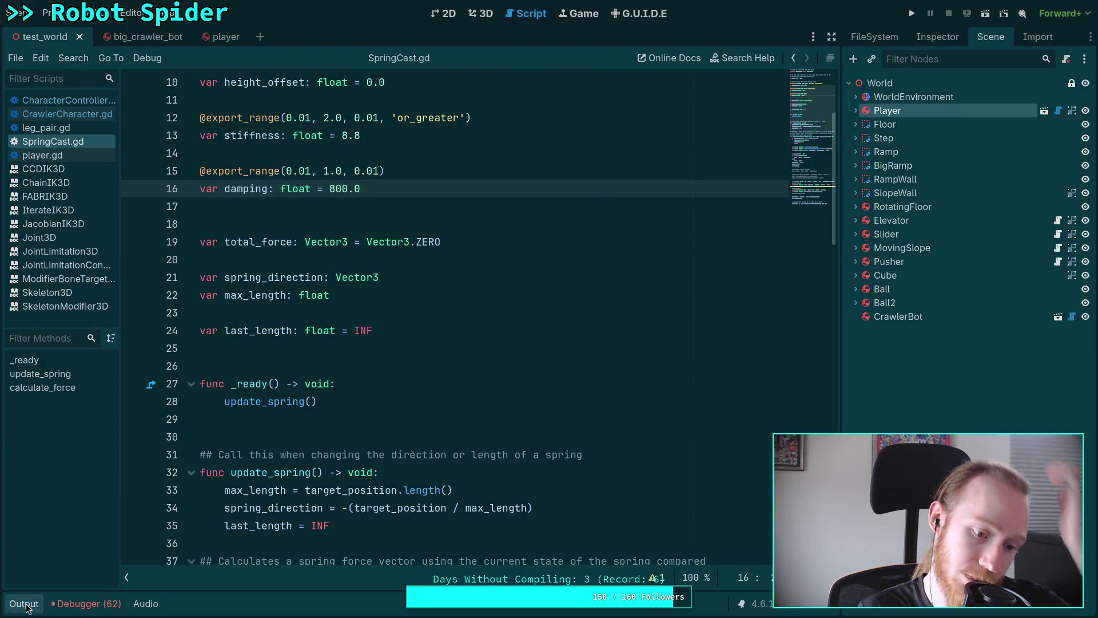
- Uncomment the print(effective_mass) line and run the game to inspect its output
scroll(349, 350, "down", 13)
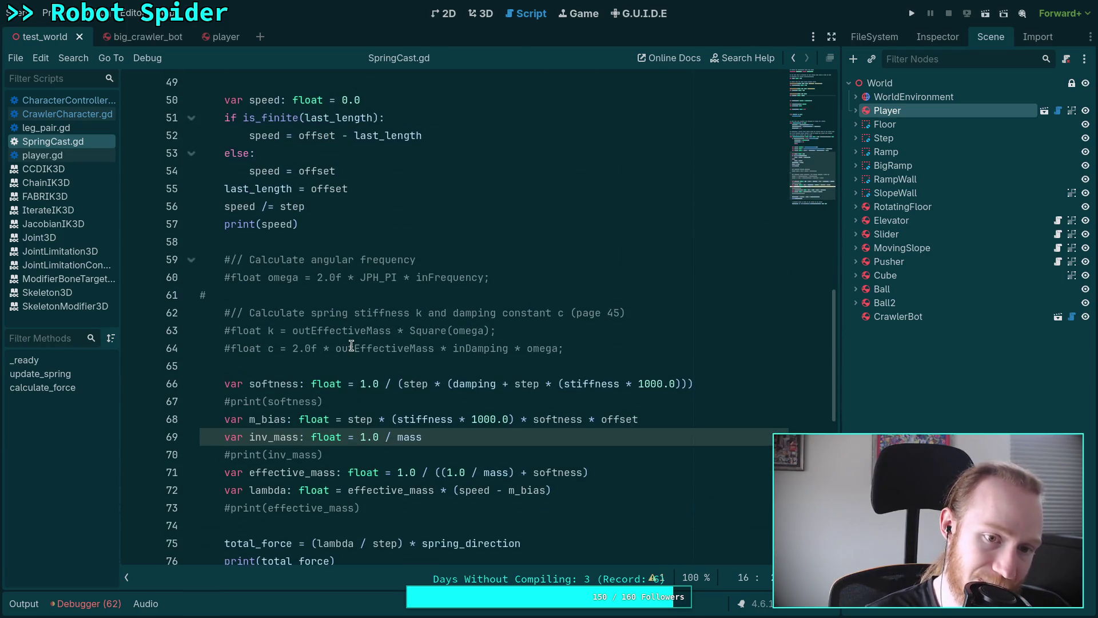
scroll(351, 345, "down", 3)
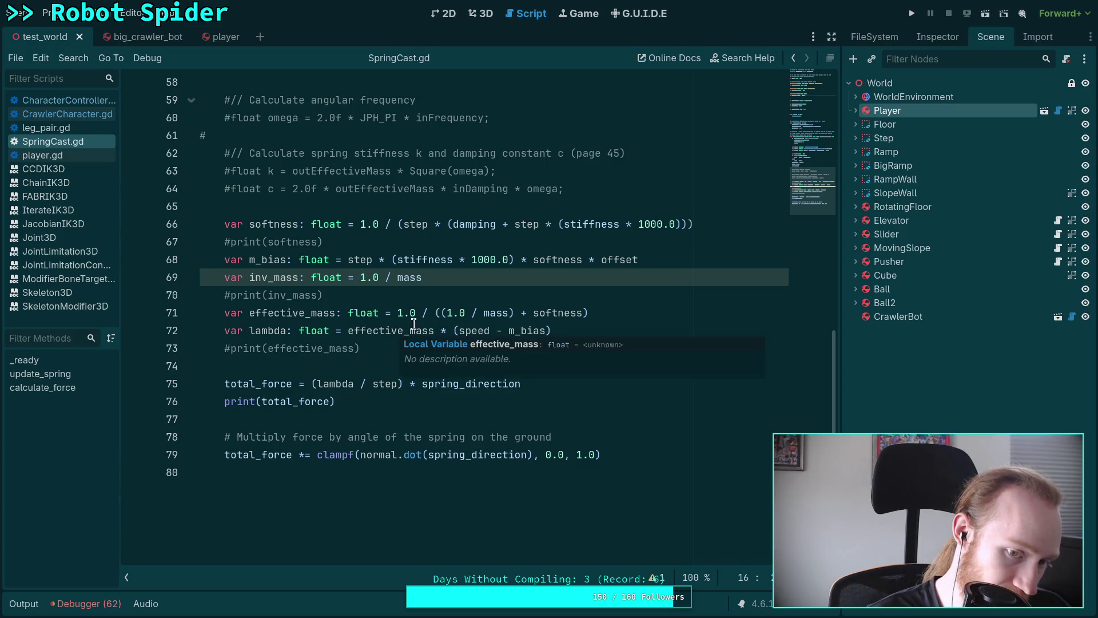
mouse_move(372, 310)
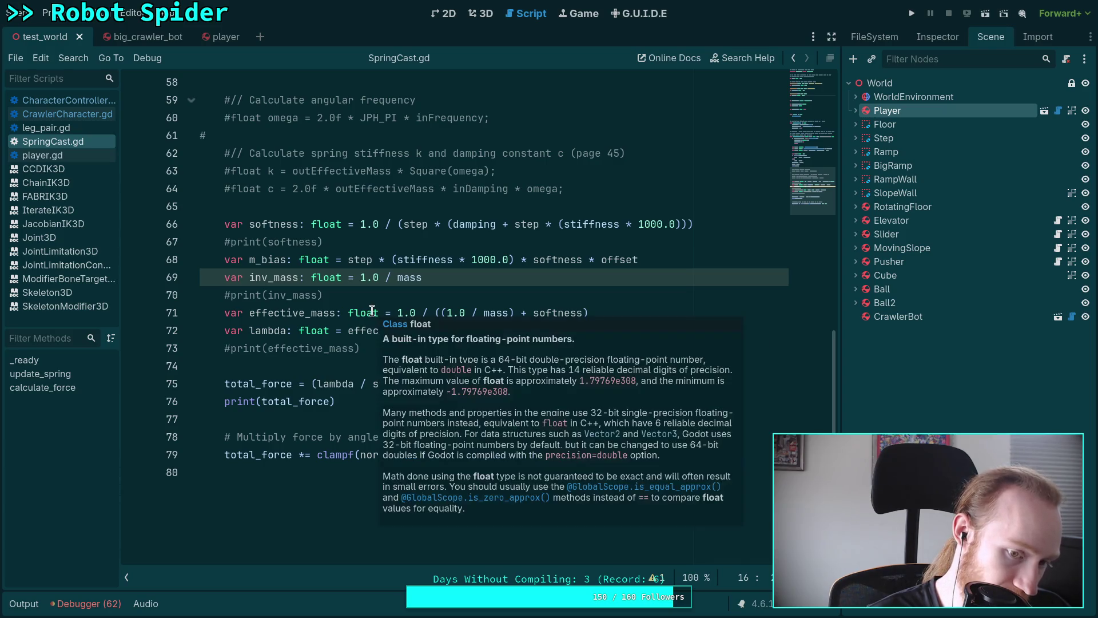
left_click(231, 350)
mouse_move(305, 336)
key("ctrl+k")
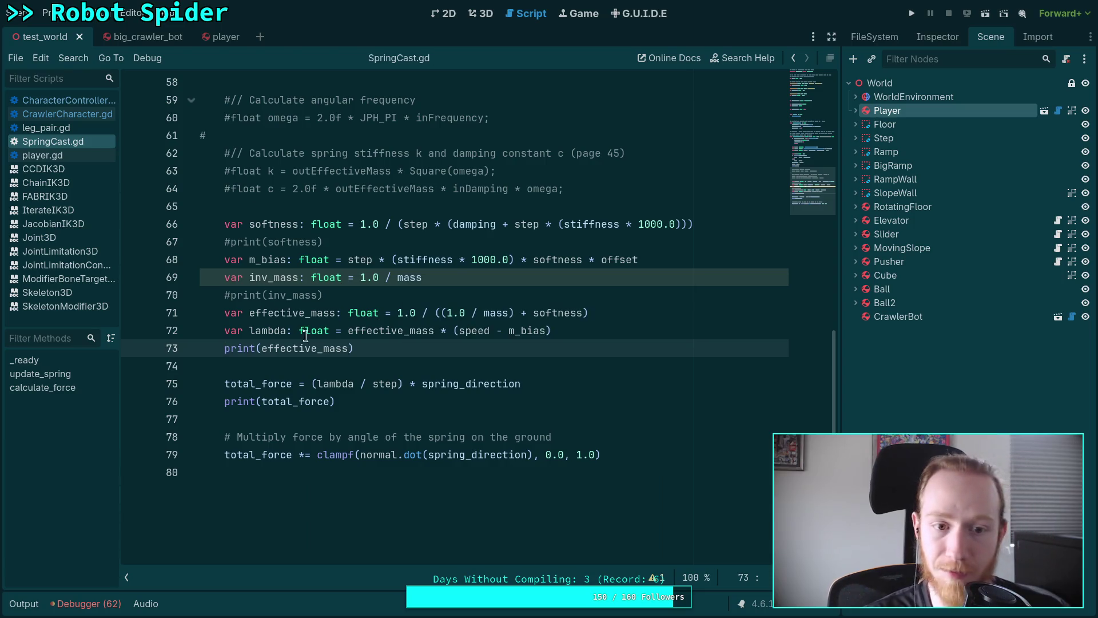
key("F5")
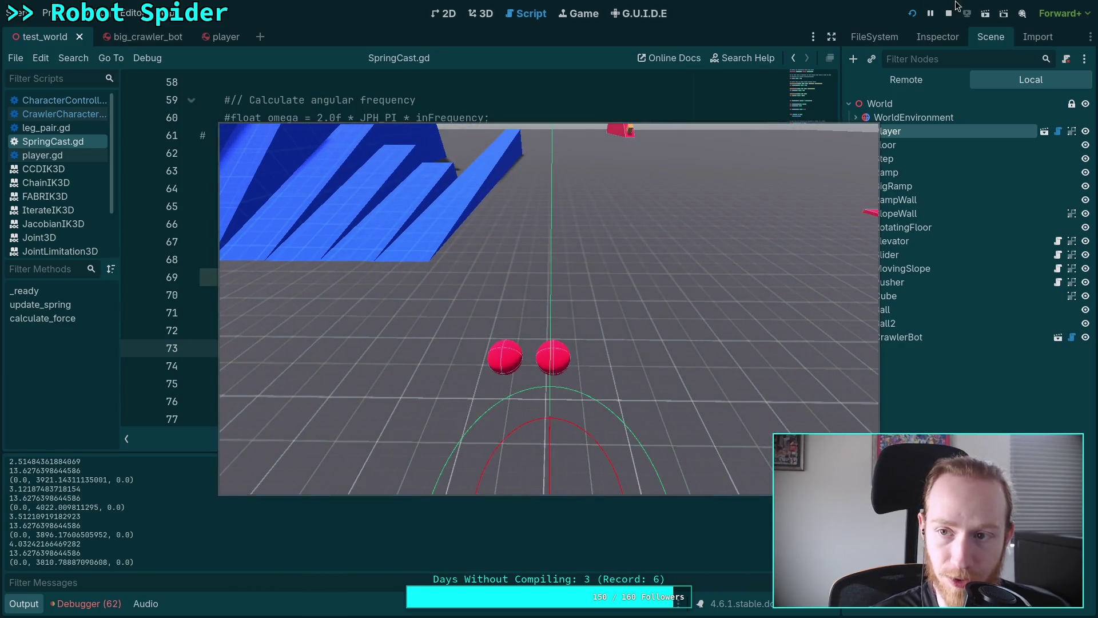
key("F8")
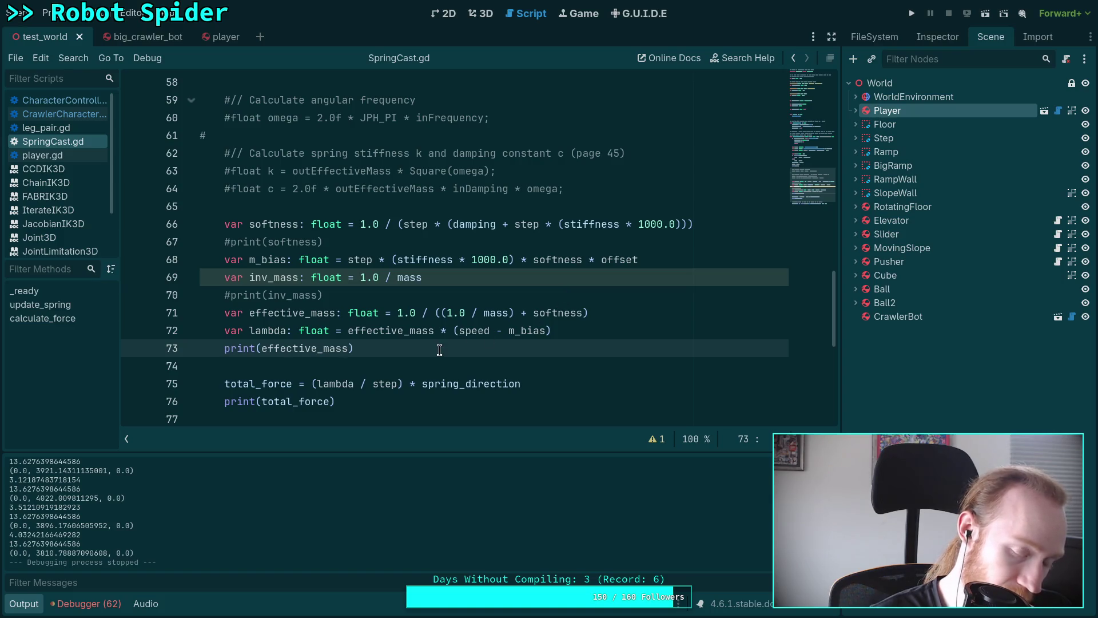
- Test lambda with plain mass in-game, then restore effective_mass and save
left_click_drag(347, 332, 411, 332)
key("BackSpace")
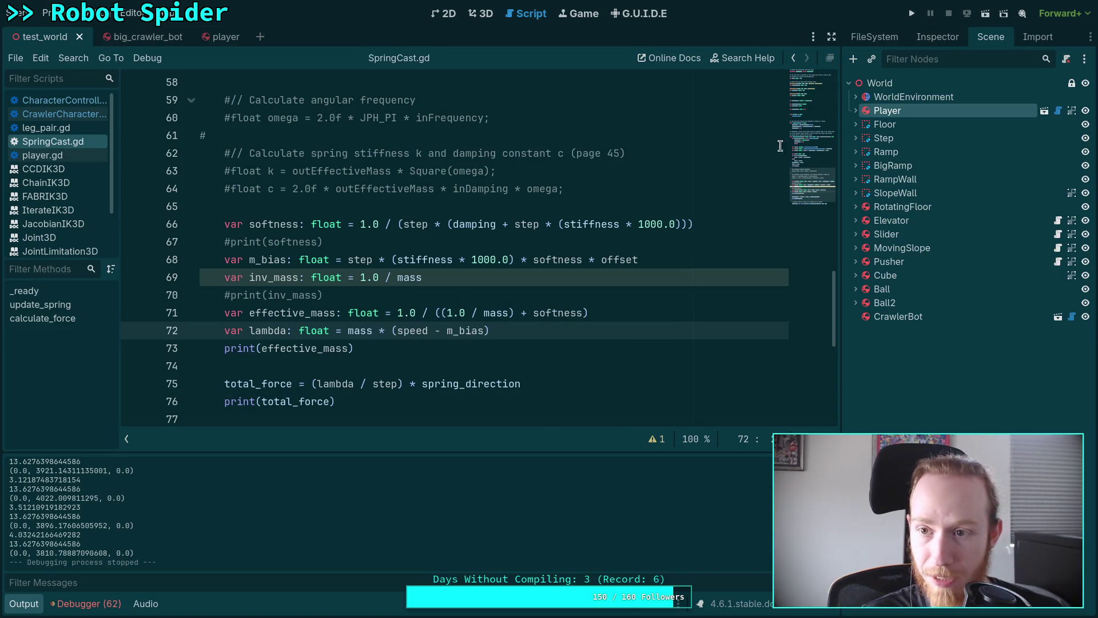
key("F5")
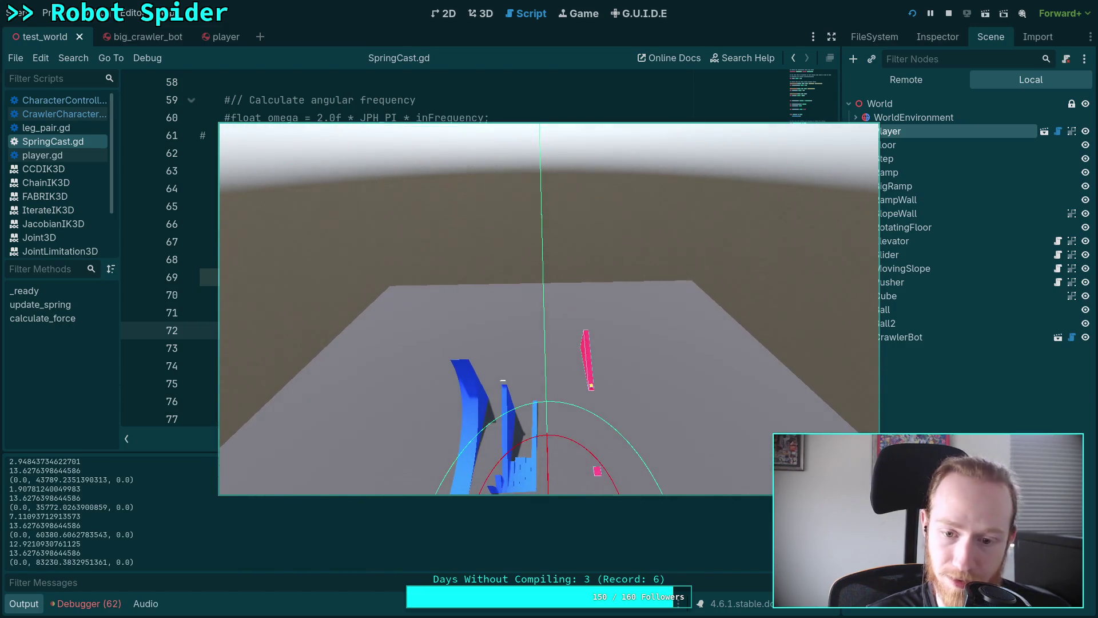
key("F8")
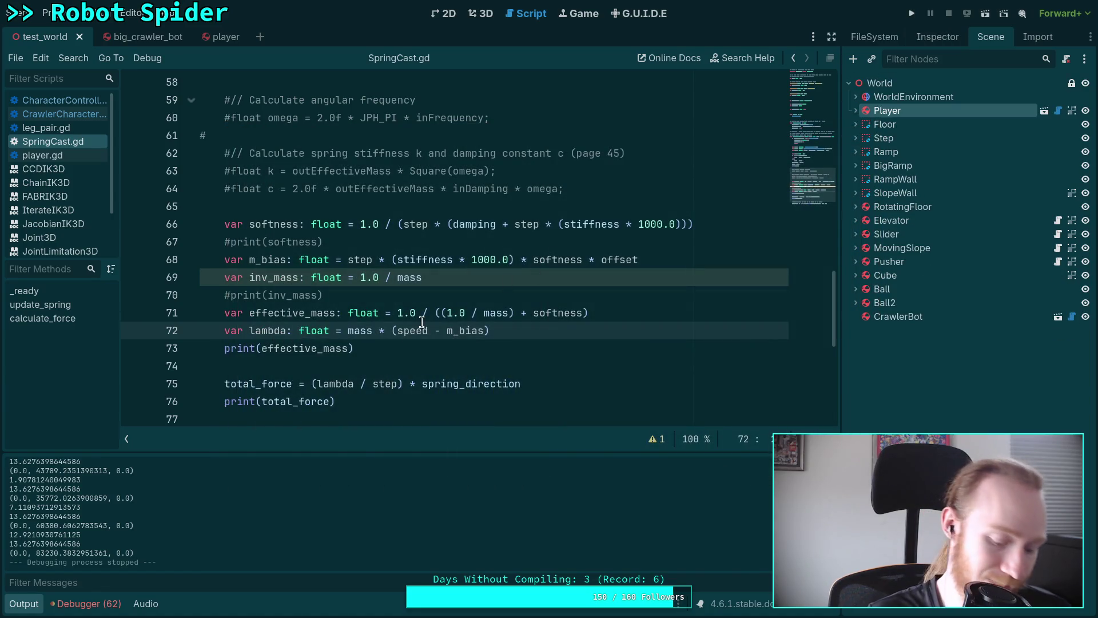
type("effectiv")
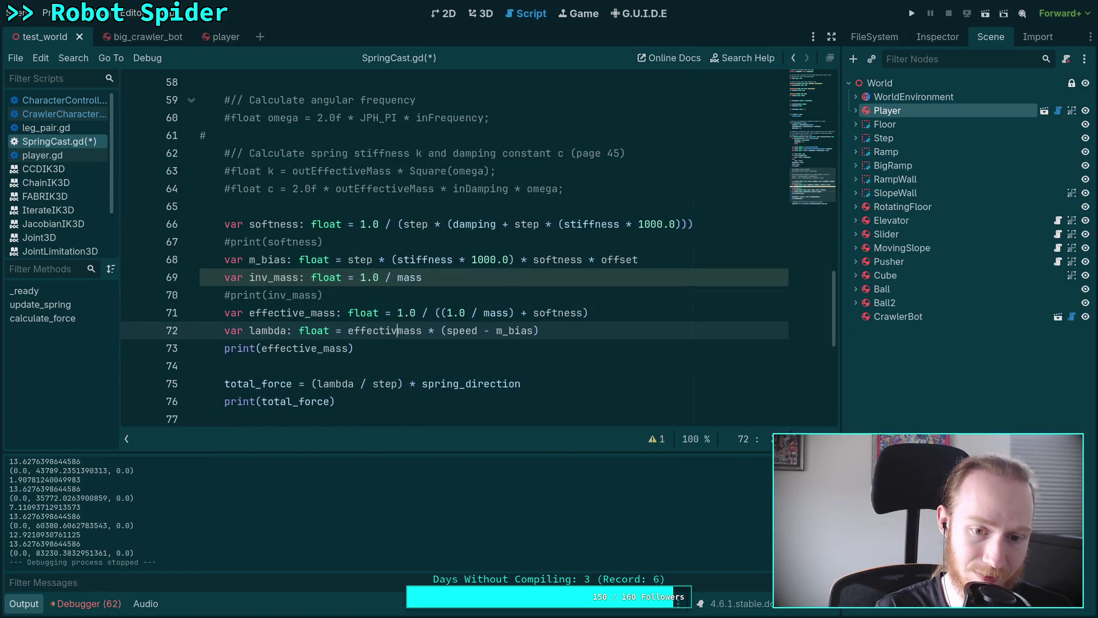
type("e_")
key("ctrl+s")
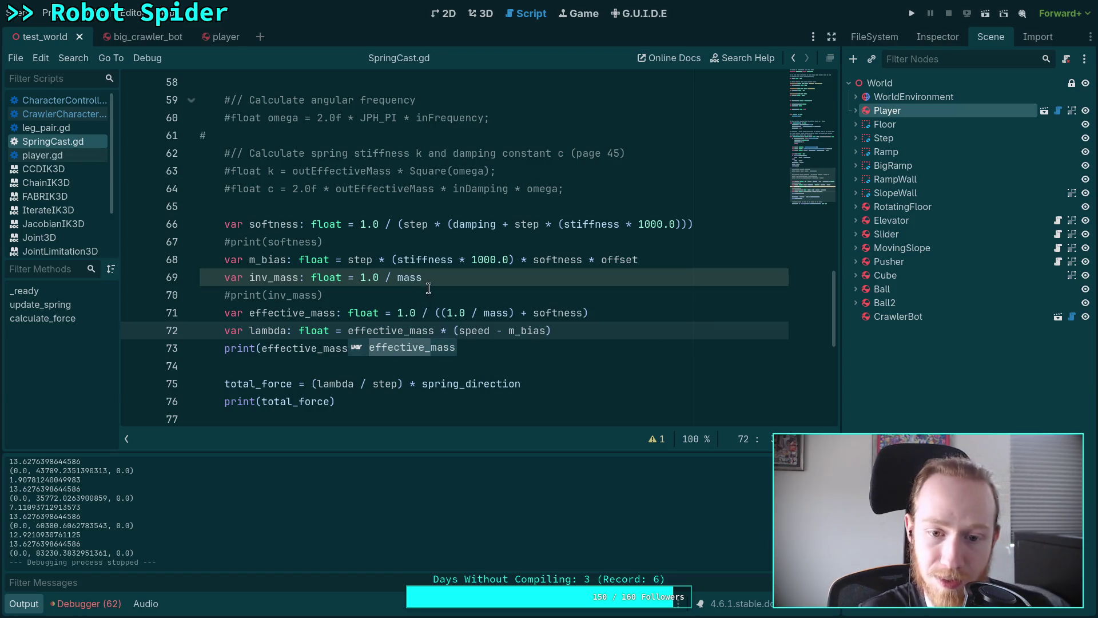
left_click(428, 290)
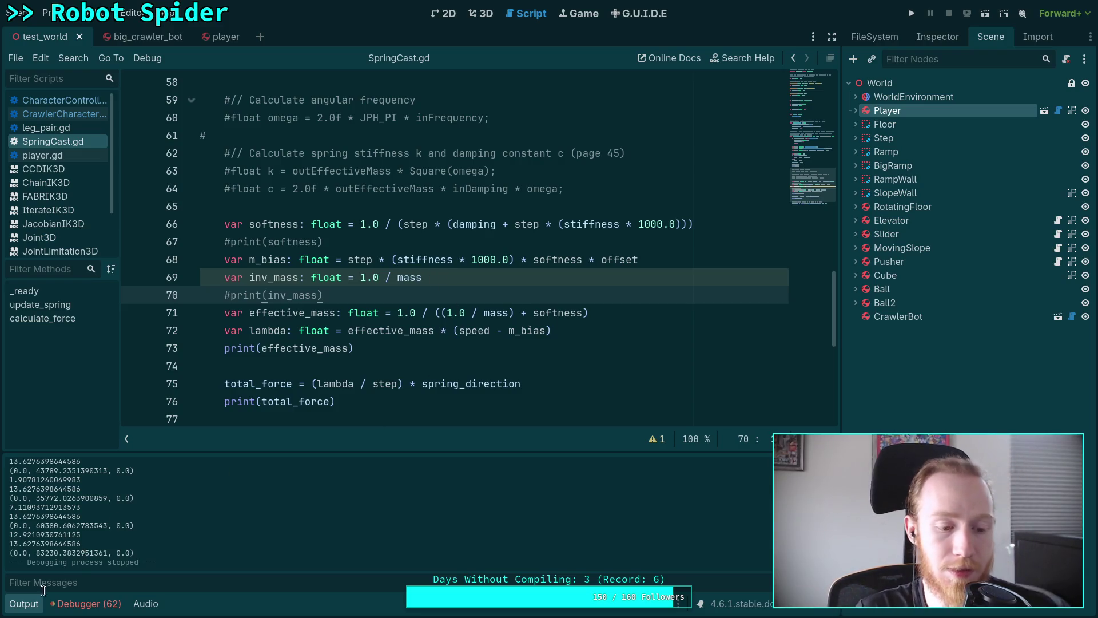
- Collapse the output log, review calculate_force, and select the 1.0 / mass term in effective_mass
left_click(33, 608)
left_click(337, 362)
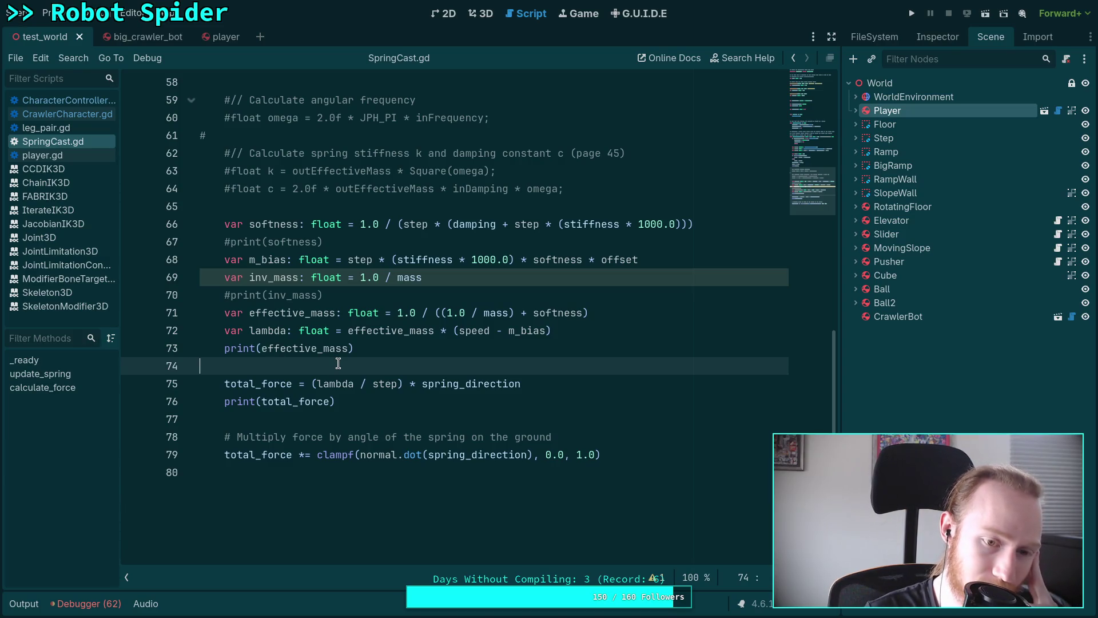
scroll(338, 363, "up", 1)
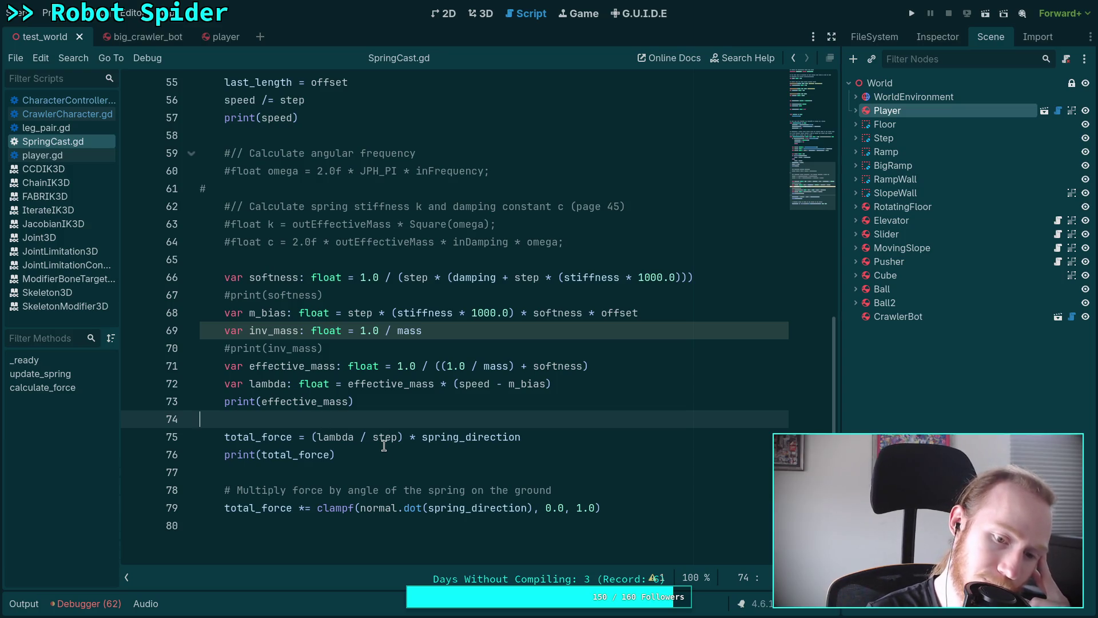
scroll(350, 421, "up", 2)
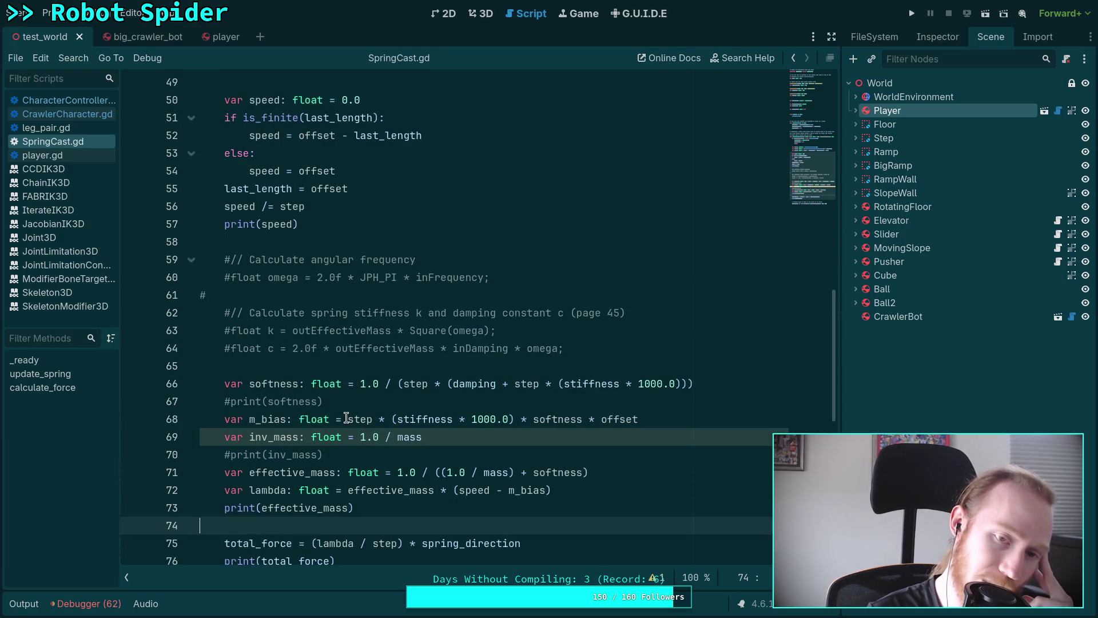
scroll(346, 418, "up", 7)
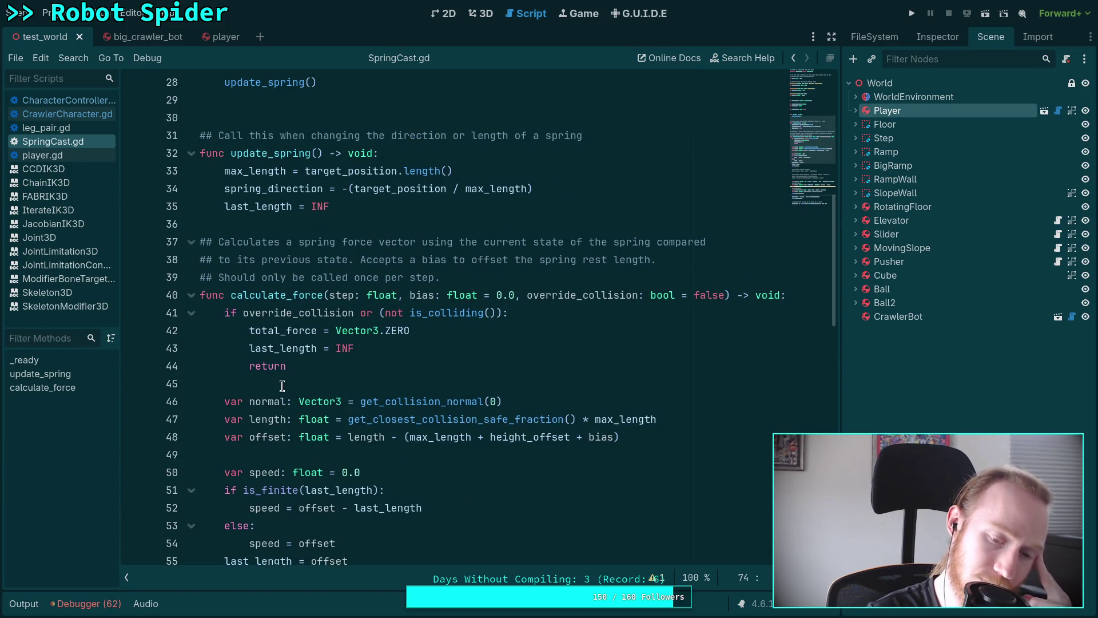
scroll(281, 386, "down", 2)
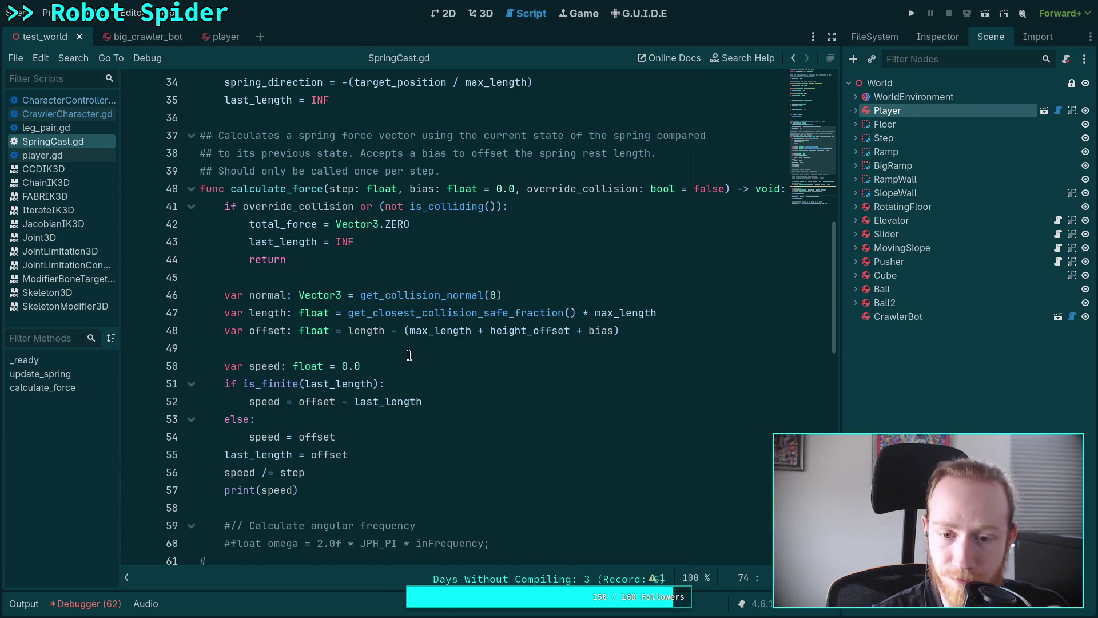
scroll(377, 356, "down", 5)
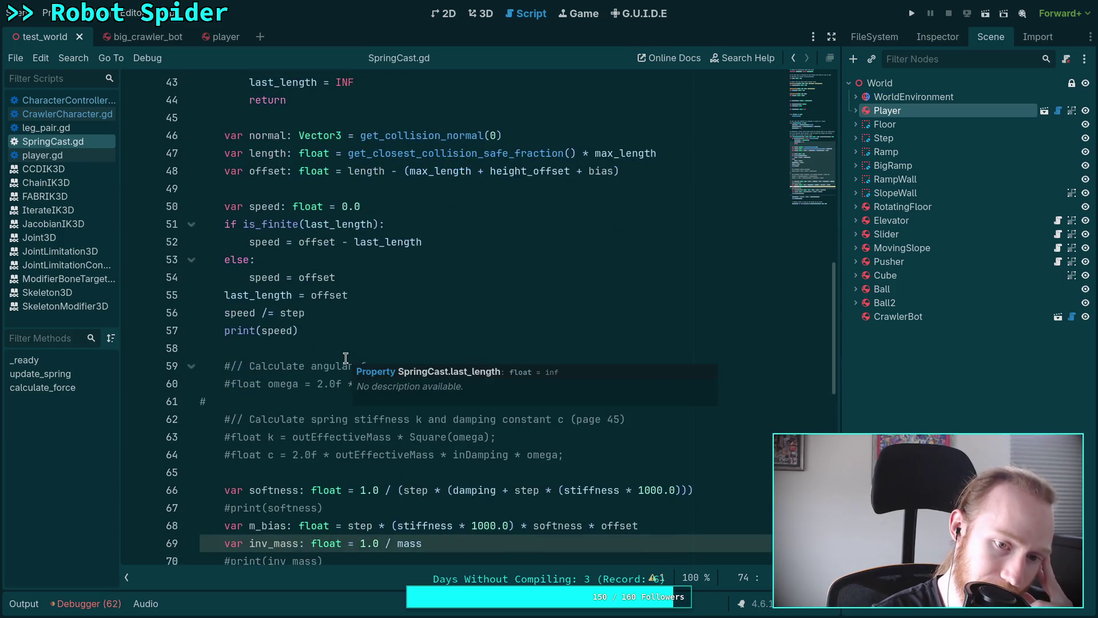
scroll(338, 358, "down", 2)
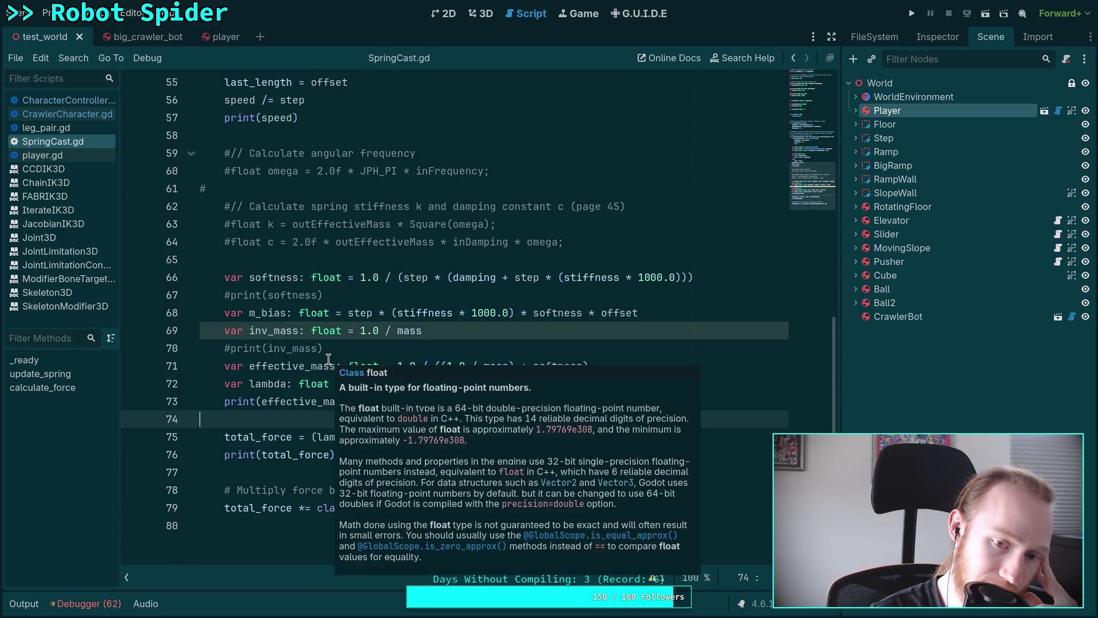
left_click_drag(444, 366, 514, 365)
- Replace 1.0 / mass with inv_mass and delete the commented inv_mass print line
type("inv_mass")
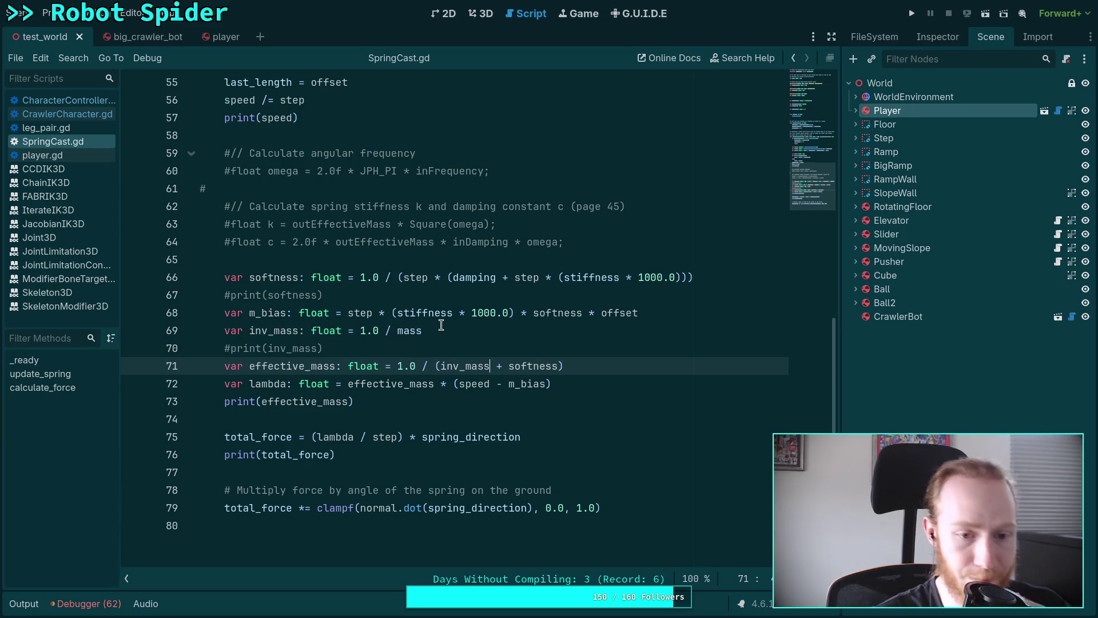
left_click(505, 333)
key("shift+Down")
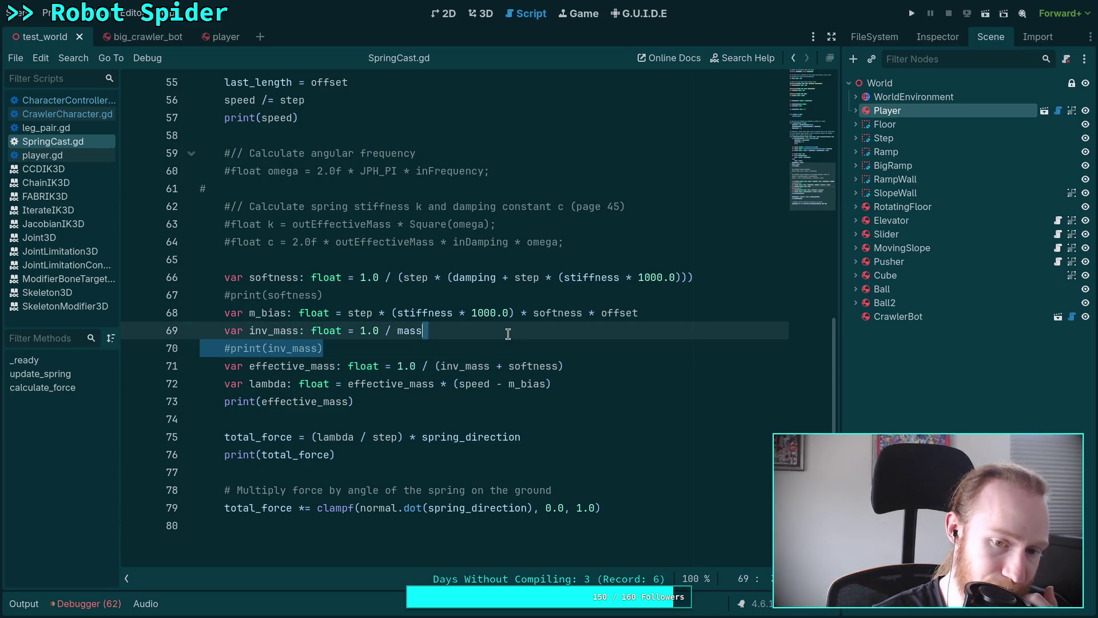
key("BackSpace")
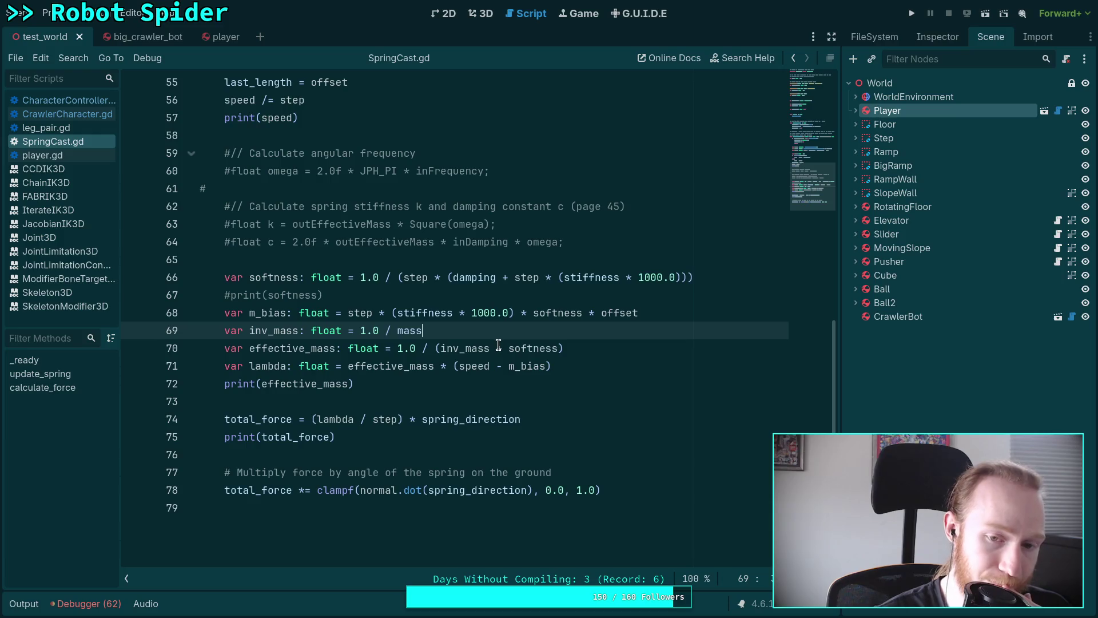
- Remove the * 1000.0 stiffness scaling from the m_bias and softness lines
scroll(483, 388, "up", 2)
left_click(394, 419)
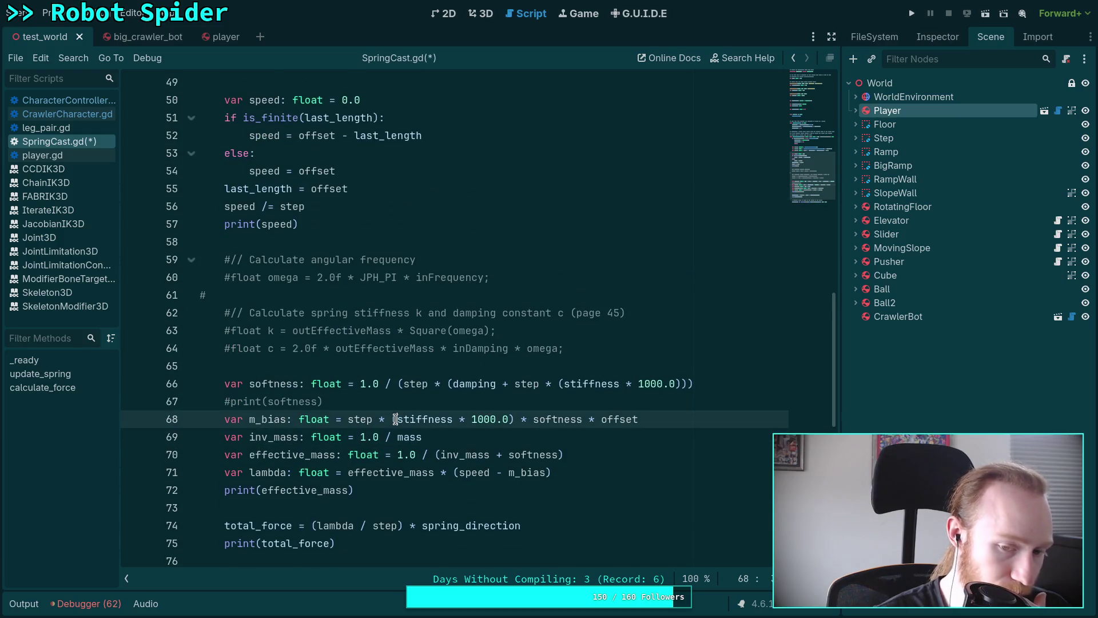
key("Delete")
key("ctrl+Right")
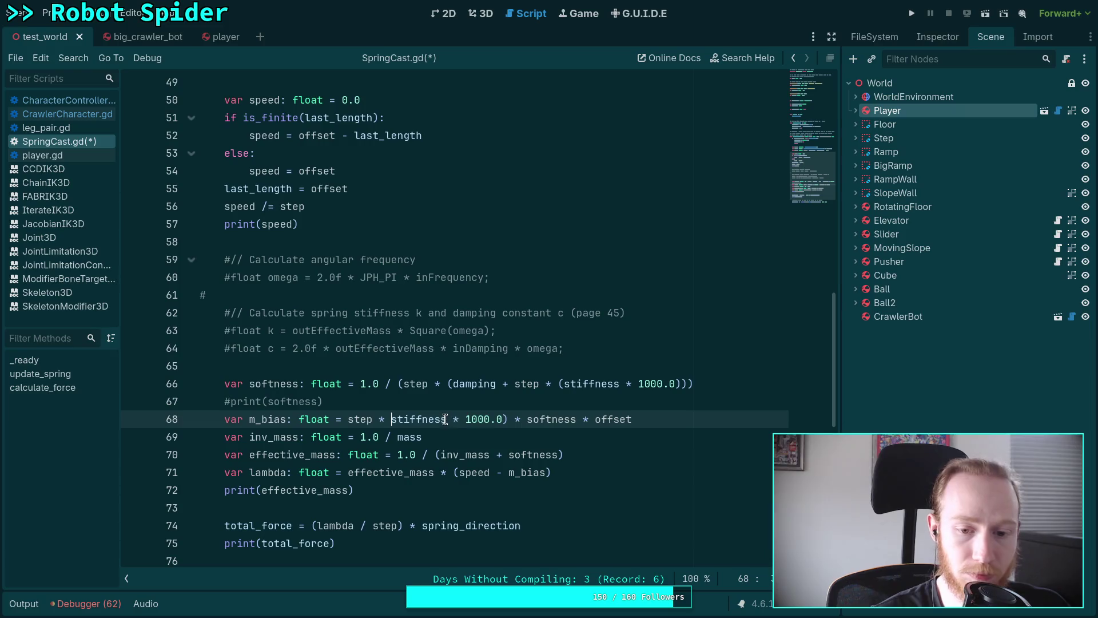
key("ctrl+shift+Right")
key("ctrl+shift+Right")
key("Delete")
left_click(565, 383)
key("Delete")
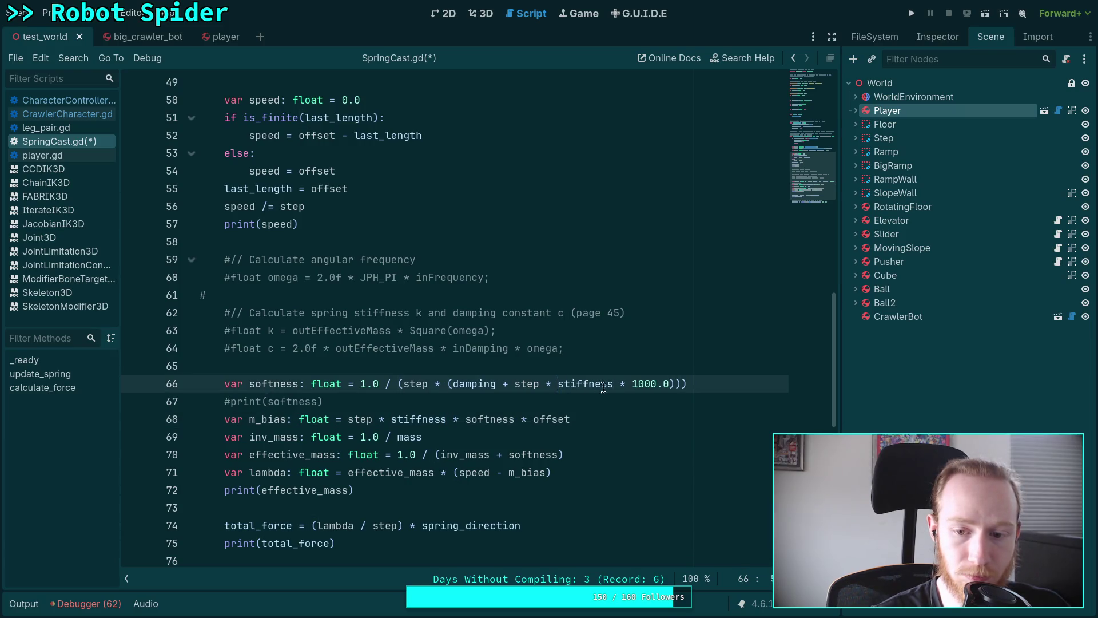
key("ctrl+Right")
key("ctrl+shift+Right")
key("ctrl+shift+Right")
key("Delete")
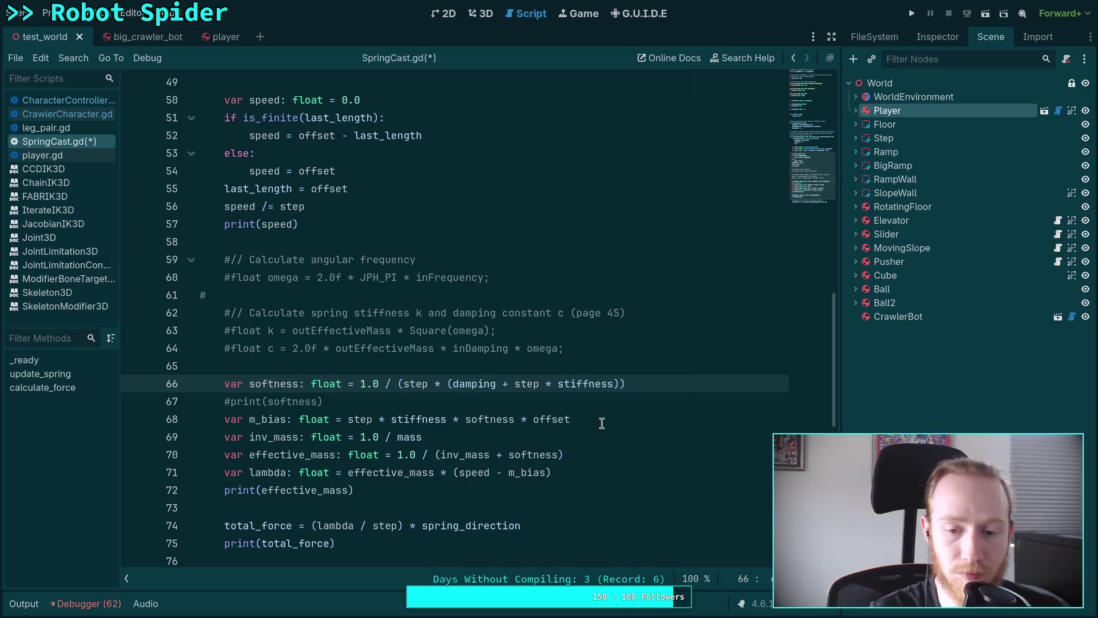
key("End")
scroll(612, 425, "up", 15)
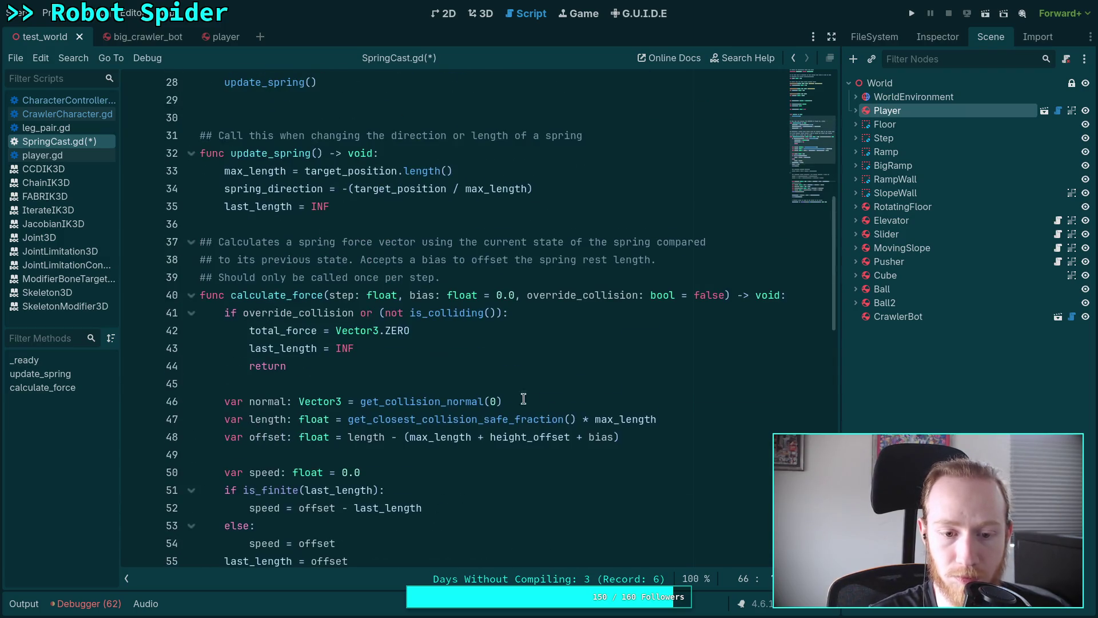
left_click(371, 295)
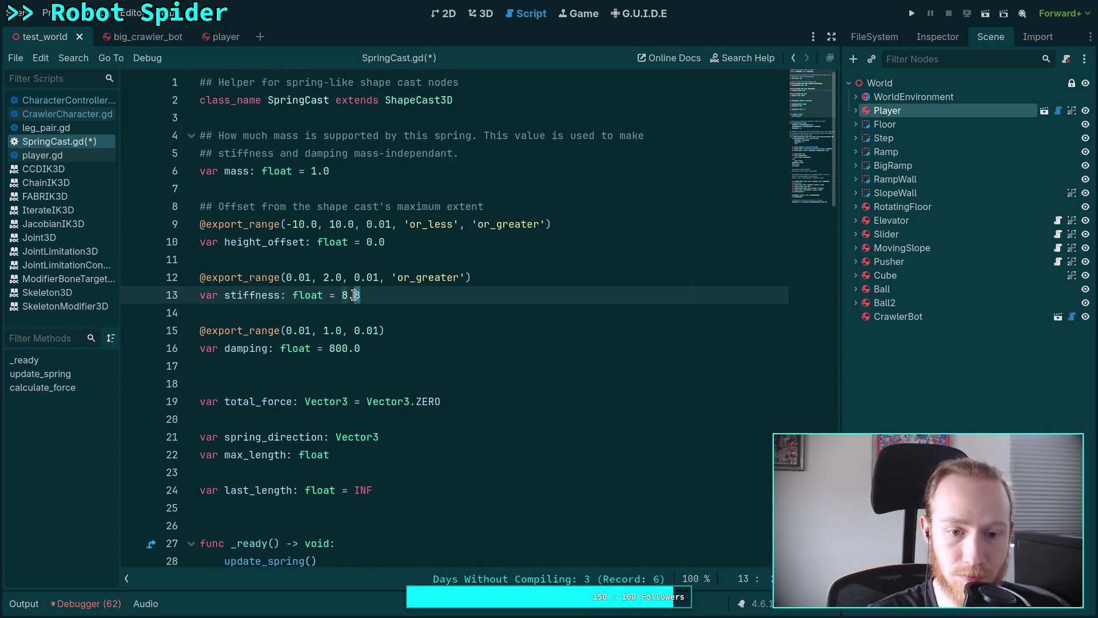
- Correct the stiffness default to 8882.64, cross-checking the value in the Python REPL
key("BackSpace")
key("BackSpace")
type("8")
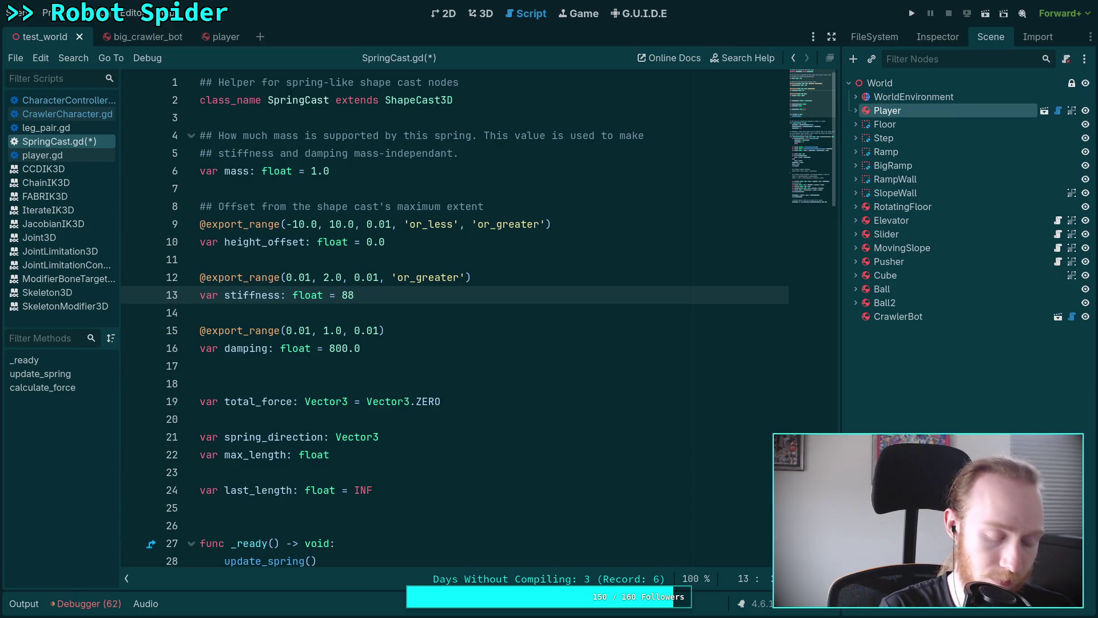
key("super+3")
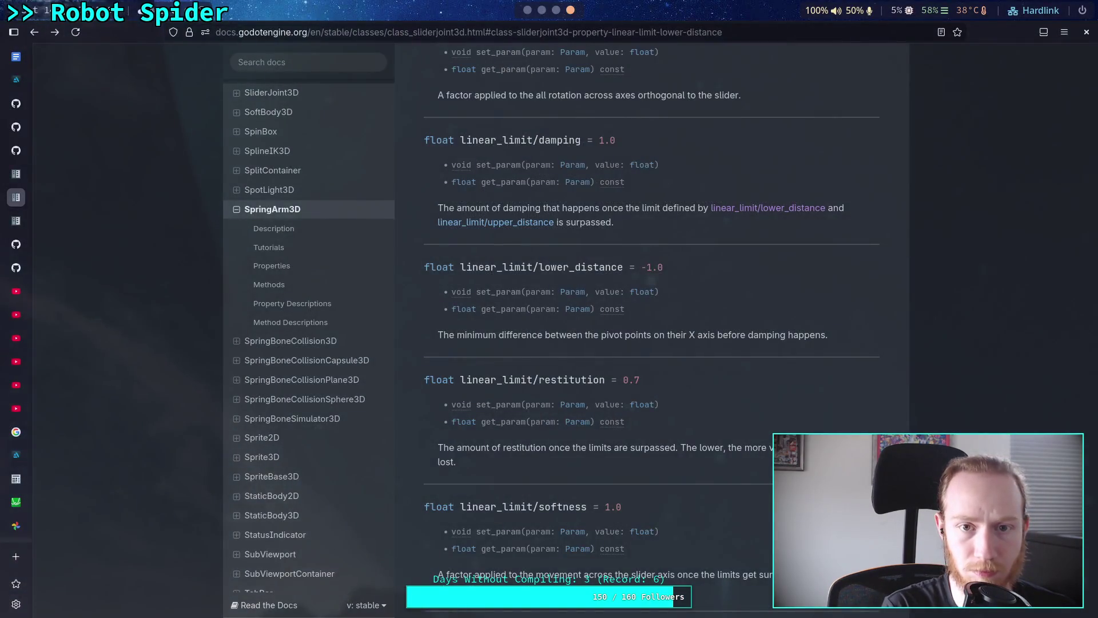
key("super+2")
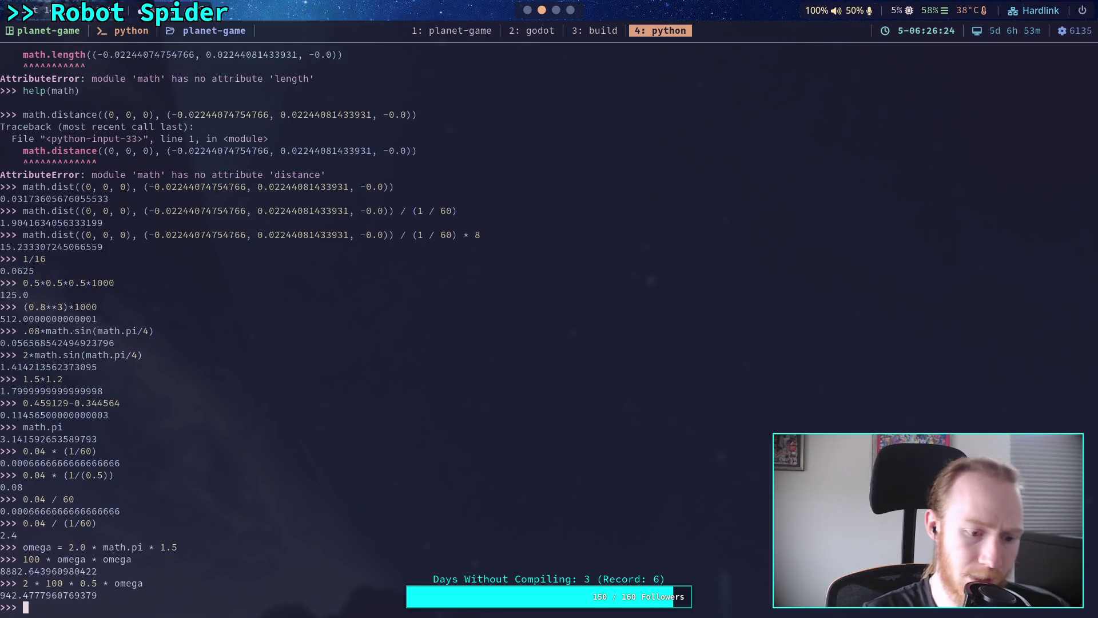
left_click(554, 10)
left_click(526, 10)
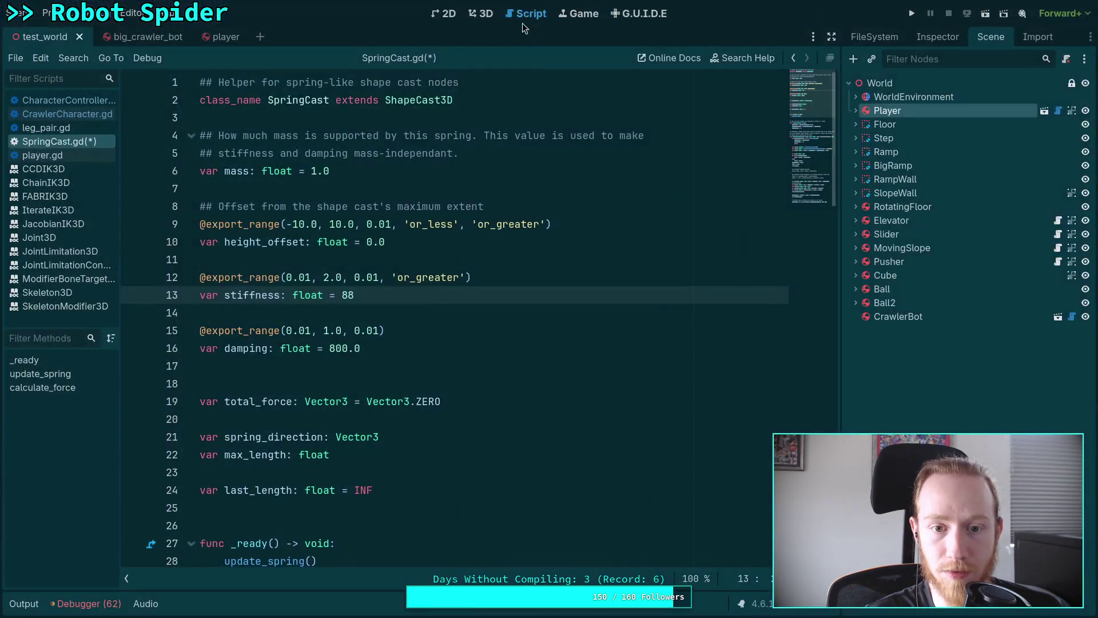
type("9")
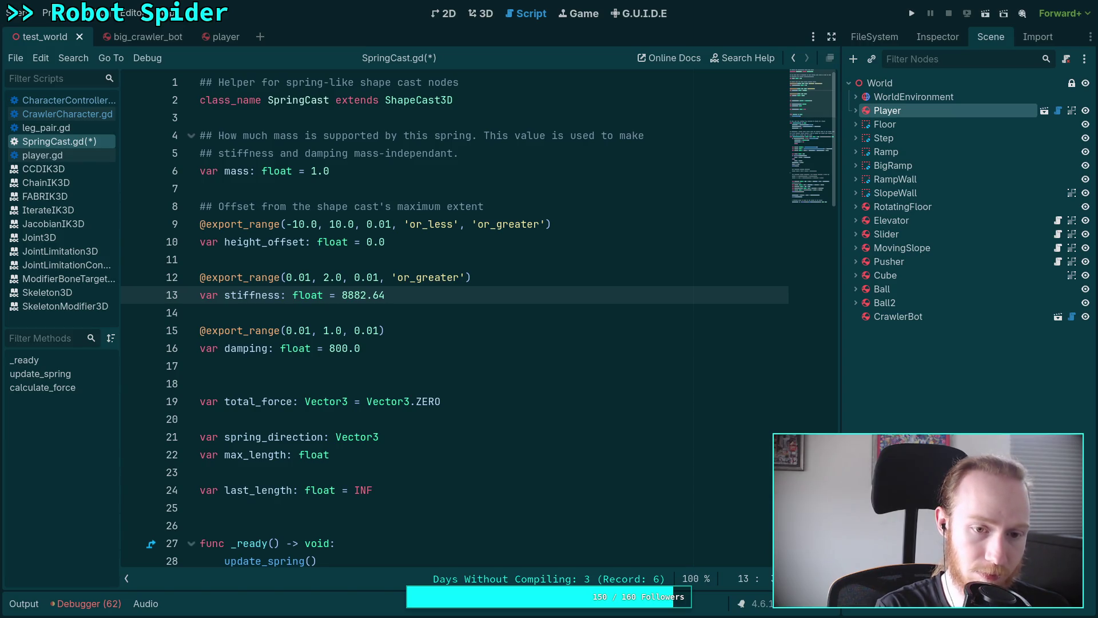
key("super+3")
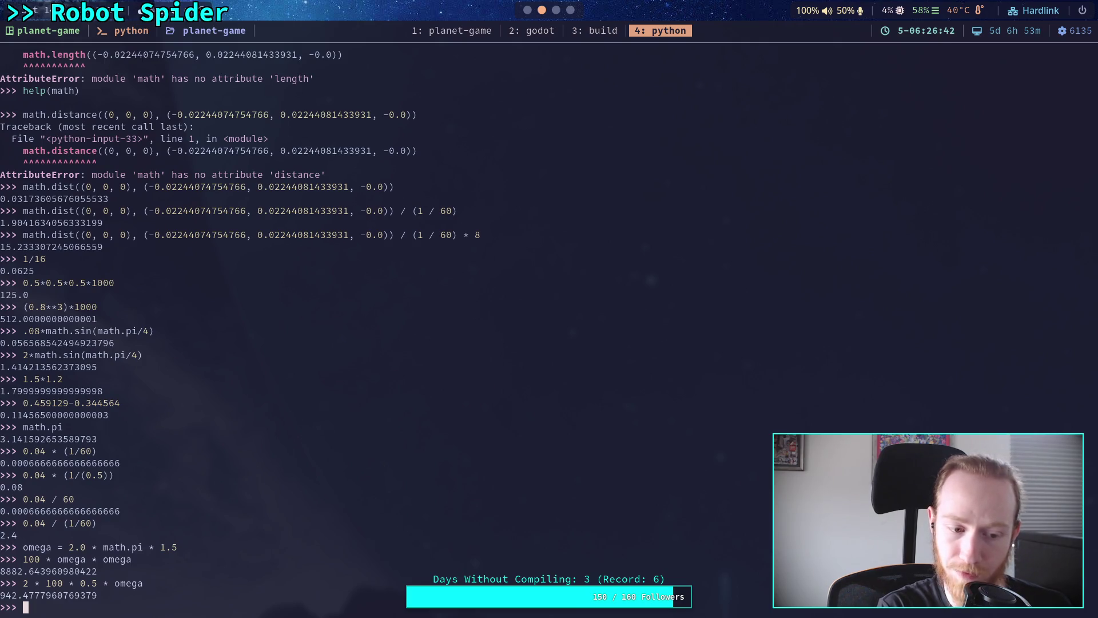
key("super+2")
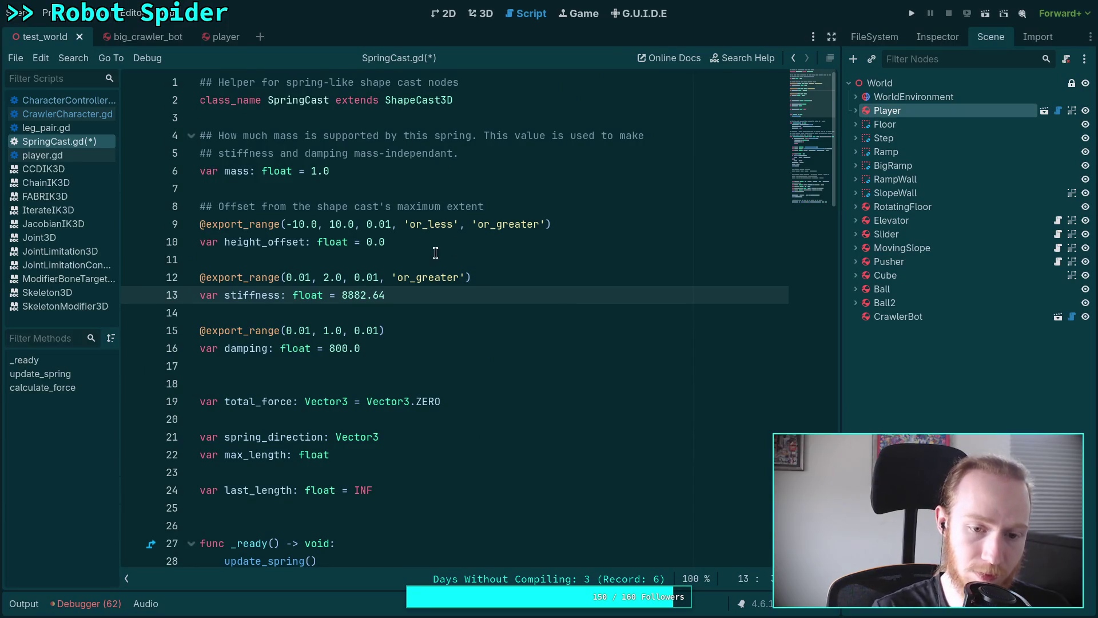
- Set the damping default to 942.5, save SpringCast.gd, and launch the game
double_click(333, 350)
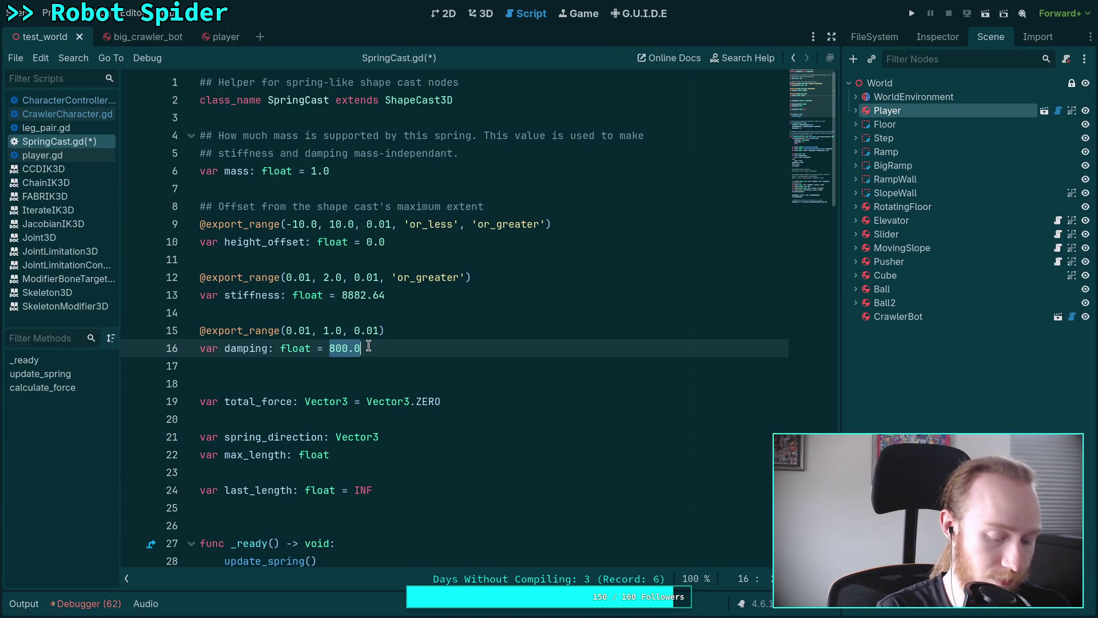
type("0")
type("42")
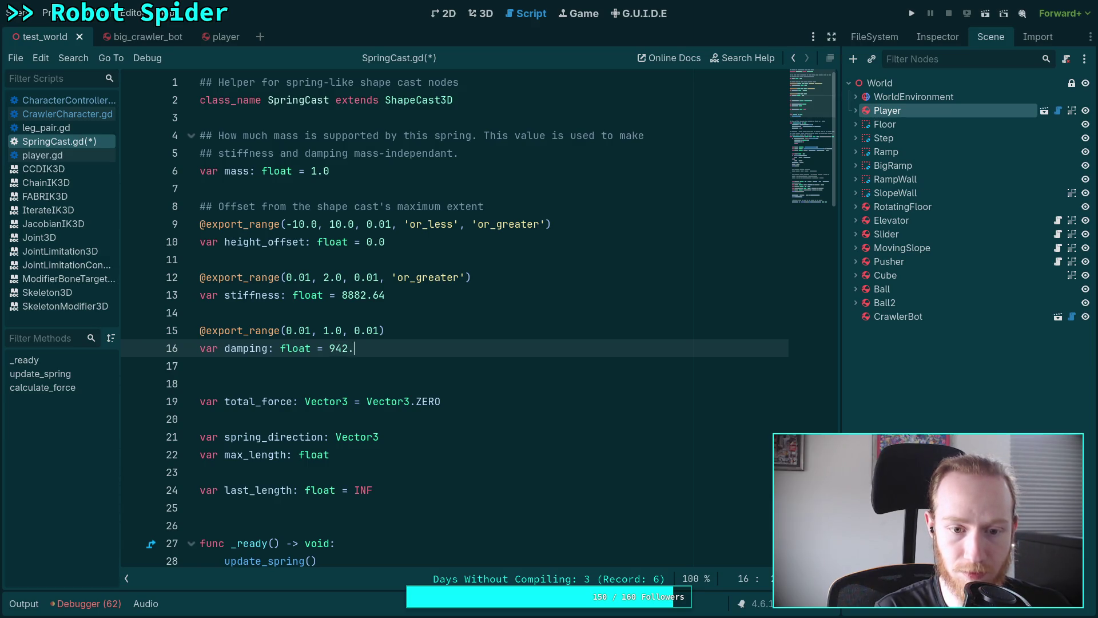
type("5")
key("ctrl+s")
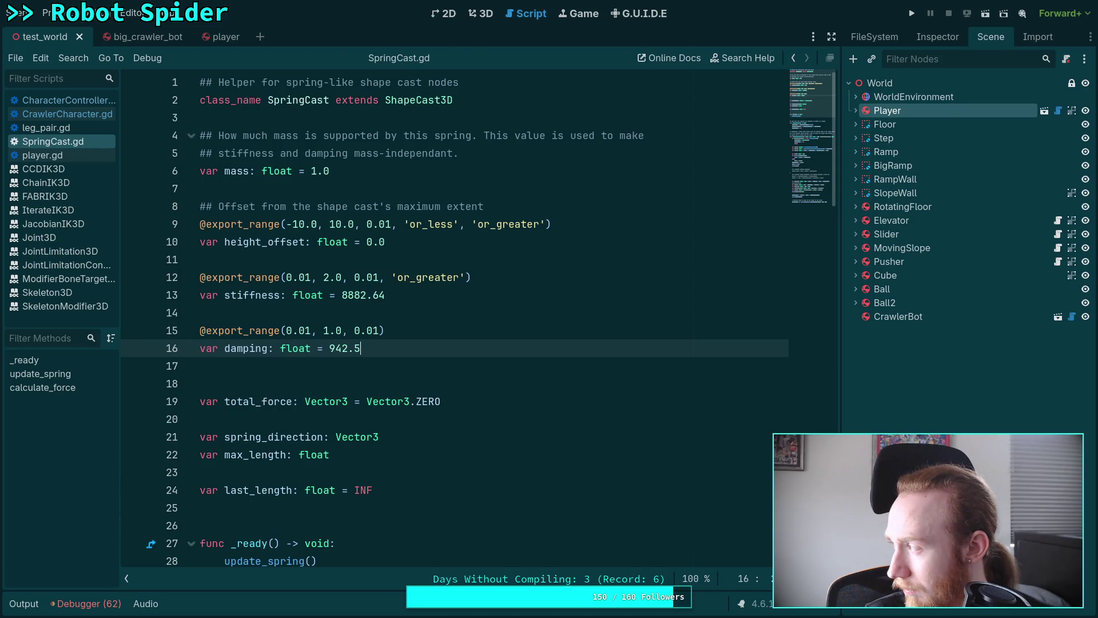
key("F5")
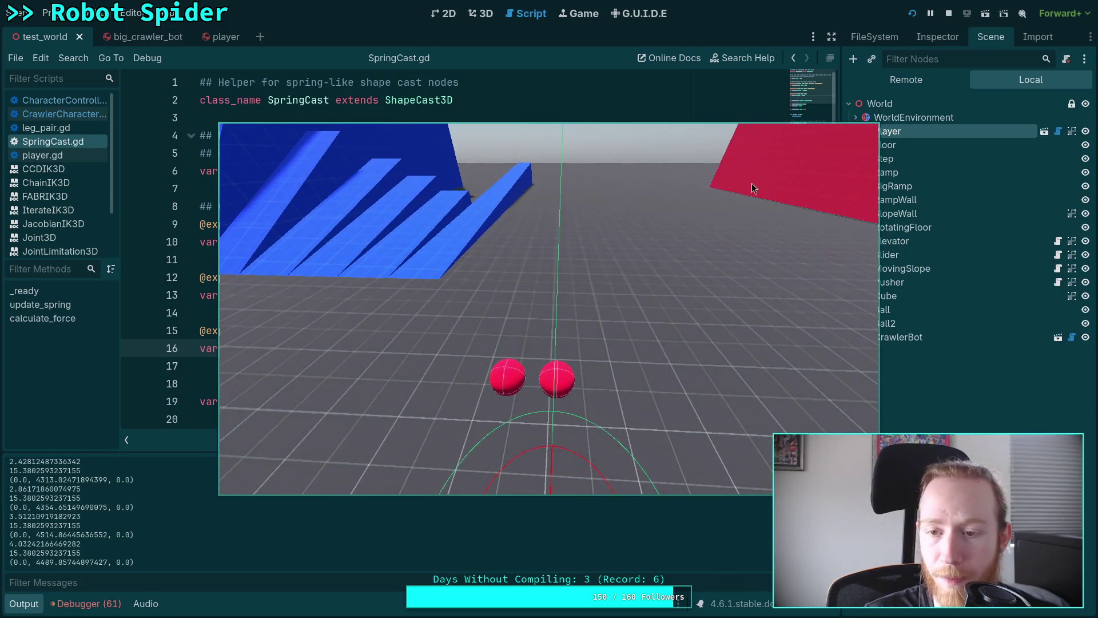
- Stop the running test game with the toolbar's Stop button
left_click(950, 14)
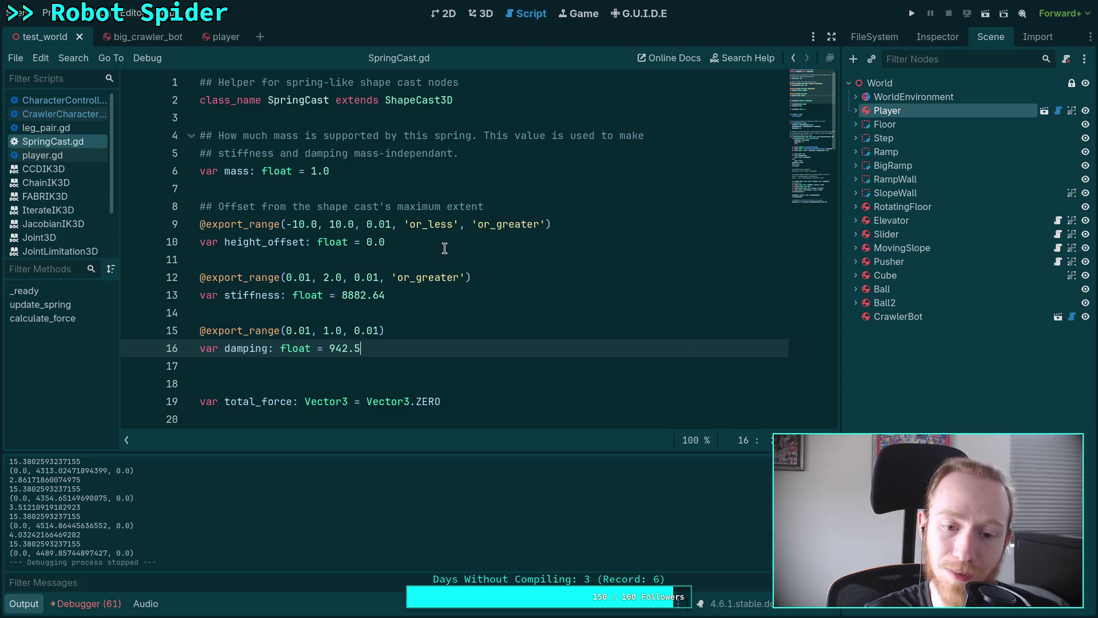
- Collapse the Output panel and review calculate_force, briefly selecting the force calculation lines 68–77
scroll(447, 244, "down", 4)
scroll(446, 240, "down", 5)
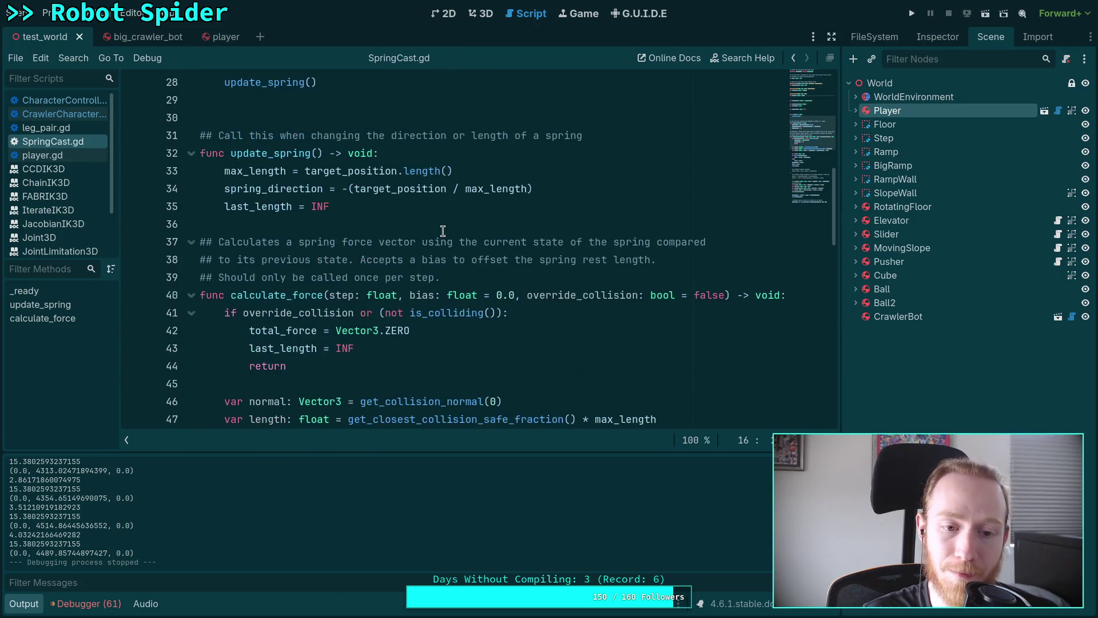
scroll(443, 231, "up", 5)
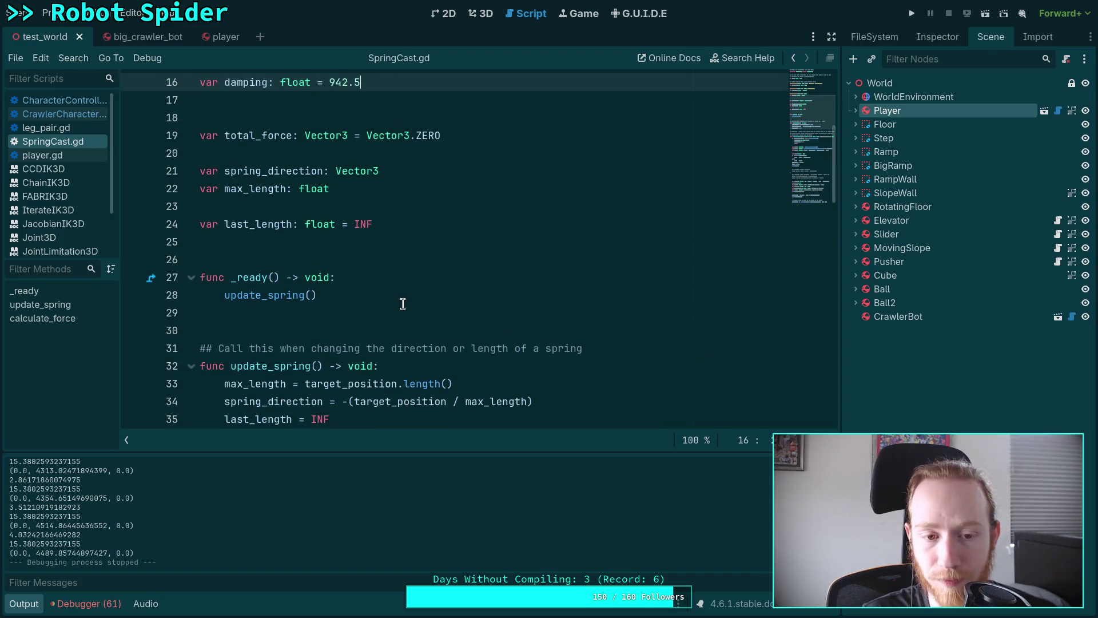
scroll(403, 304, "down", 9)
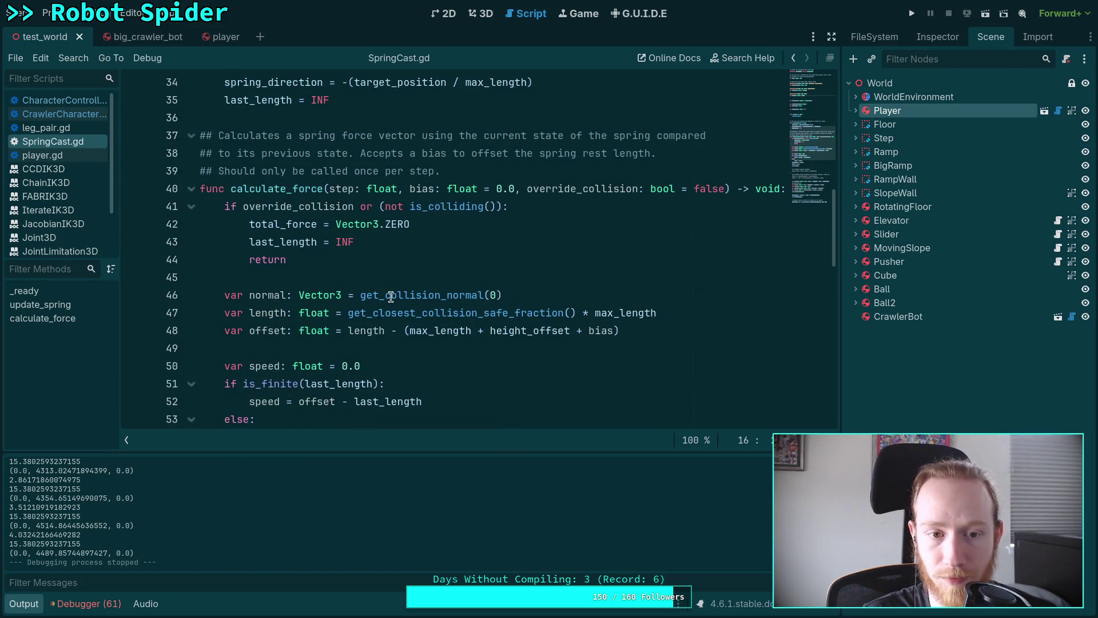
scroll(390, 296, "down", 3)
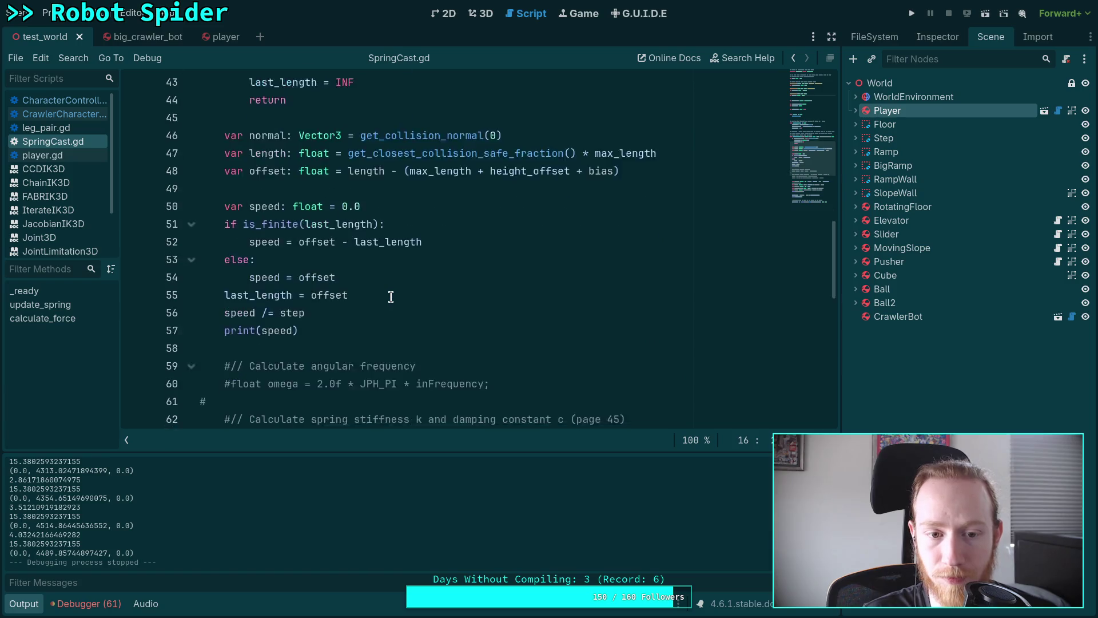
left_click(30, 608)
scroll(318, 422, "down", 2)
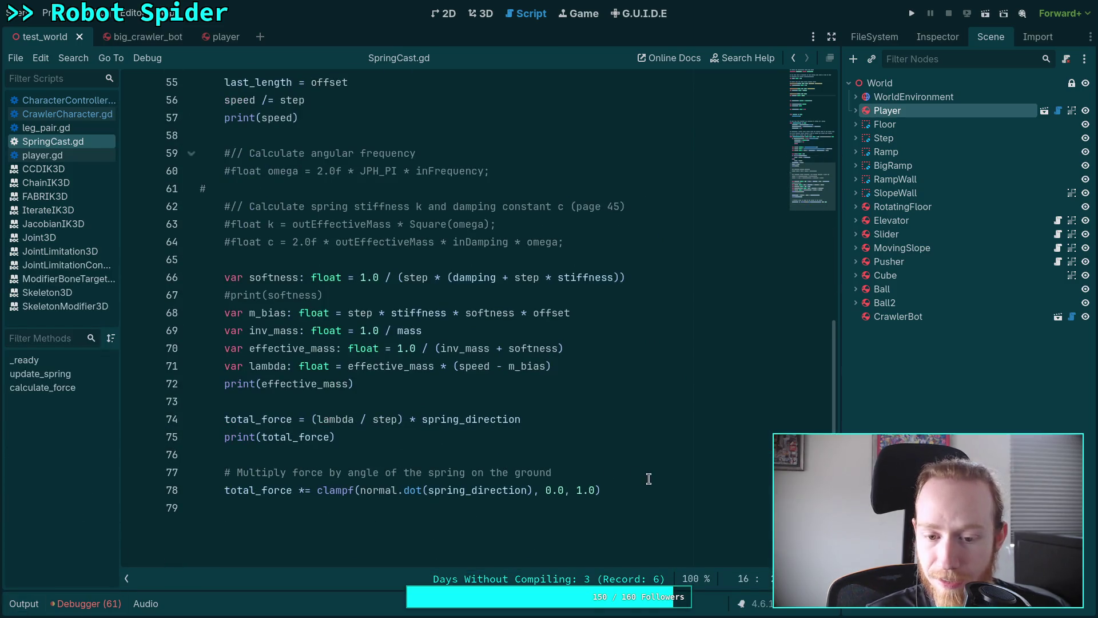
left_click_drag(649, 474, 314, 313)
left_click(350, 313)
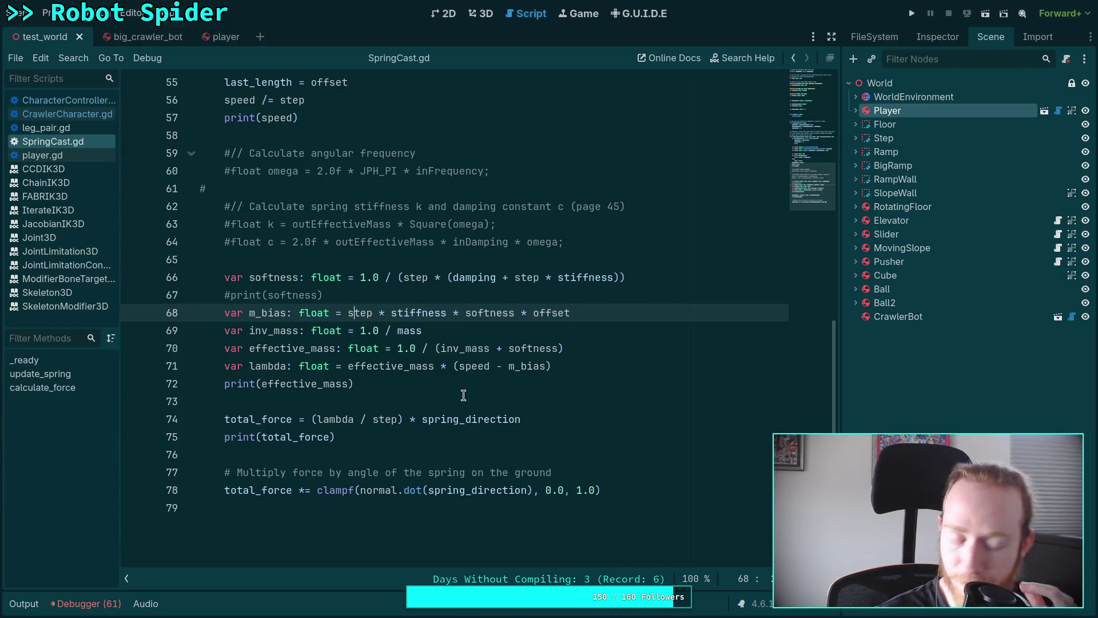
left_click(414, 405)
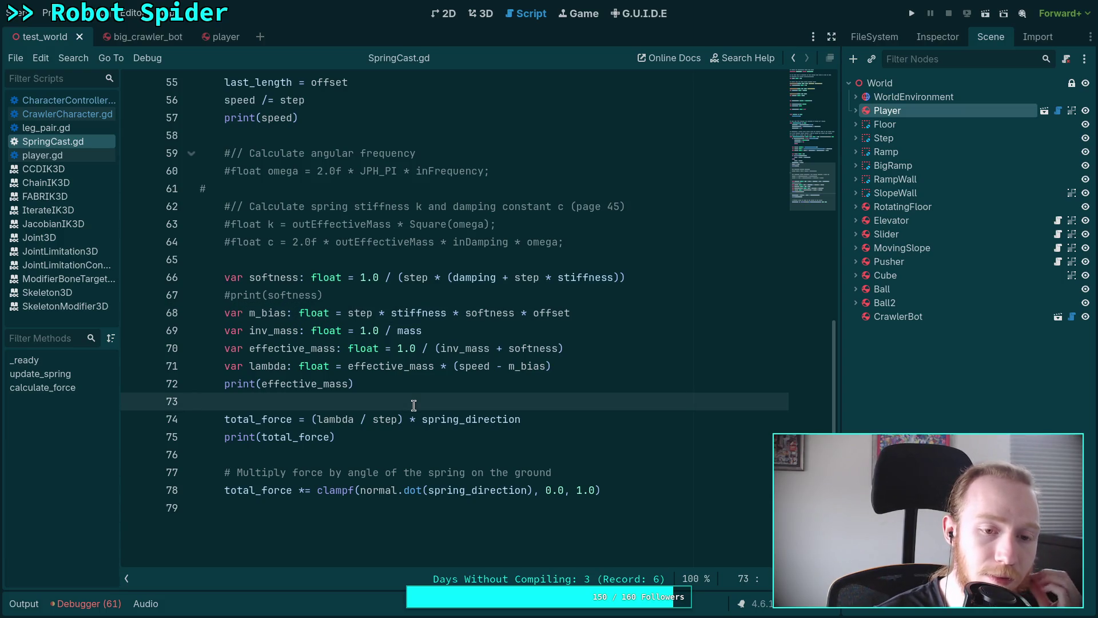
scroll(413, 405, "up", 6)
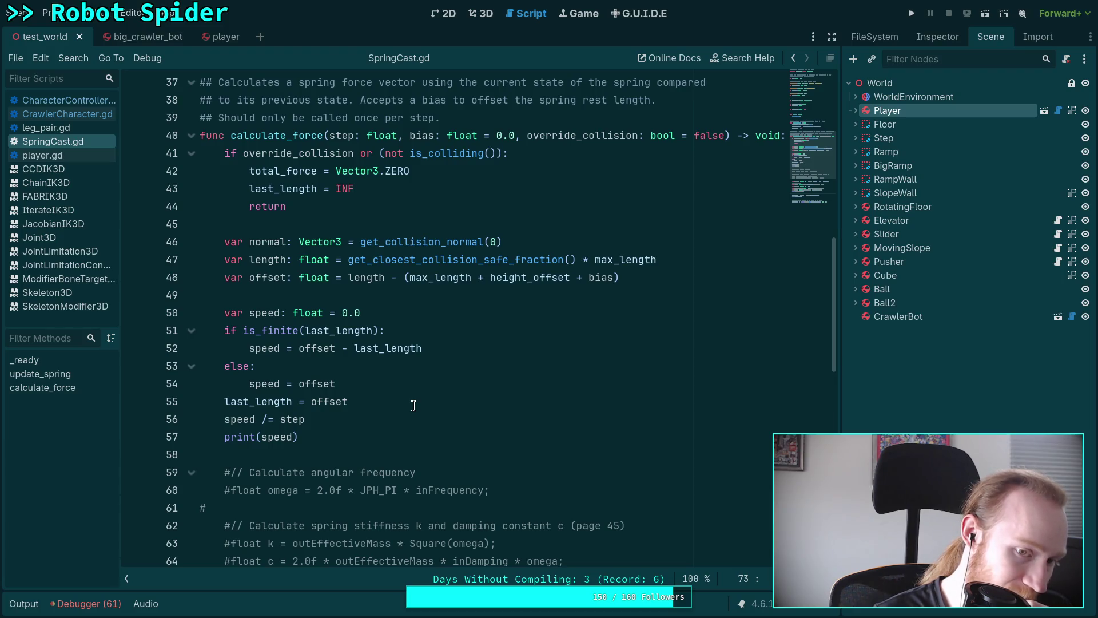
key("super+3")
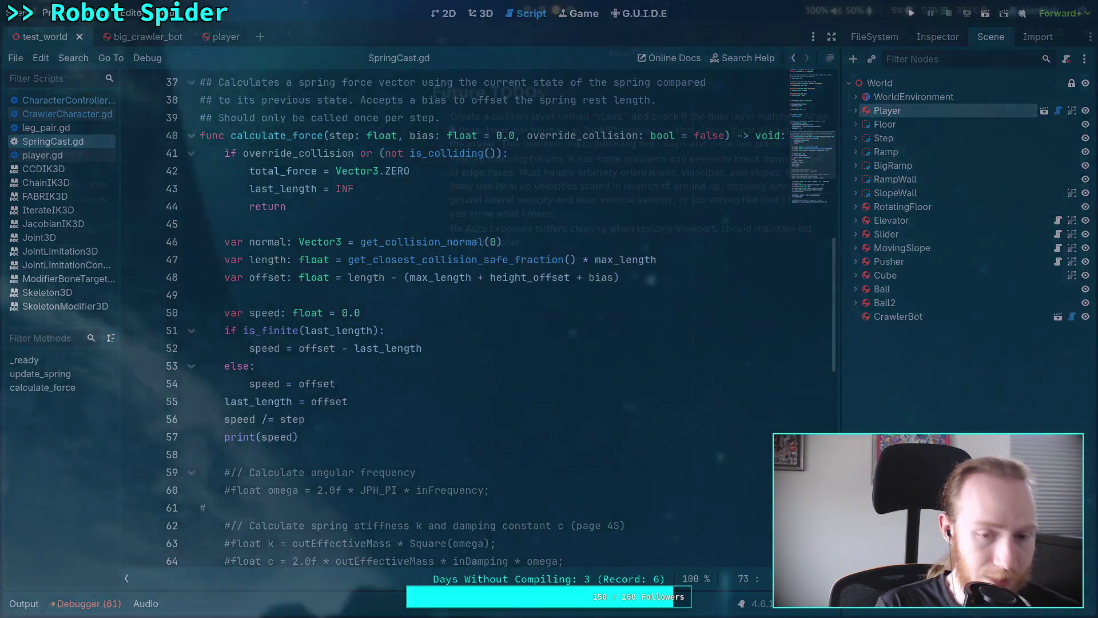
- Switch to Firefox and open the 'Add slope speed, fix air resistance' commit tab
key("super+4")
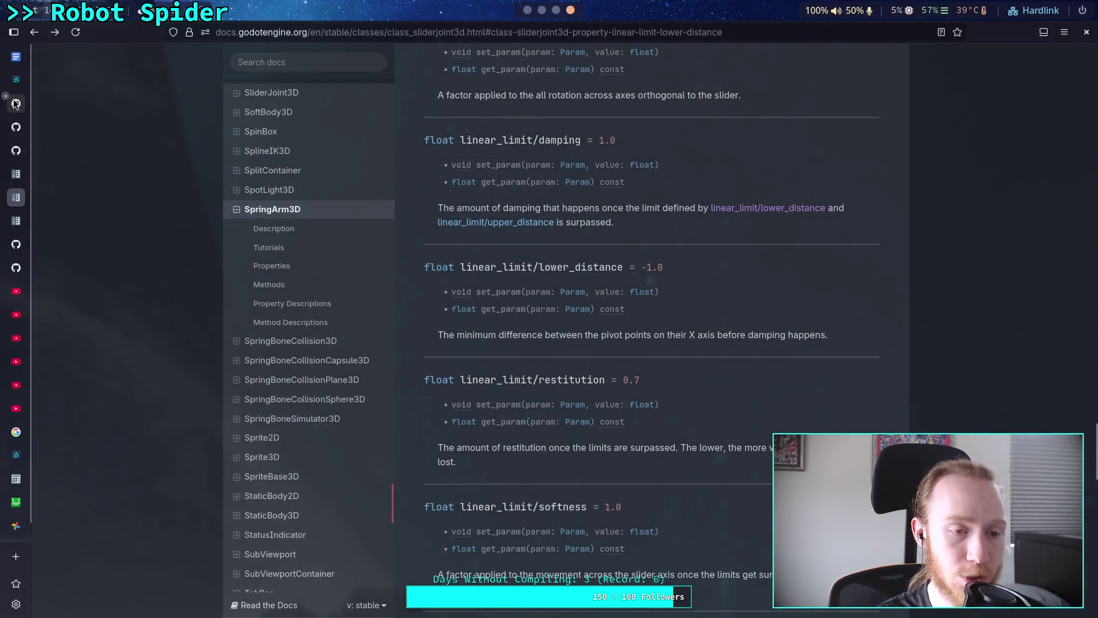
mouse_move(23, 105)
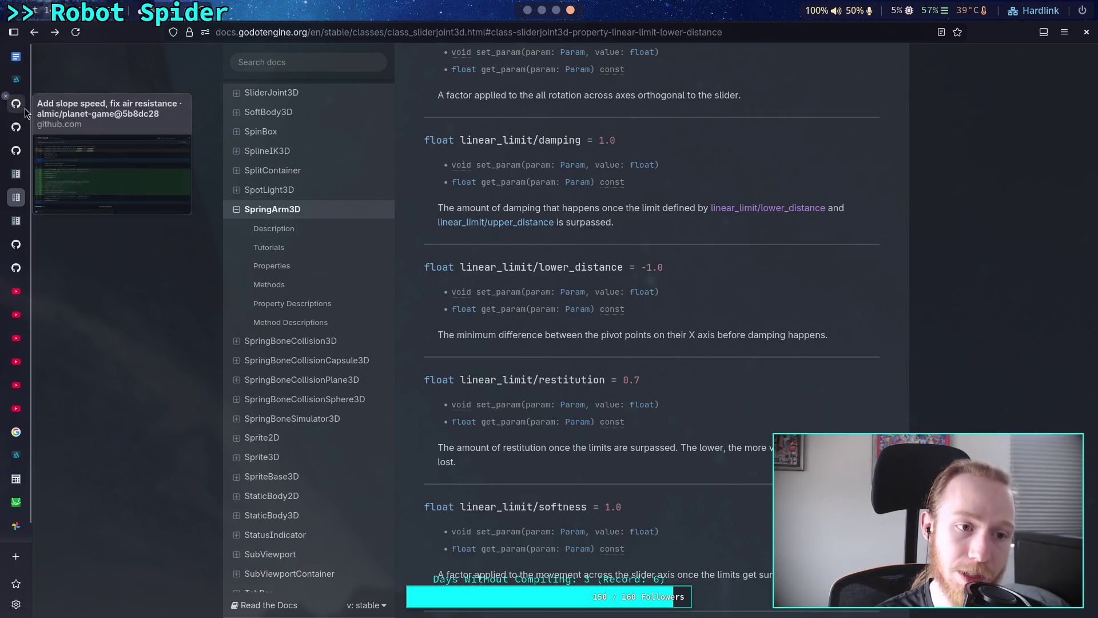
mouse_move(29, 162)
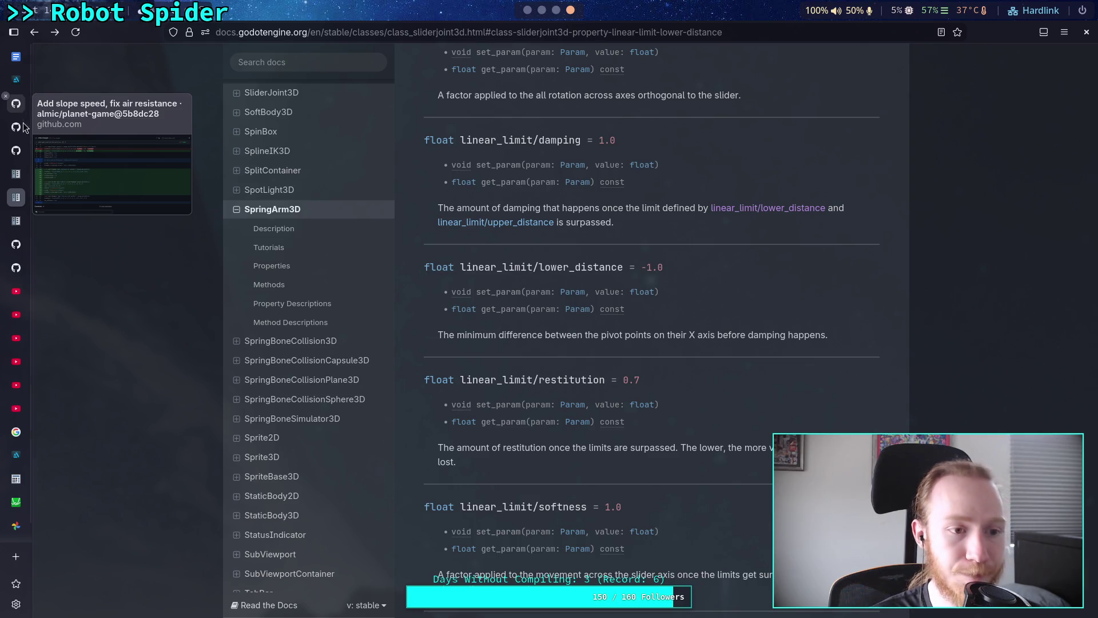
mouse_move(21, 132)
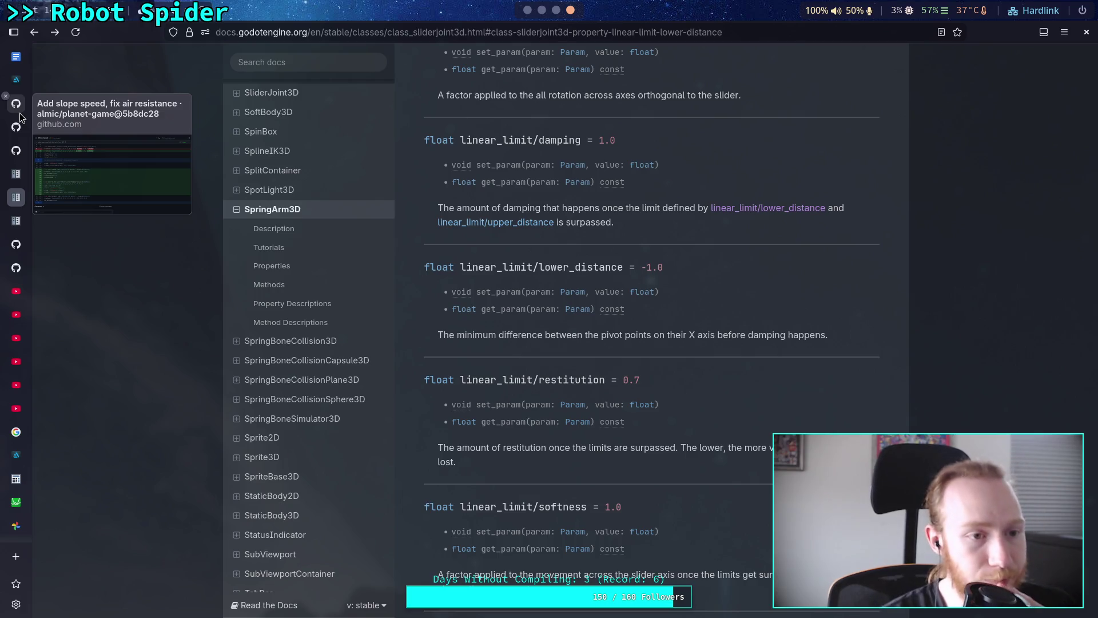
left_click(19, 113)
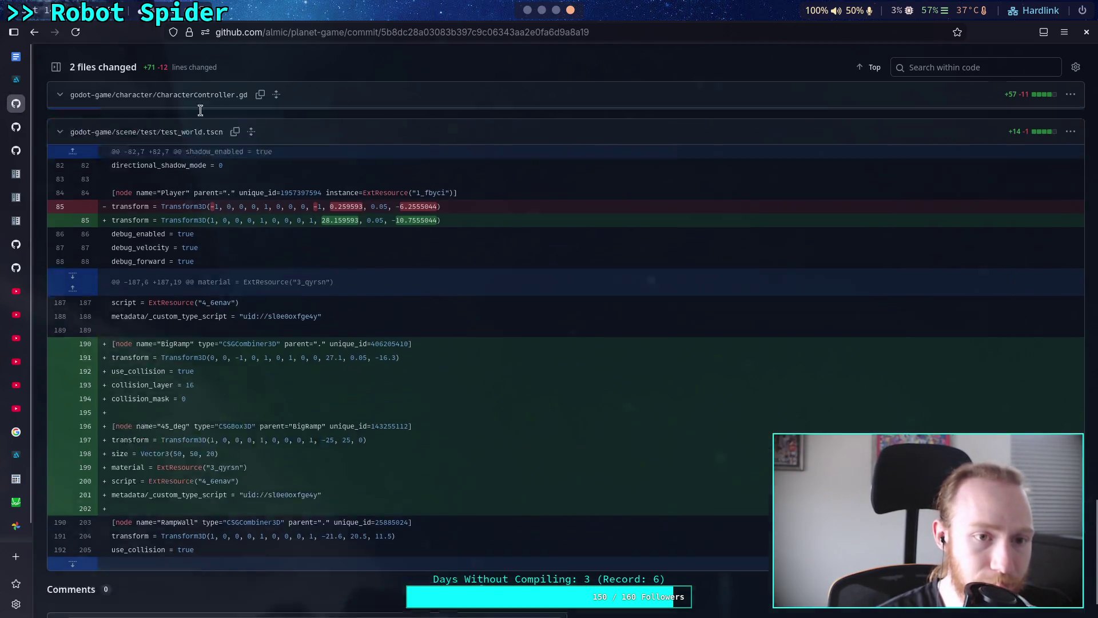
- Scroll the commit diff, visit the planet-game repository page, then return to the Python REPL
scroll(325, 294, "up", 10)
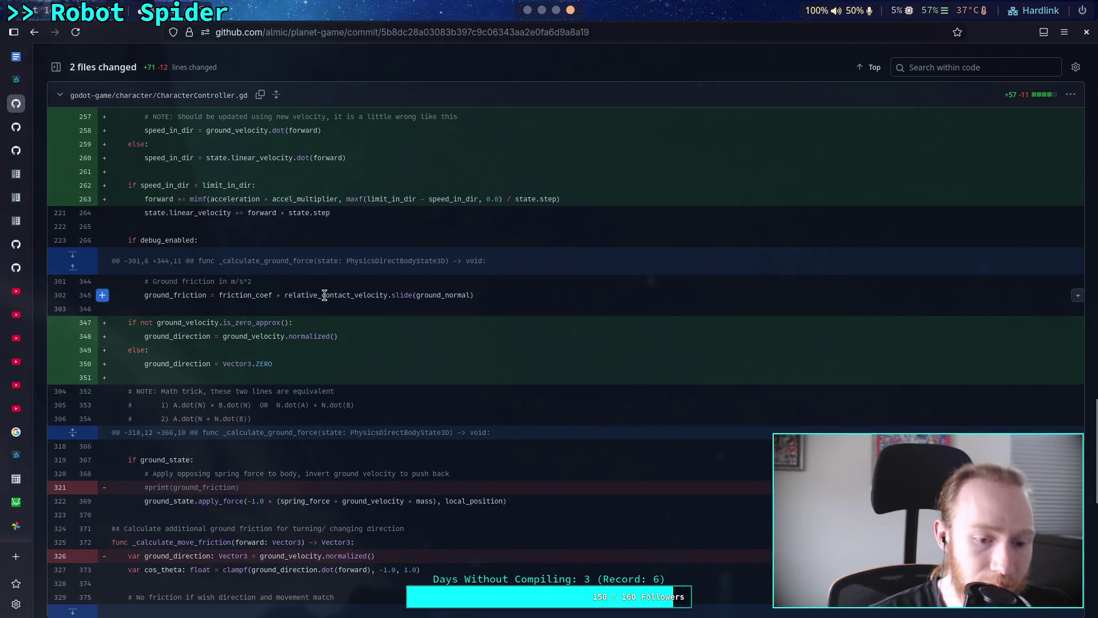
scroll(324, 295, "up", 20)
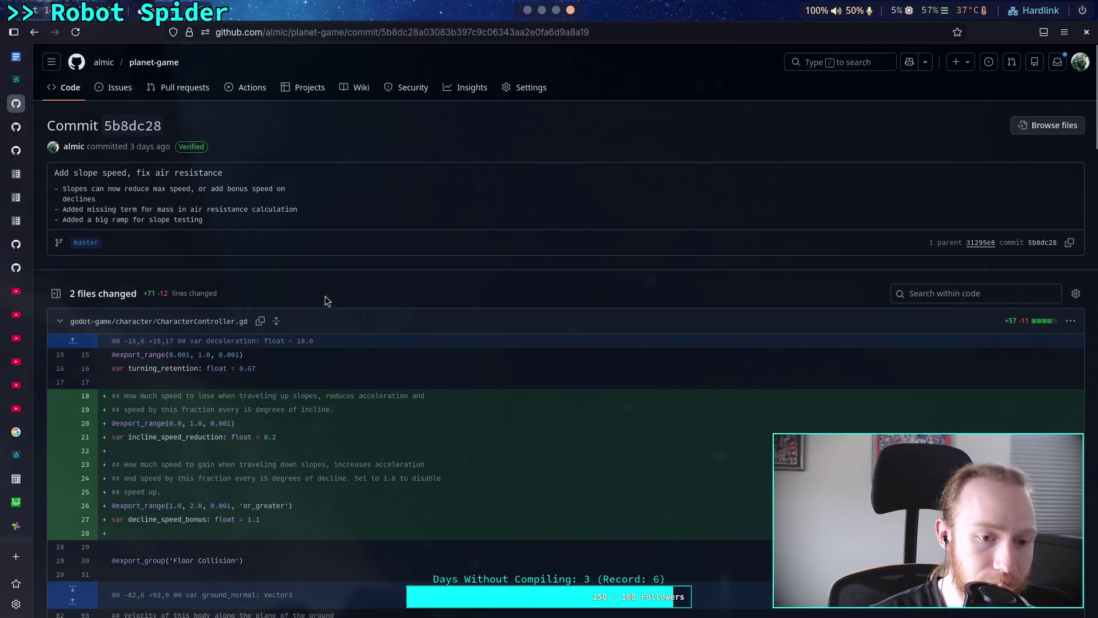
left_click(66, 88)
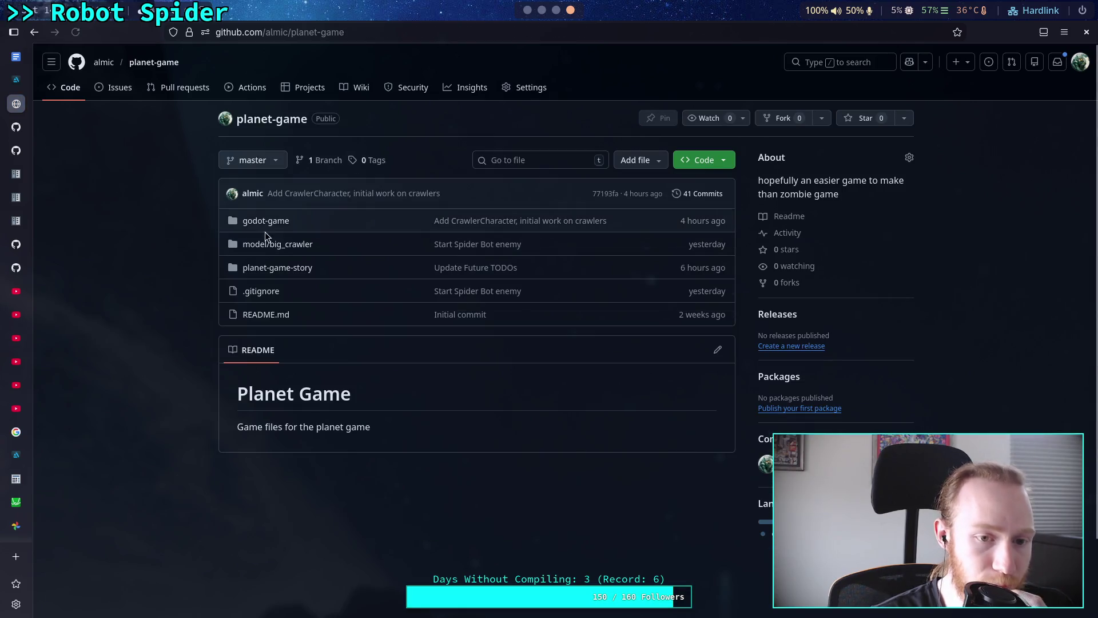
left_click(542, 10)
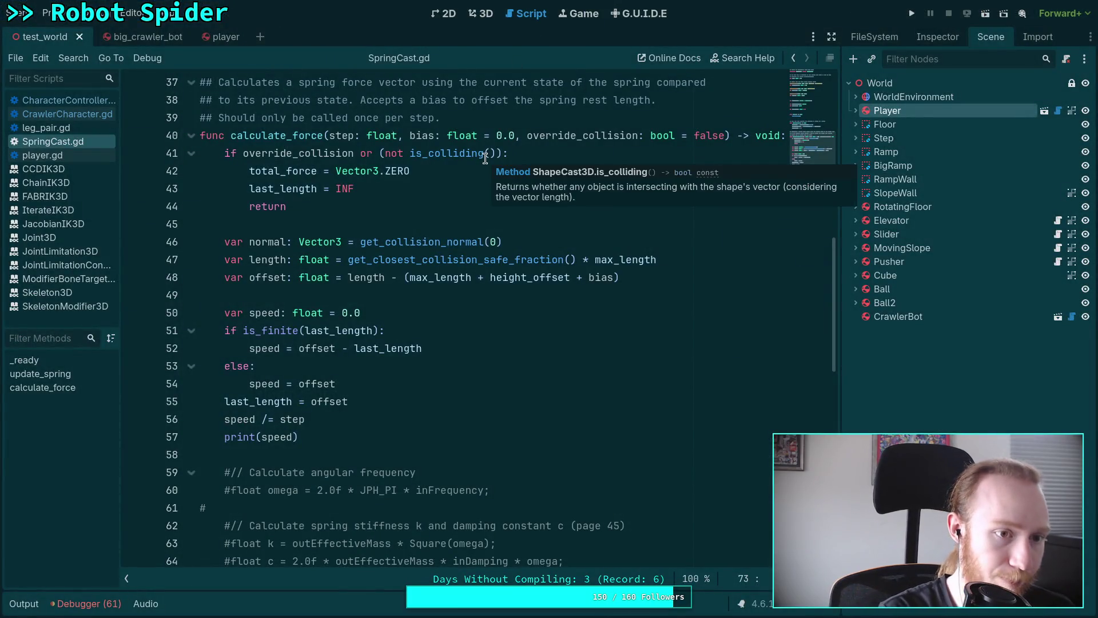
key("super+4")
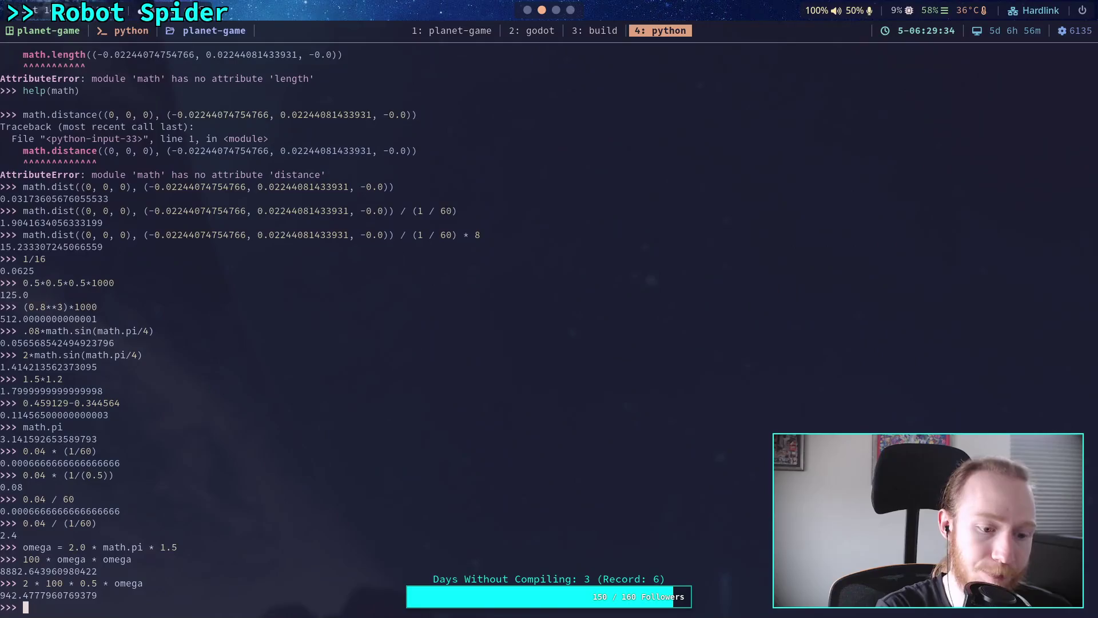
- Go to the project's bash terminal and run git status
key("super+4")
key("super+3")
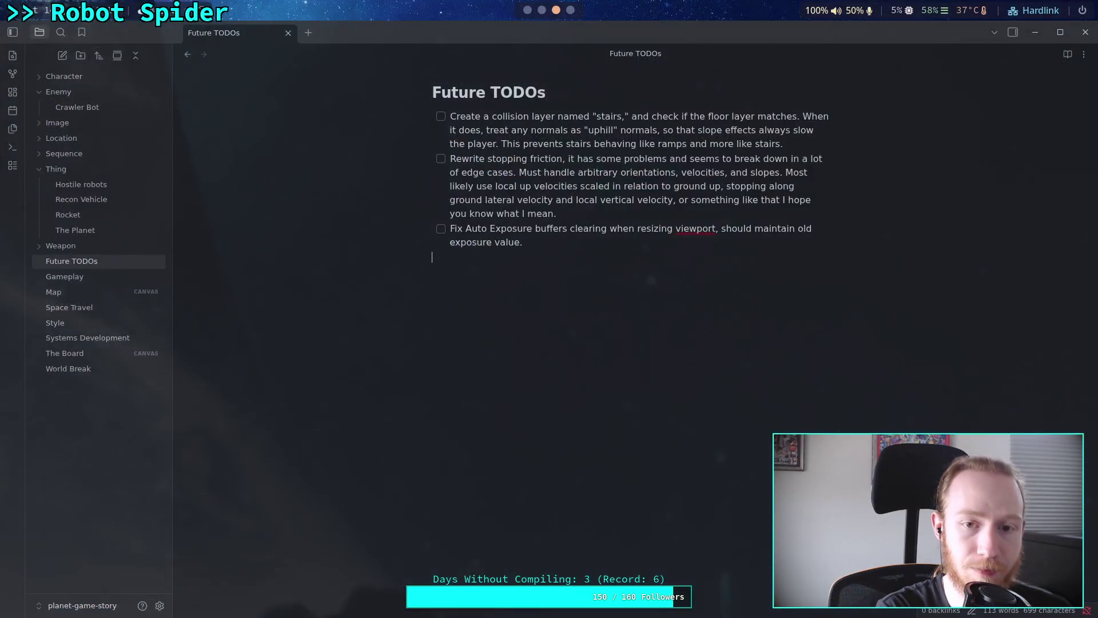
left_click(534, 10)
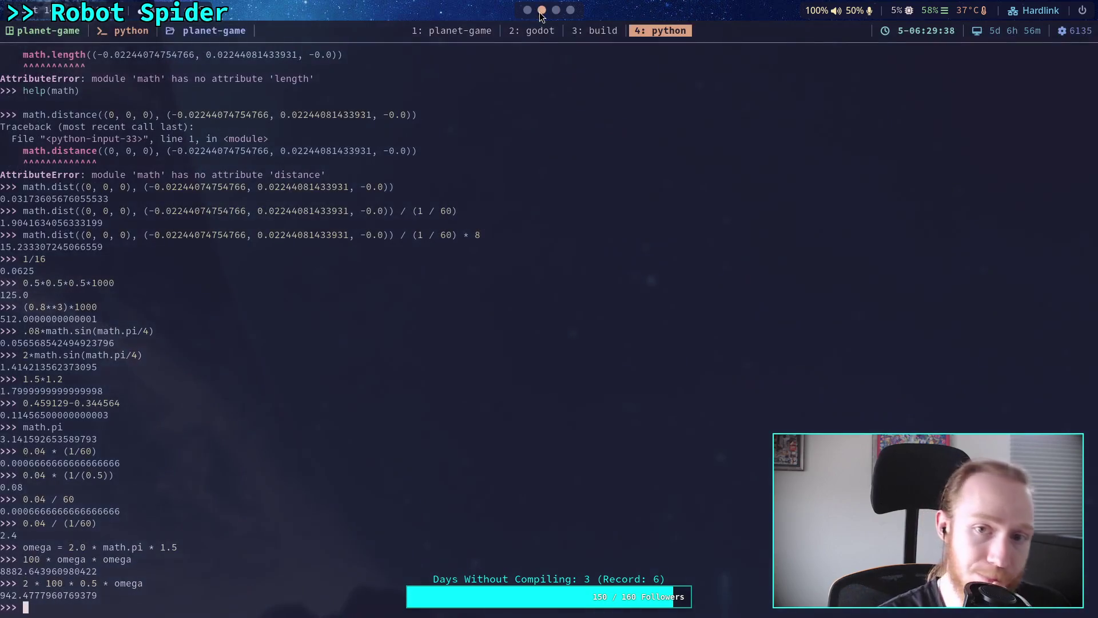
left_click(468, 30)
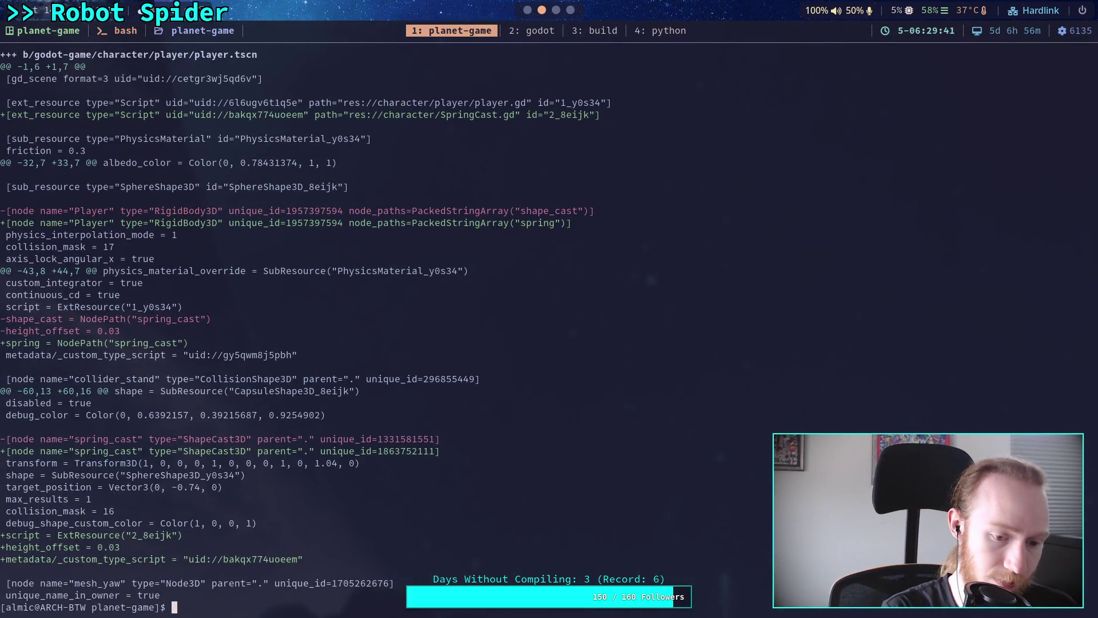
type("git status")
key("Return")
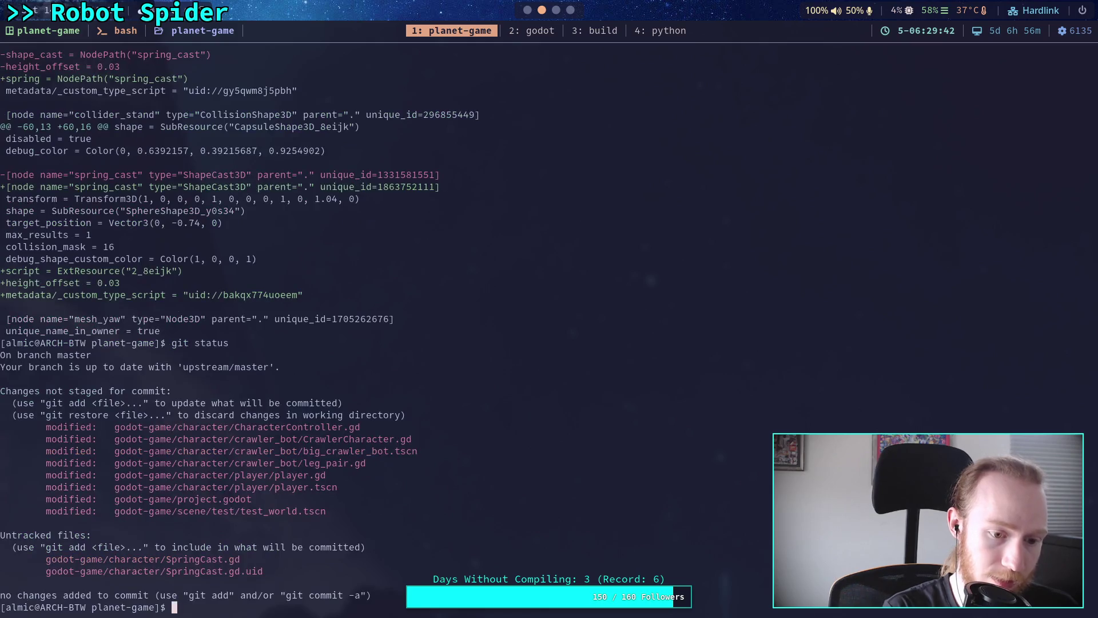
- Run git diff on godot-game/character/CharacterController.gd and page through the spring changes
type("git diff ")
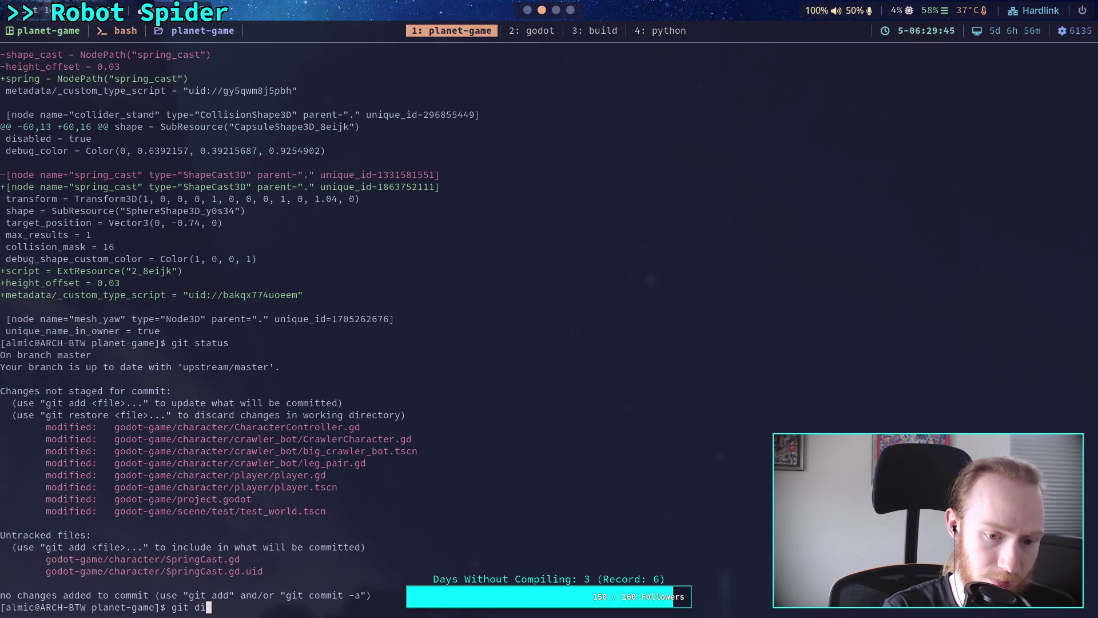
type("go")
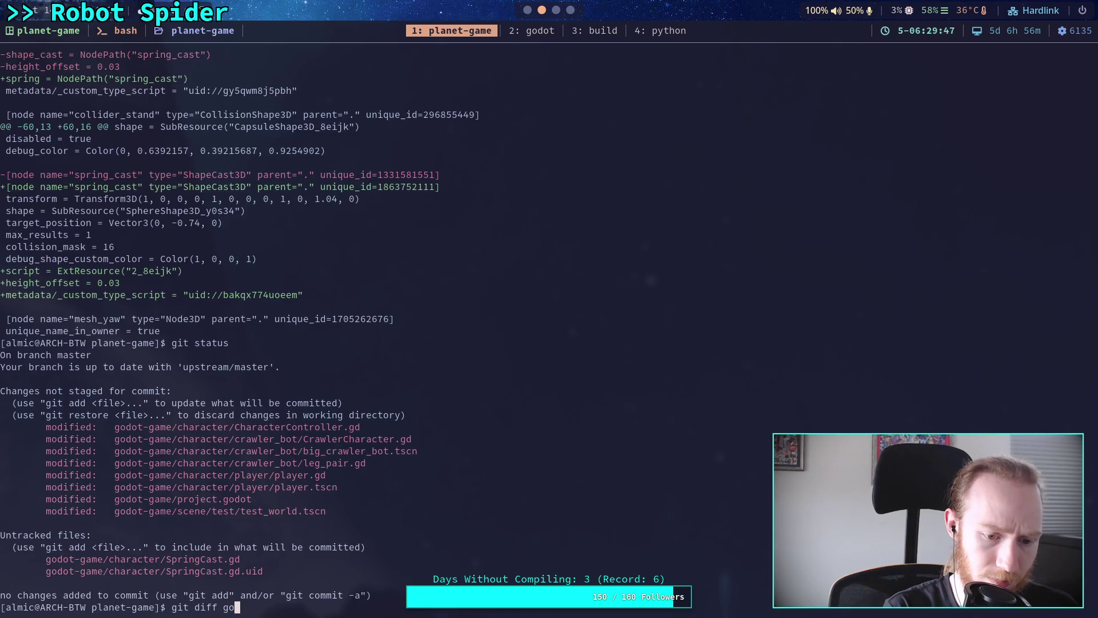
key("Tab")
type("ch")
key("Tab")
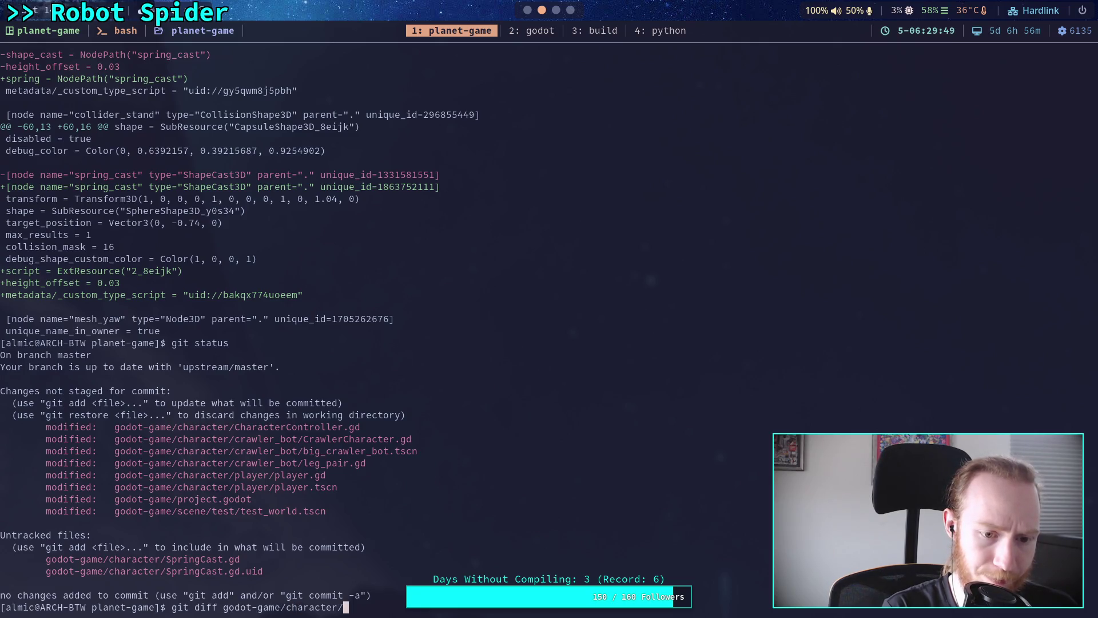
type("Ch")
key("Tab")
key("Return")
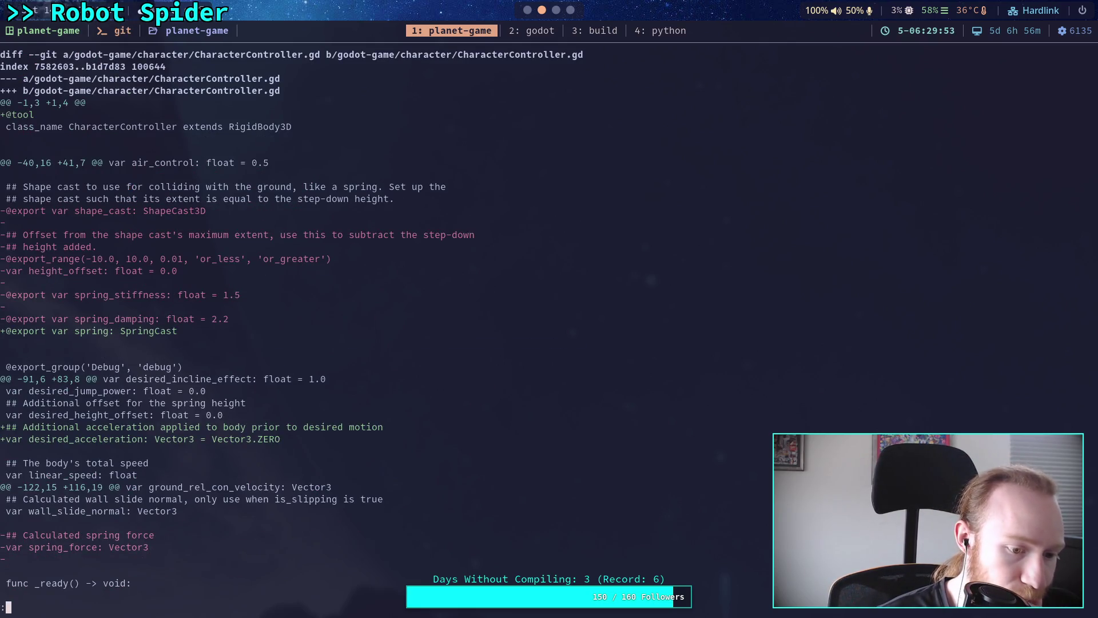
key("space")
key("space")
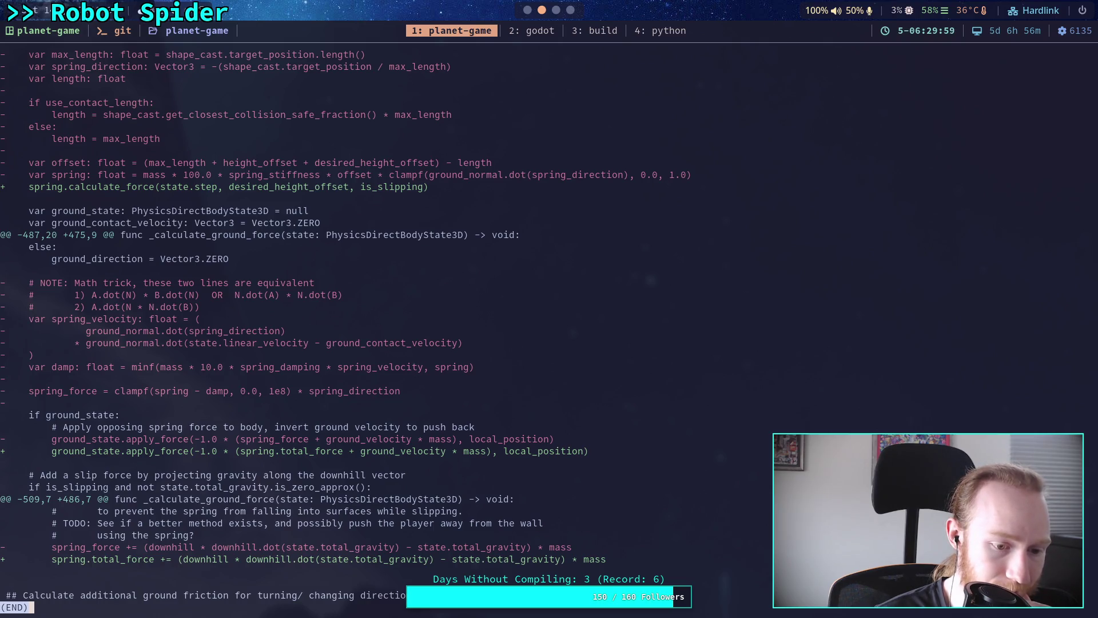
scroll(438, 331, "up", 7)
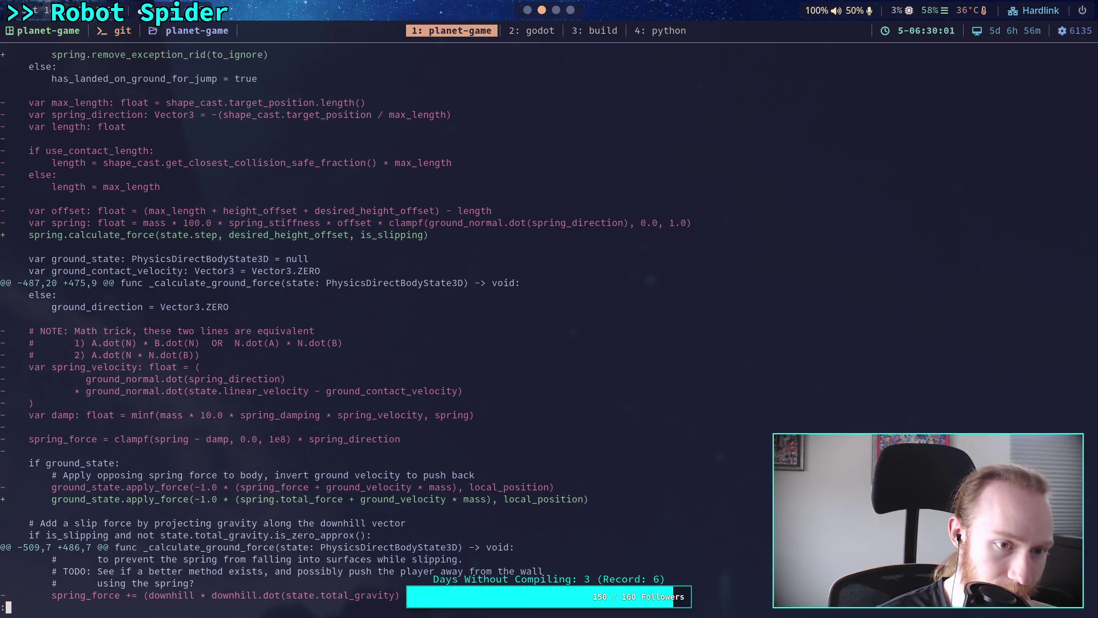
scroll(438, 332, "up", 3)
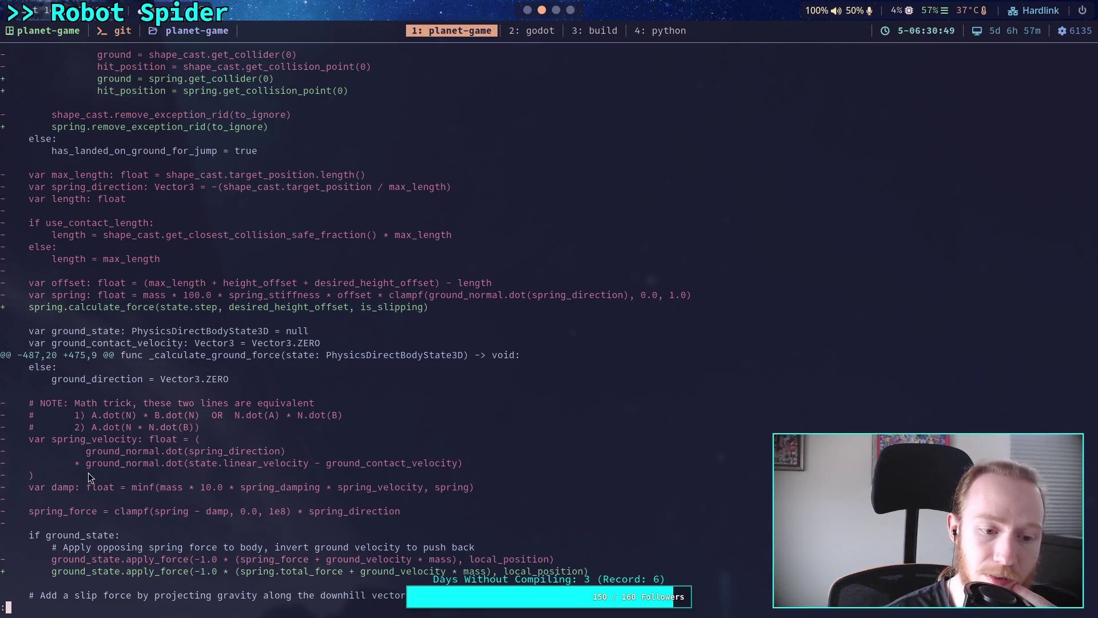
left_click_drag(88, 473, 29, 438)
left_click(28, 438)
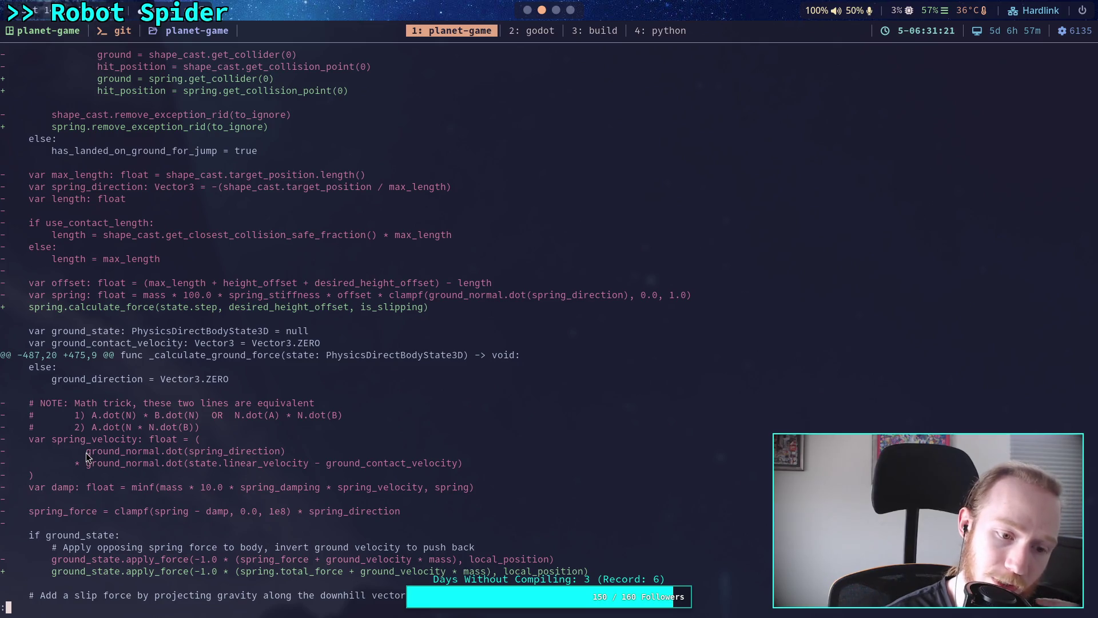
left_click_drag(87, 452, 286, 452)
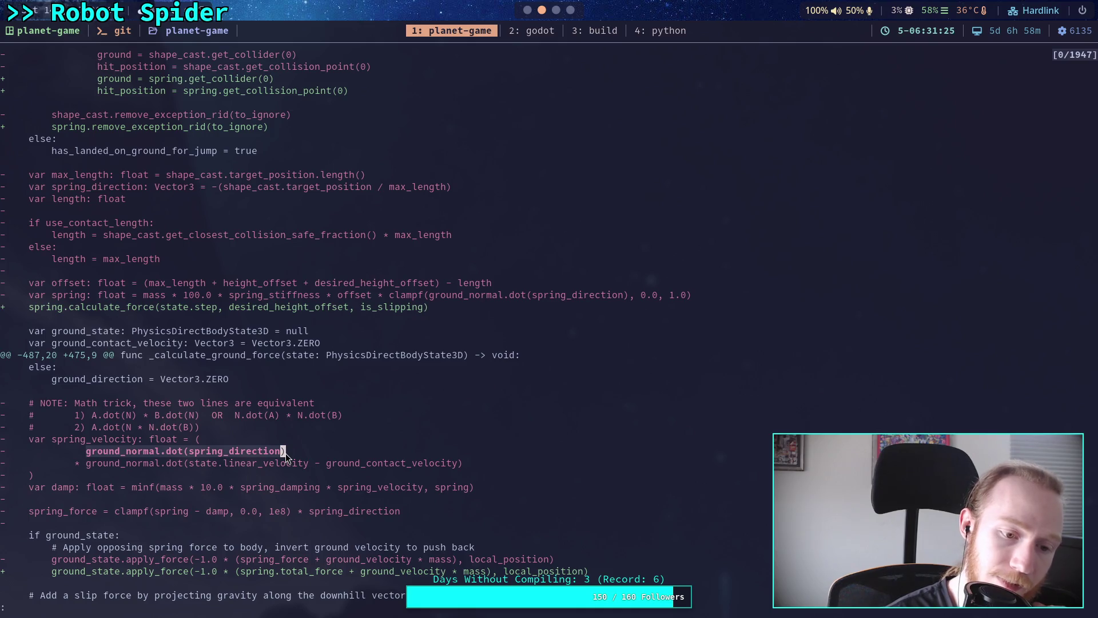
key("y")
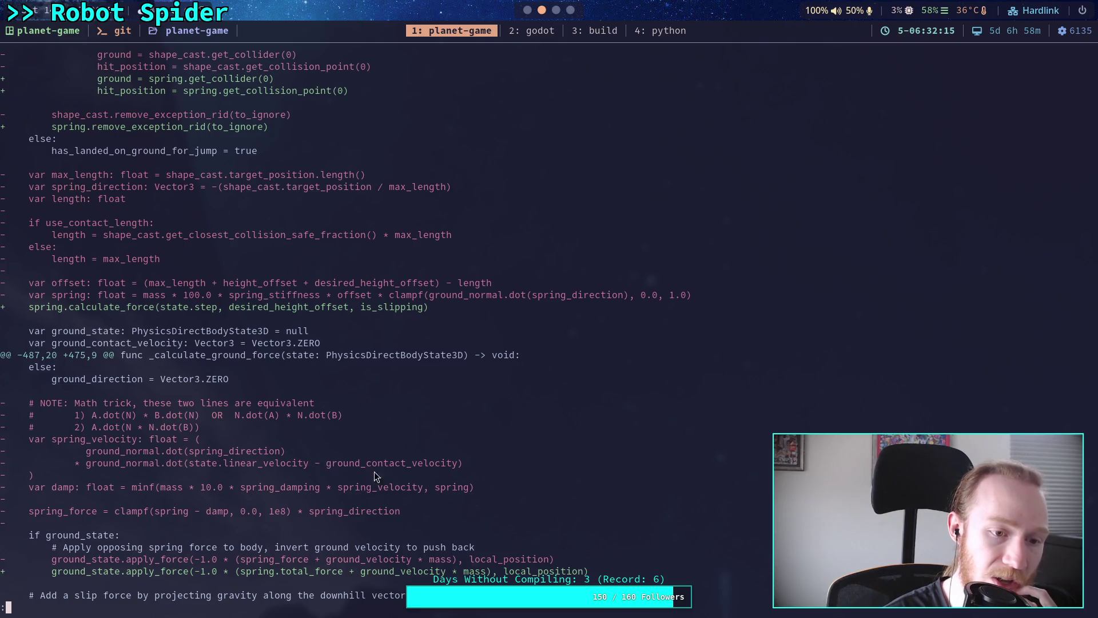
- Change line 56 from speed /= step to speed = speed * step
left_click(527, 9)
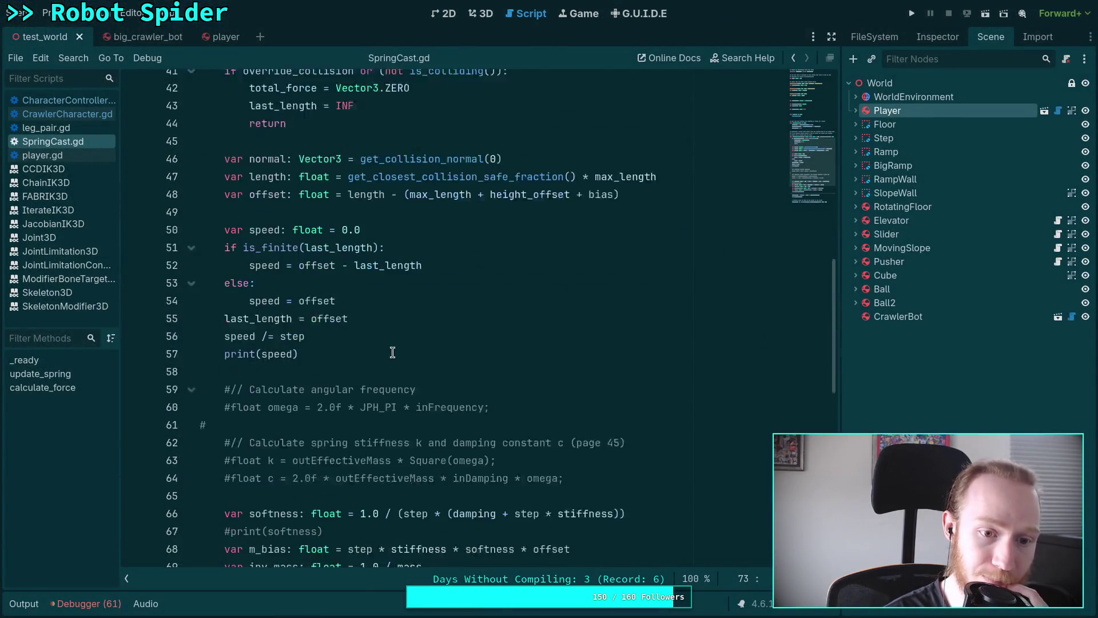
scroll(392, 352, "down", 1)
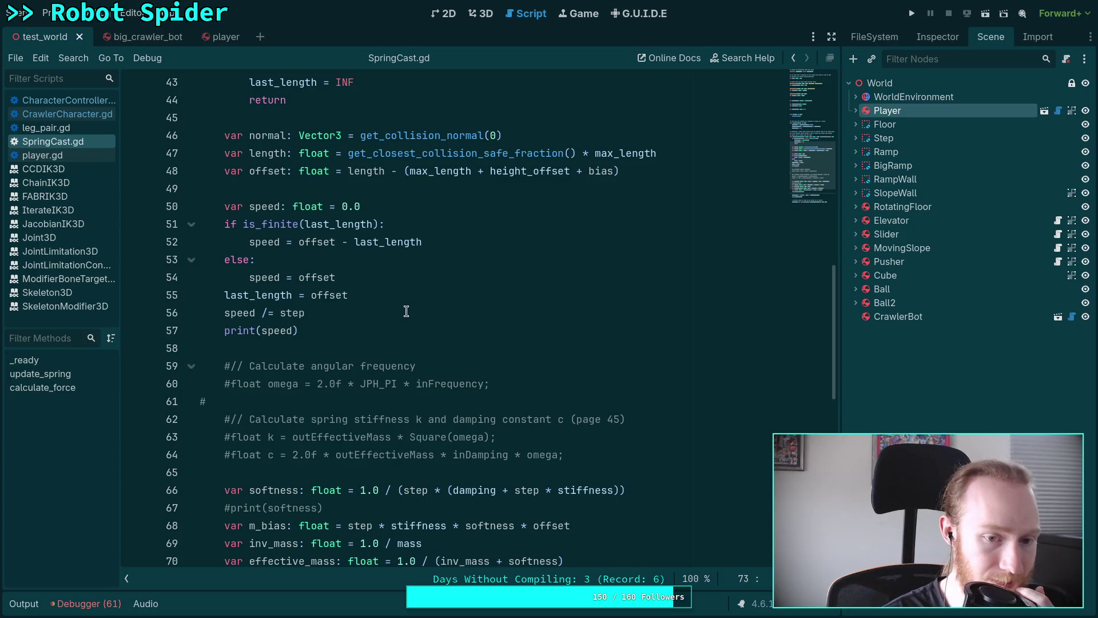
double_click(264, 313)
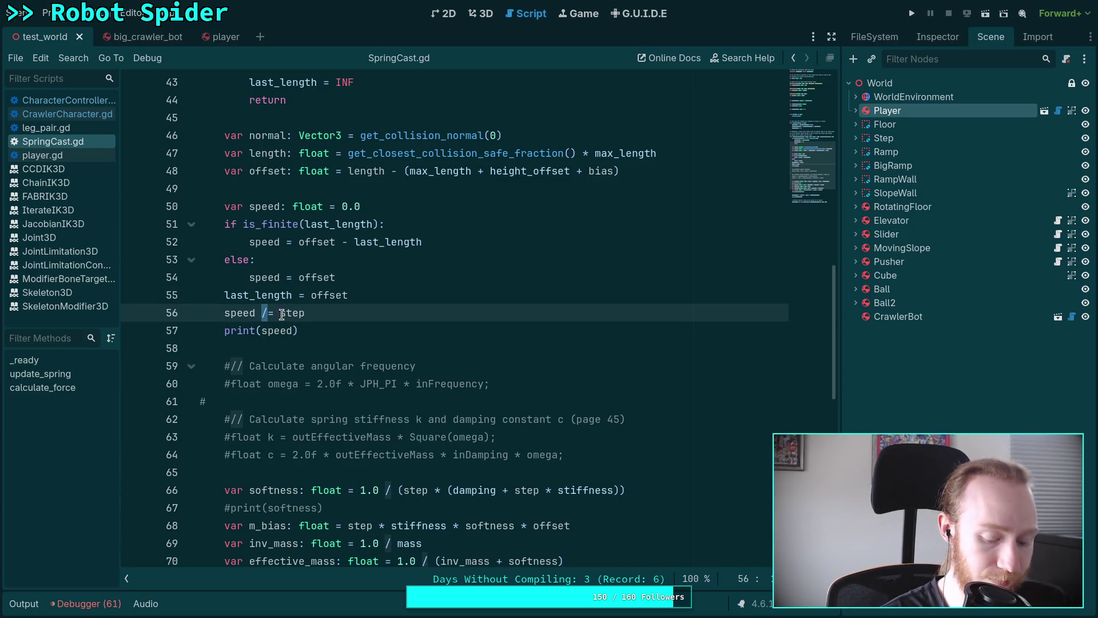
key("BackSpace")
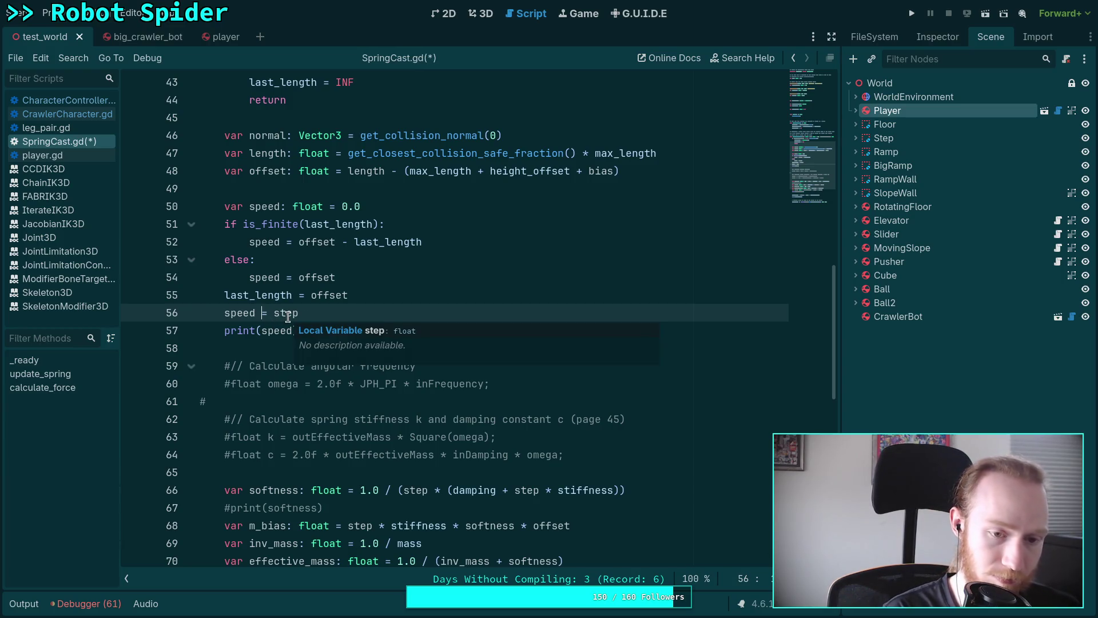
left_click(274, 313)
type("speed ")
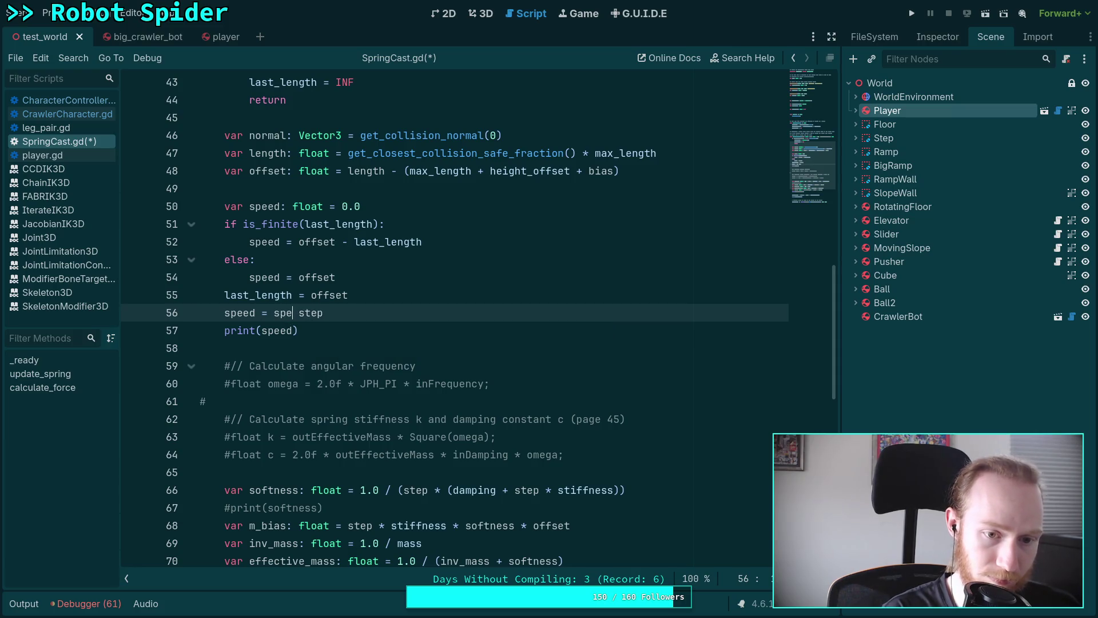
type("*")
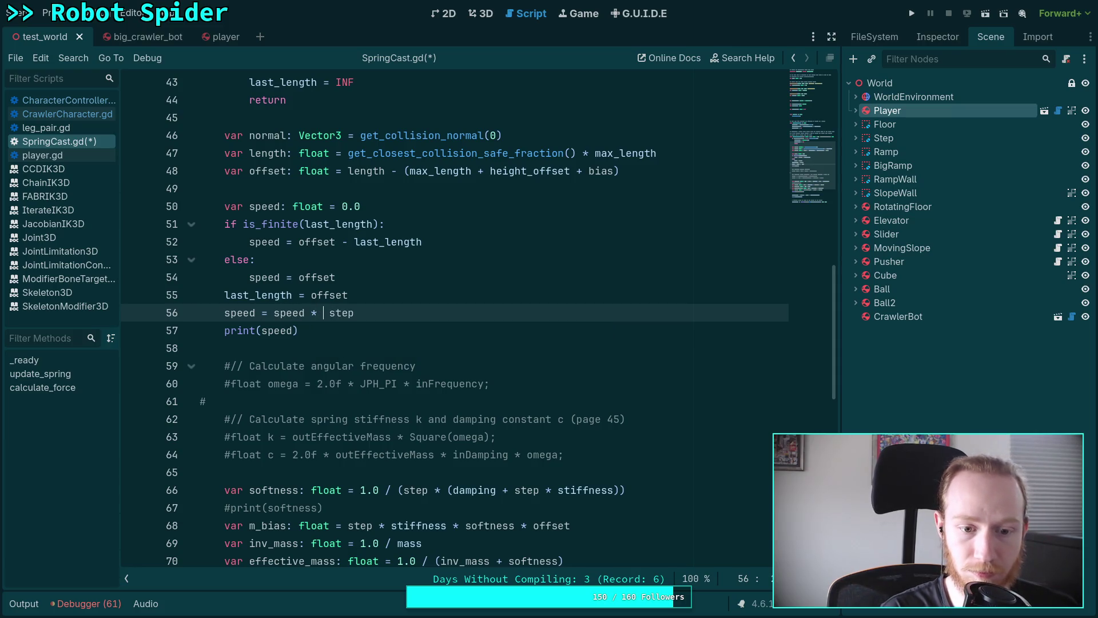
- Copy normal.dot(spring_direction), then the whole clampf expression on line 78
scroll(391, 495, "down", 4)
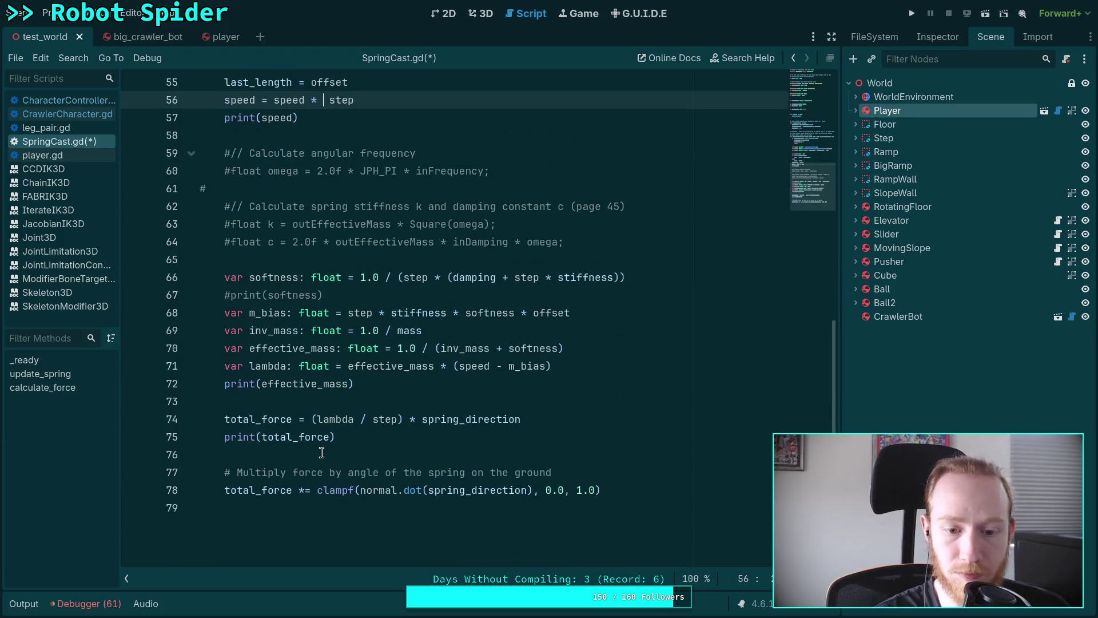
double_click(366, 495)
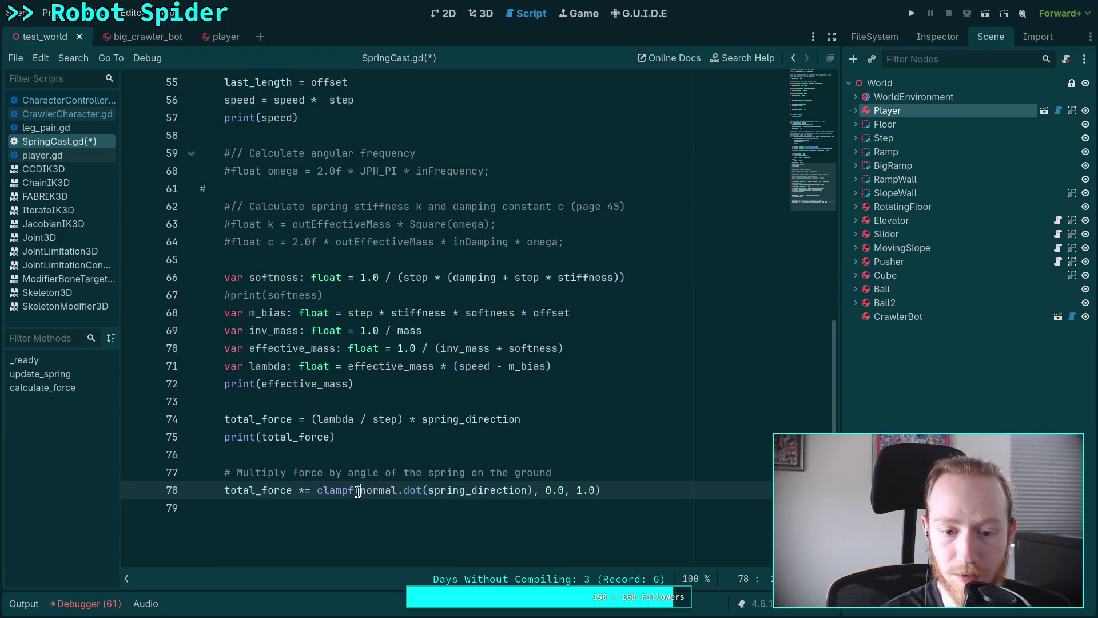
left_click_drag(359, 496, 534, 495)
right_click(460, 490)
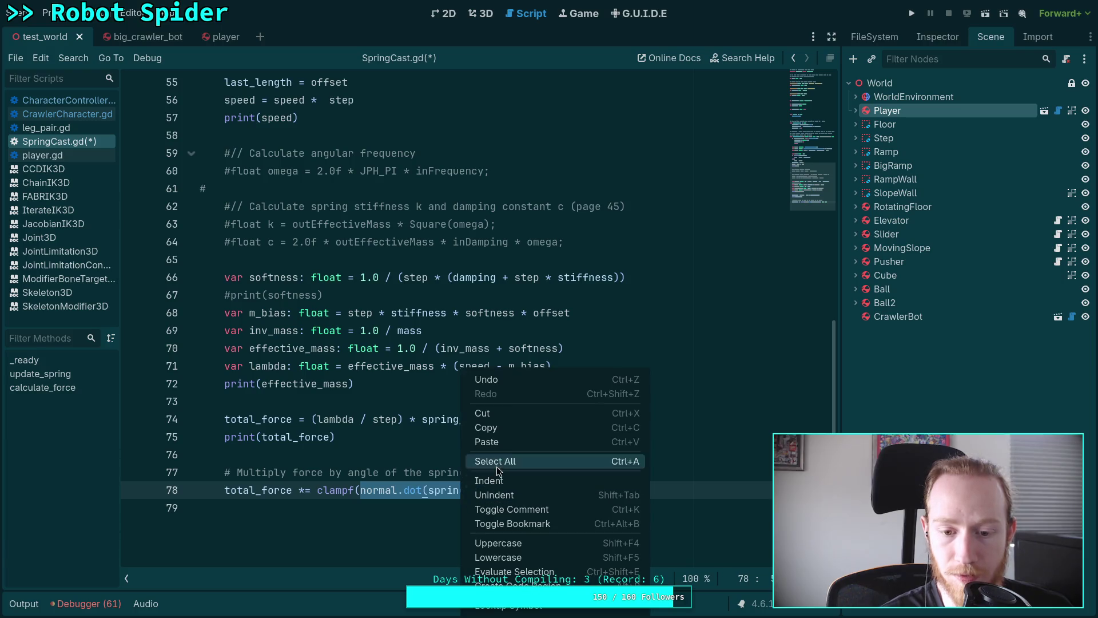
left_click(511, 431)
left_click(323, 492)
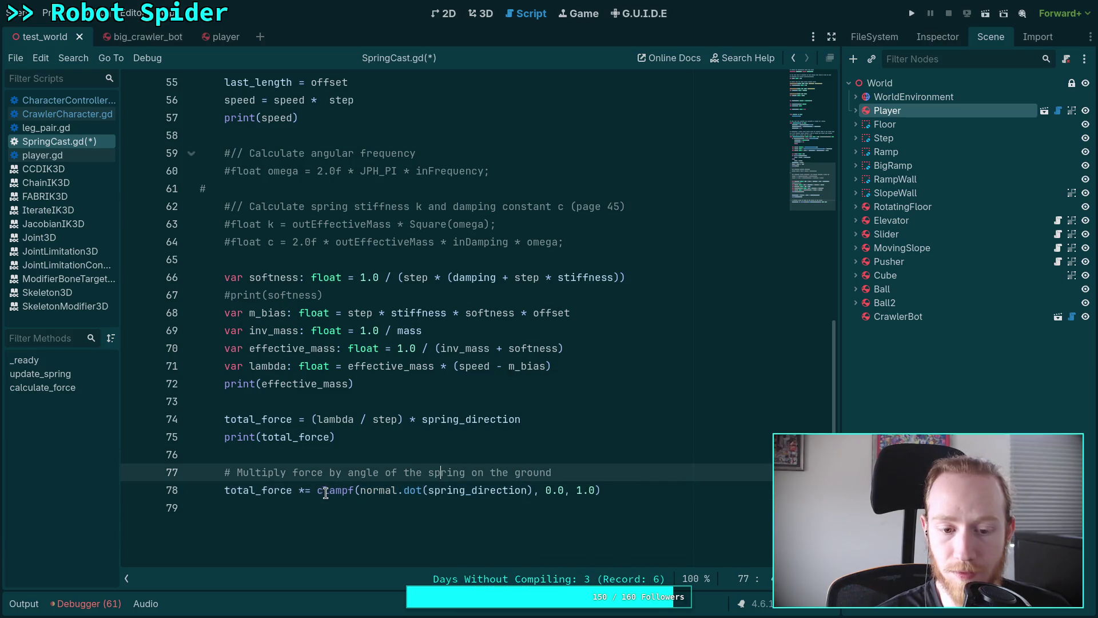
left_click_drag(316, 492, 601, 490)
right_click(438, 490)
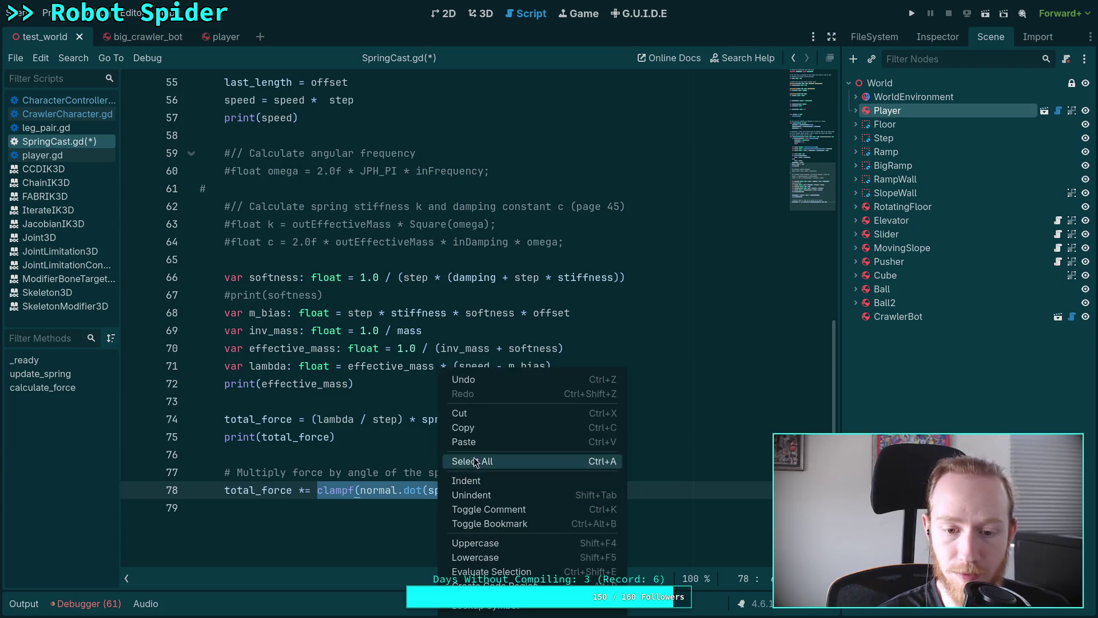
left_click(483, 428)
scroll(468, 430, "up", 3)
scroll(406, 417, "up", 1)
scroll(412, 343, "up", 2)
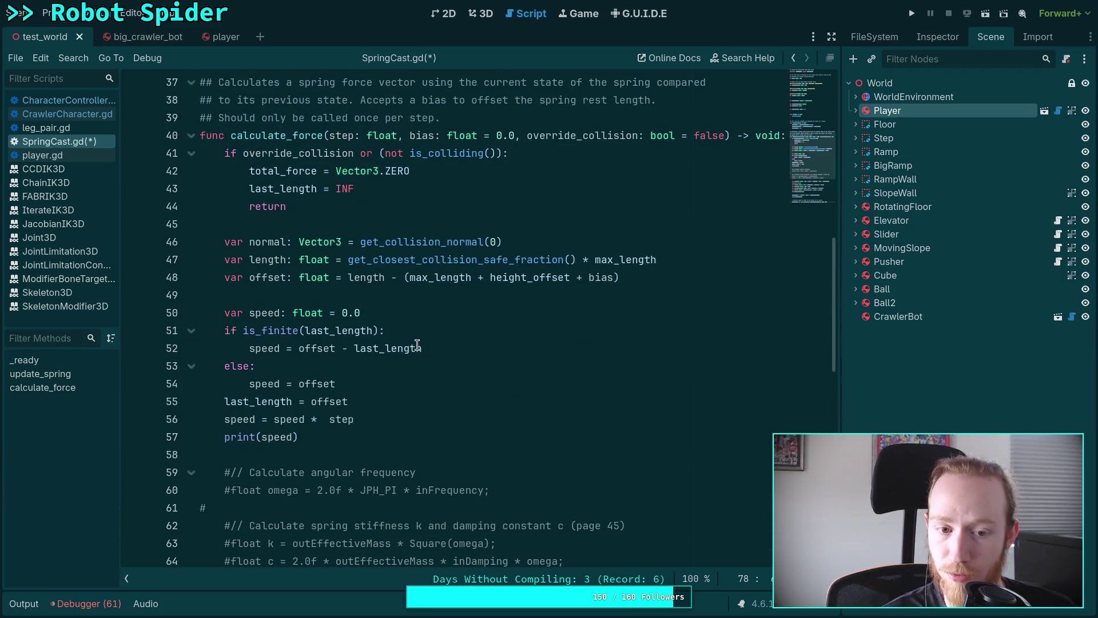
- Add line 49: var cos_theta: float = clampf(normal.dot(spring_direction), 0.0, 1.0)
left_click(688, 275)
key("Return")
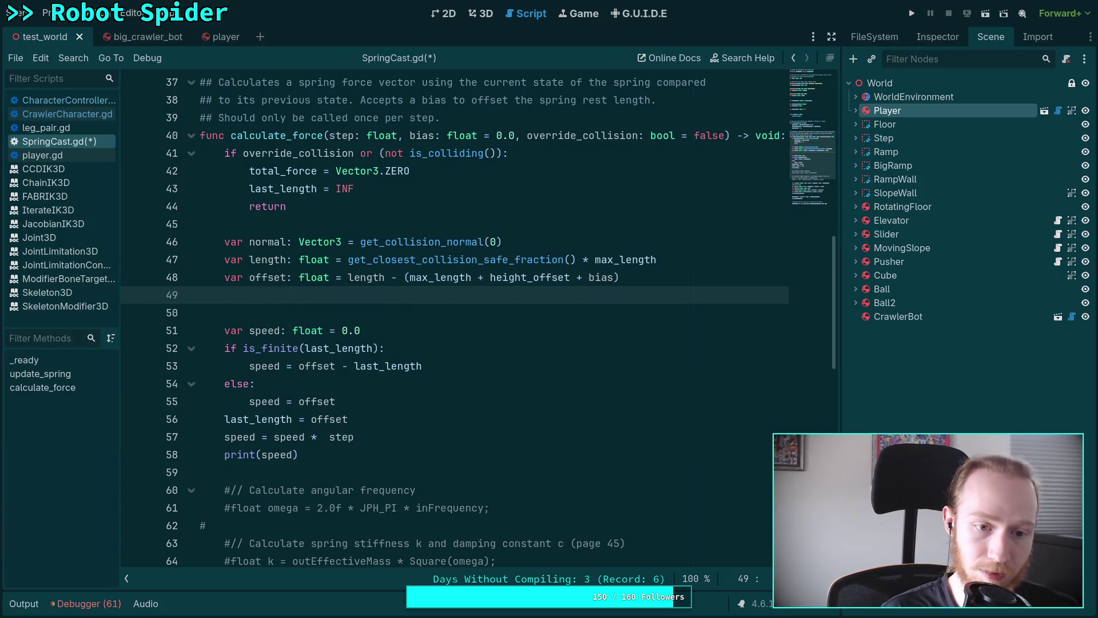
type("var cos")
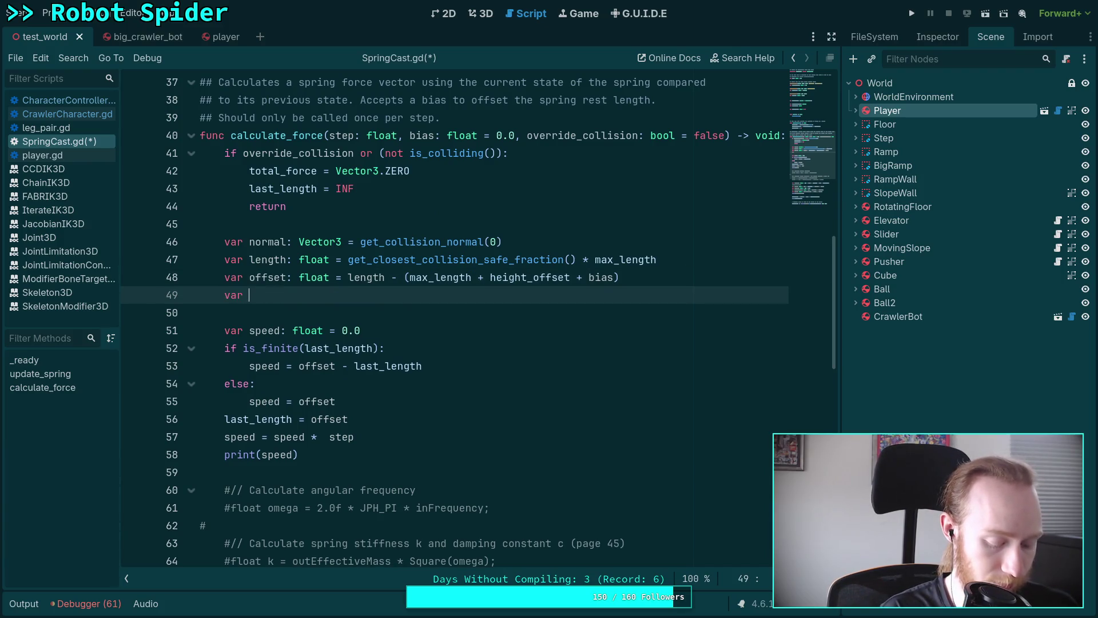
type("_theta")
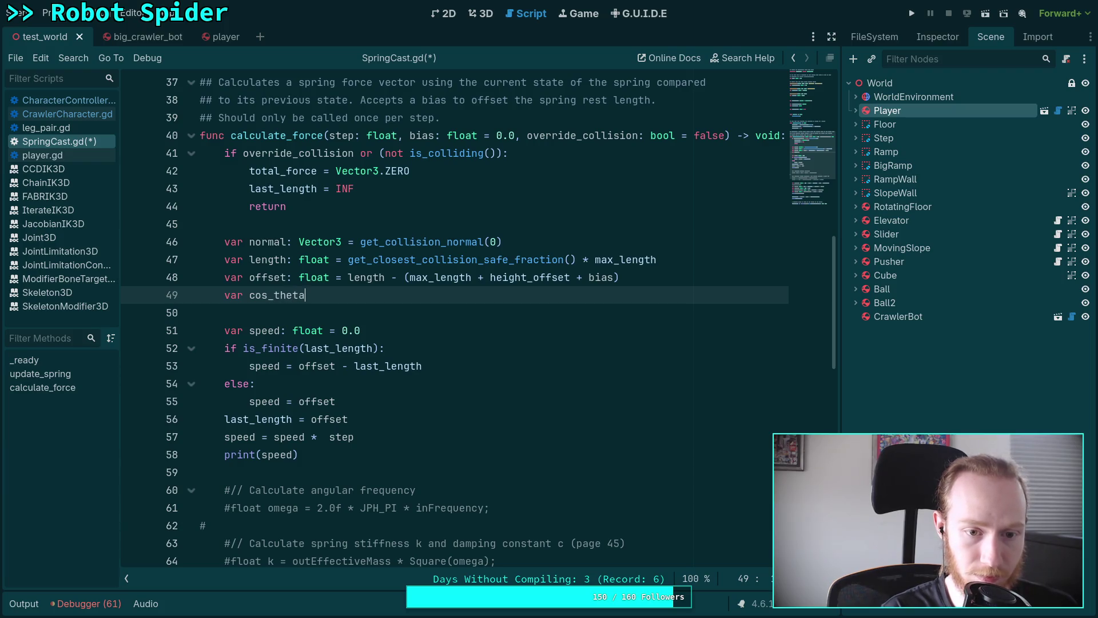
type(": float =")
key("ctrl+z")
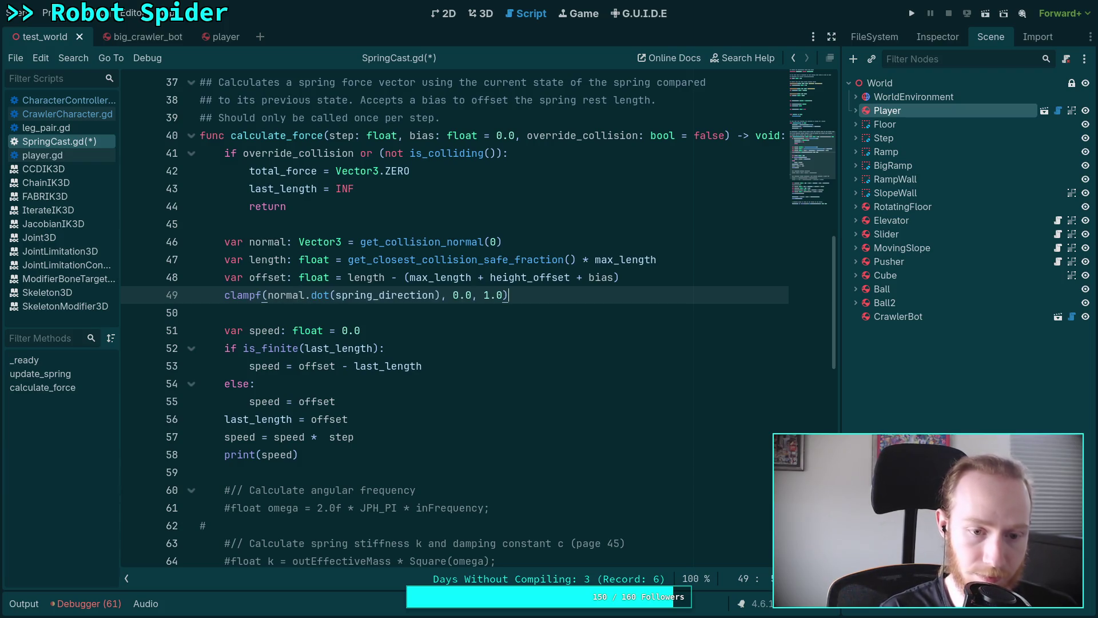
key("ctrl+z")
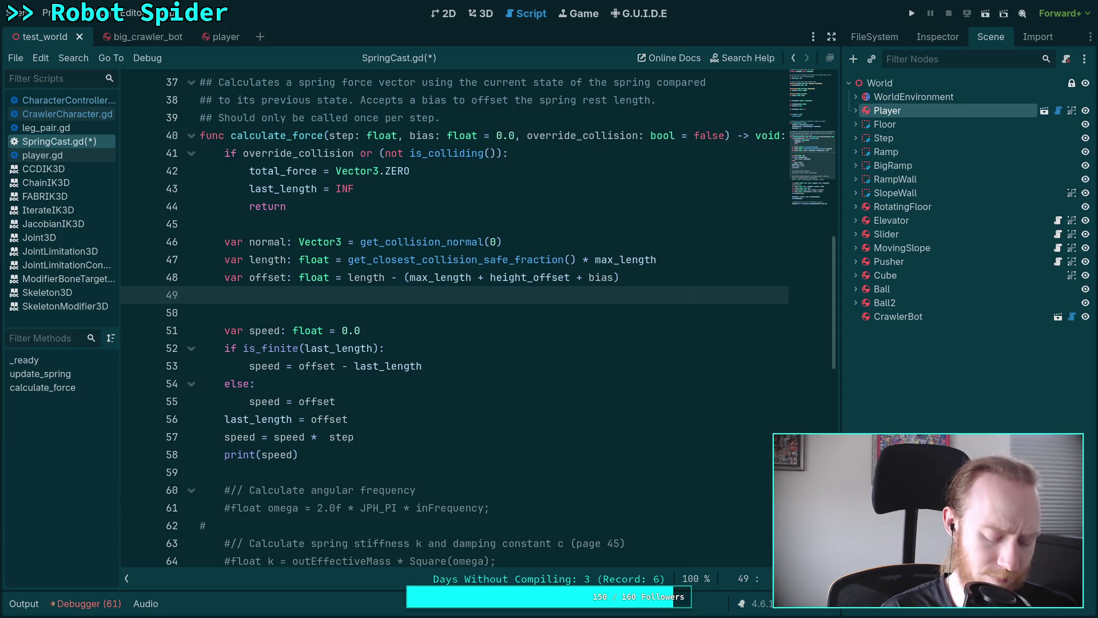
key("ctrl+z")
key("Return")
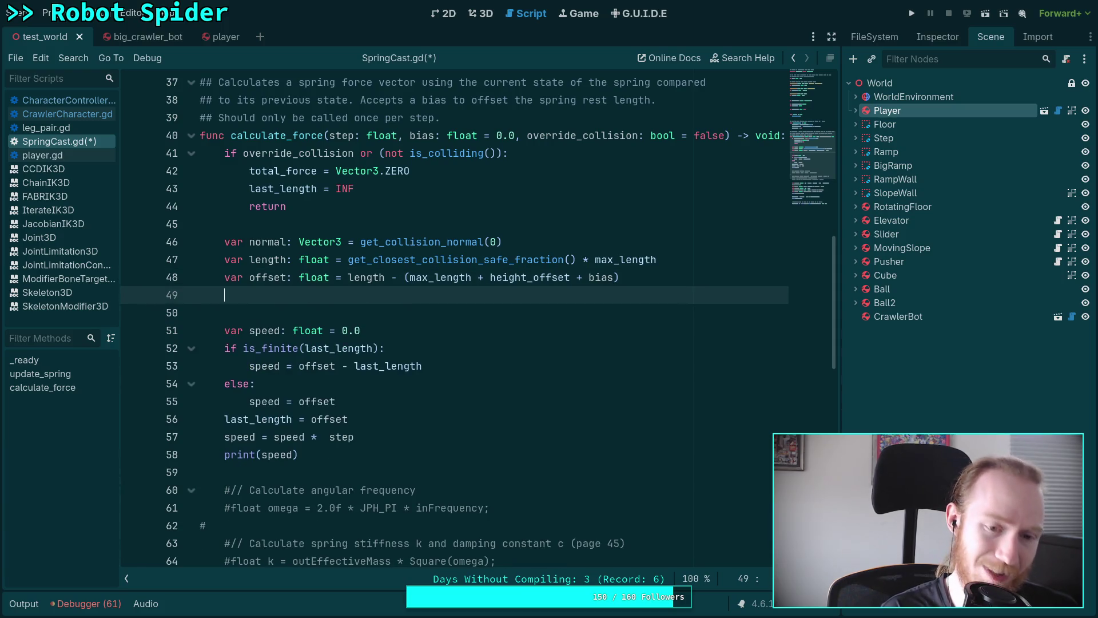
type("var co")
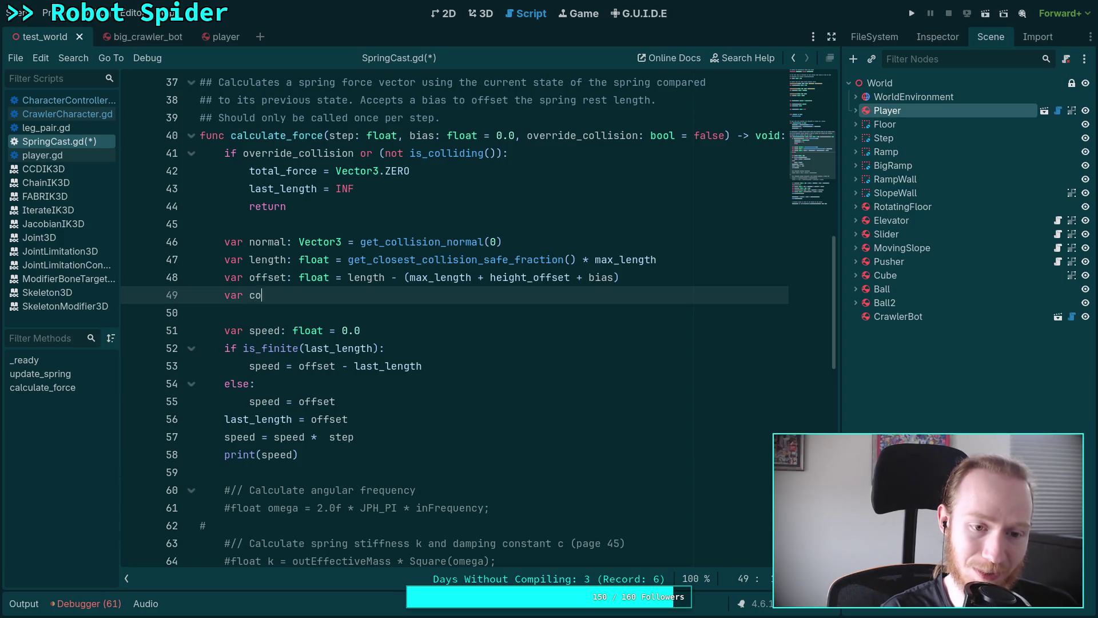
type("s_theta: ")
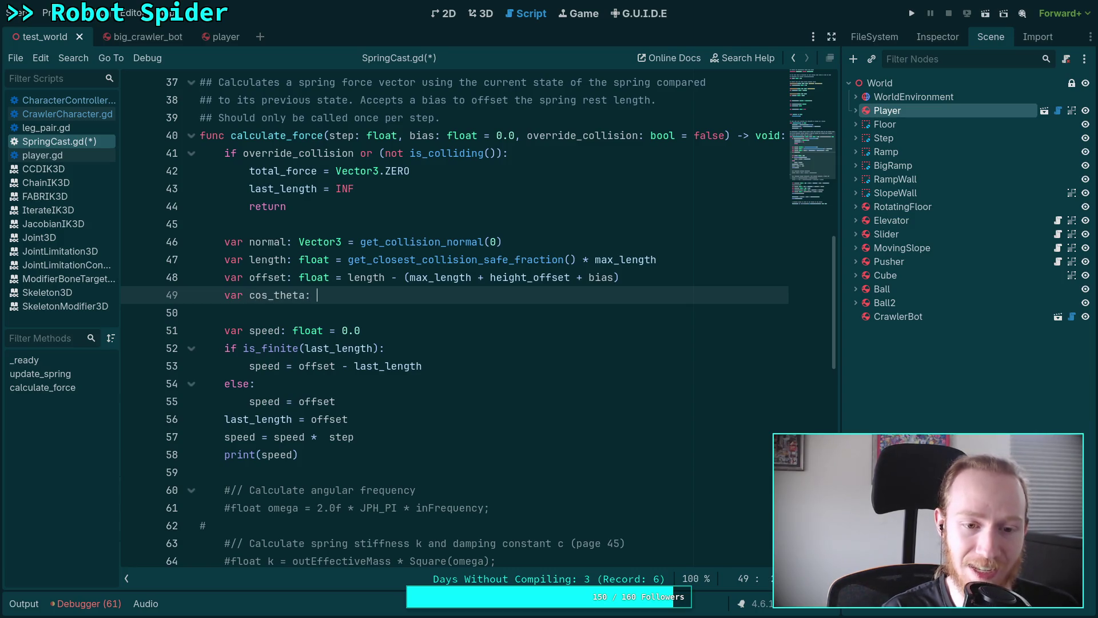
type("float = ")
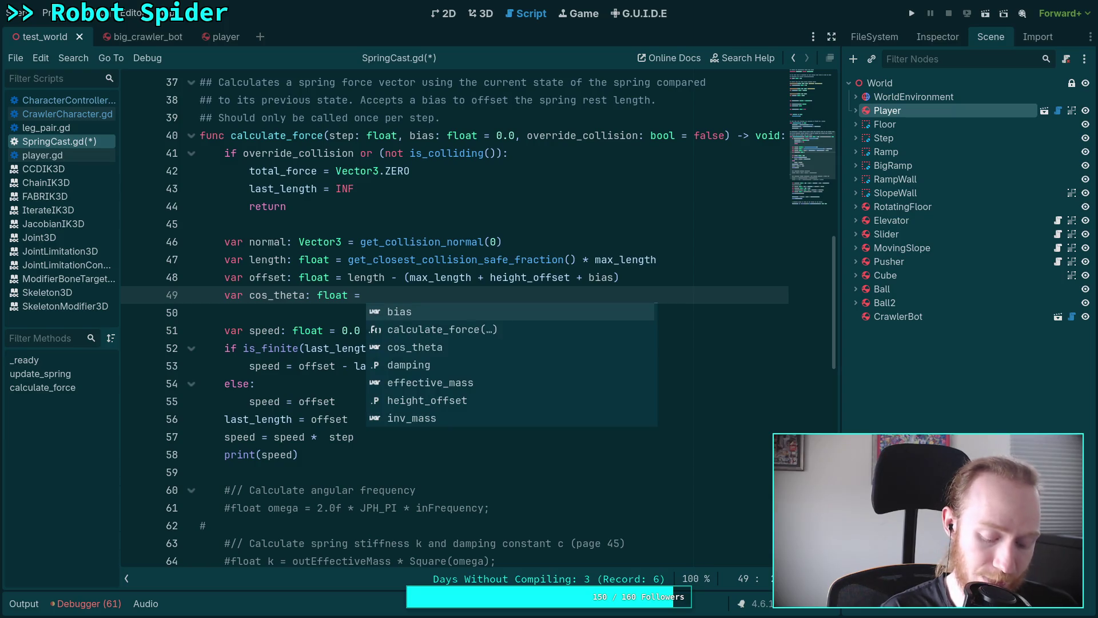
type("clampf(normal.dot(spring_direction), 0.0, 1.0)")
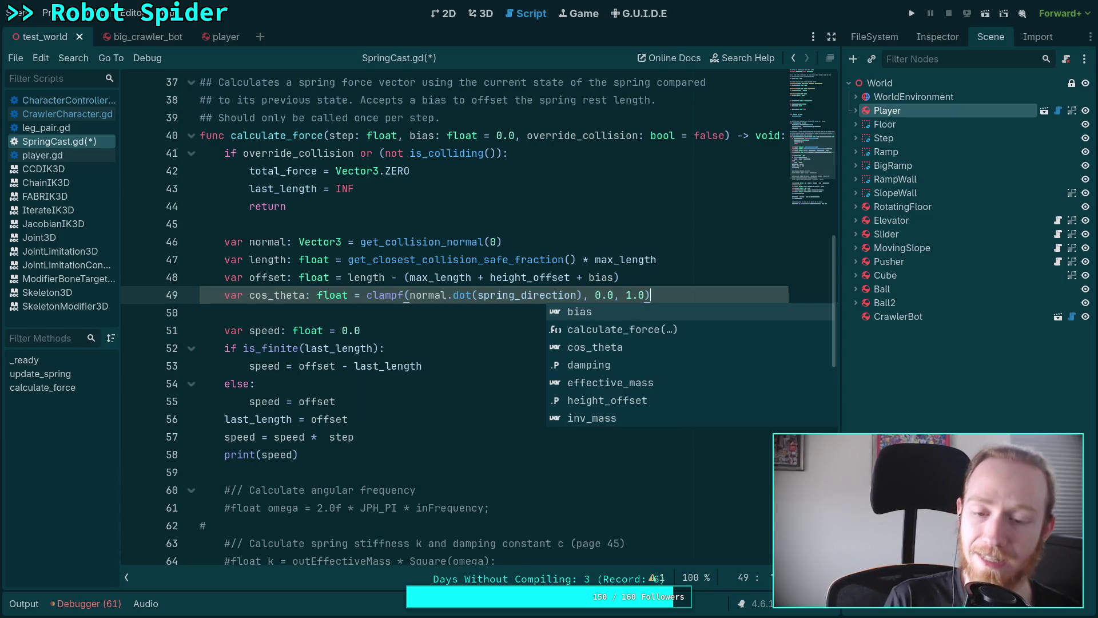
left_click(437, 330)
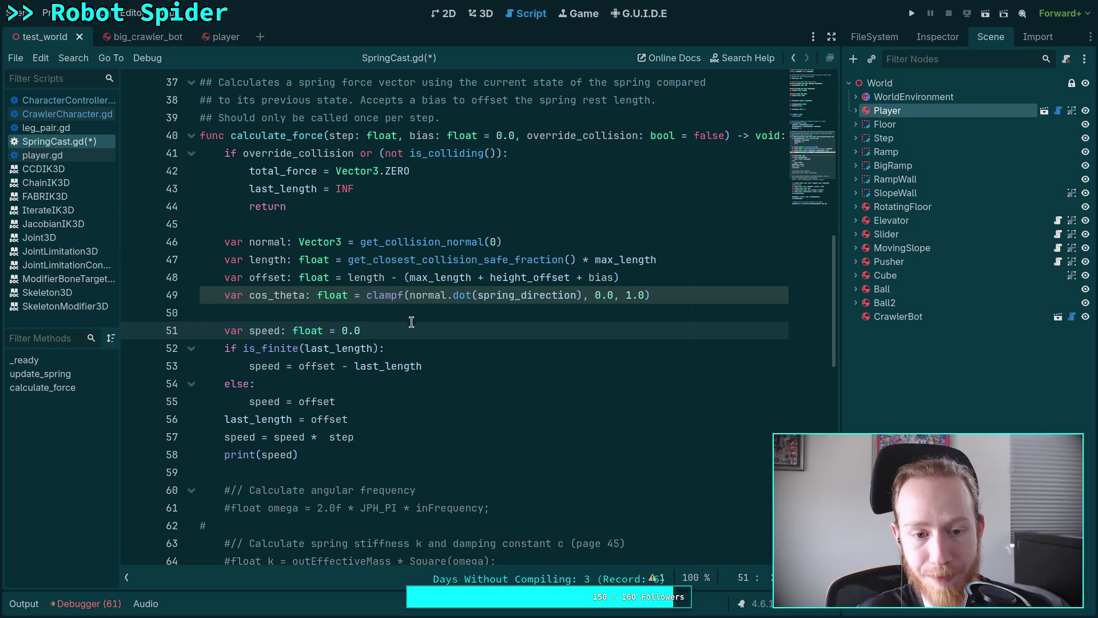
- Replace the clampf expression on line 79 with cos_theta
scroll(408, 379, "down", 5)
left_click_drag(318, 508, 608, 508)
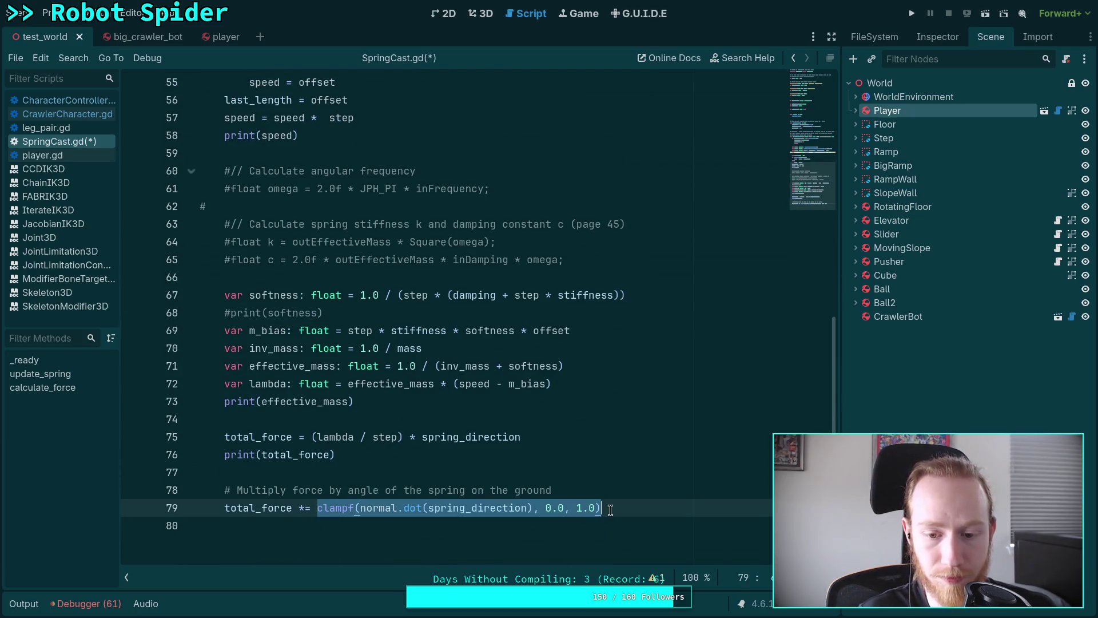
type("cos_theta")
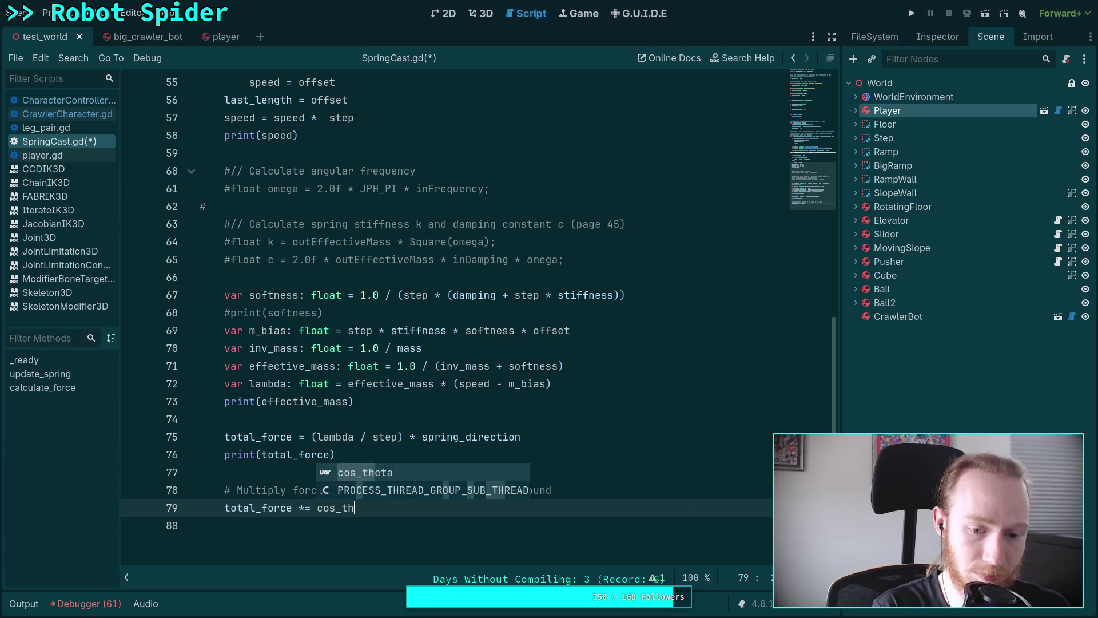
scroll(424, 437, "up", 5)
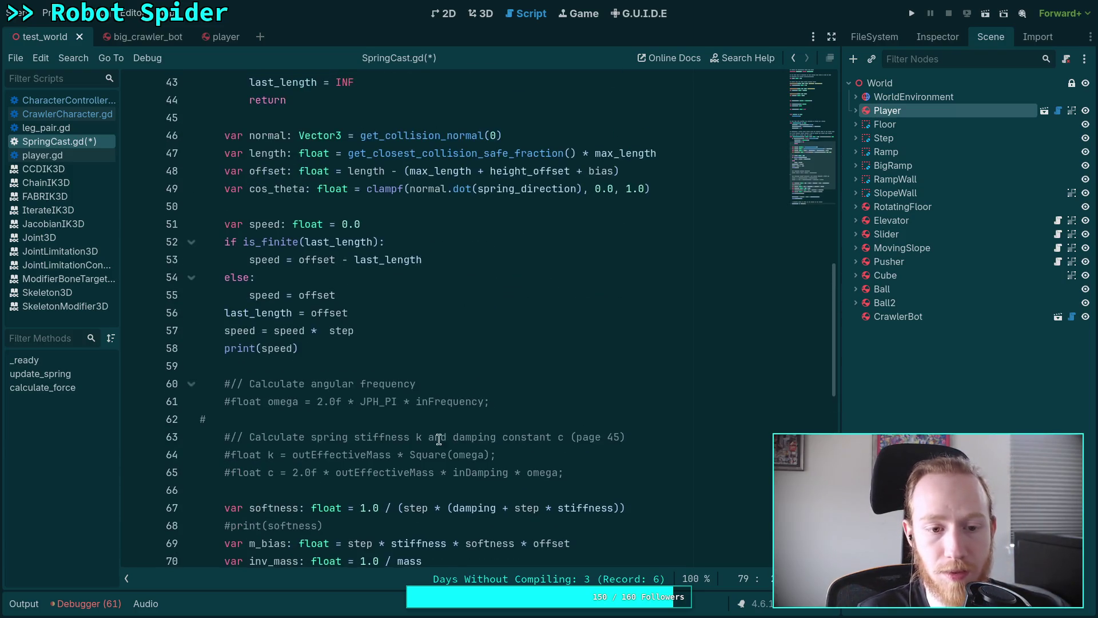
scroll(426, 412, "up", 1)
scroll(460, 351, "down", 2)
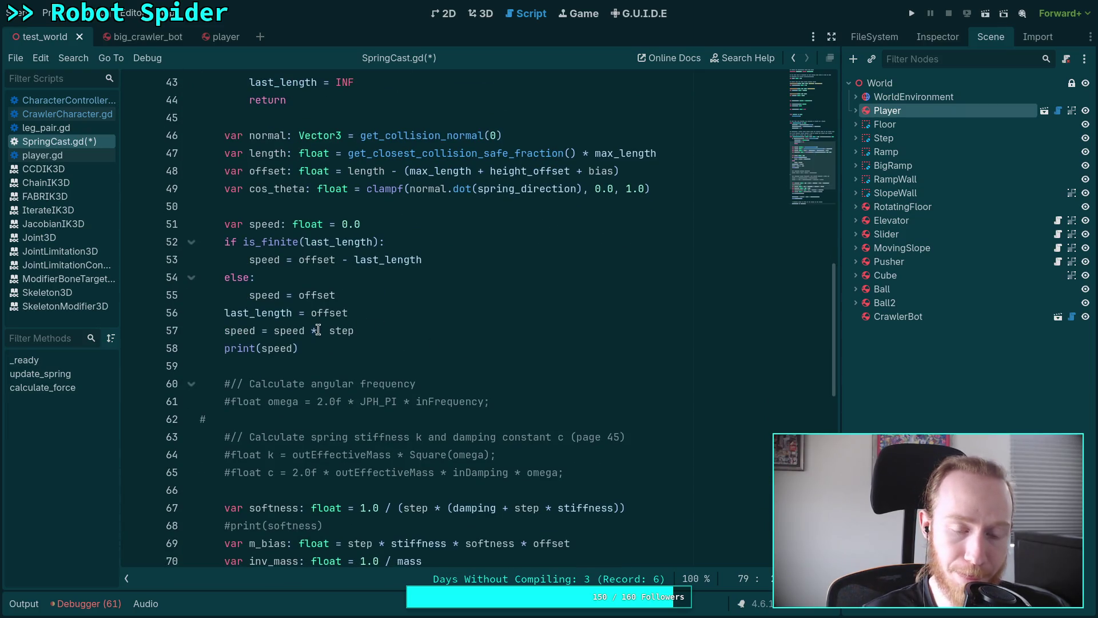
- Rewrite line 57 as speed = (speed / step) * cos_theta
left_click(318, 330)
type("cos_thet")
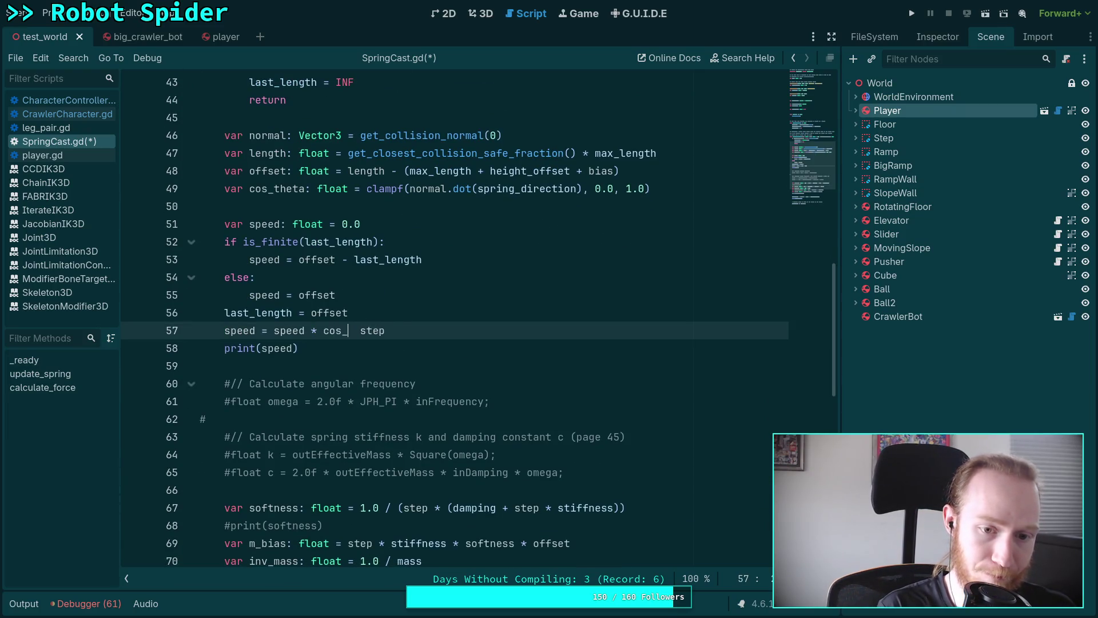
type("a")
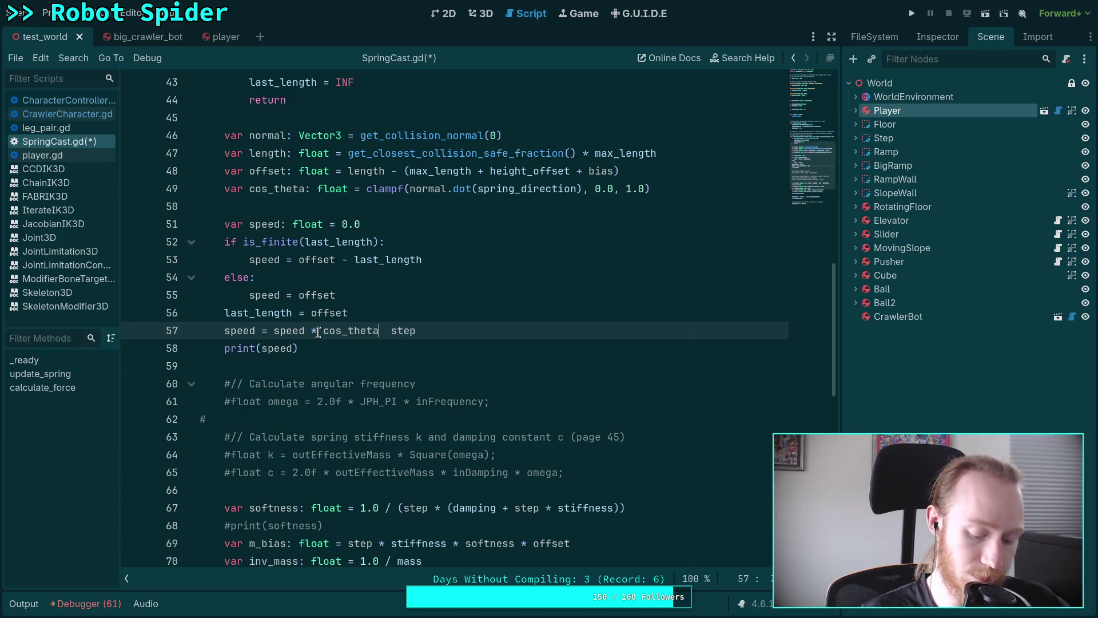
type("/")
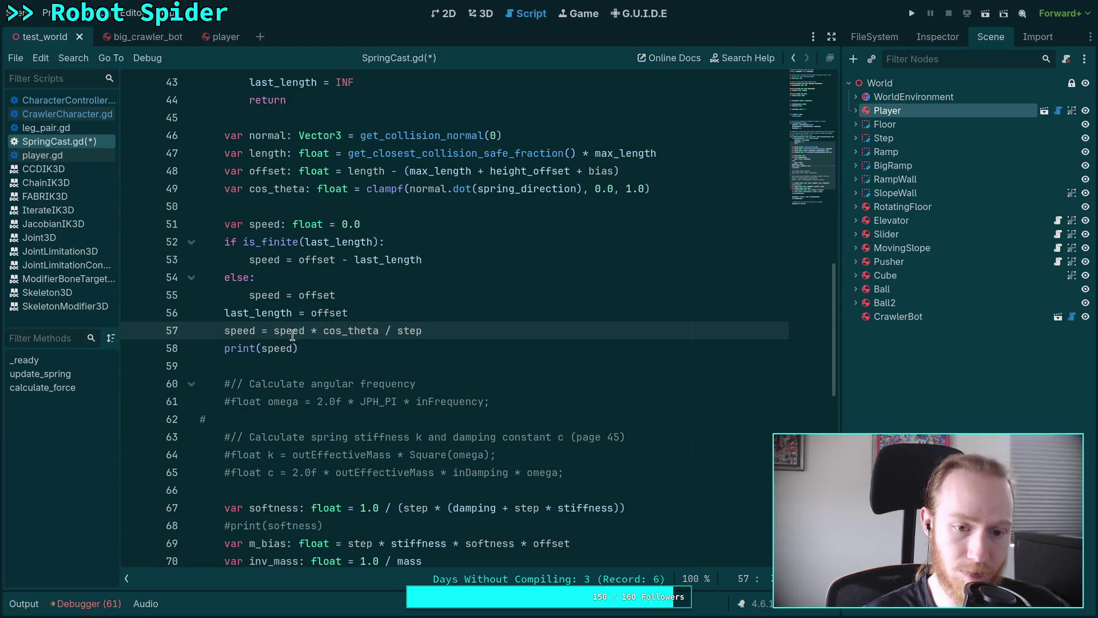
left_click_drag(274, 331, 389, 331)
left_click(358, 332)
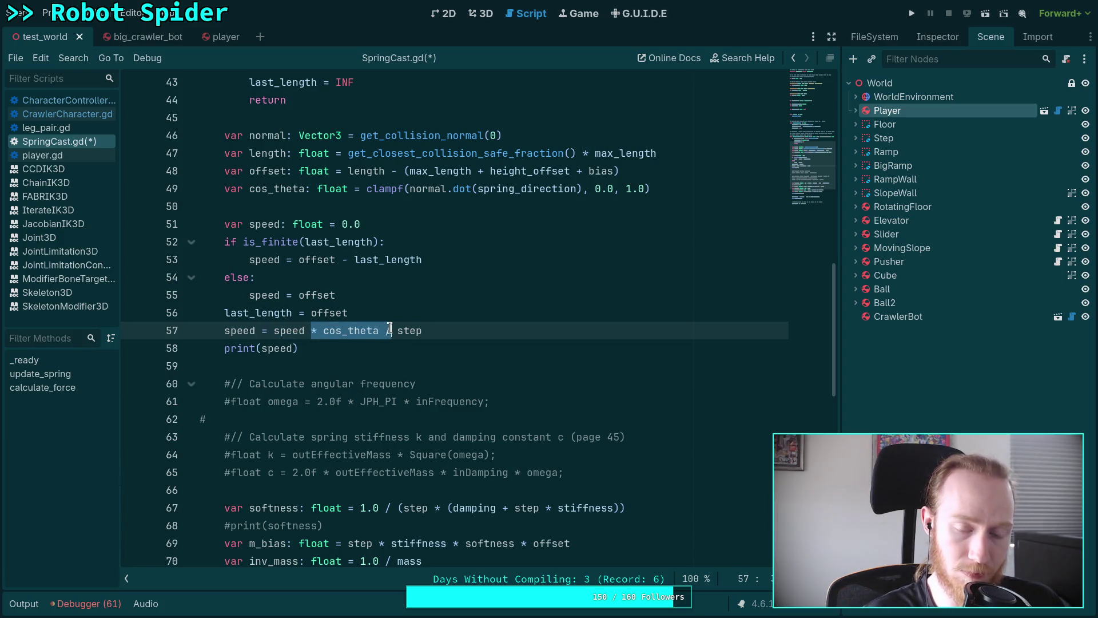
key("BackSpace")
left_click(274, 330)
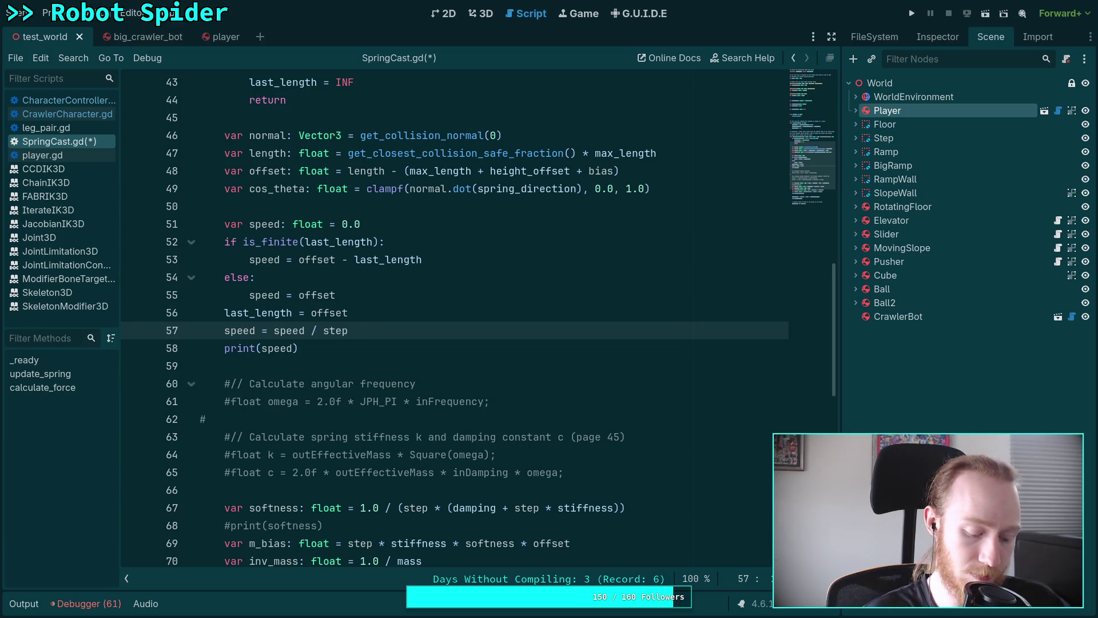
type("(")
type("*")
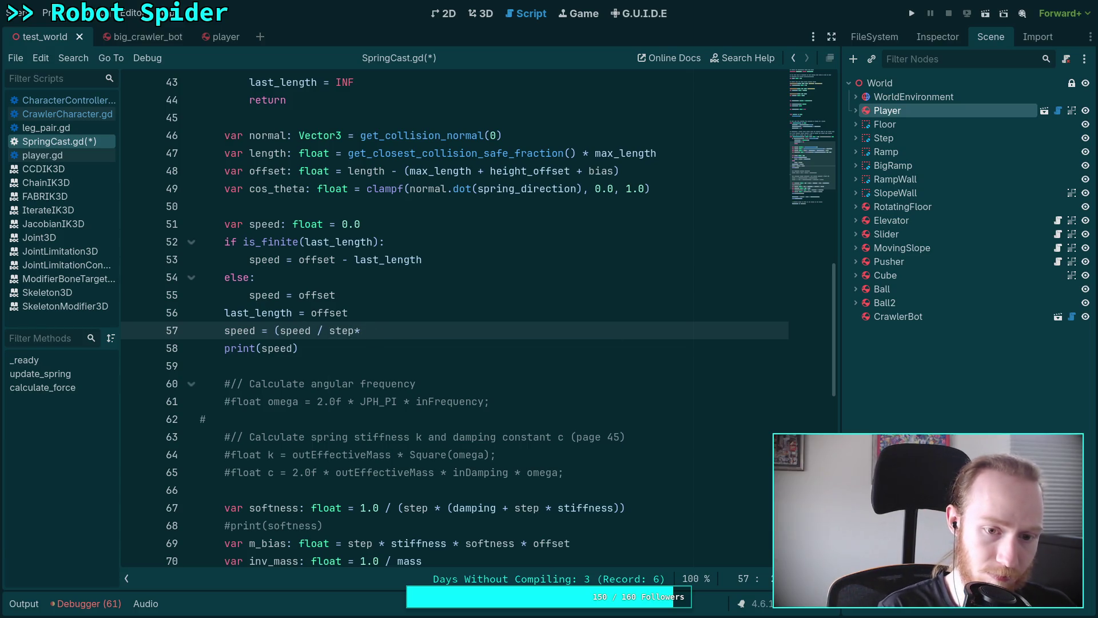
type("&")
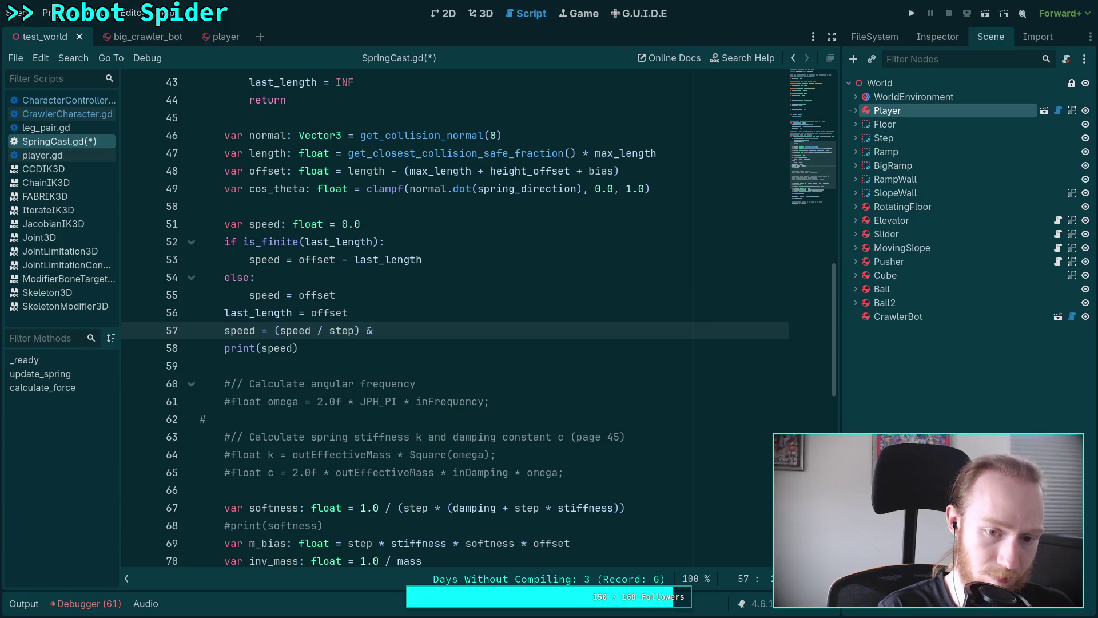
key("BackSpace")
type("* cg")
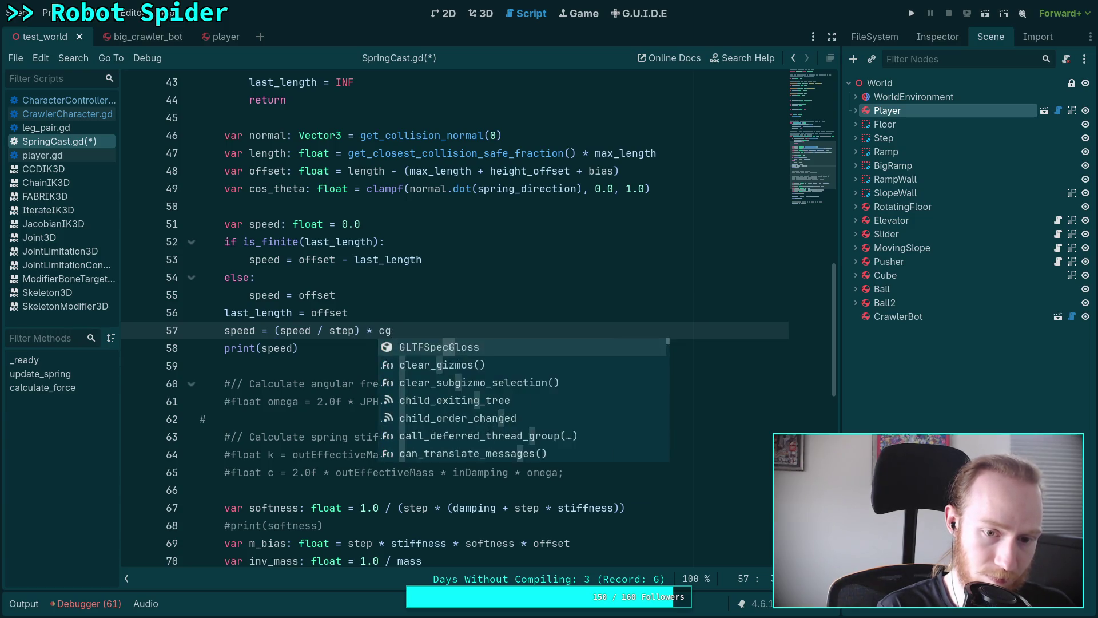
key("BackSpace")
type("os")
key("Return")
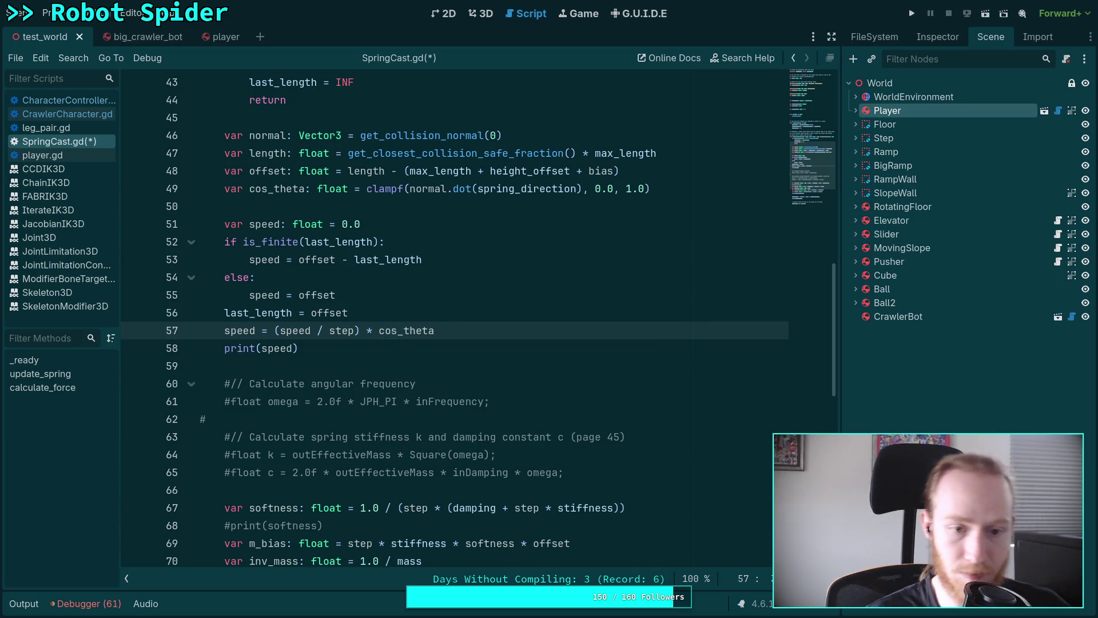
- Delete the print(speed) line and select the lambda force term on line 74
left_click(493, 341)
key("BackSpace")
key("BackSpace")
key("BackSpace")
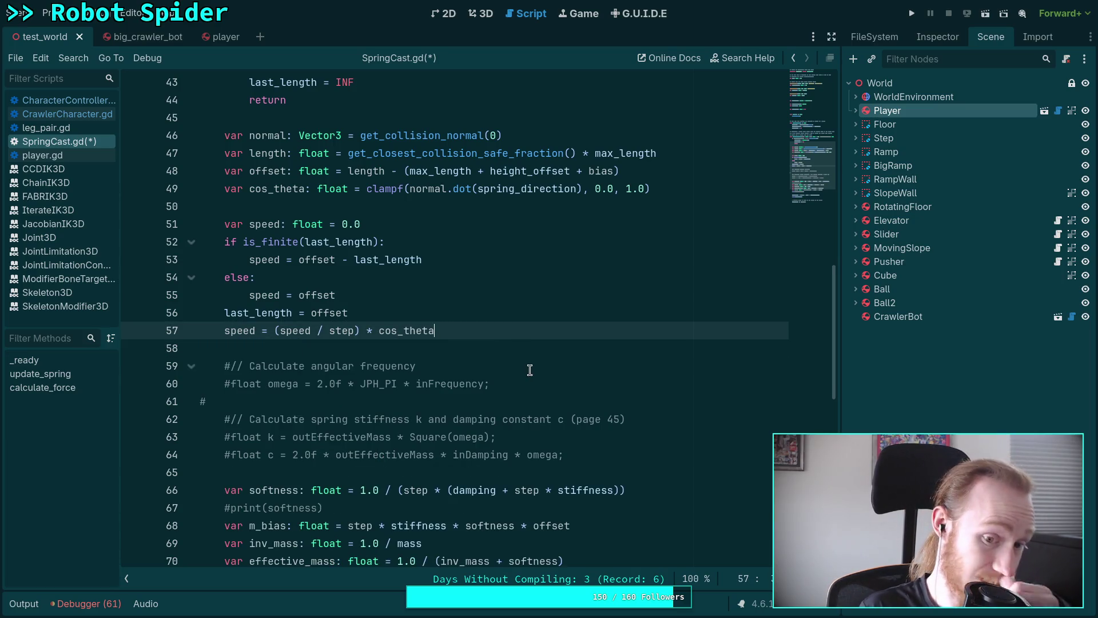
scroll(330, 406, "down", 2)
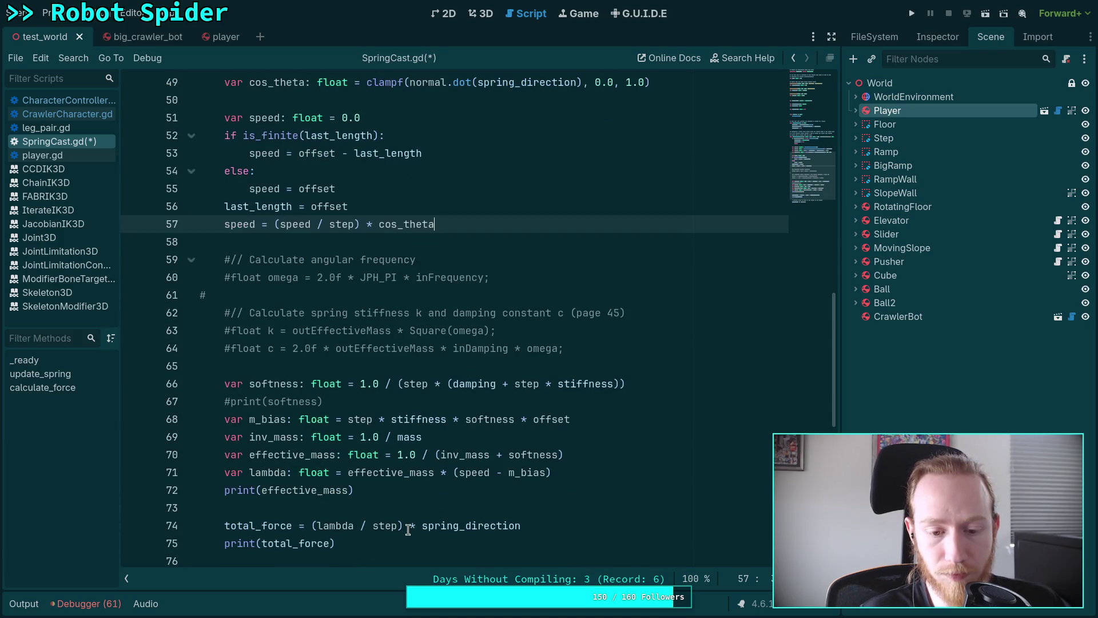
left_click_drag(312, 525, 422, 525)
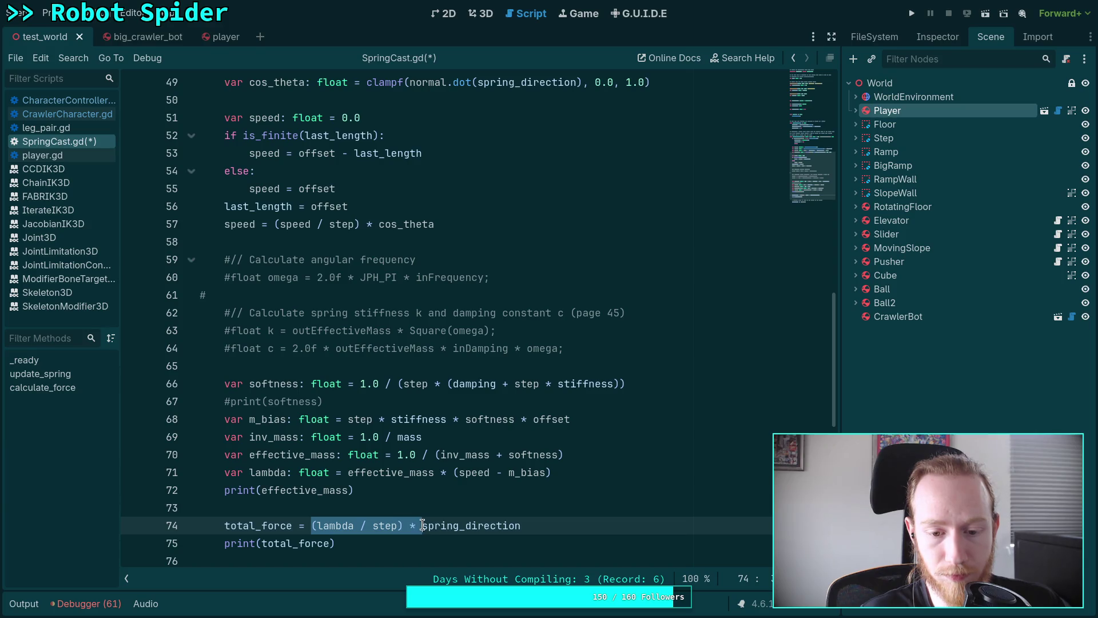
- Replace the lambda term on line 74 with clampf(spring - damp, 0.0, 1e8) and save
key("BackSpace")
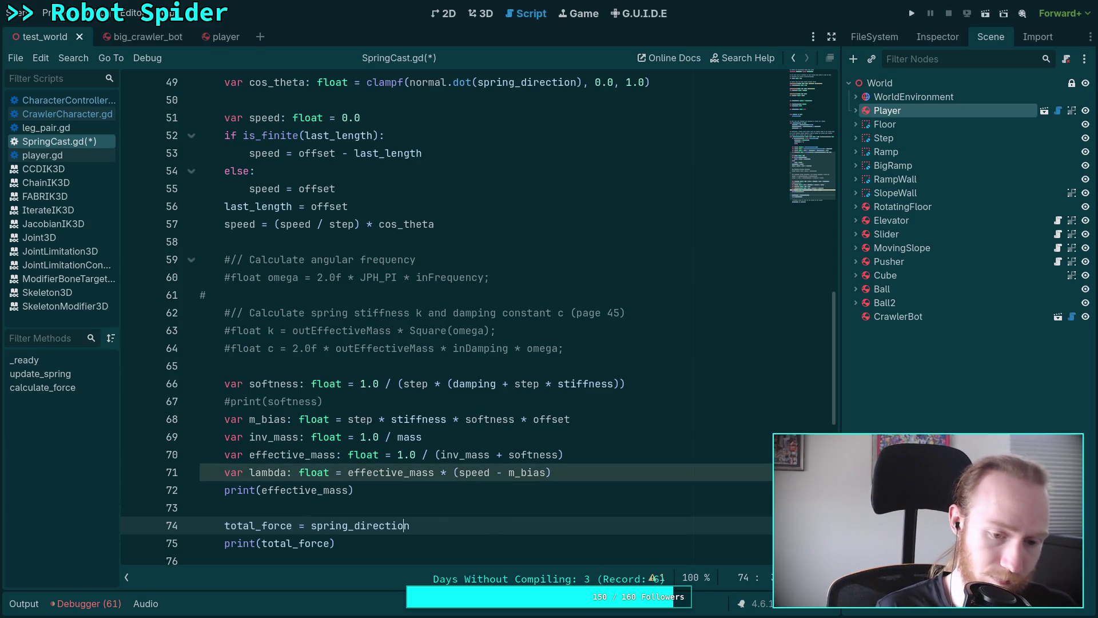
type("clampf")
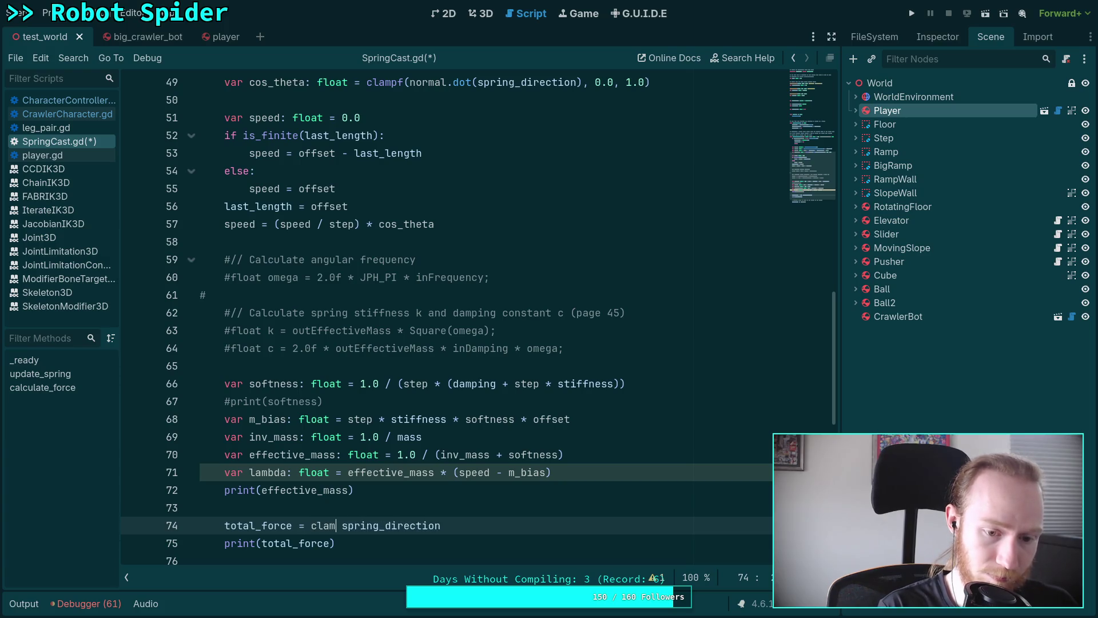
type("(spring - ")
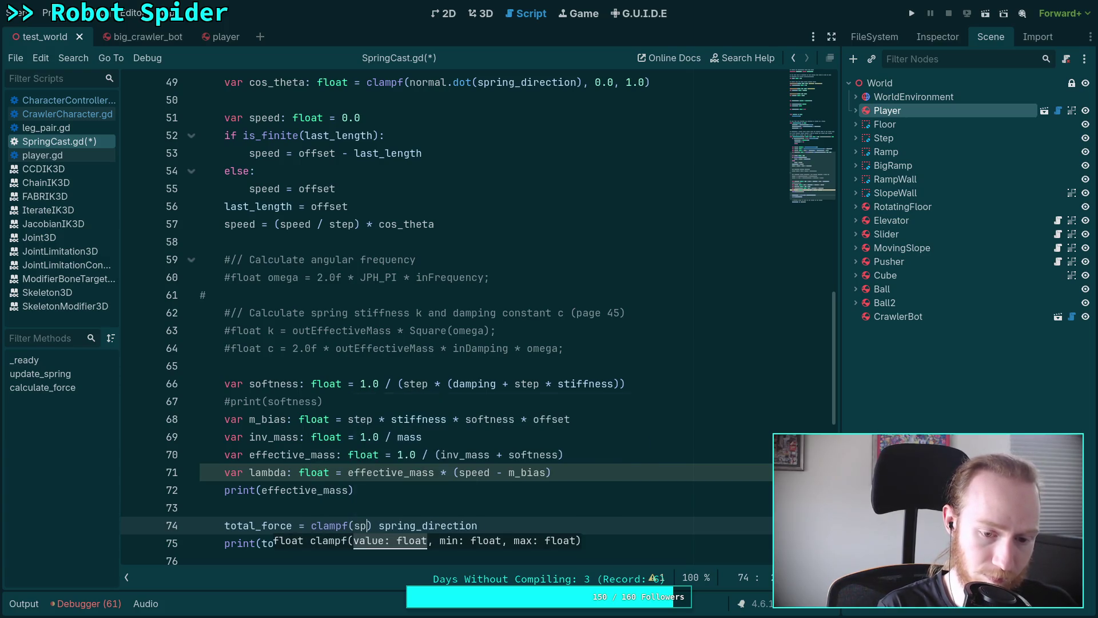
type("damping, 0.0,")
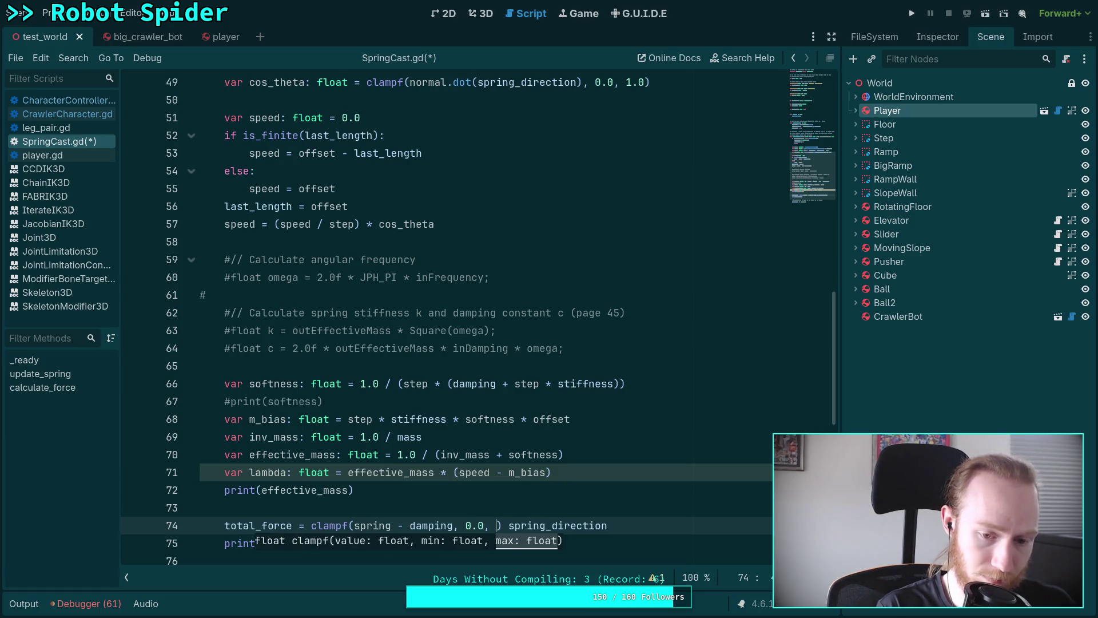
key("BackSpace")
key("BackSpace")
key("BackSpace")
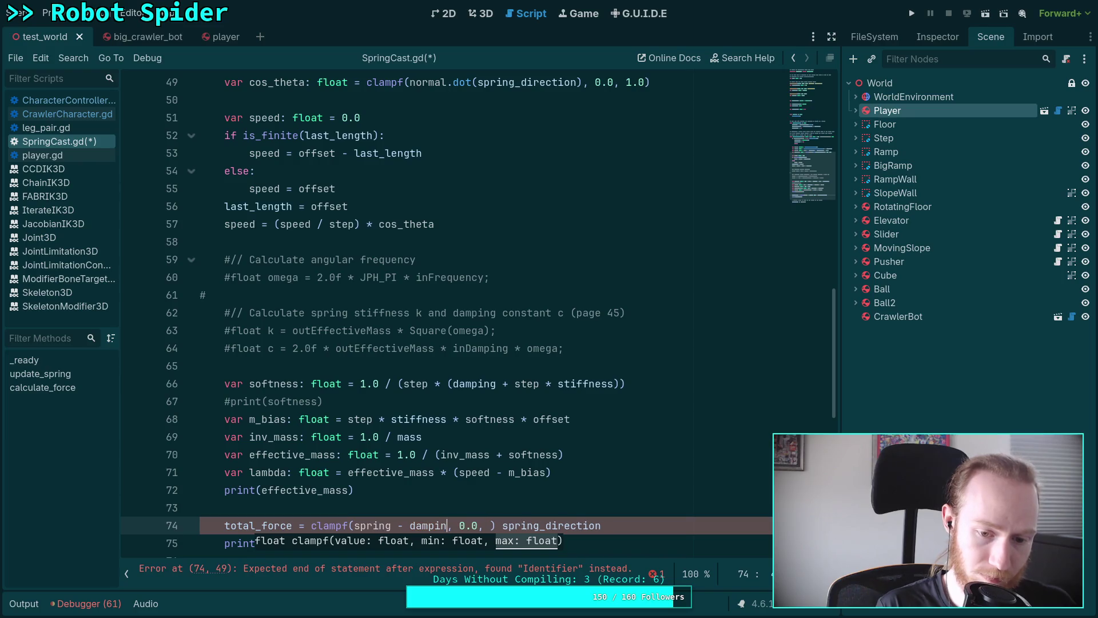
type("1e")
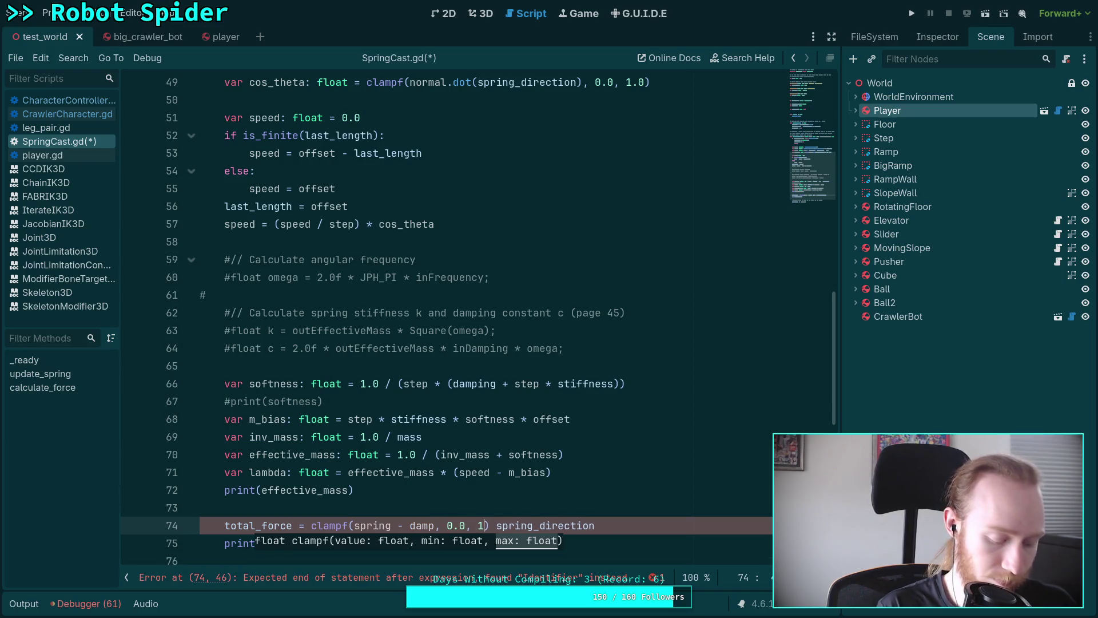
type("8")
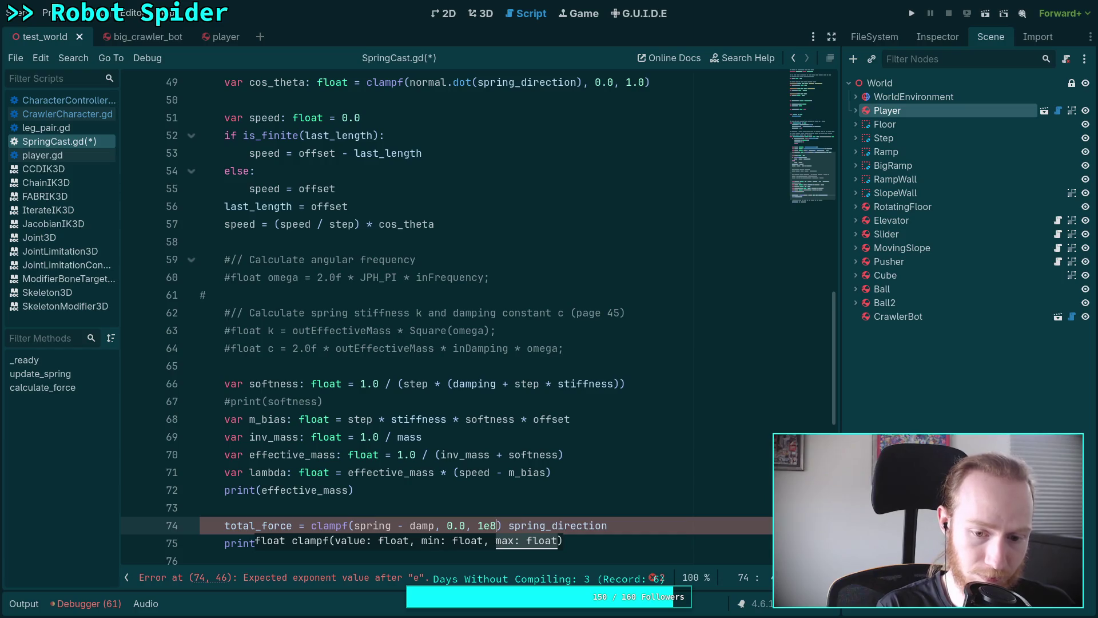
key("ctrl+s")
left_click(470, 489)
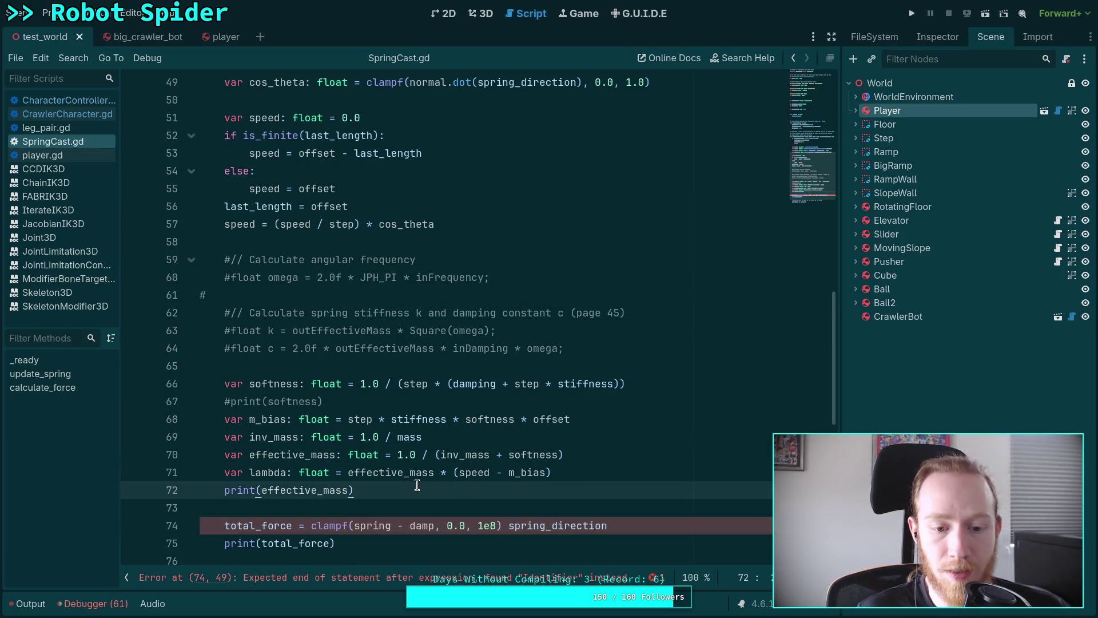
- Delete the softness/effective-mass block on lines 59–72 and move print(total_force) below 'total_force *= cos_theta'
mouse_move(469, 485)
left_mouse_down()
mouse_move(166, 349)
mouse_move(156, 363)
left_mouse_up()
key("BackSpace")
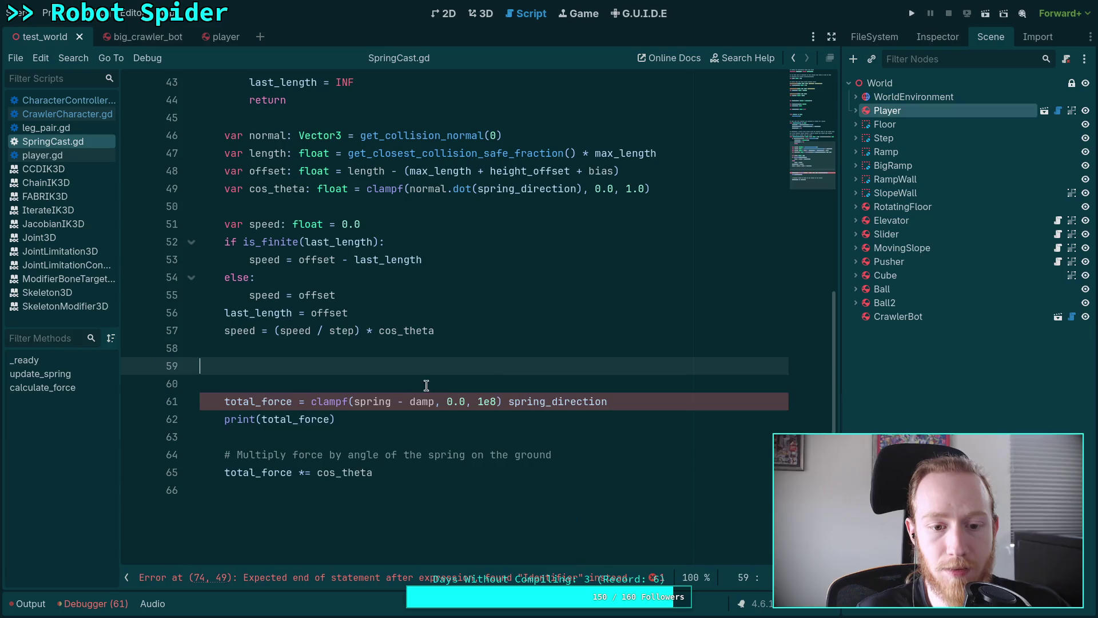
left_click(485, 421)
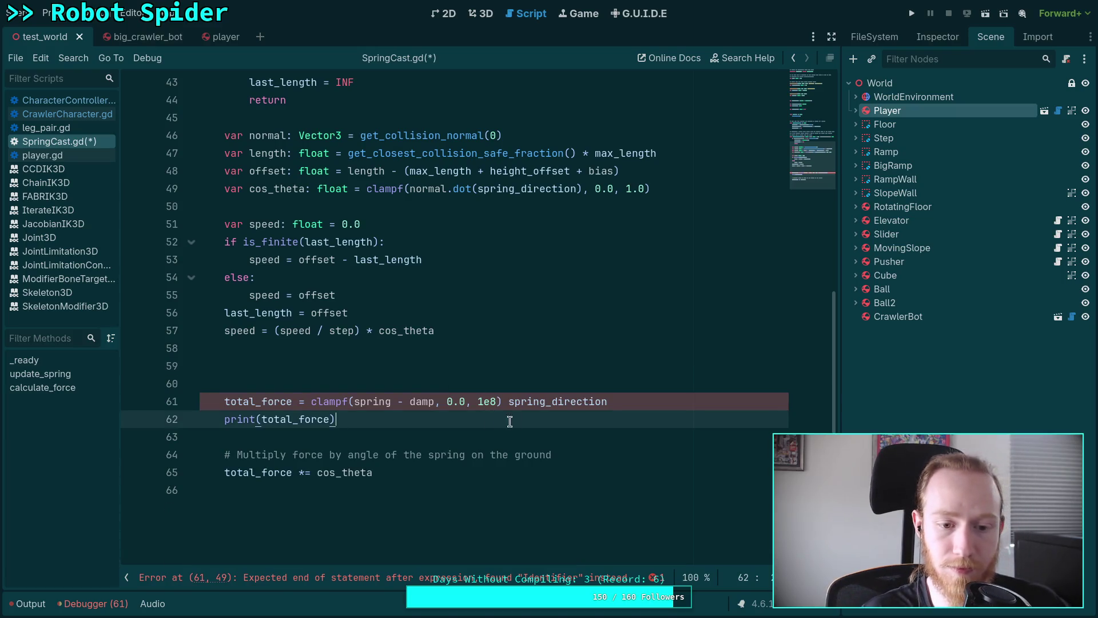
key("alt+Down")
key("alt+Down")
key("alt+Down")
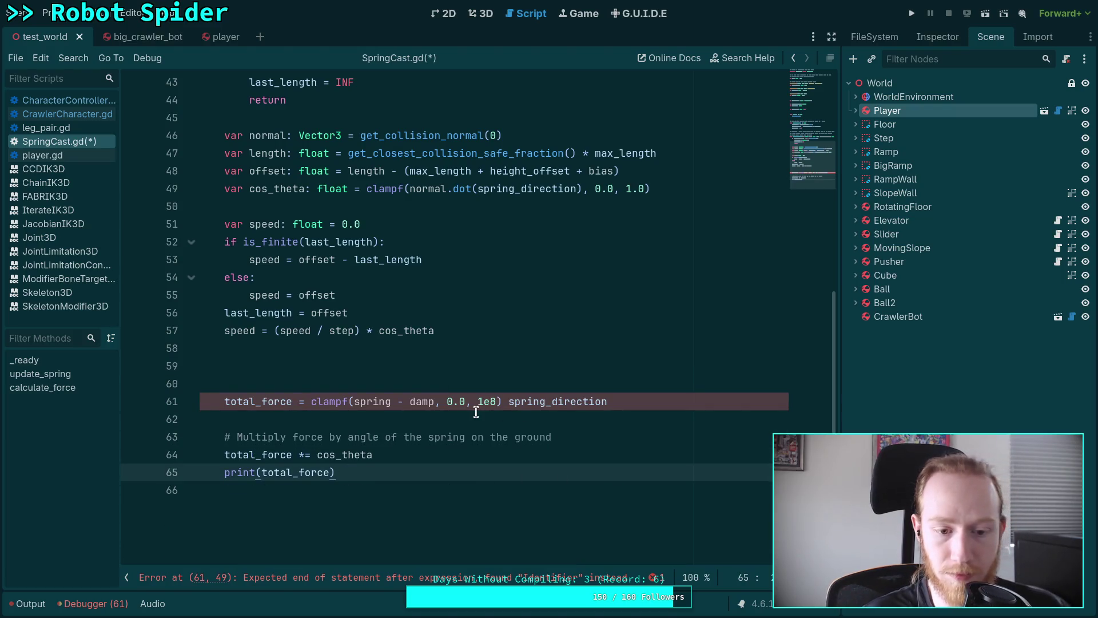
left_click(486, 366)
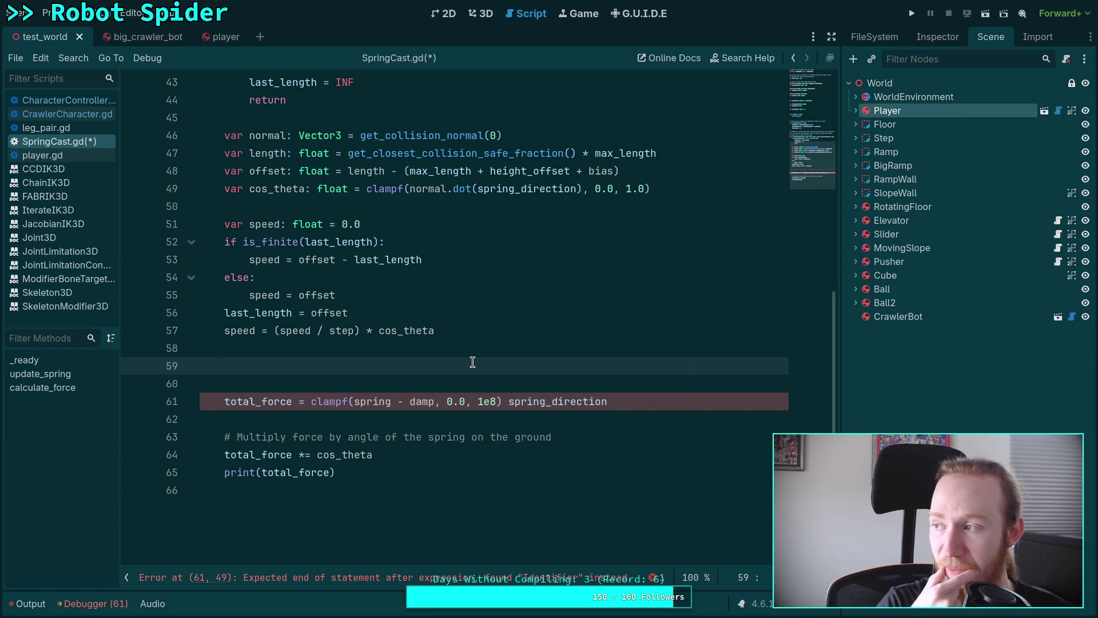
key("super+1")
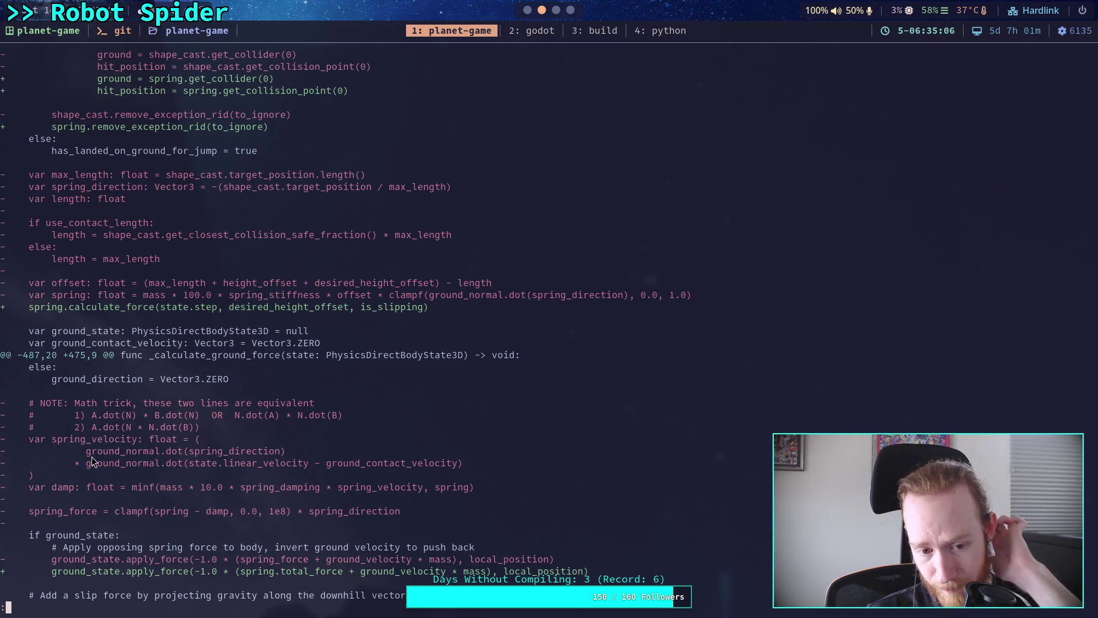
left_click(526, 10)
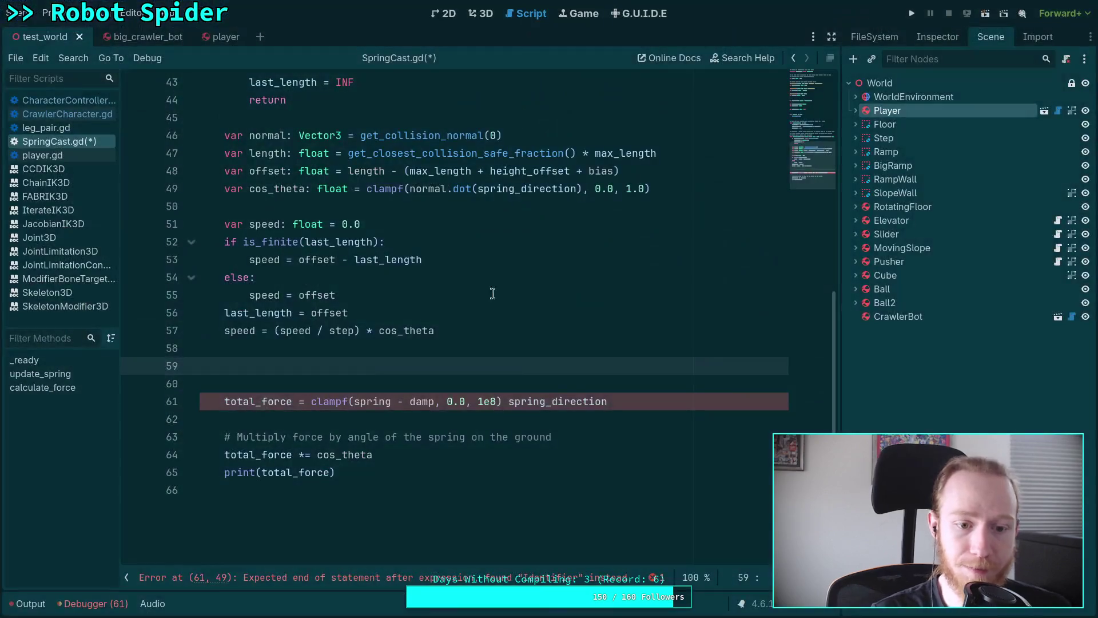
- Change the default stiffness from 8882.64 to 1.5 and damping from 942.5 to 2.2, then save
scroll(456, 354, "up", 10)
scroll(456, 355, "up", 2)
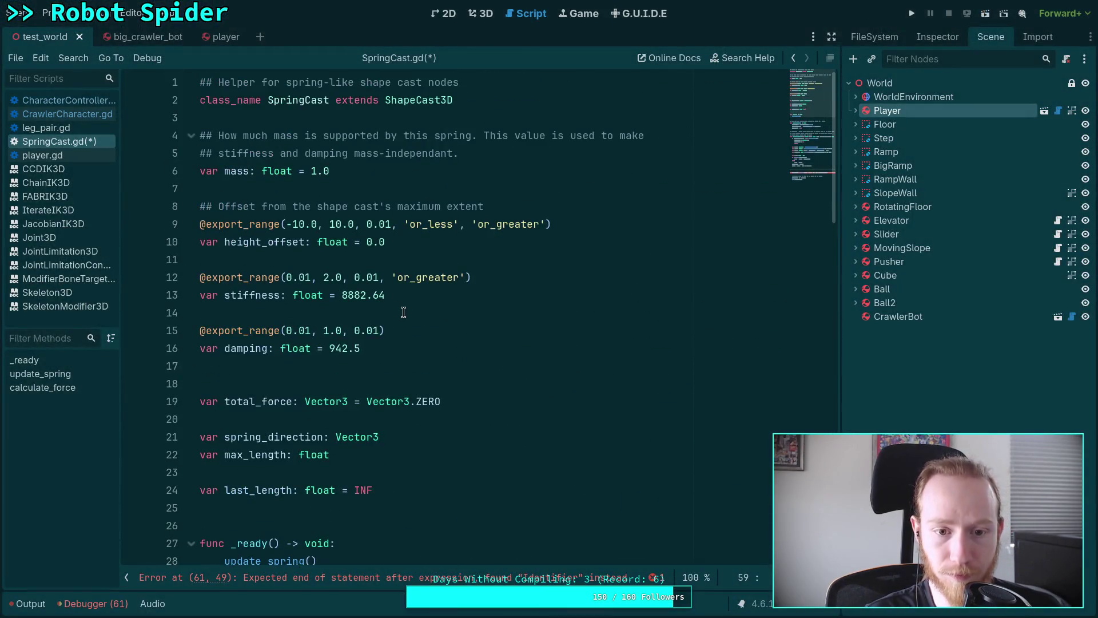
left_click_drag(385, 295, 343, 295)
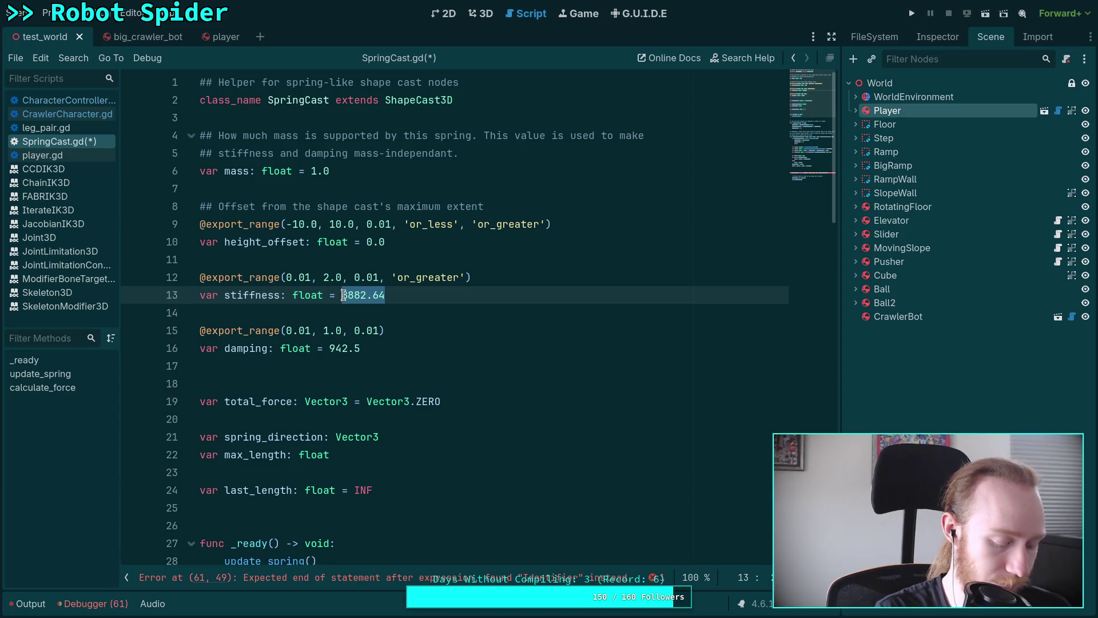
type("1.5")
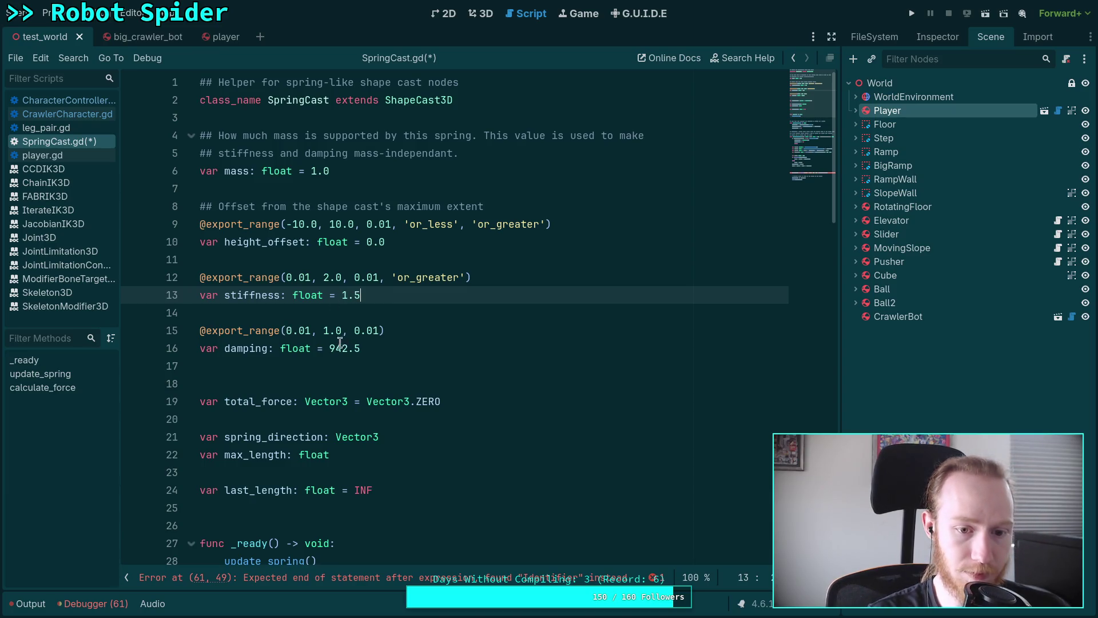
left_click_drag(330, 349, 370, 347)
type("2.2")
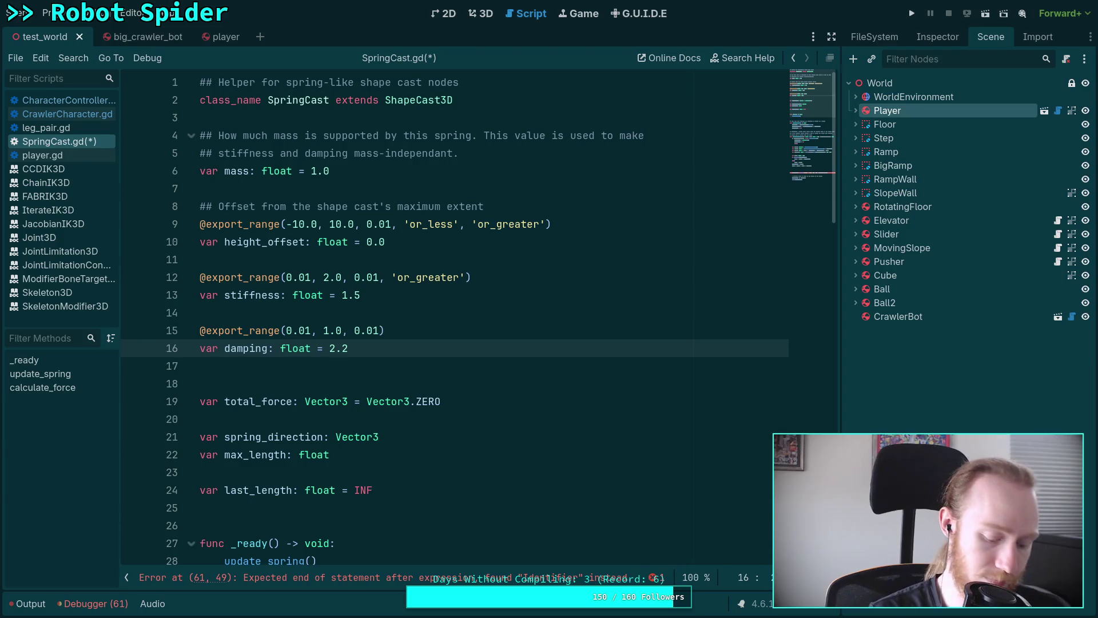
key("ctrl+s")
- Return to calculate_force and indent empty line 59 for new spring code
scroll(410, 332, "down", 12)
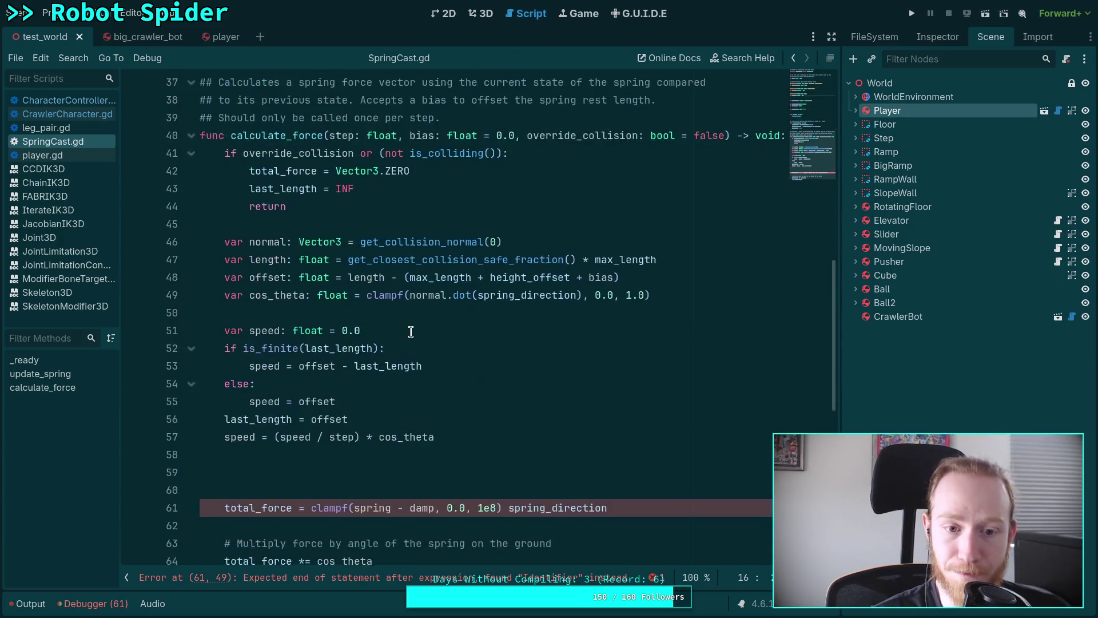
scroll(410, 332, "down", 3)
left_click(387, 312)
key("Tab")
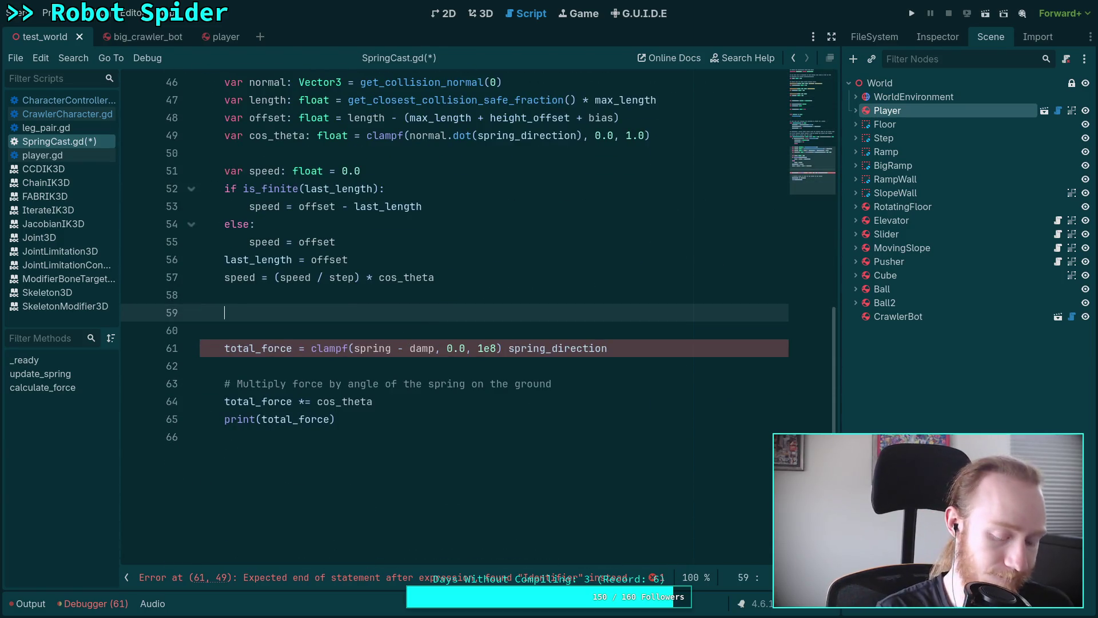
- Write 'var spring: float = mass * 100.0 * stiffness * offset * cos_theta' using the git diff, starting a var damp line
type("var spring ")
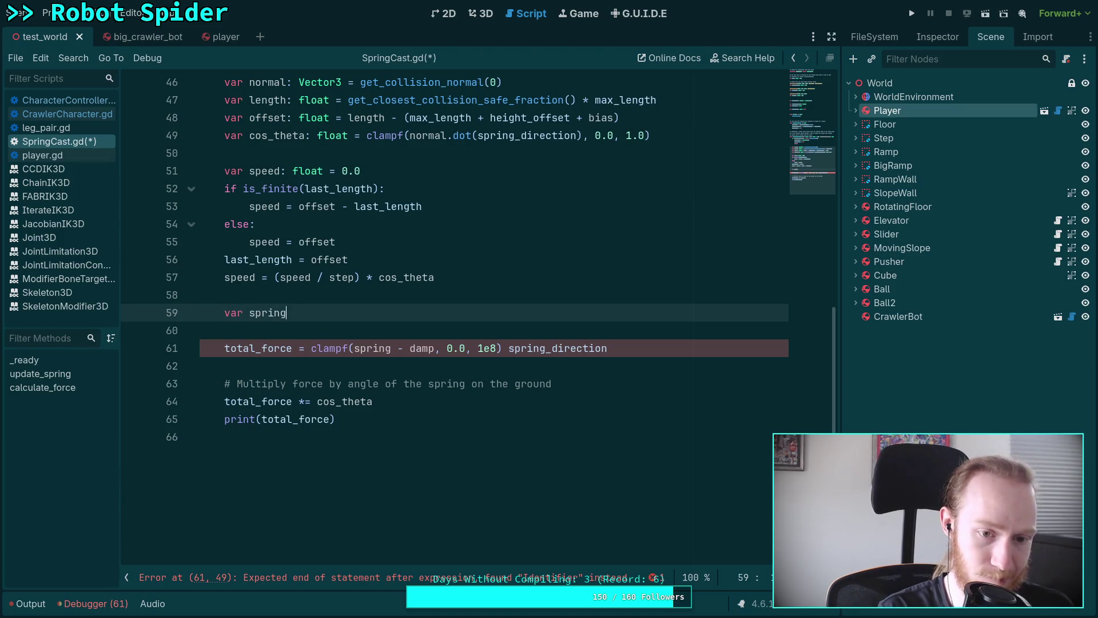
type(": float =")
key("super+1")
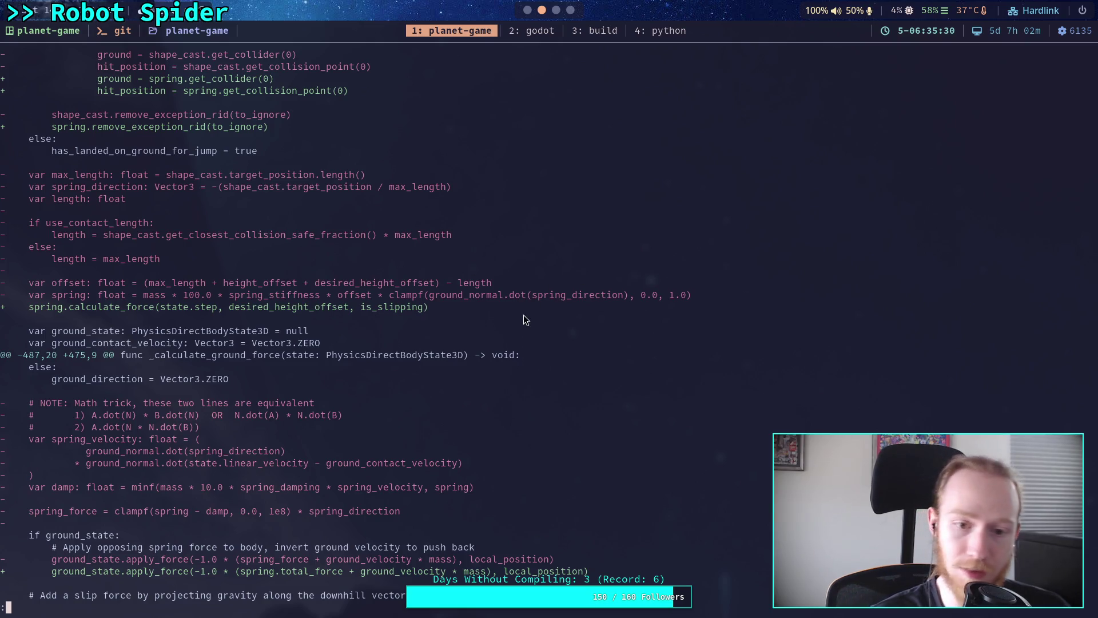
key("super+2")
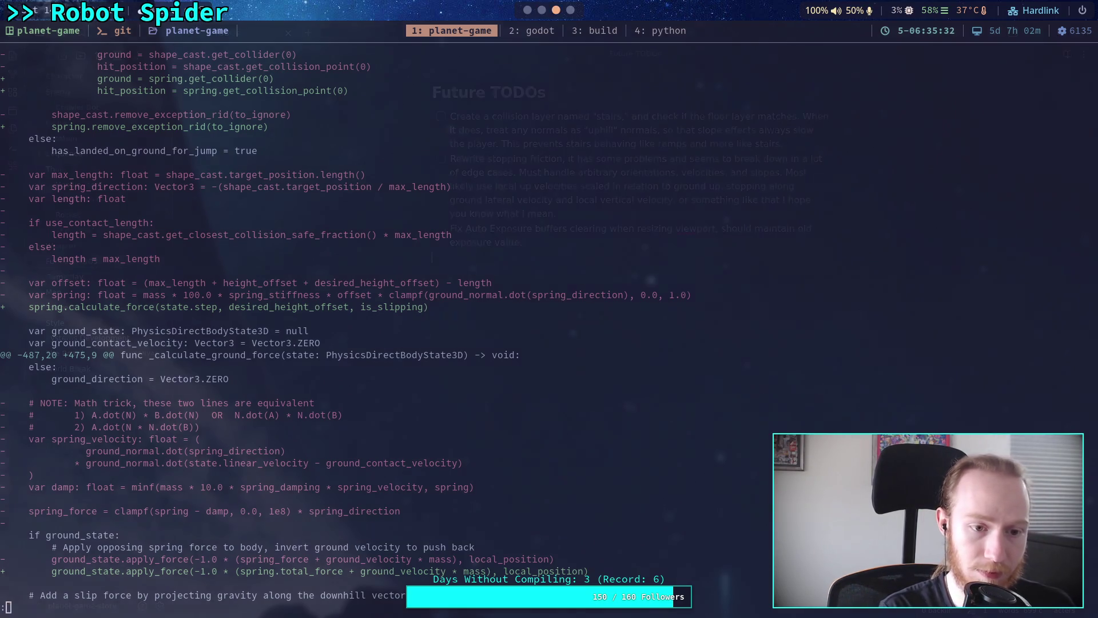
type("m")
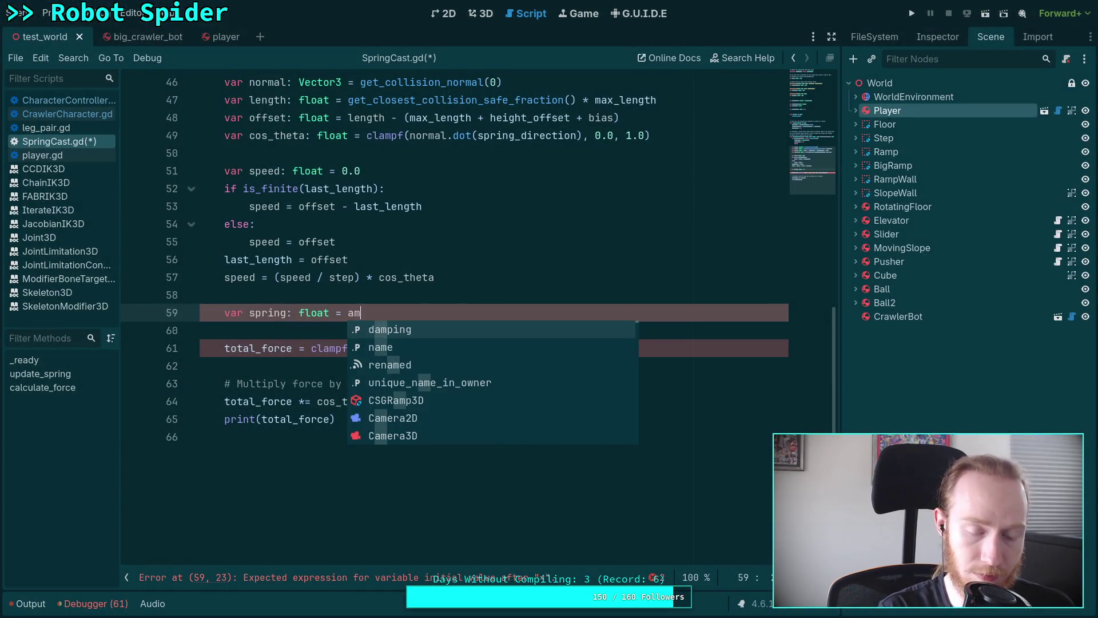
type("ass * 100.0 * step")
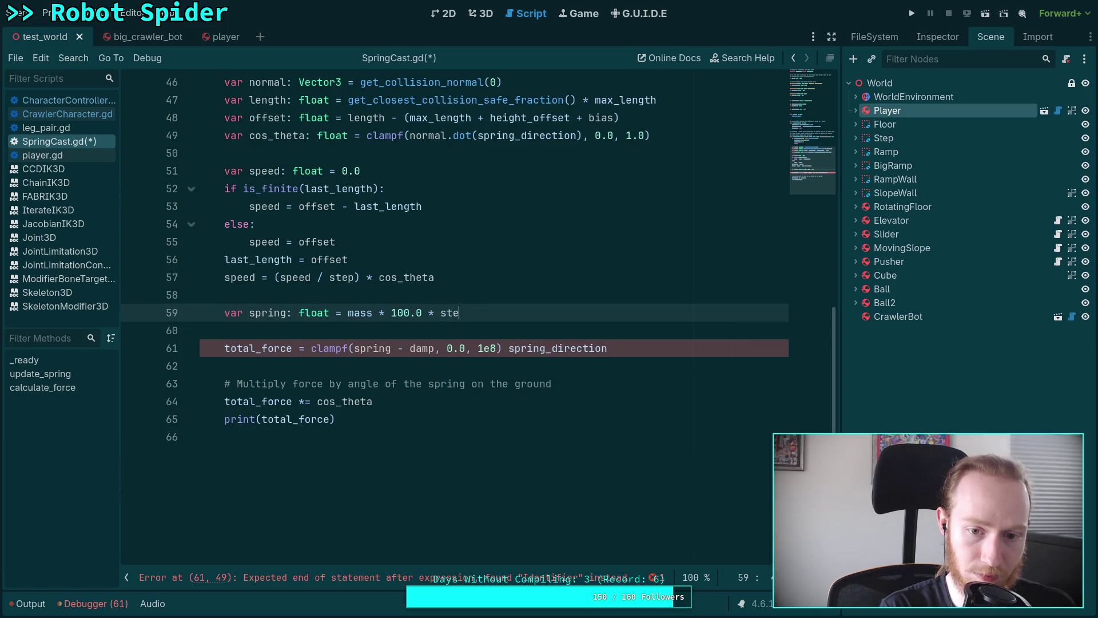
key("BackSpace")
type("iffness * offset")
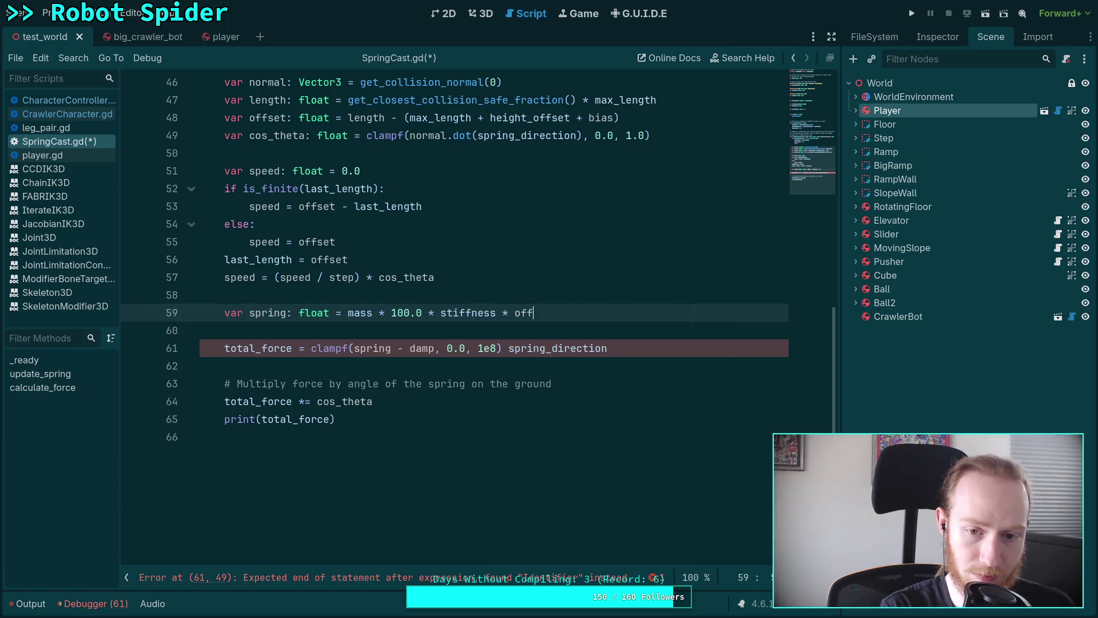
key("super+1")
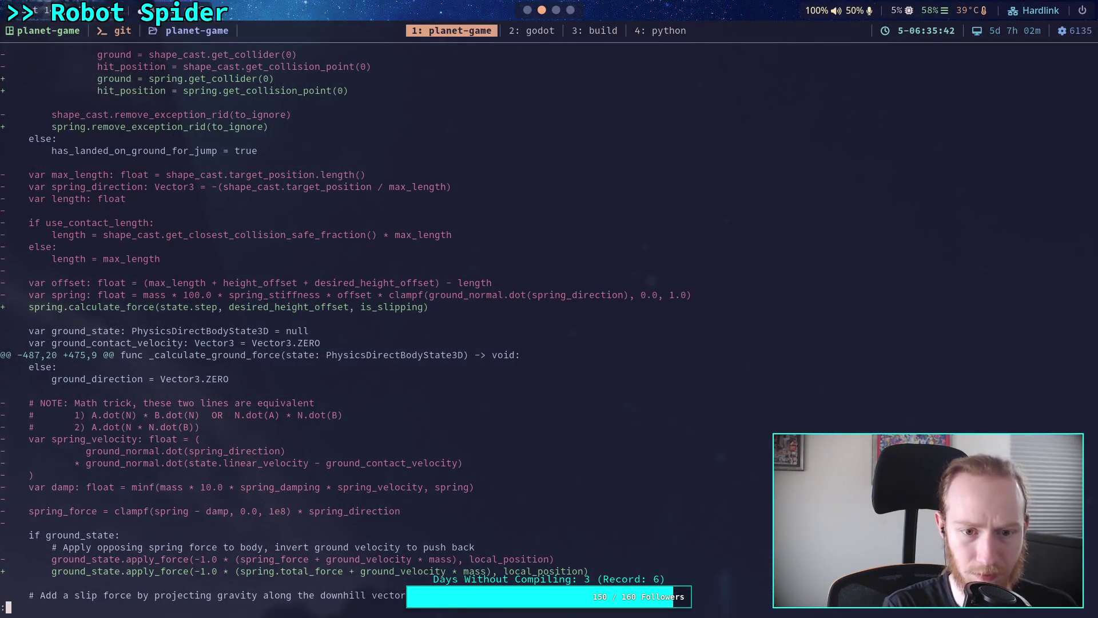
key("super+2")
type("*")
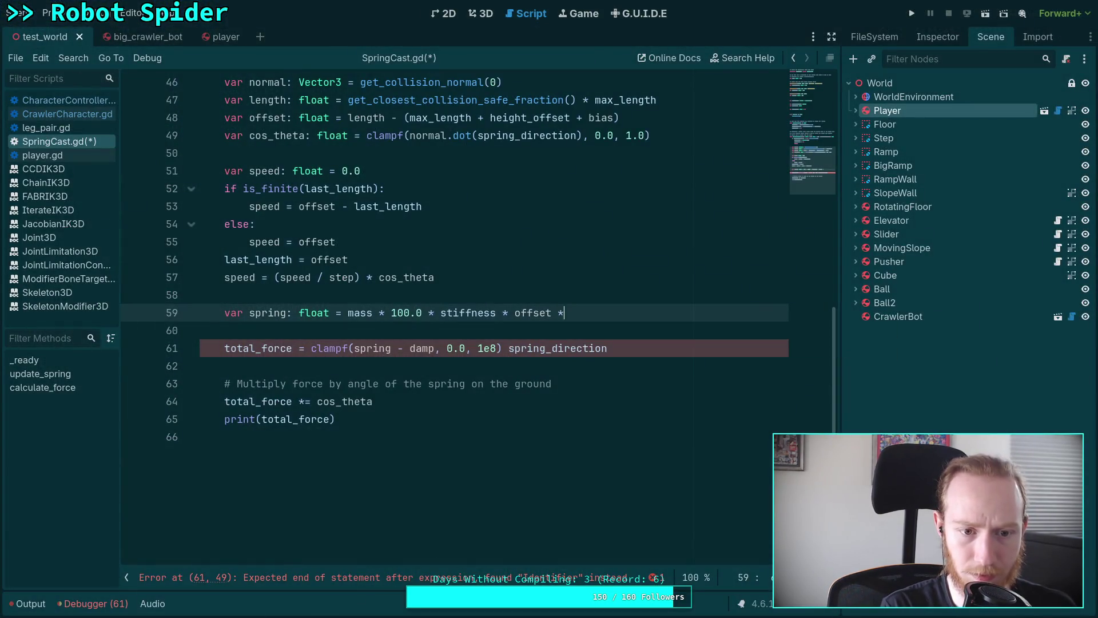
type(" cos_theta")
key("Return")
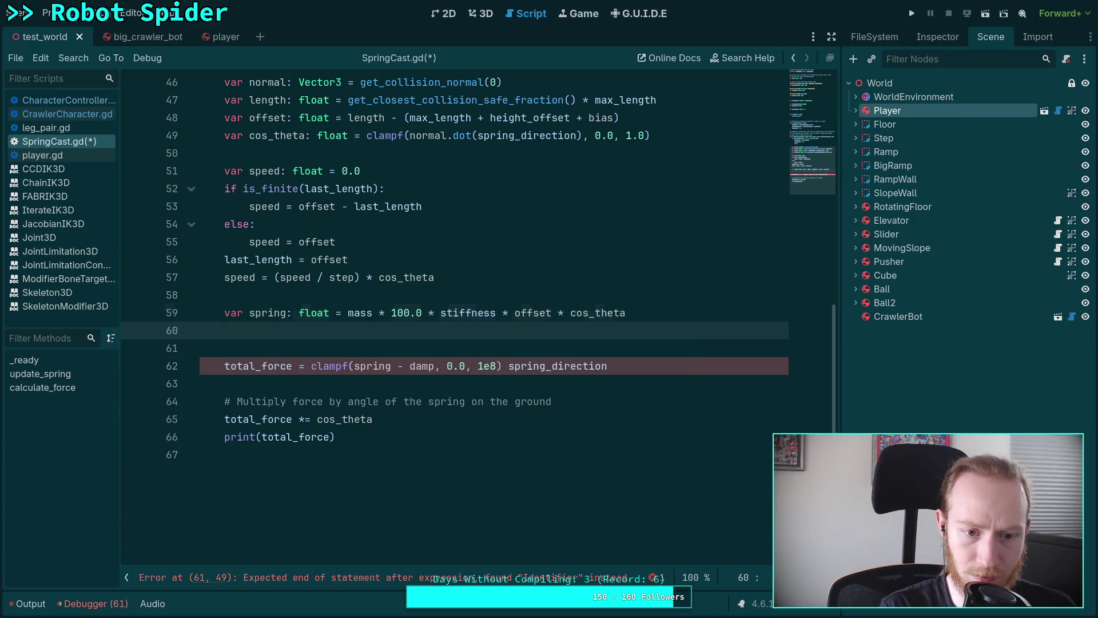
type("var damp: ")
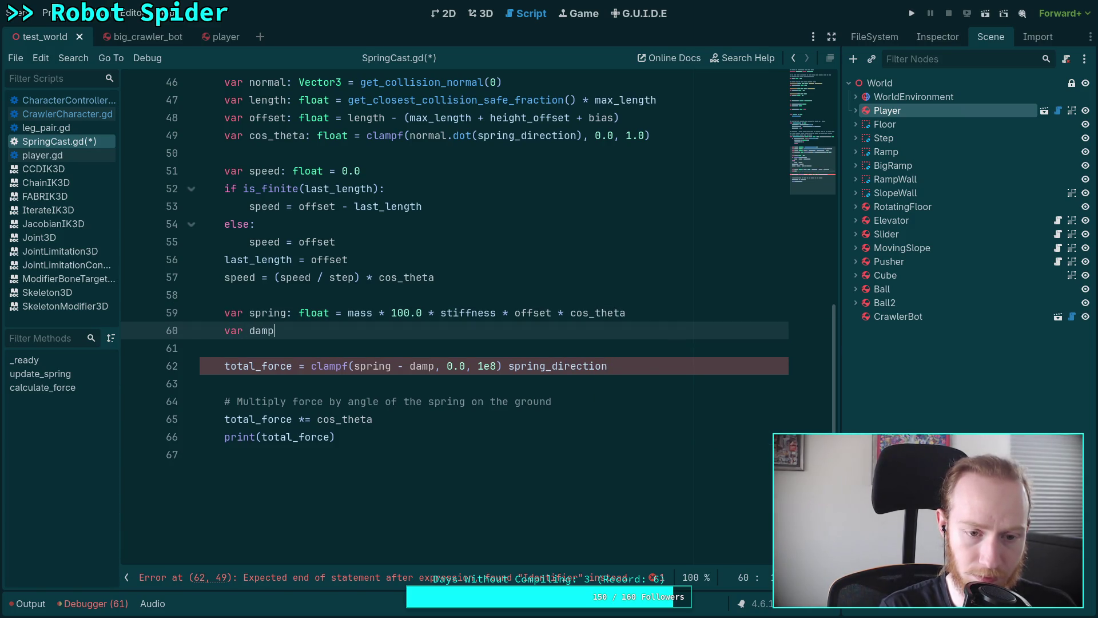
type("float =")
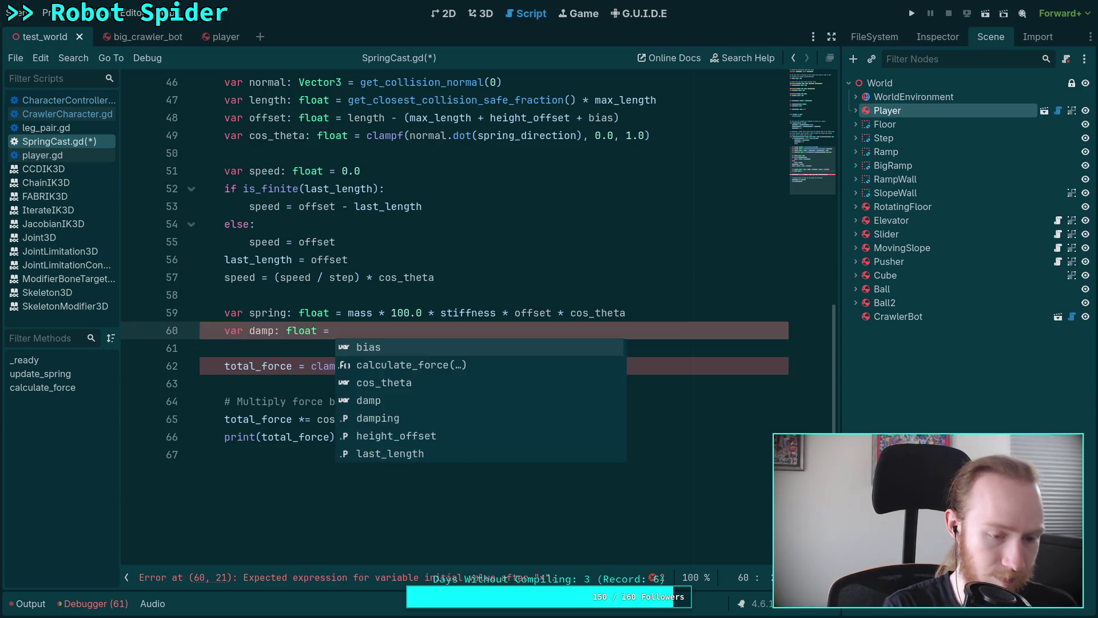
- Begin the damp line as minf(mass * 10.0 * damping * speed, checking the old formula in git diff
key("super+1")
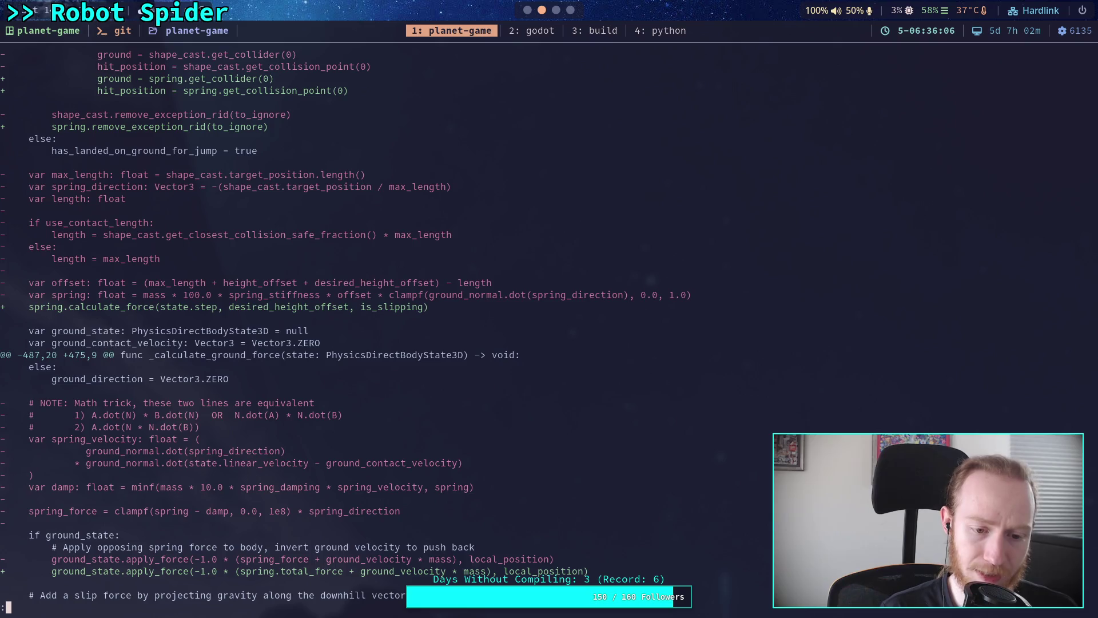
key("super+2")
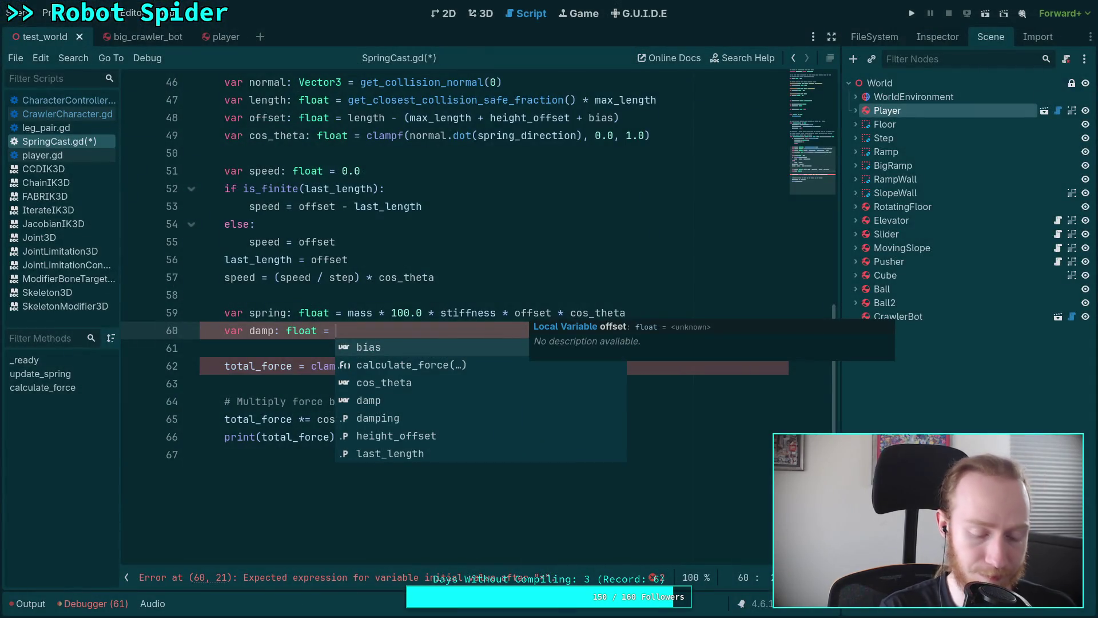
type("minf")
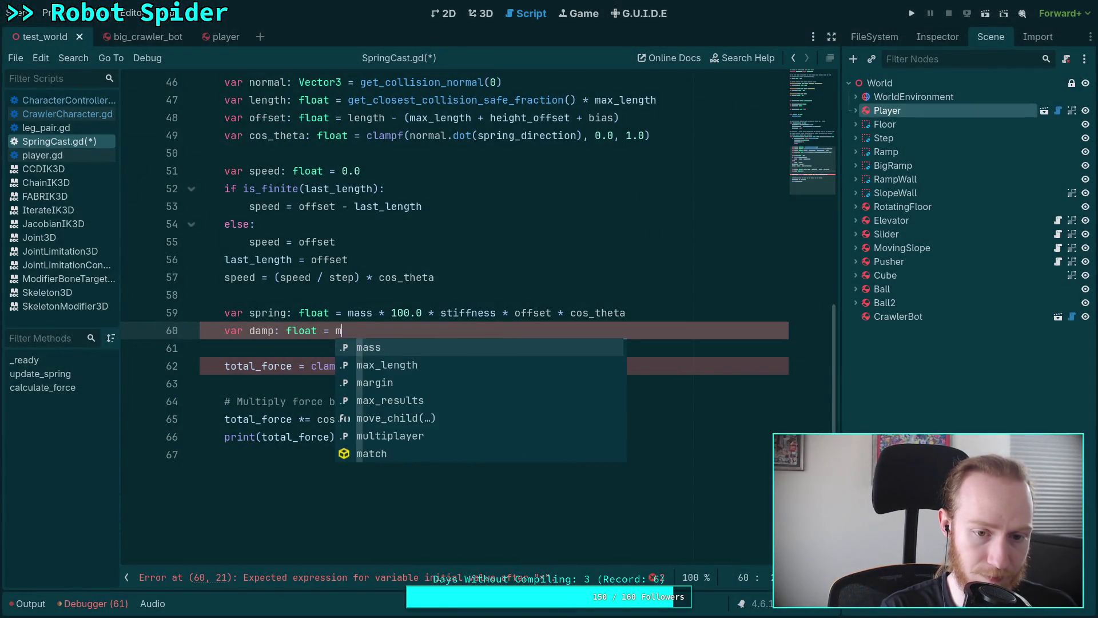
key("Return")
type("mass * 10.0 ")
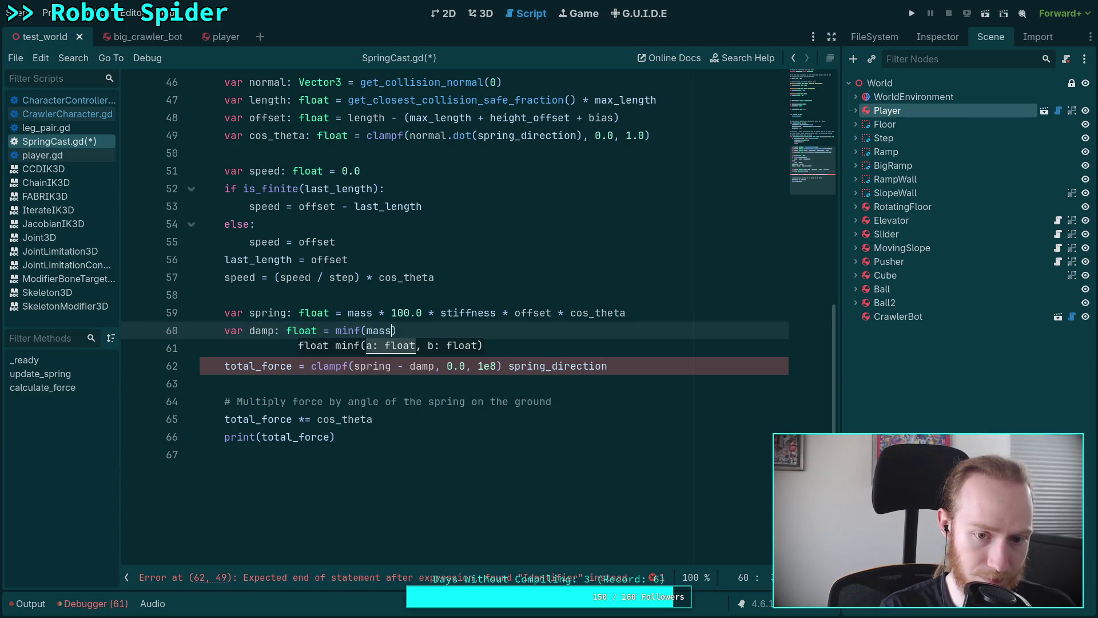
type("* dam")
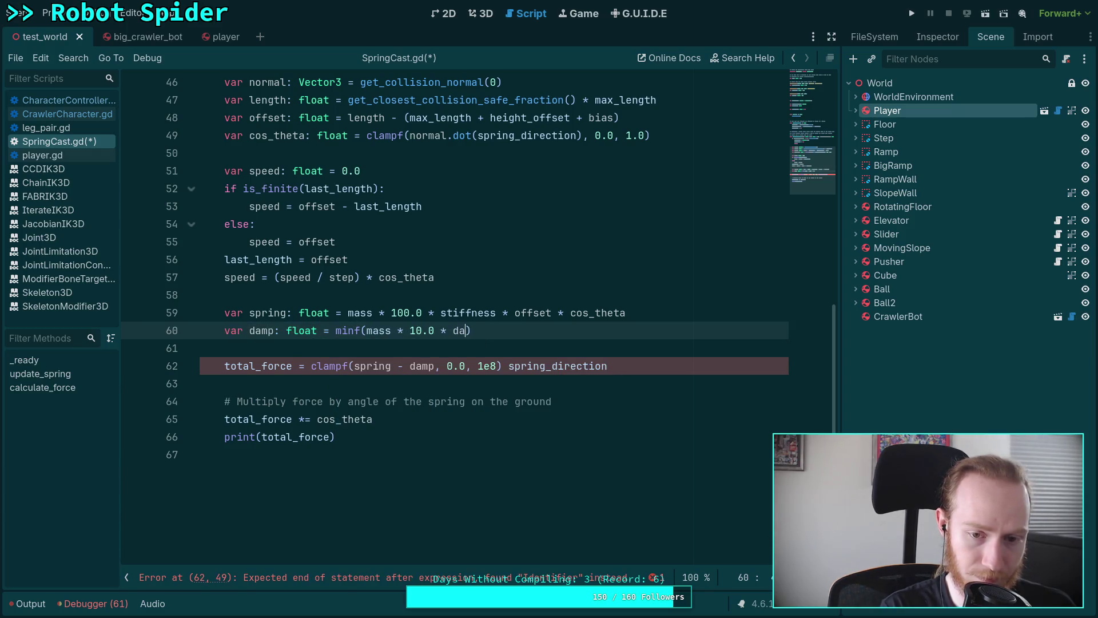
key("Down")
key("Return")
type("* speed")
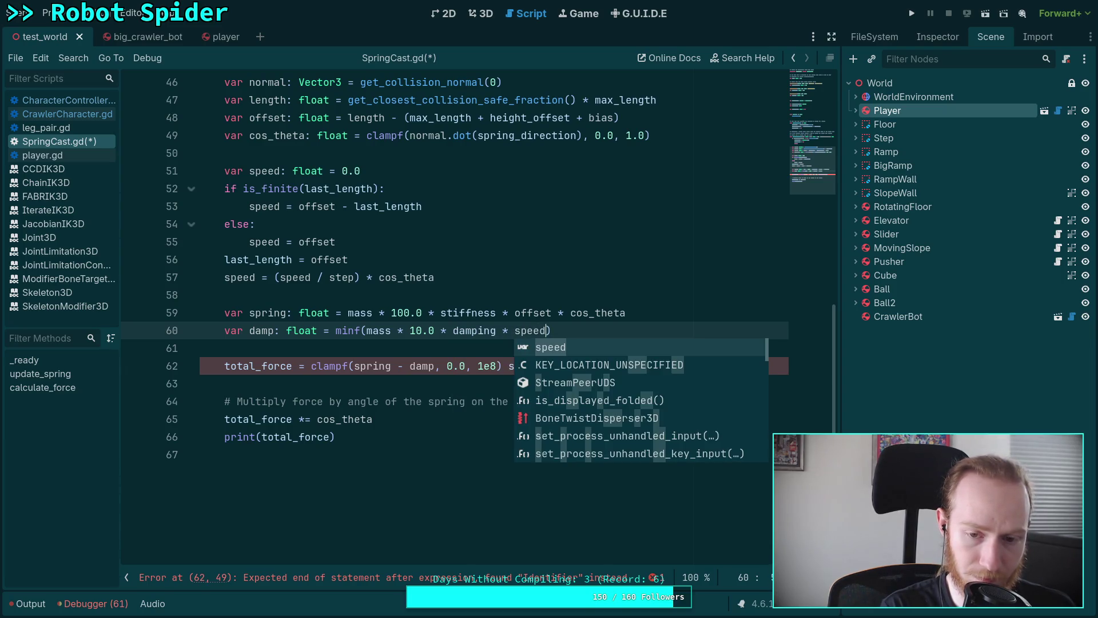
- Complete the damp line with '* cos_theta' and stiffness as the minf upper bound
key("super+1")
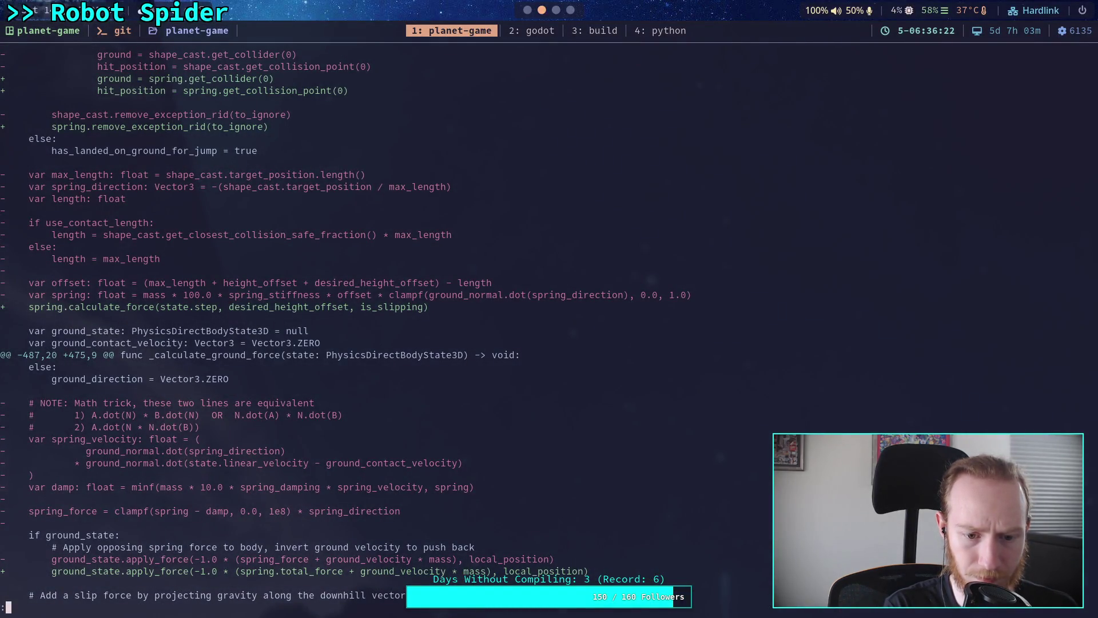
key("super+2")
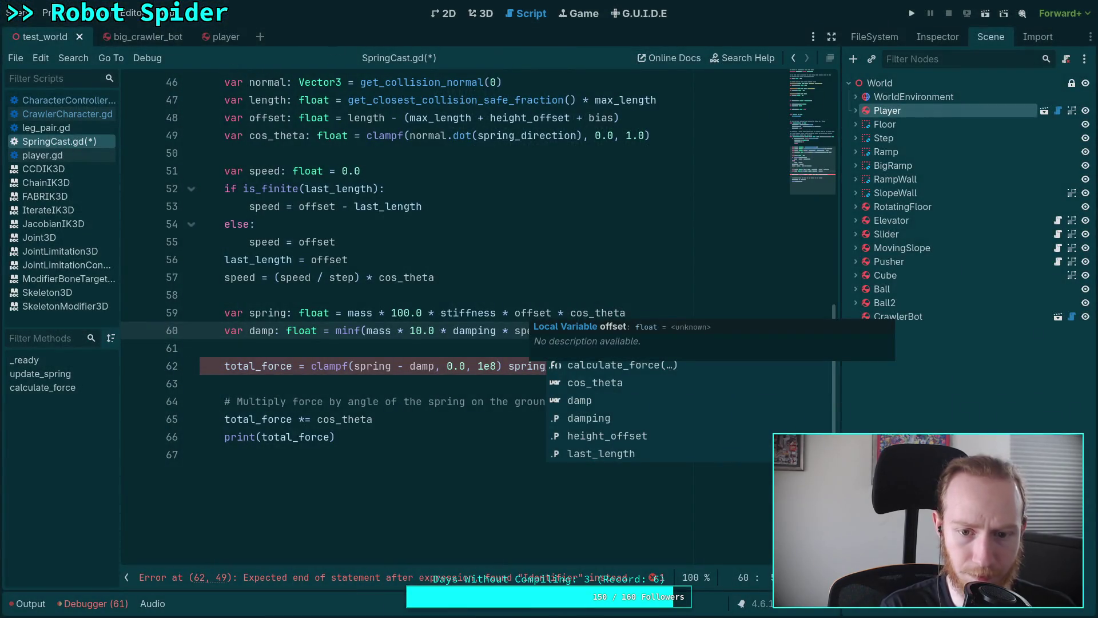
scroll(408, 442, "up", 2)
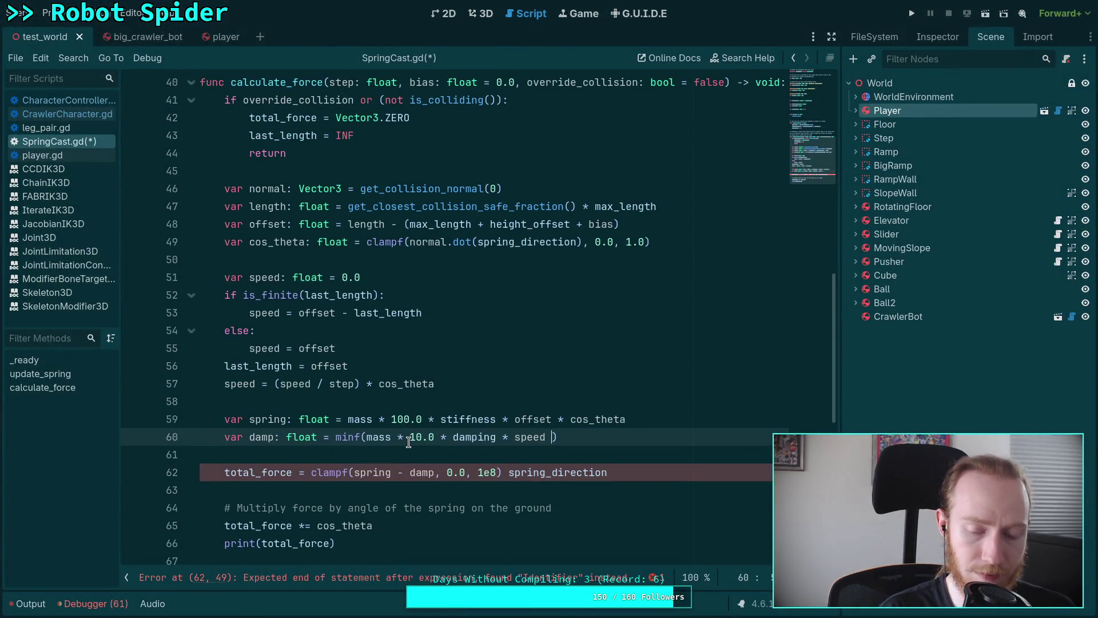
key("BackSpace")
type(",")
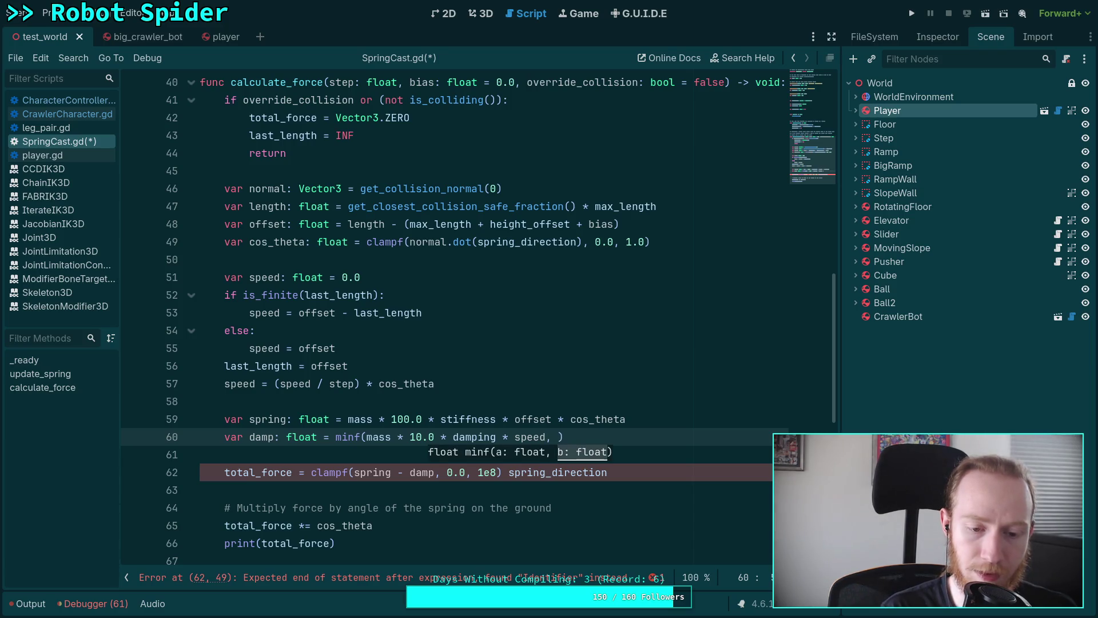
key("BackSpace")
key("BackSpace")
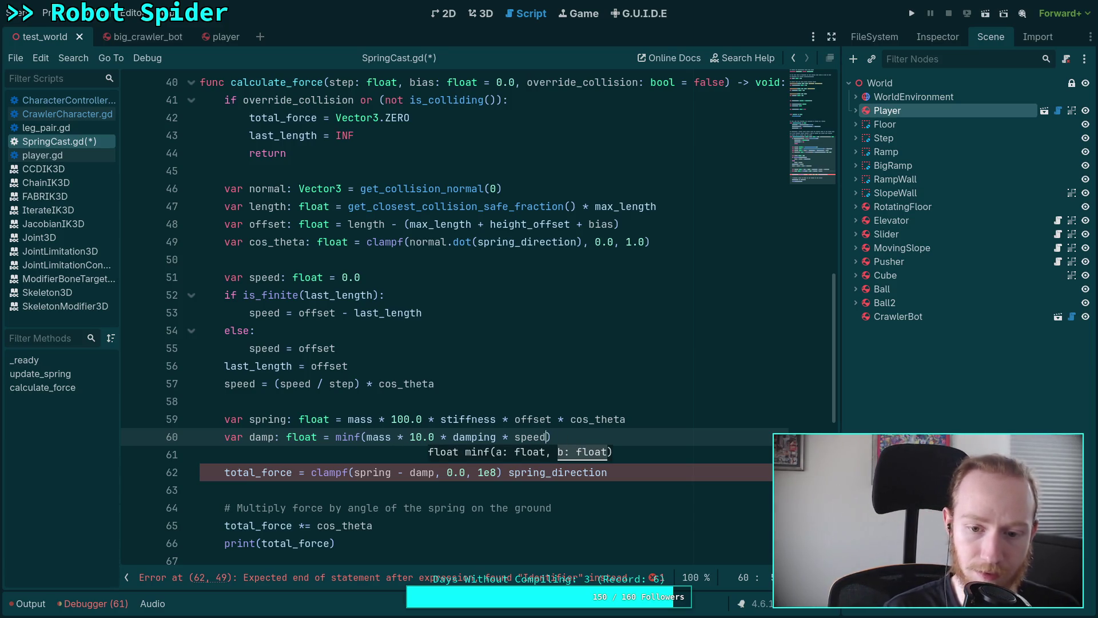
type("* costh")
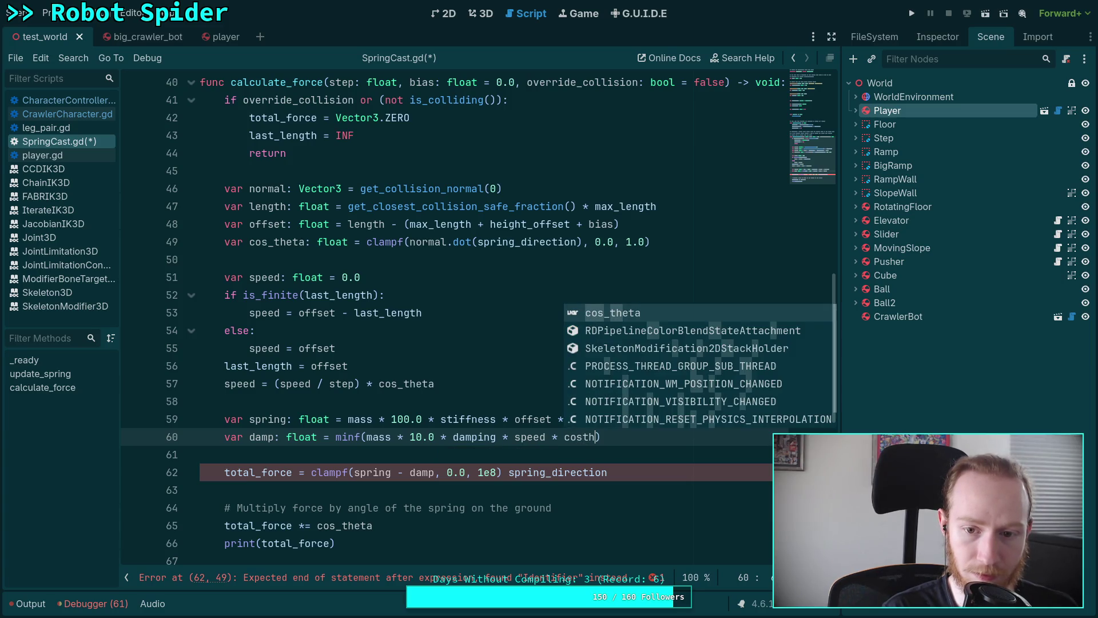
key("Return")
type(", st")
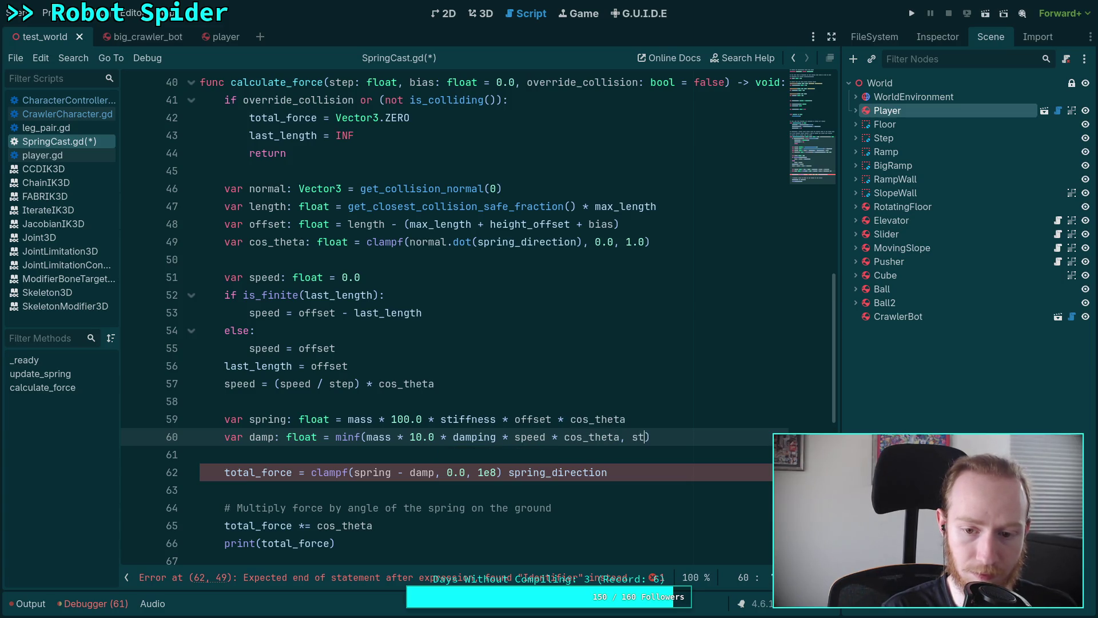
type("iffnes")
key("Return")
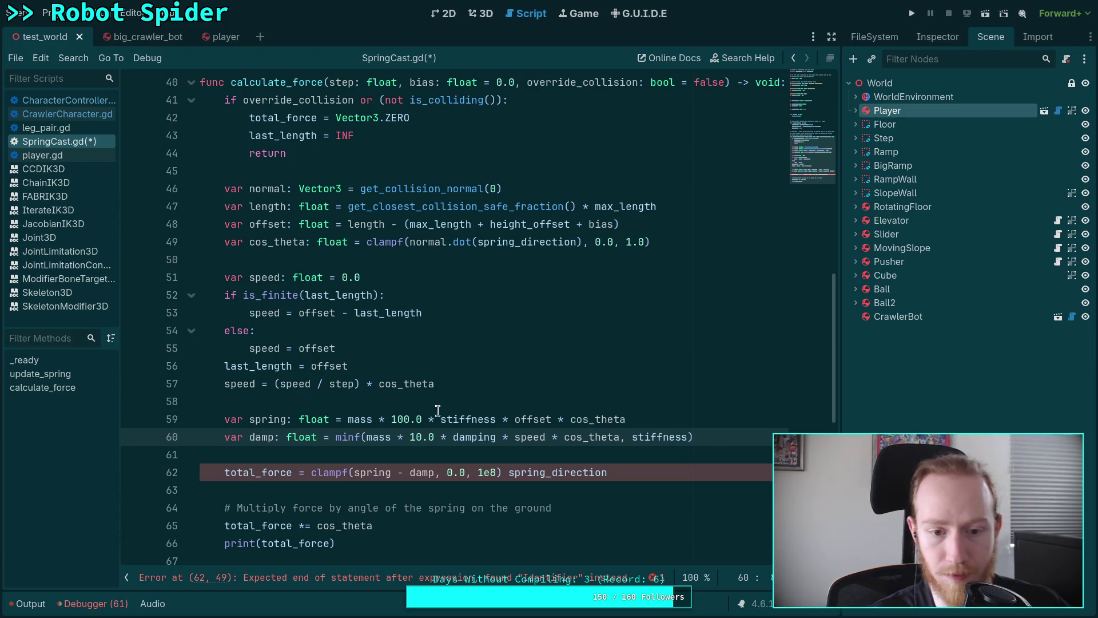
- Change line 57 to 'speed /= step' and move it above 'last_length = offset'
left_click_drag(285, 388, 406, 377)
key("BackSpace")
type("= step")
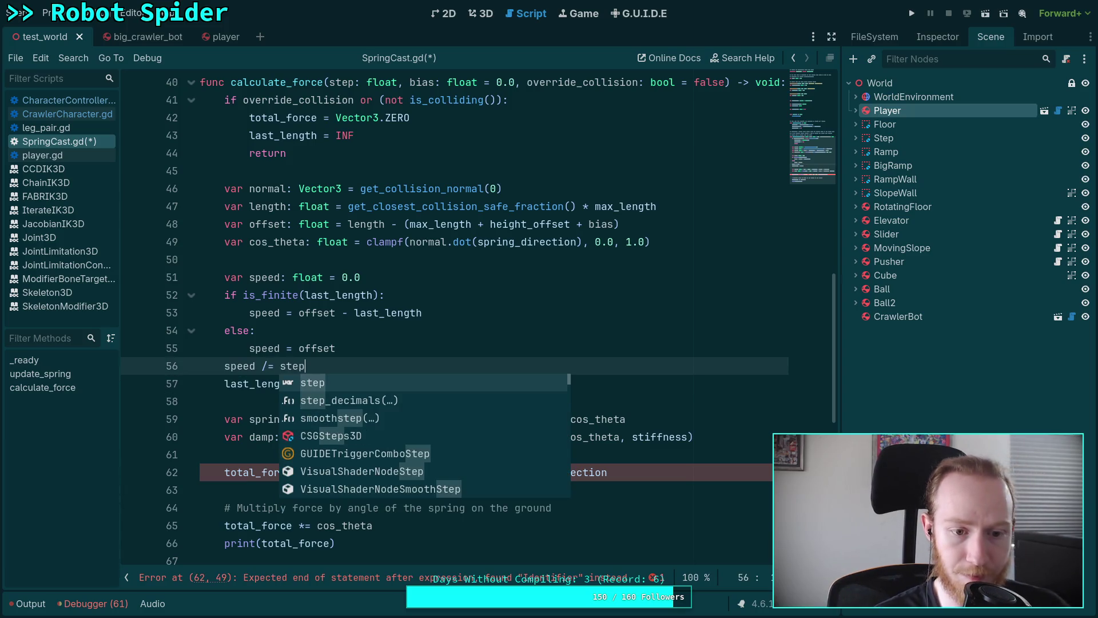
key("alt+Up")
left_click(355, 313)
- Multiply the clamped total_force by spring_direction on line 62 and save the script
scroll(405, 390, "down", 1)
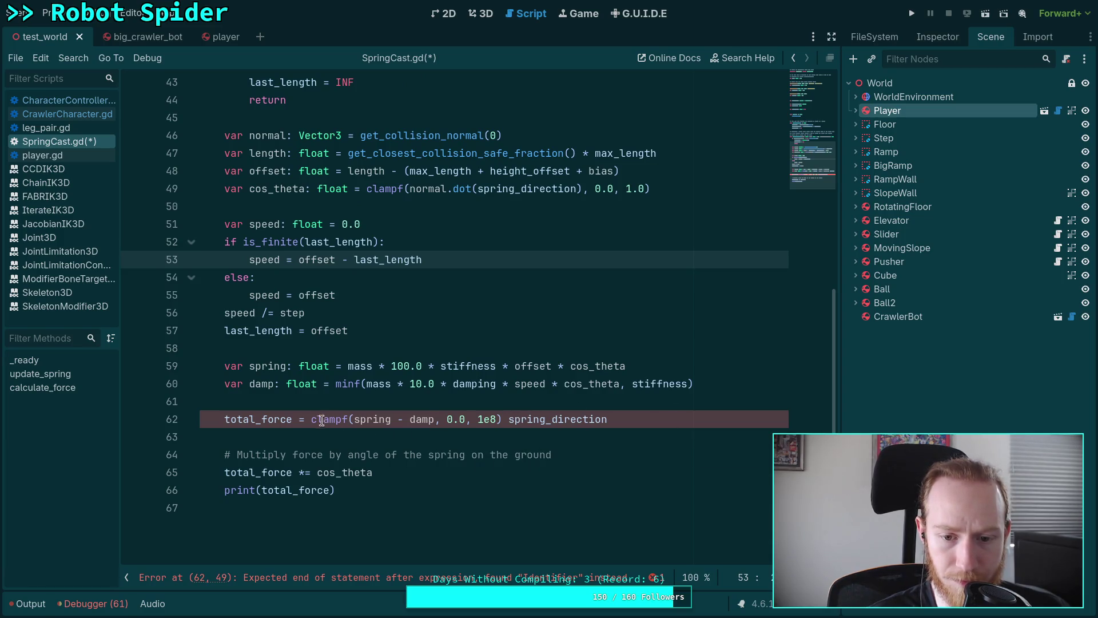
left_click(508, 419)
type("*")
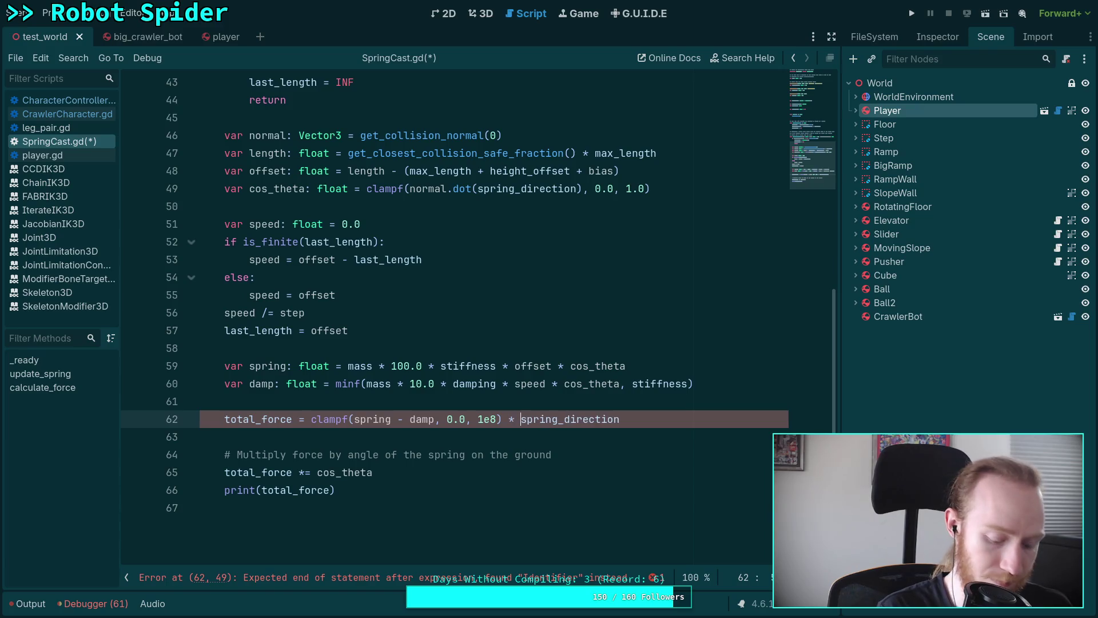
key("ctrl+s")
key("super+1")
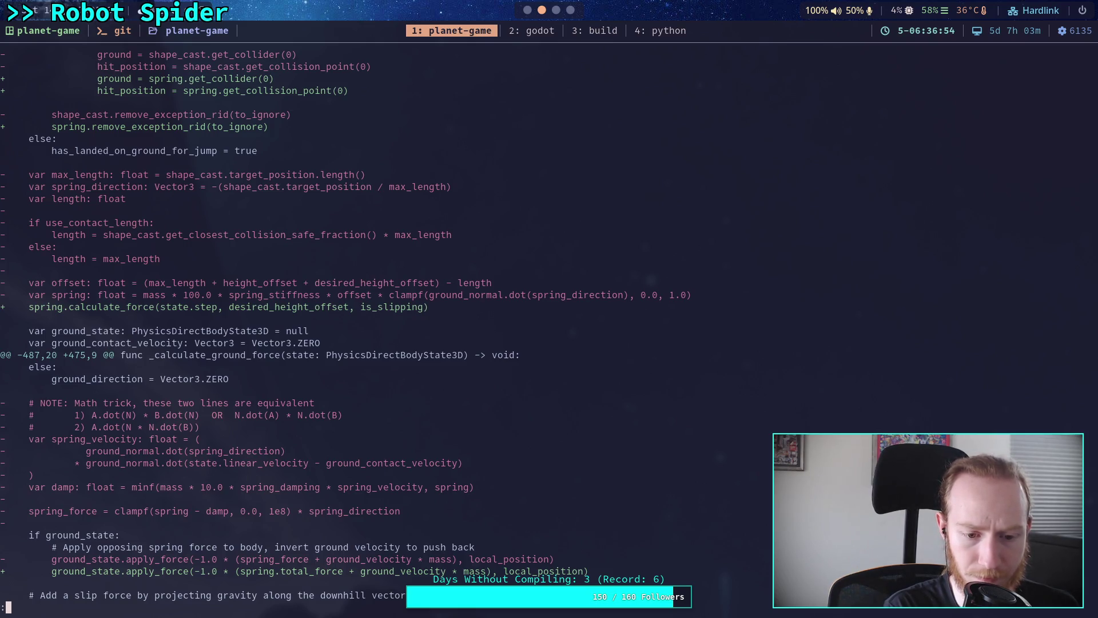
- Rerun the game and watch total_force values drop from about 6765 through 4332 and 1509 to zero
key("super+2")
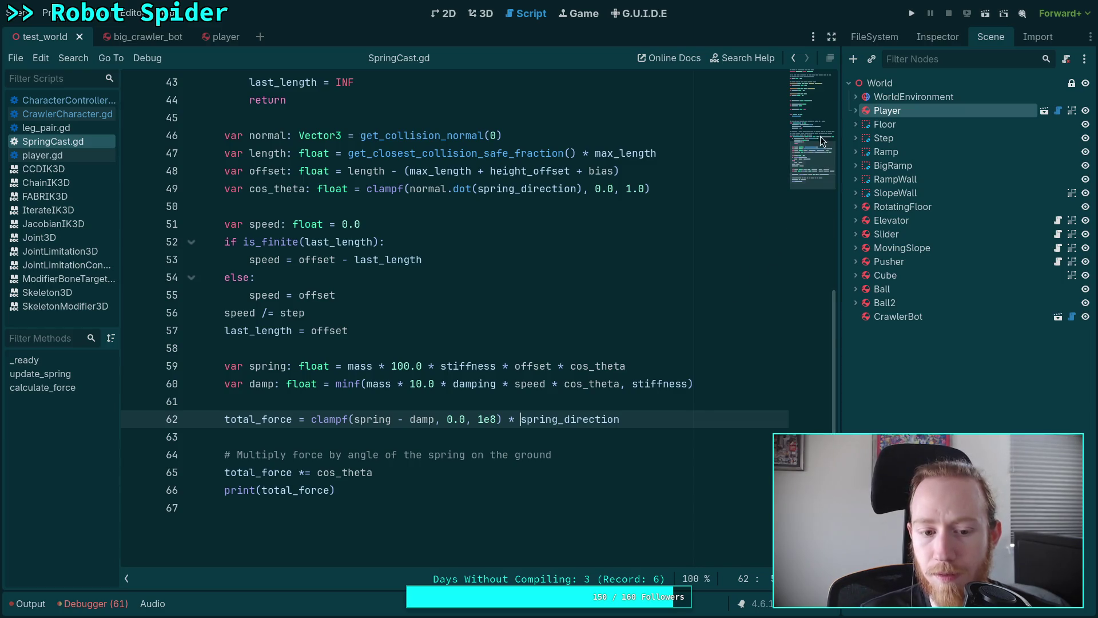
left_click(911, 13)
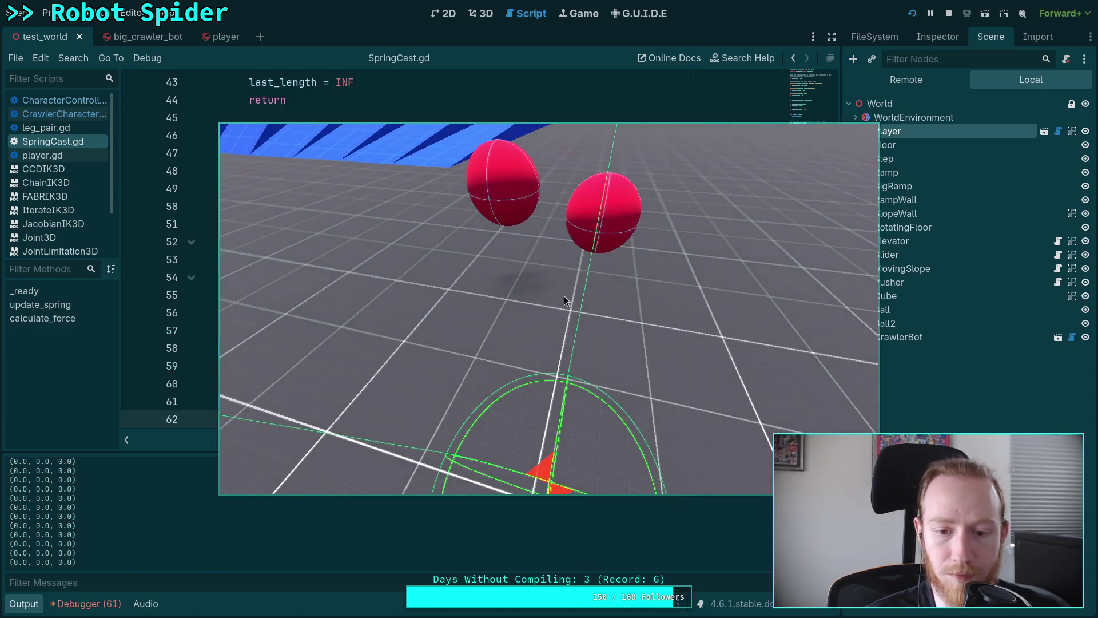
left_click(950, 13)
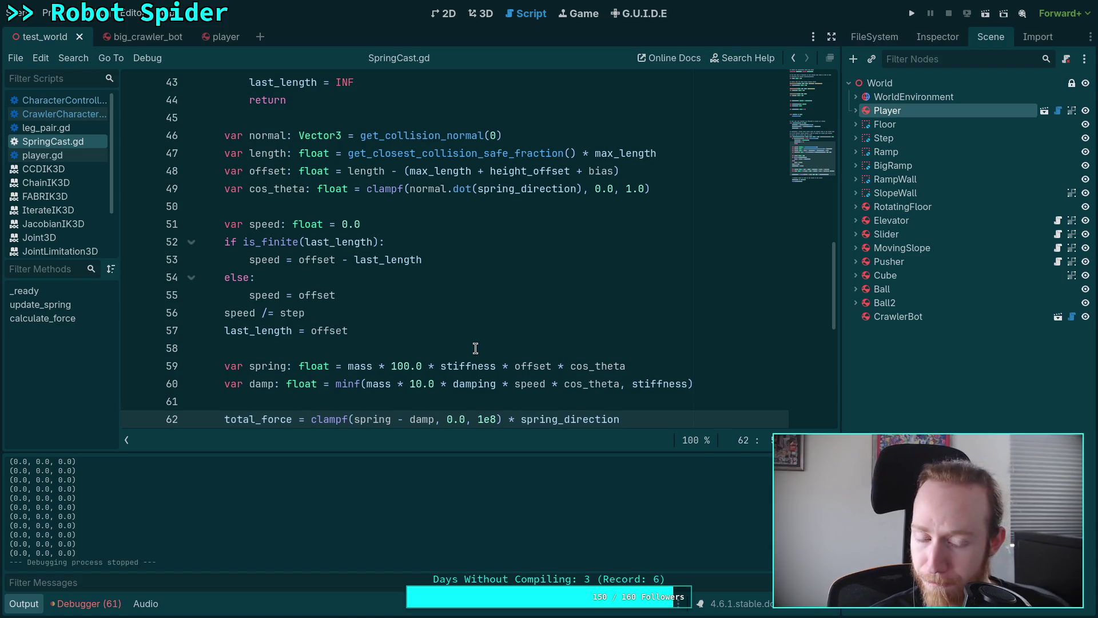
scroll(476, 348, "down", 1)
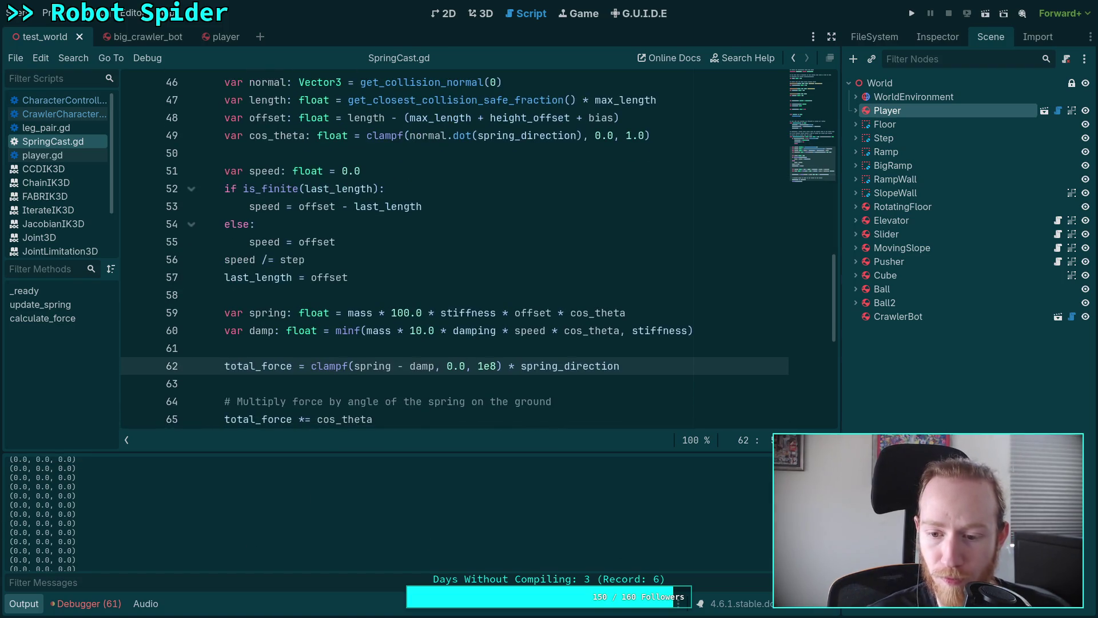
key("F5")
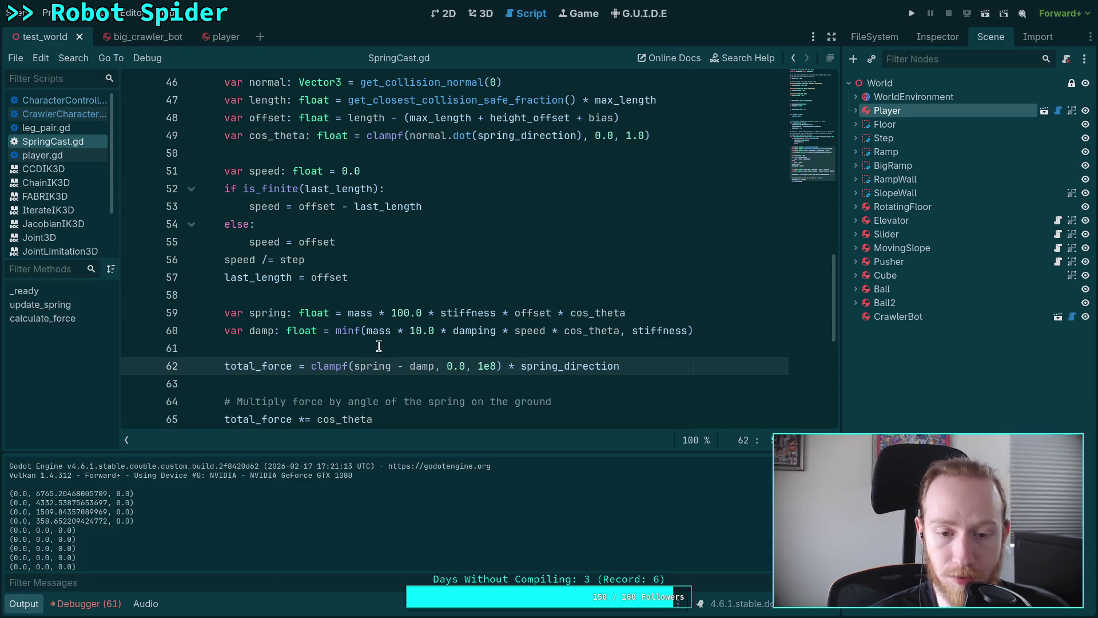
mouse_move(348, 367)
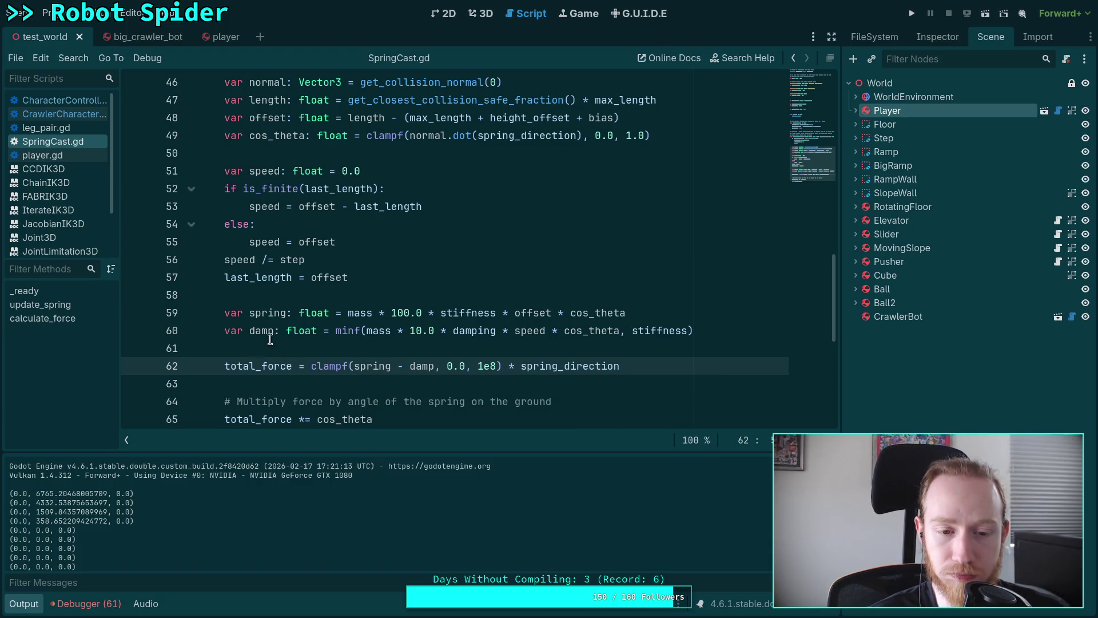
scroll(314, 330, "up", 15)
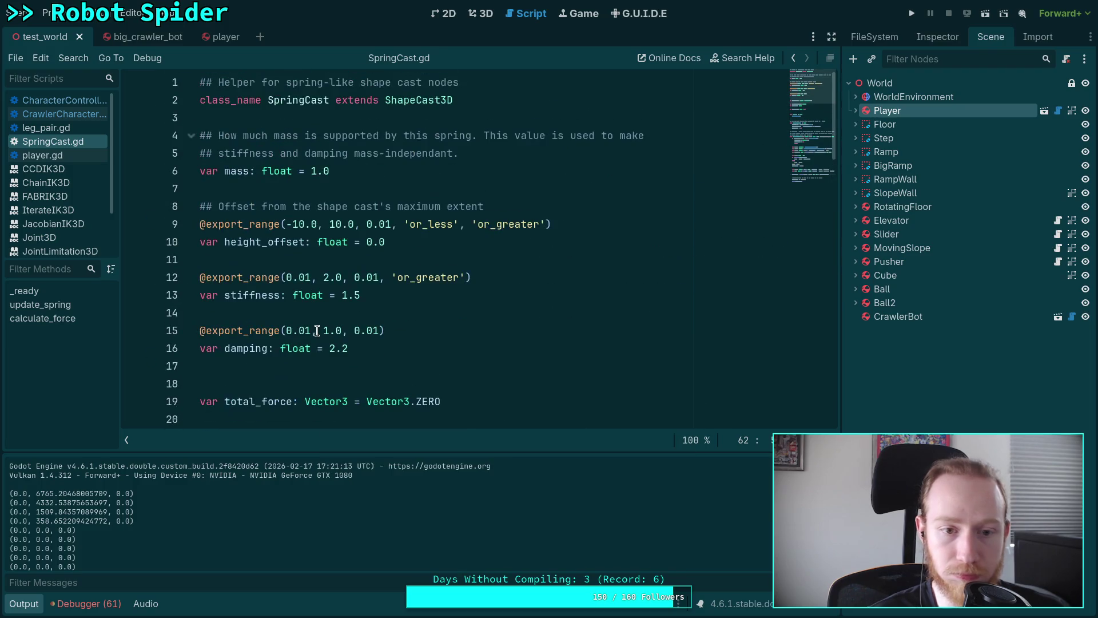
- Review the removed spring and damp code in the git diff, then return to calculate_force in SpringCast.gd
key("super+1")
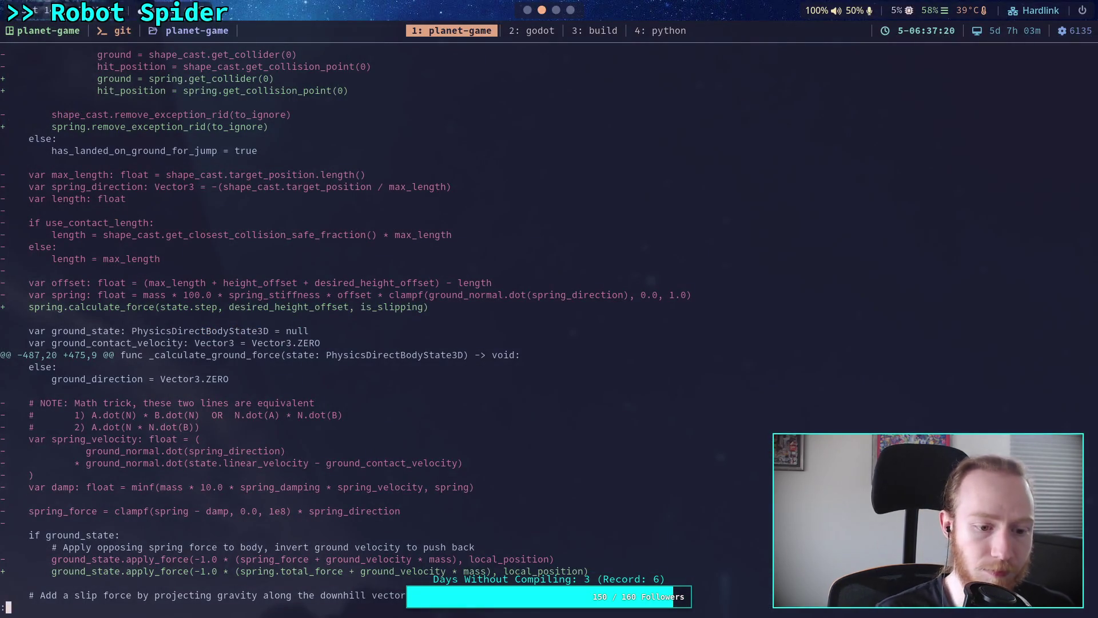
scroll(549, 320, "up", 15)
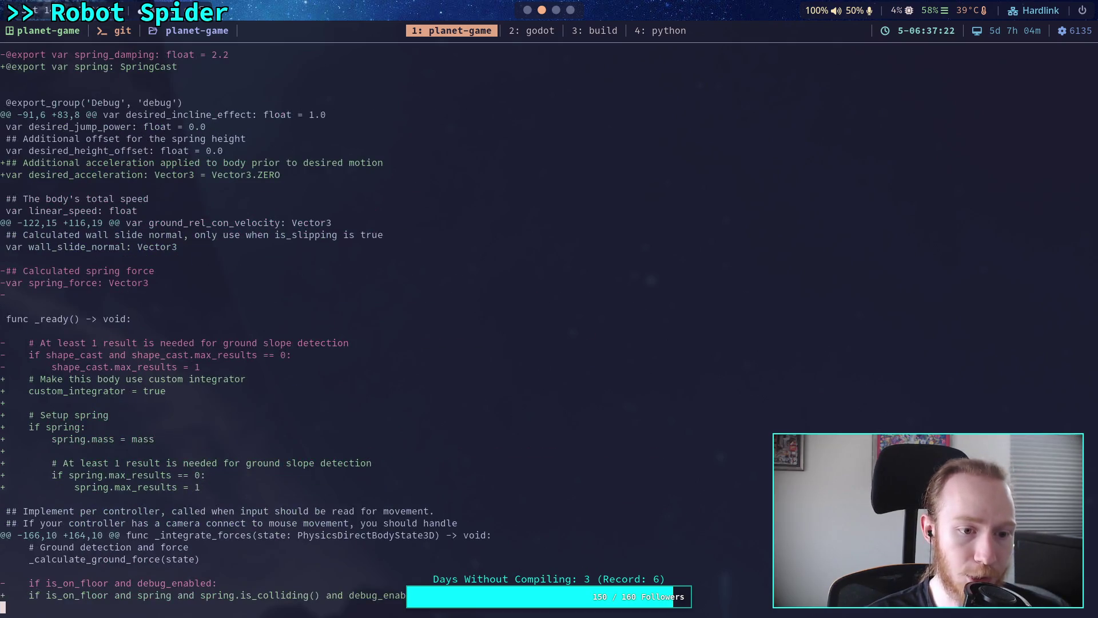
scroll(549, 320, "up", 7)
scroll(549, 320, "down", 20)
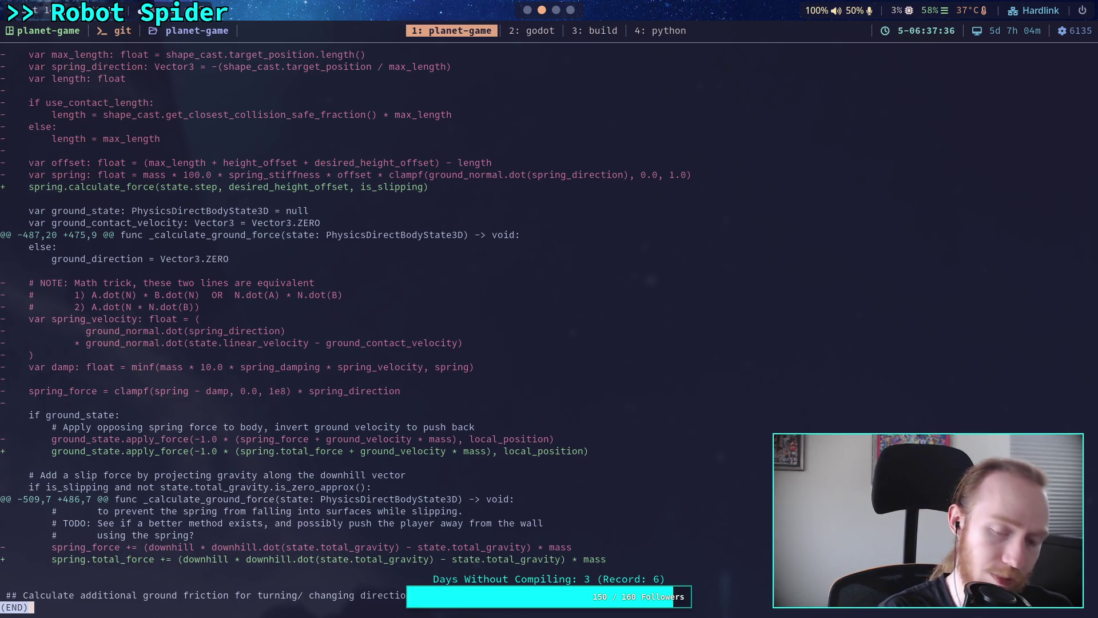
key("super+2")
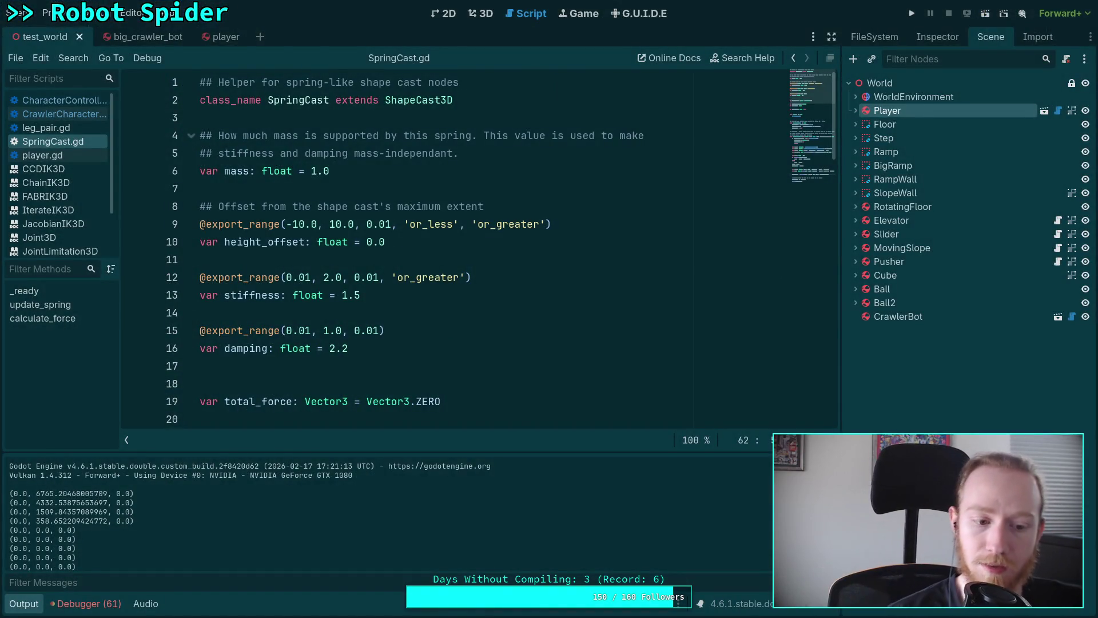
scroll(384, 318, "down", 15)
scroll(378, 315, "up", 2)
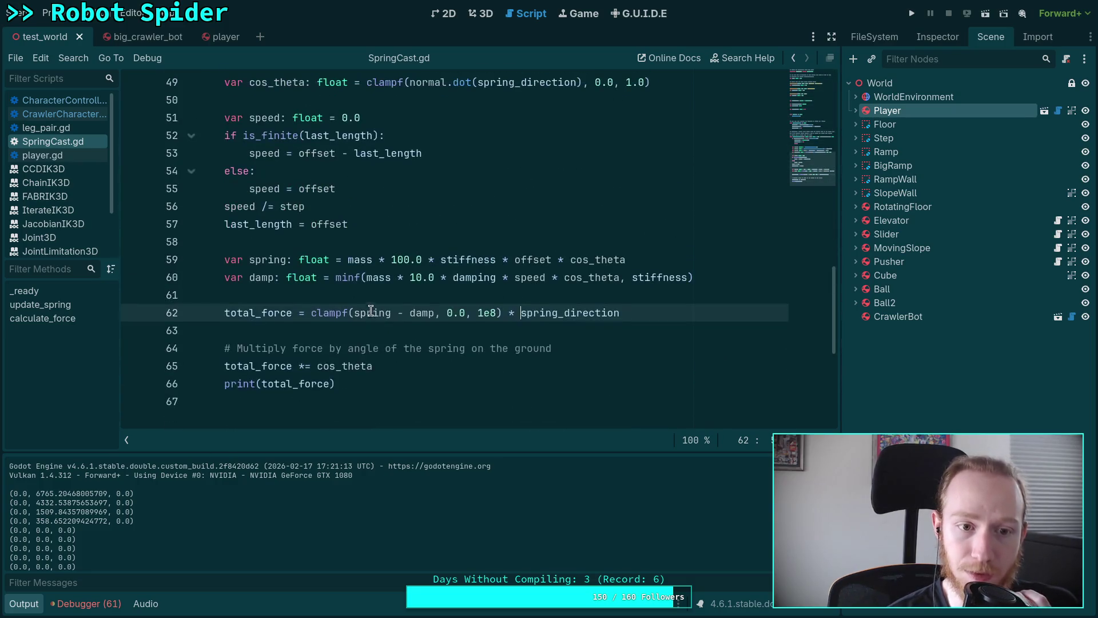
- Add print(speed) on a new line after 'speed /= step'
left_click(385, 221)
key("Up")
key("Return")
type("print(speed")
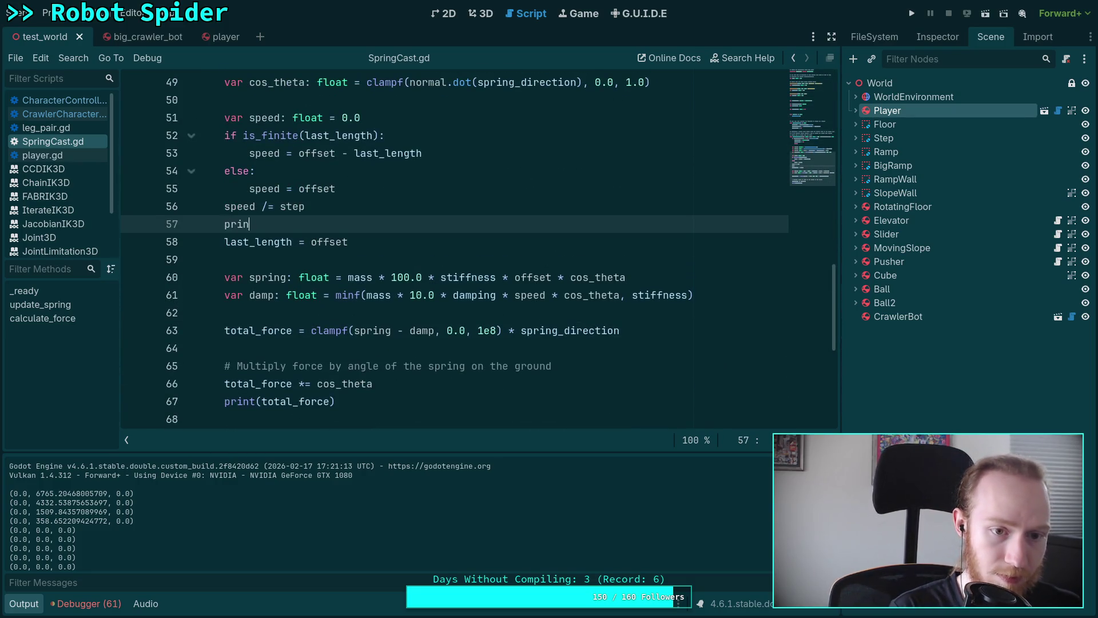
- Run the game, inspect the printed speeds near -2.0 in the Output panel, and stop it
key("F5")
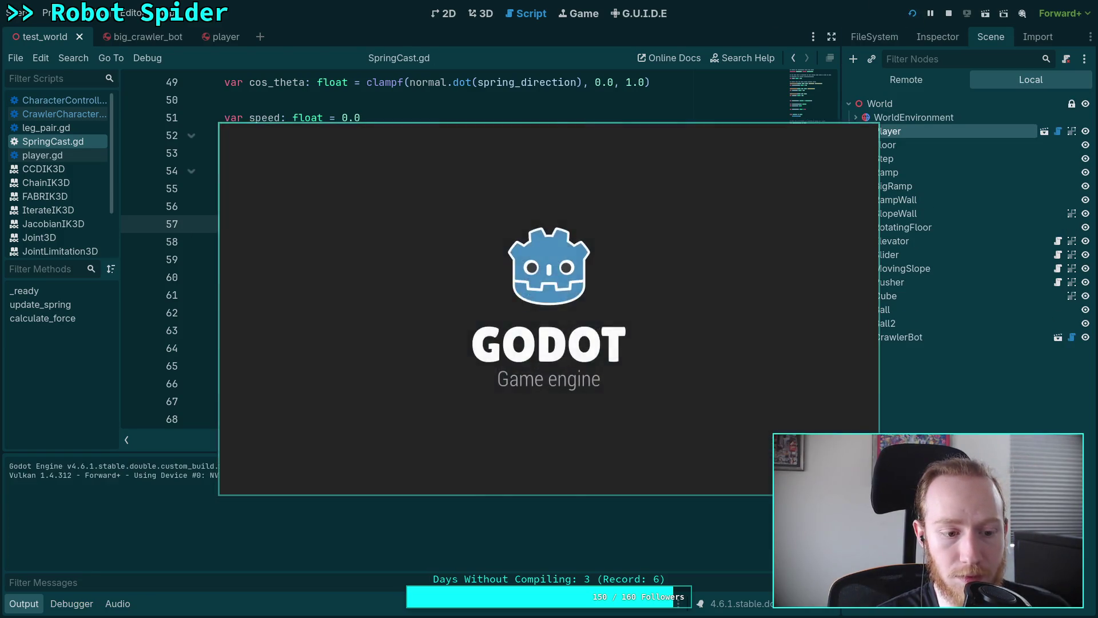
scroll(115, 503, "up", 10)
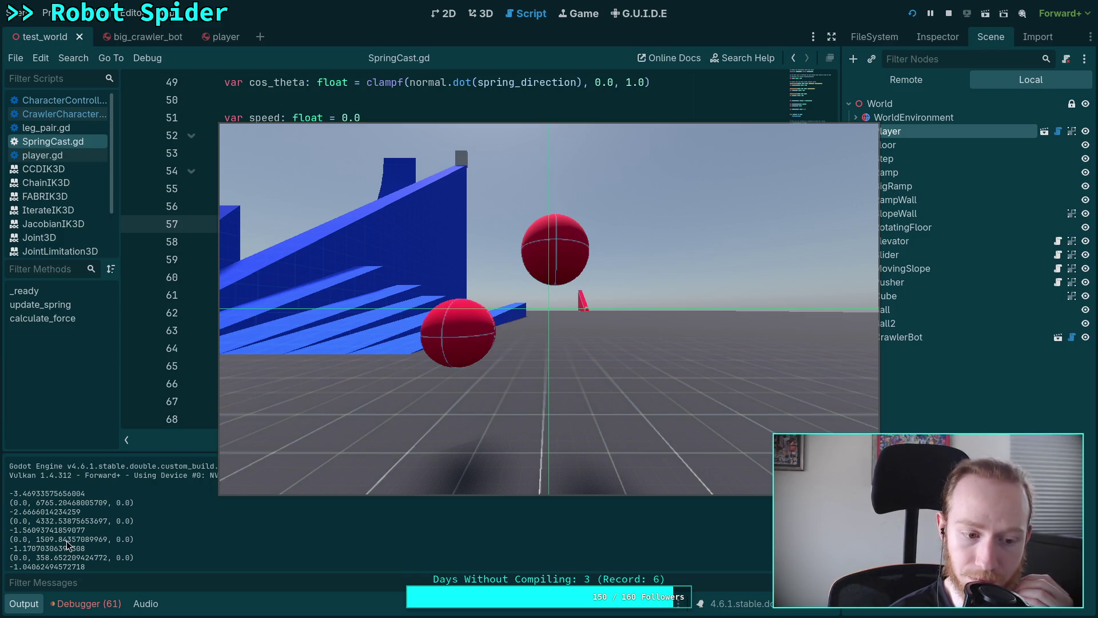
scroll(66, 542, "down", 2)
scroll(66, 543, "down", 5)
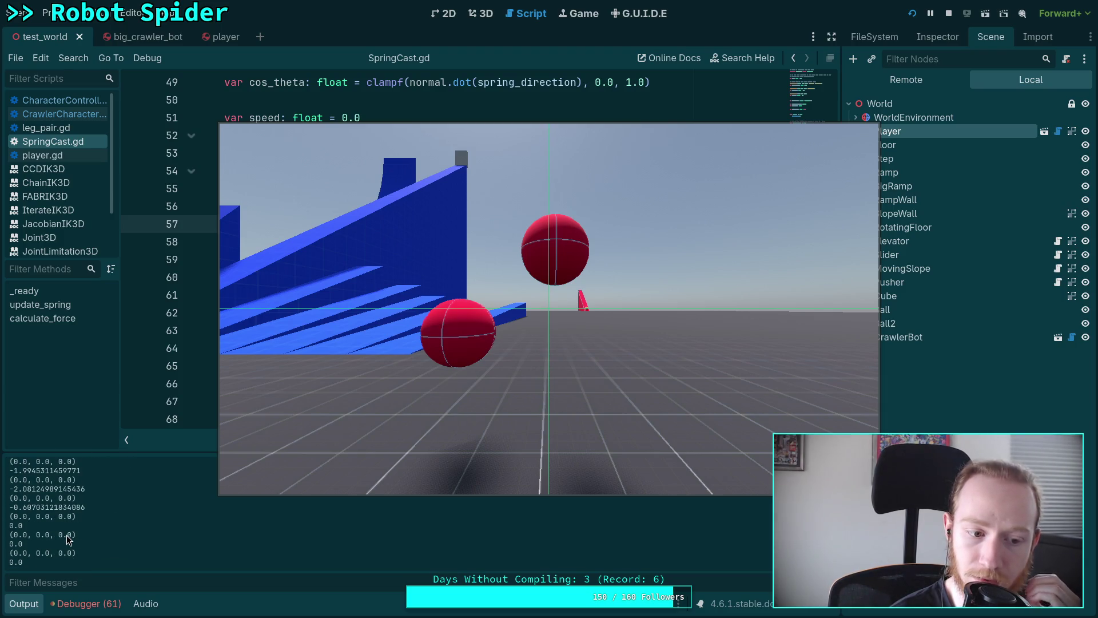
scroll(67, 539, "up", 2)
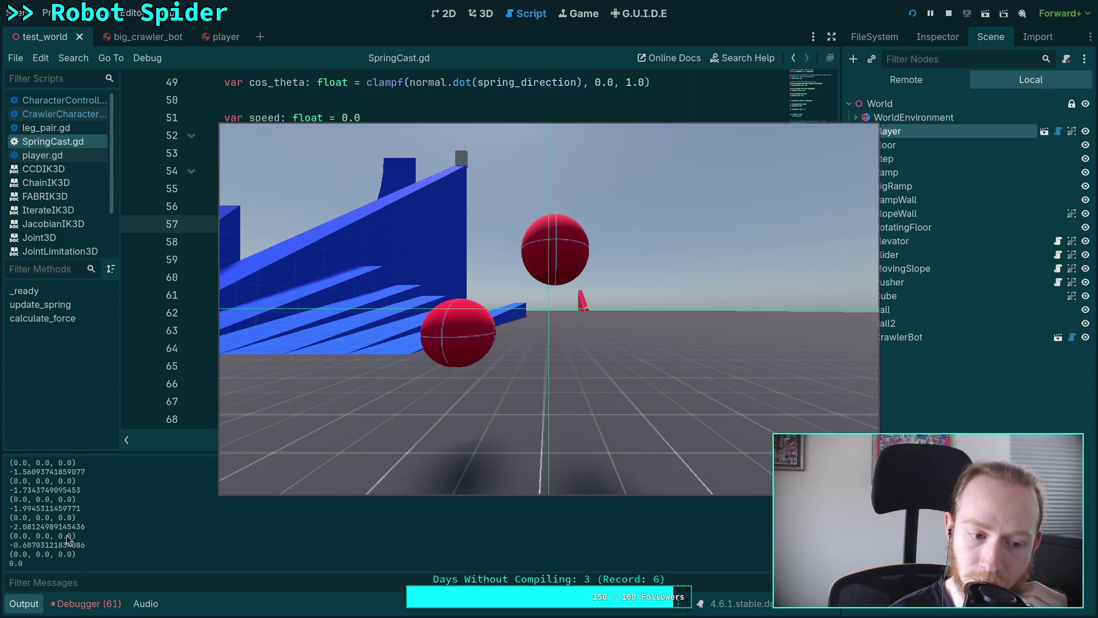
scroll(66, 533, "up", 3)
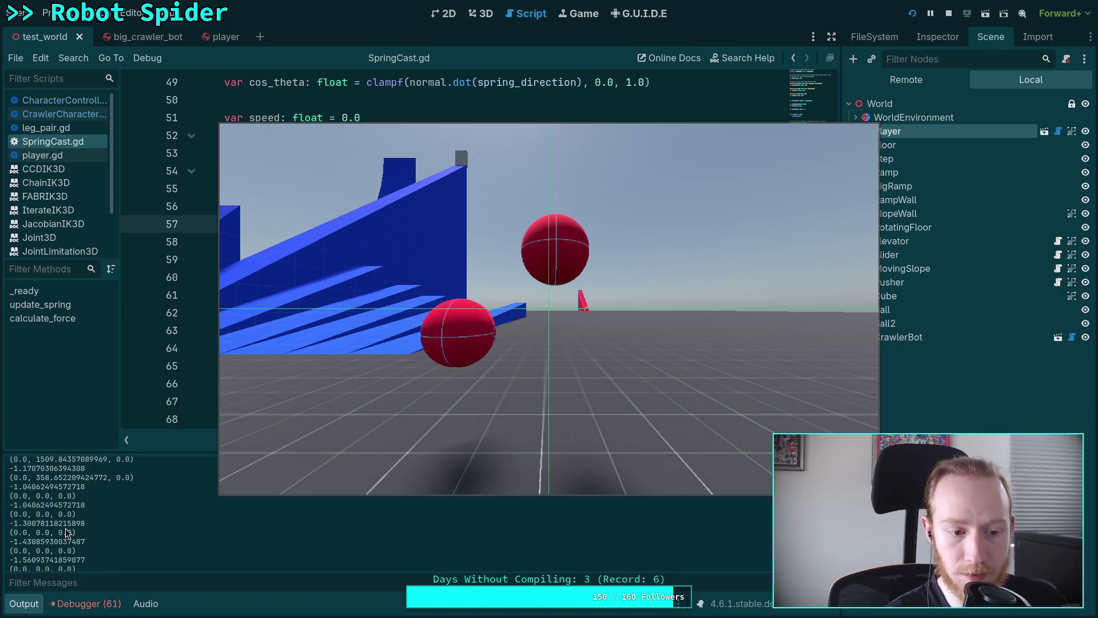
scroll(68, 534, "down", 4)
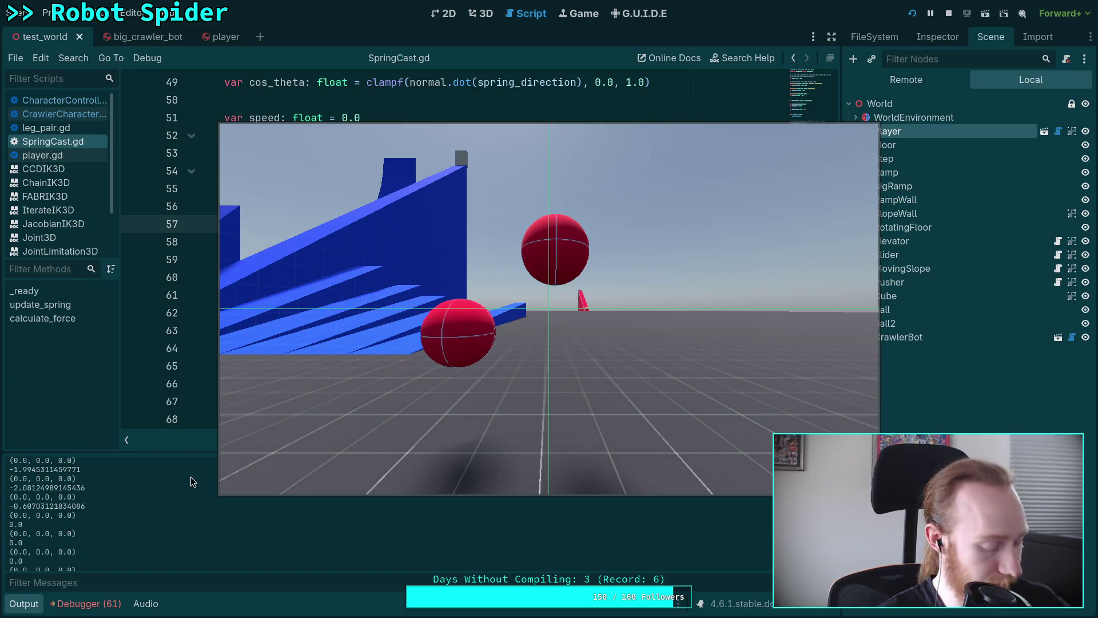
key("F8")
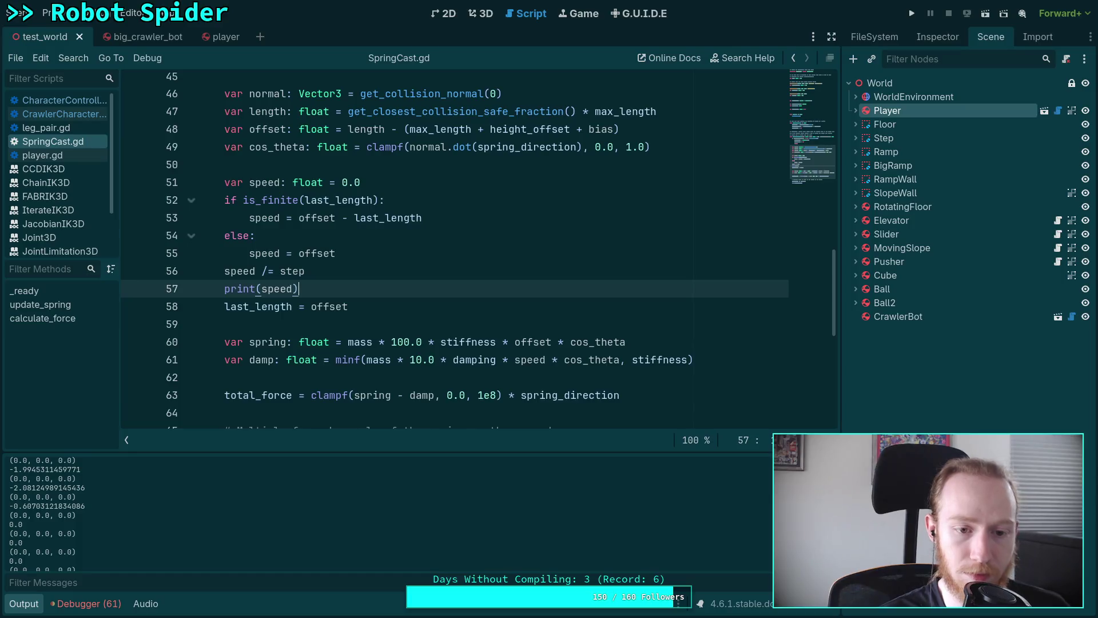
- Replace print(speed) with print(spring) placed just below the spring definition
left_click_drag(378, 289, 380, 275)
key("BackSpace")
left_click(410, 302)
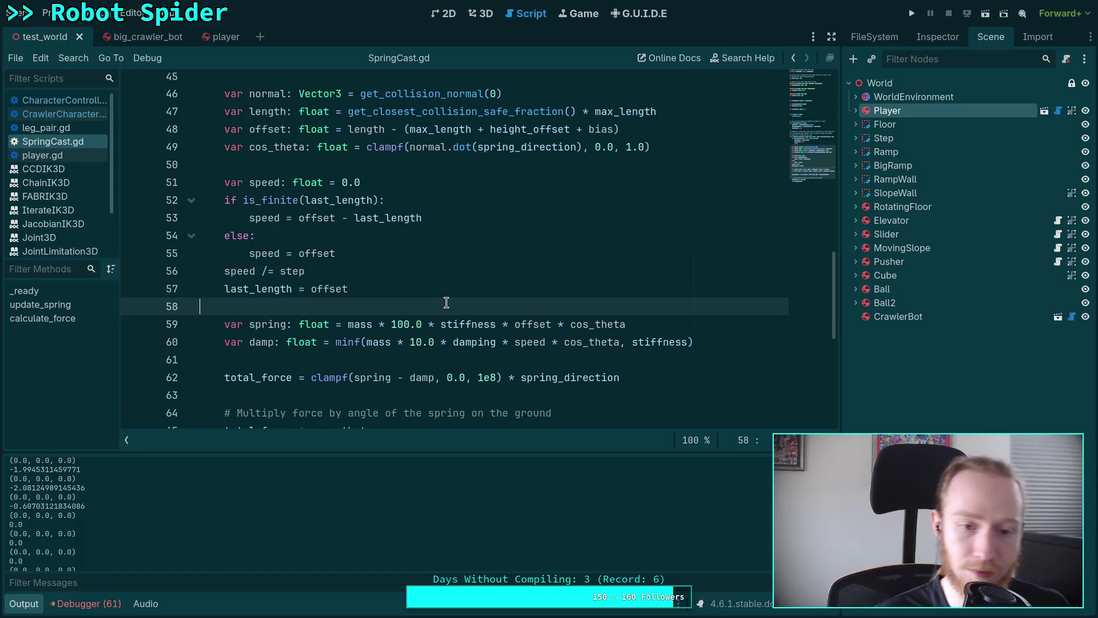
key("Return")
type("print(sp")
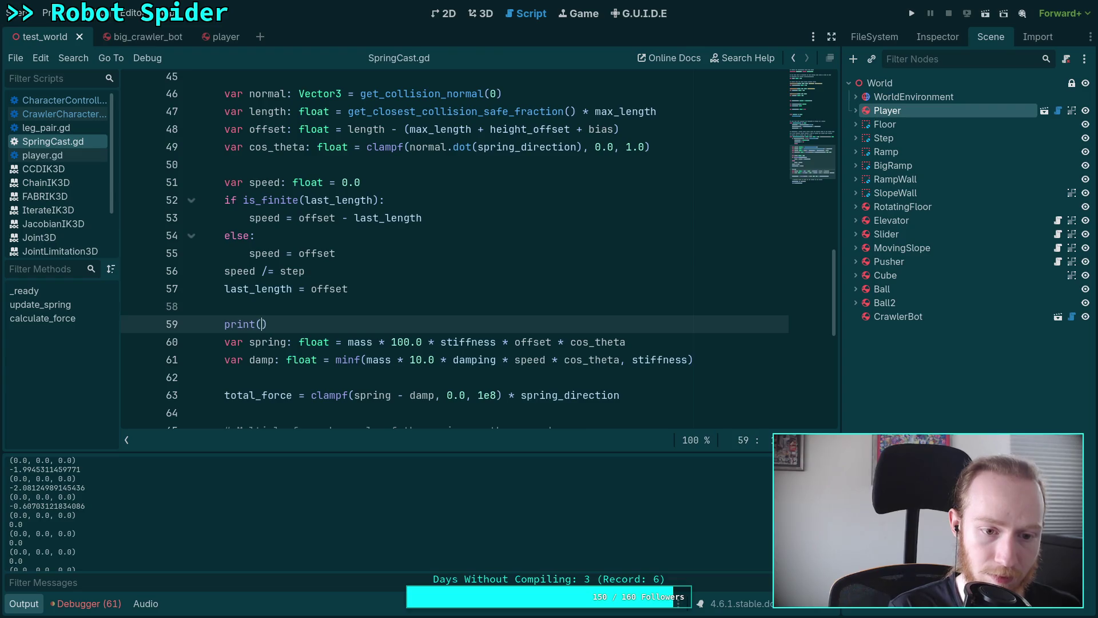
key("Down")
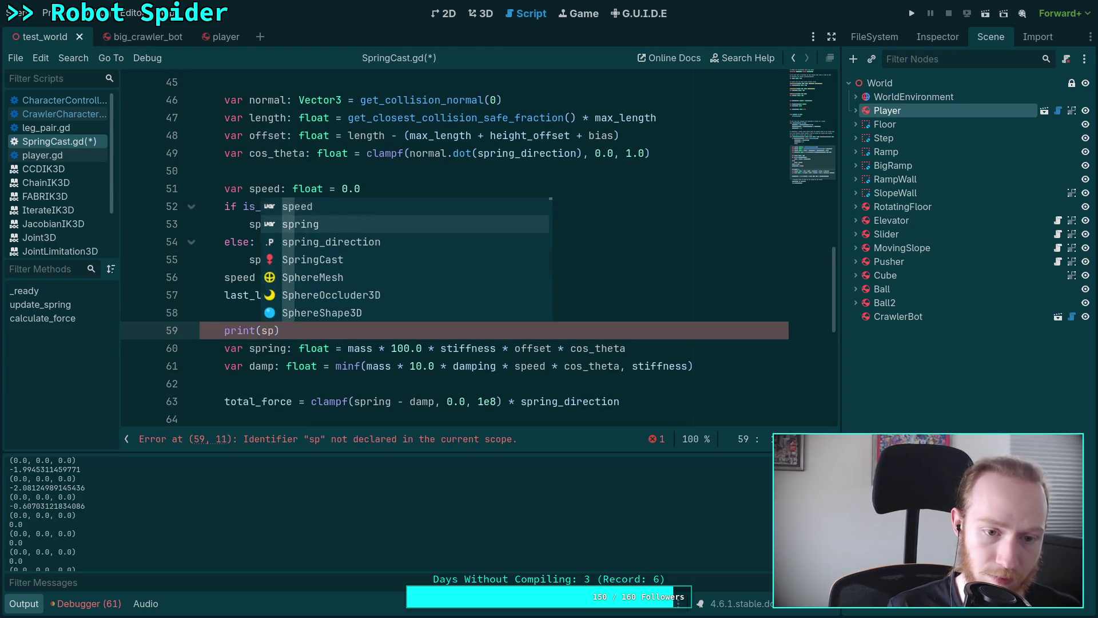
key("Return")
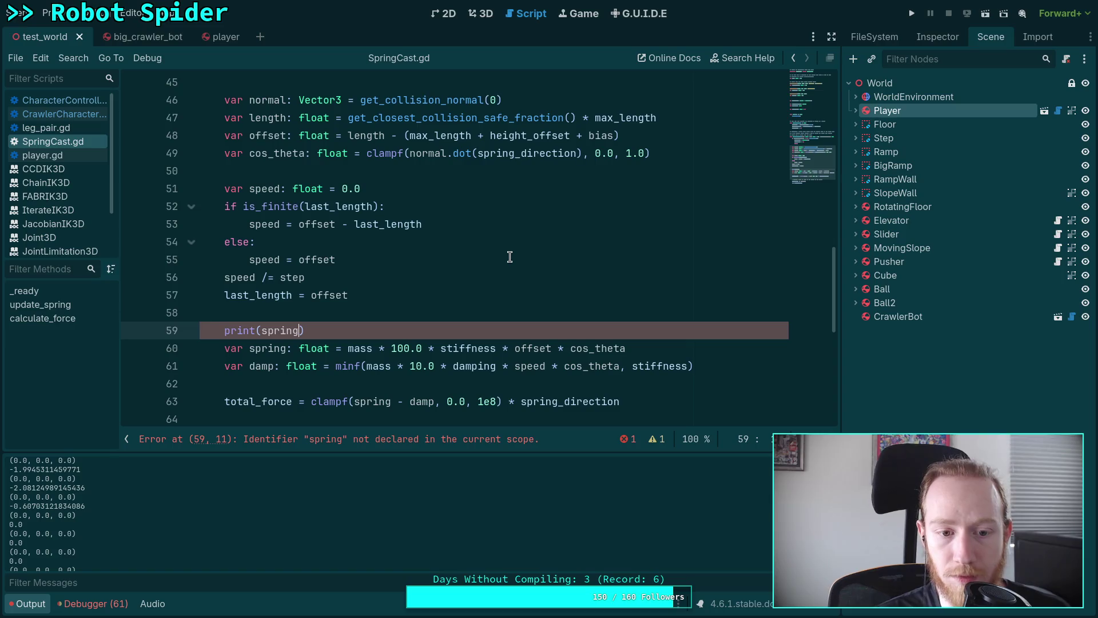
key("alt+Down")
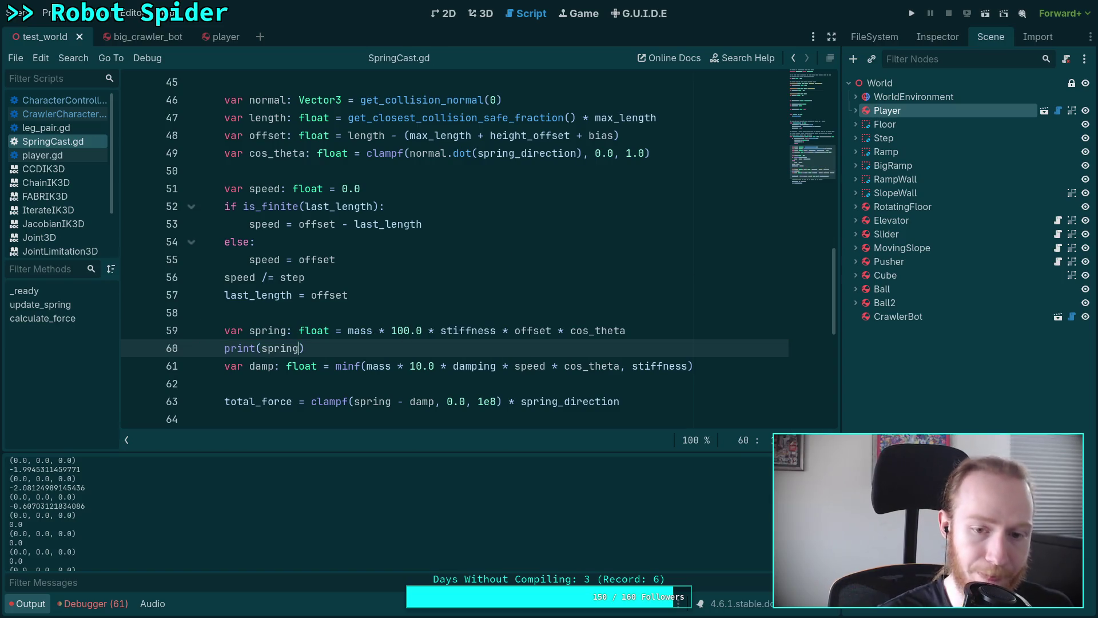
- Run the game to check the printed spring values, then stop it
key("F5")
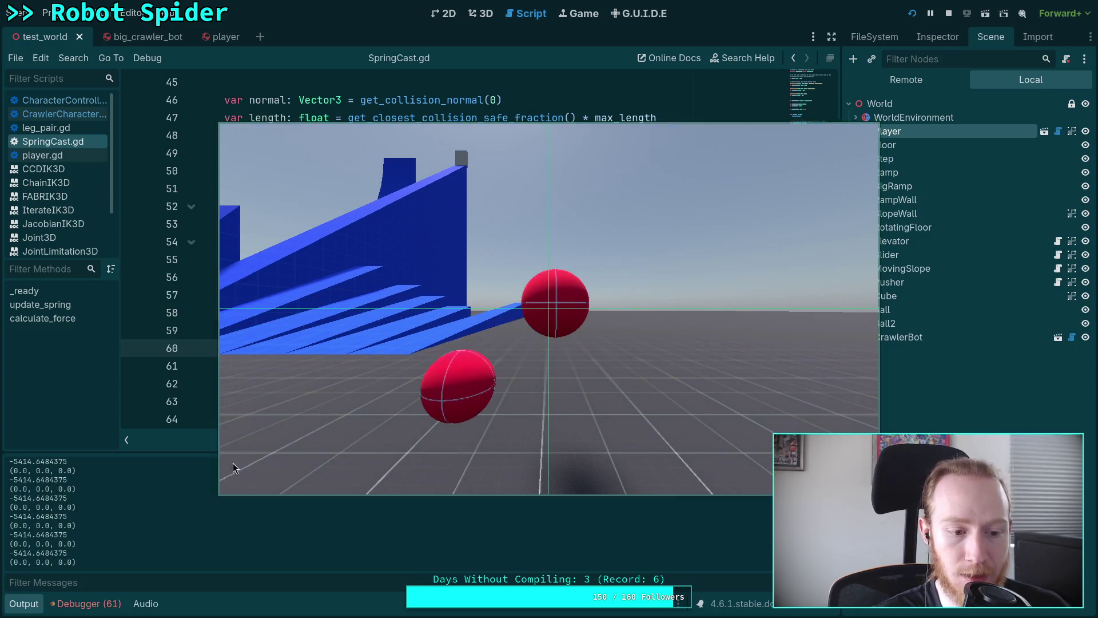
scroll(152, 506, "up", 3)
scroll(152, 502, "up", 2)
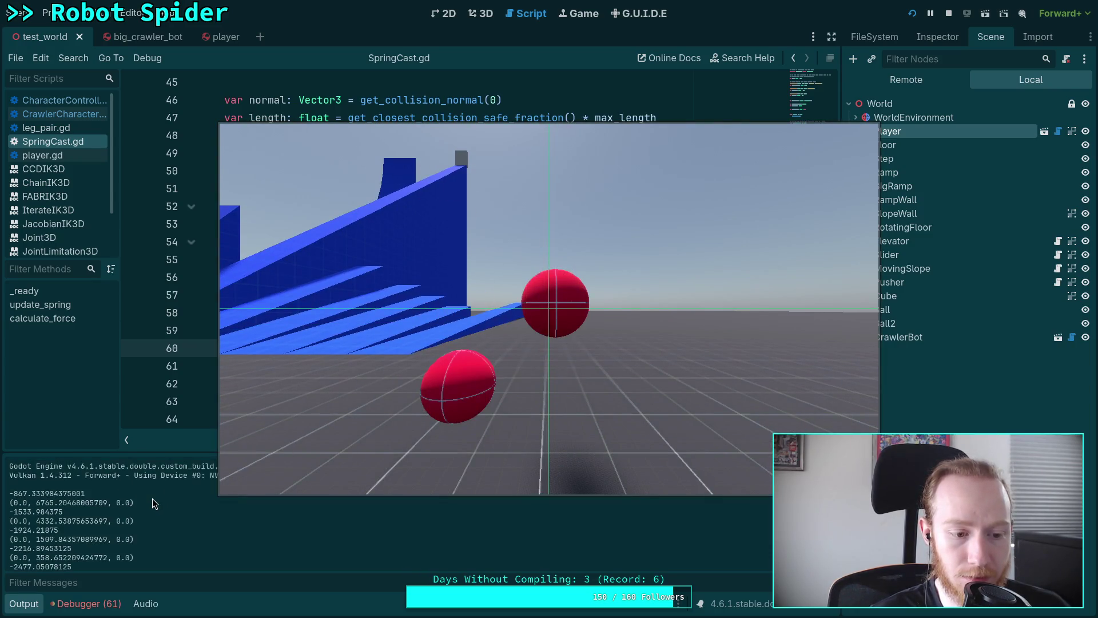
left_click(949, 13)
scroll(627, 274, "down", 2)
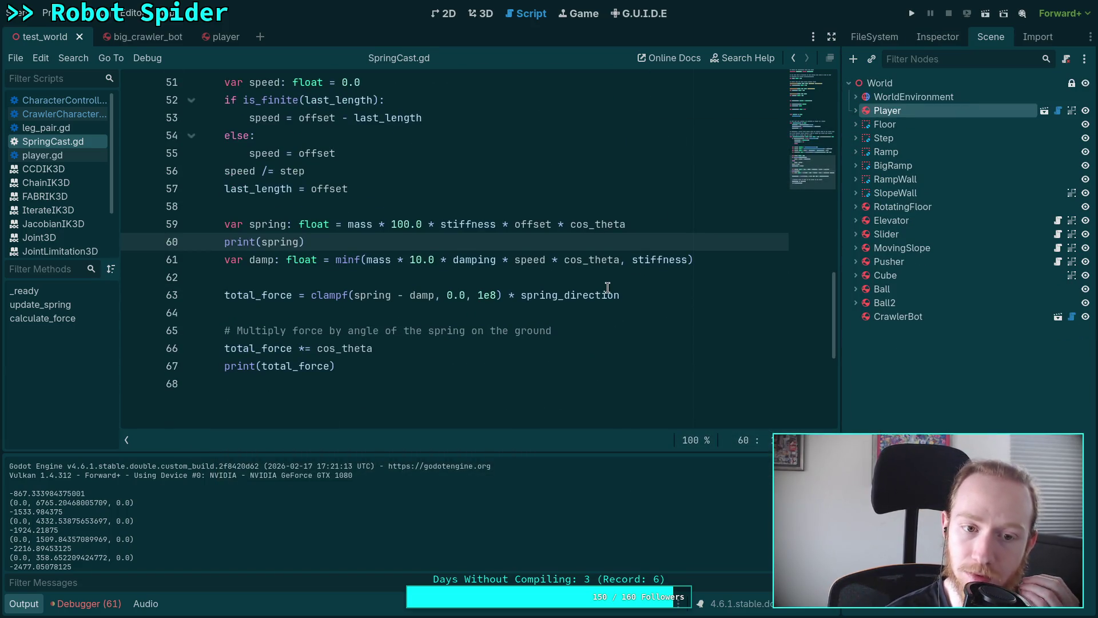
scroll(513, 311, "up", 1)
scroll(513, 312, "up", 1)
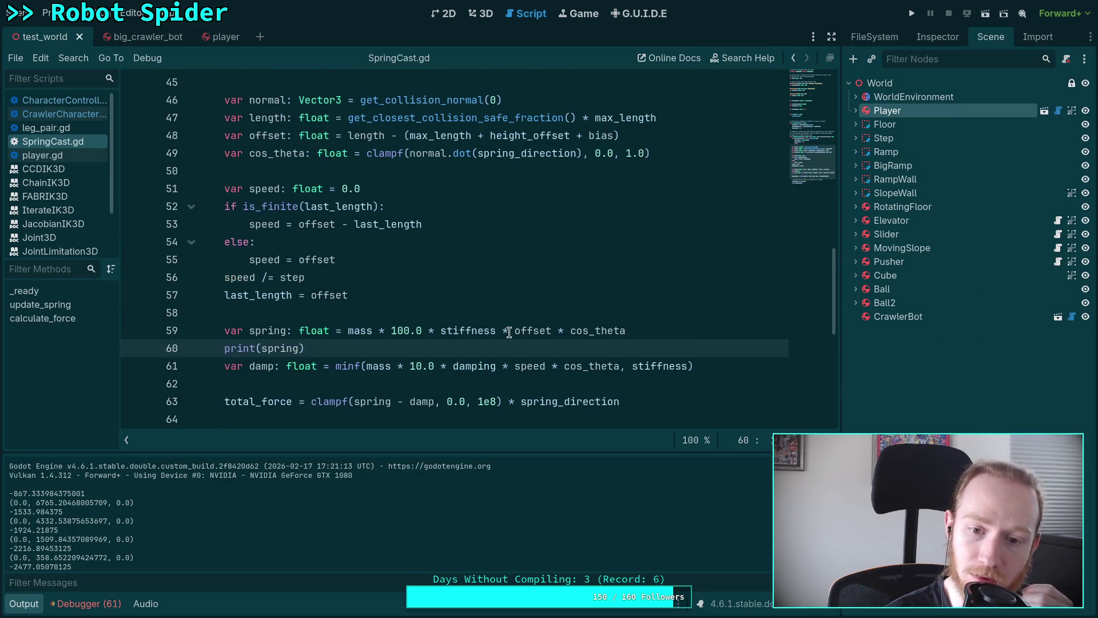
- Negate offset in the spring formula, save, and rerun the game to test it
left_click(514, 330)
type("-")
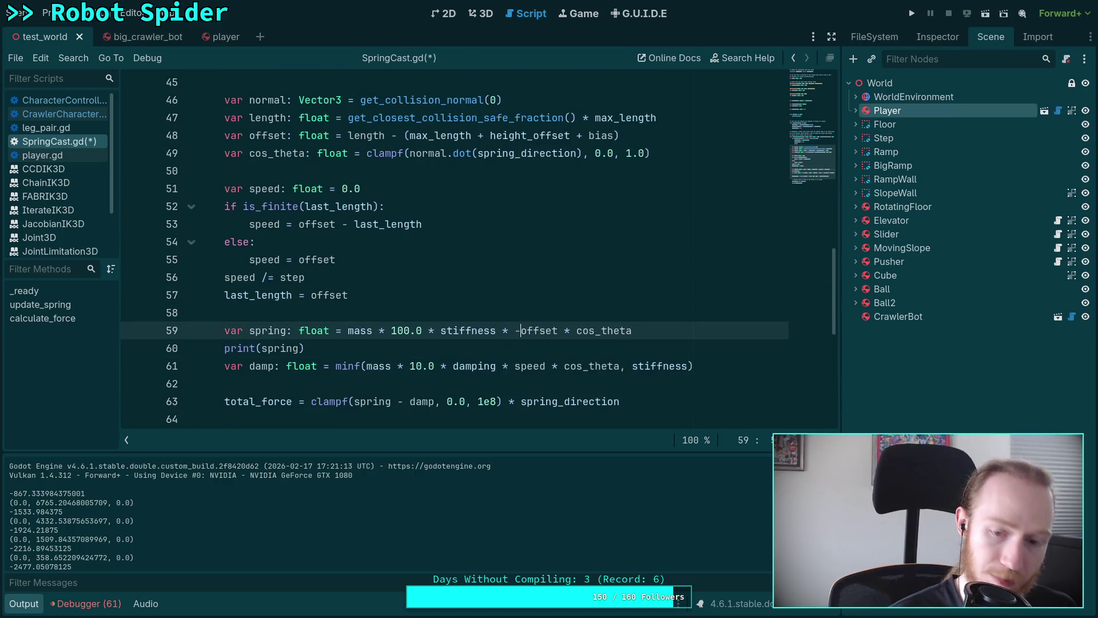
key("ctrl+s")
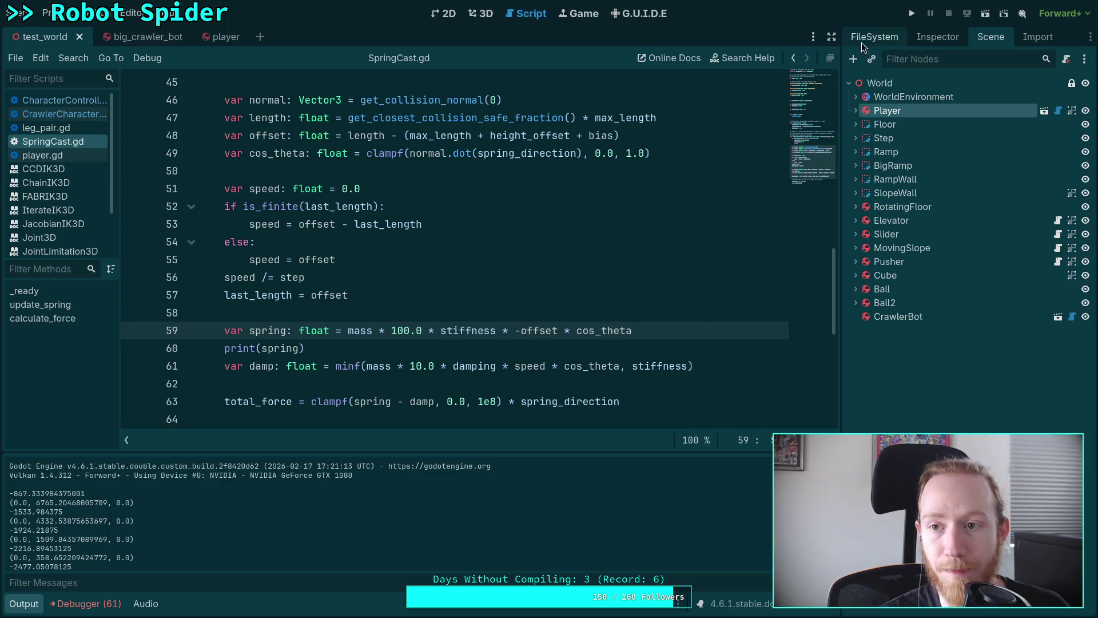
key("F5")
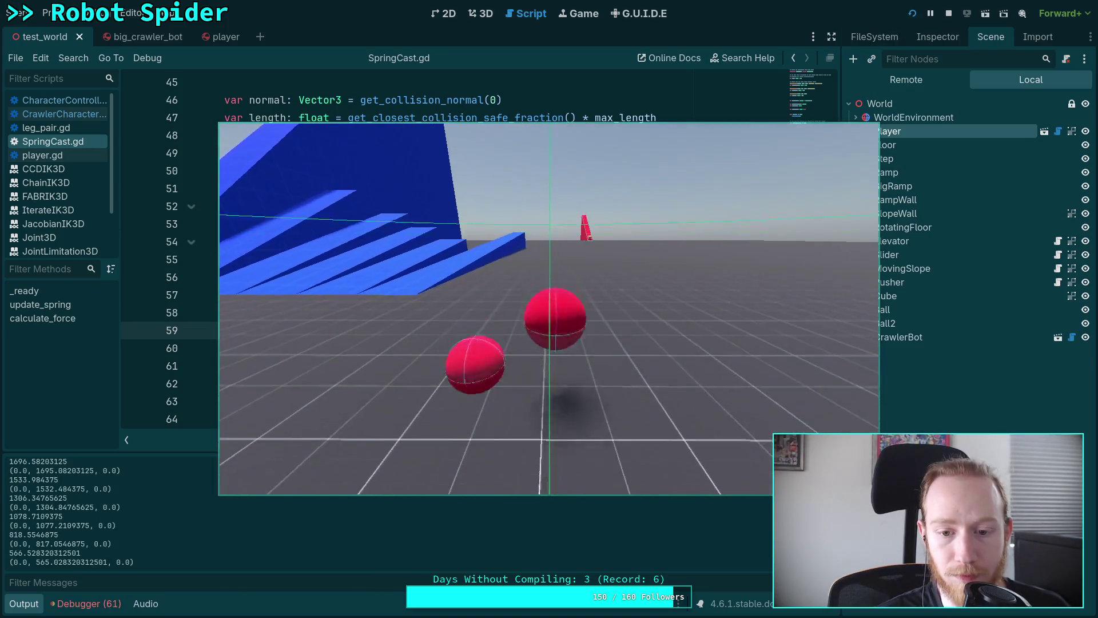
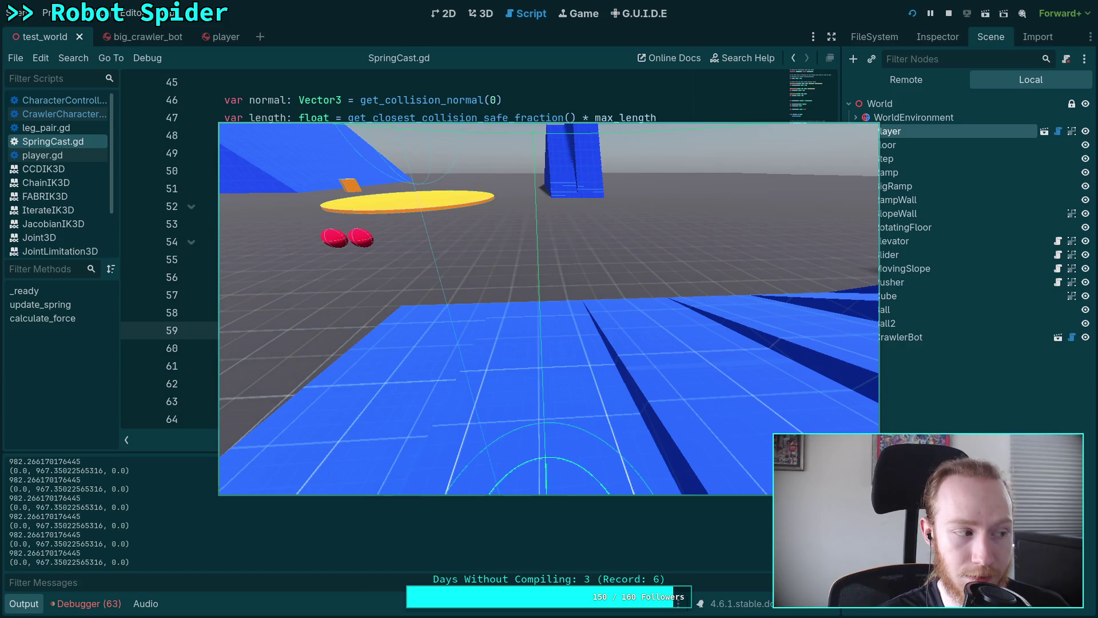
- Stop the test game and highlight the cos_theta factor in the damping line
left_click(949, 13)
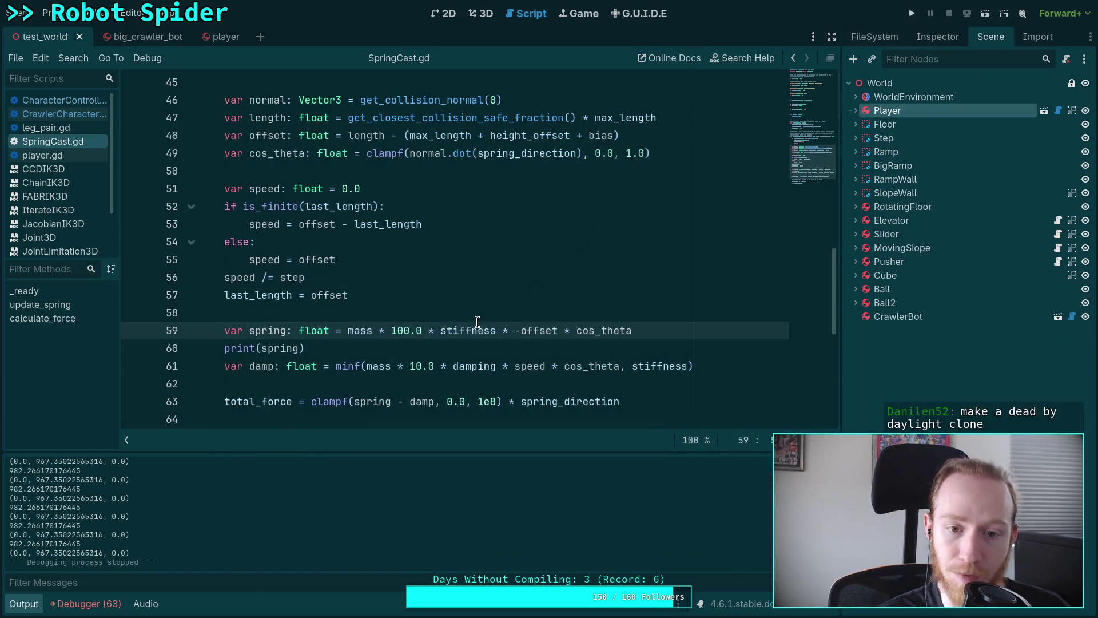
left_click(363, 372)
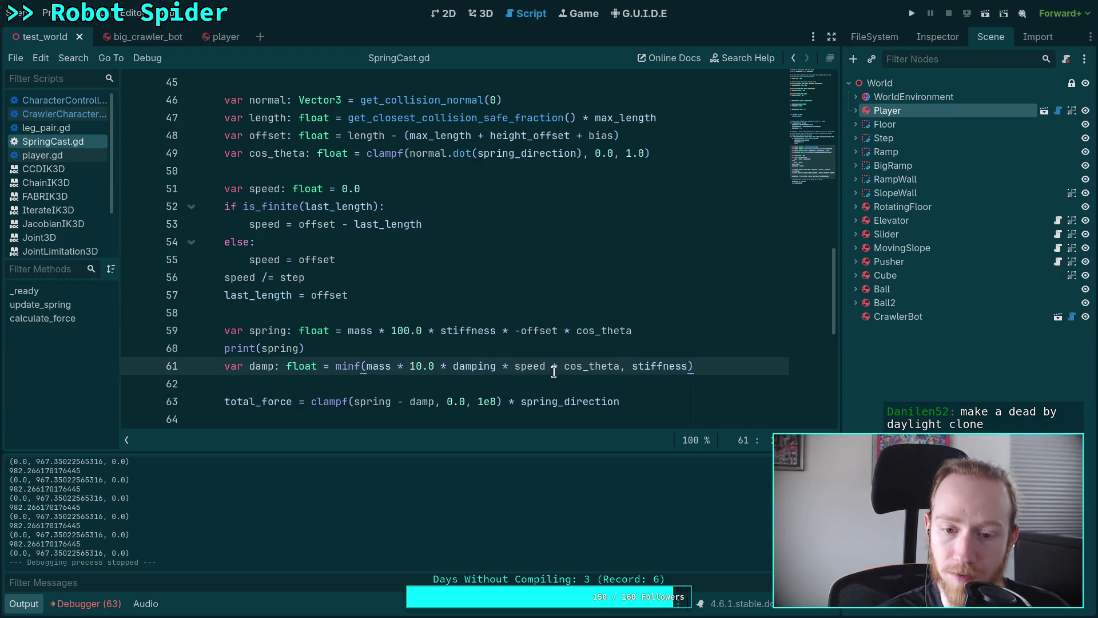
mouse_move(550, 368)
left_mouse_down()
mouse_move(629, 368)
mouse_move(620, 368)
left_mouse_up()
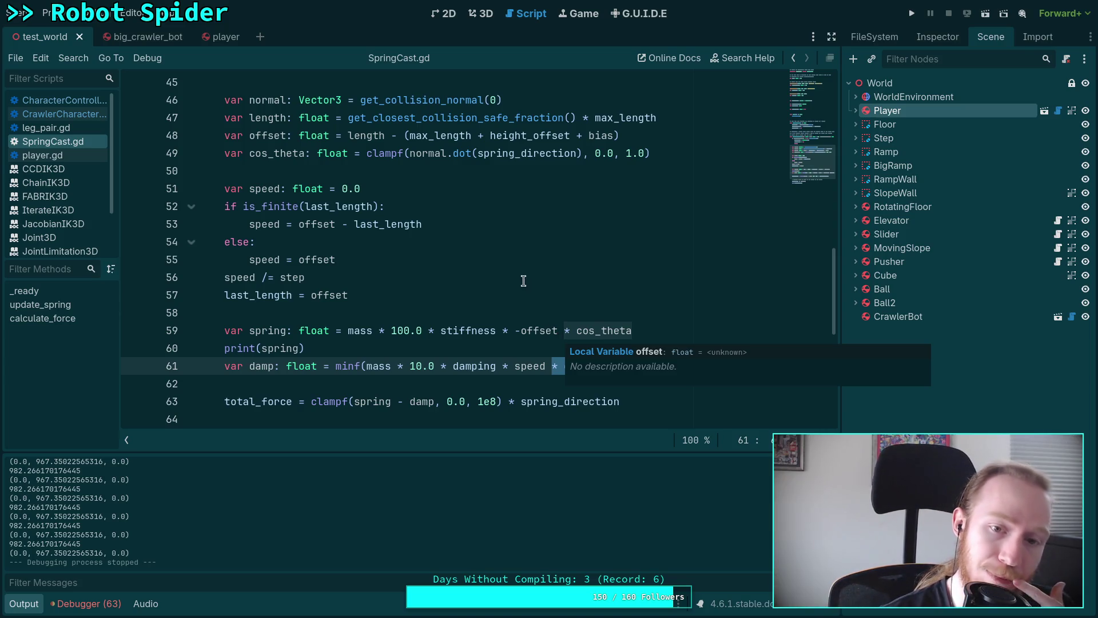
- Select the speed calculation block, lines 51–57 of SpringCast.gd, to review it
mouse_move(386, 296)
left_mouse_down()
mouse_move(225, 207)
mouse_move(222, 188)
left_mouse_up()
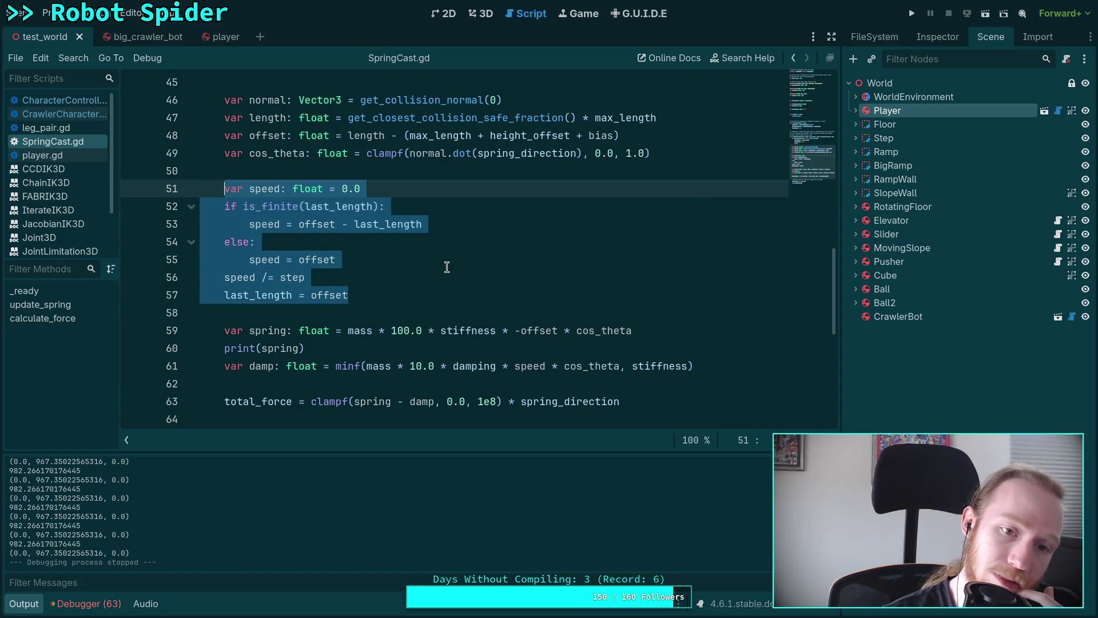
scroll(446, 268, "up", 1)
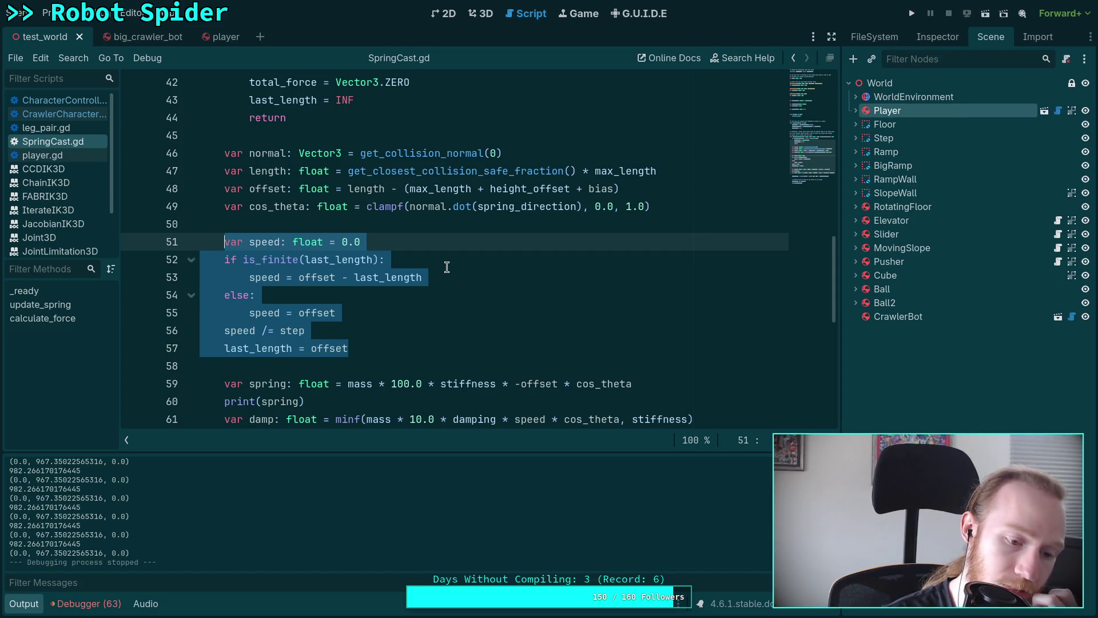
scroll(447, 268, "down", 2)
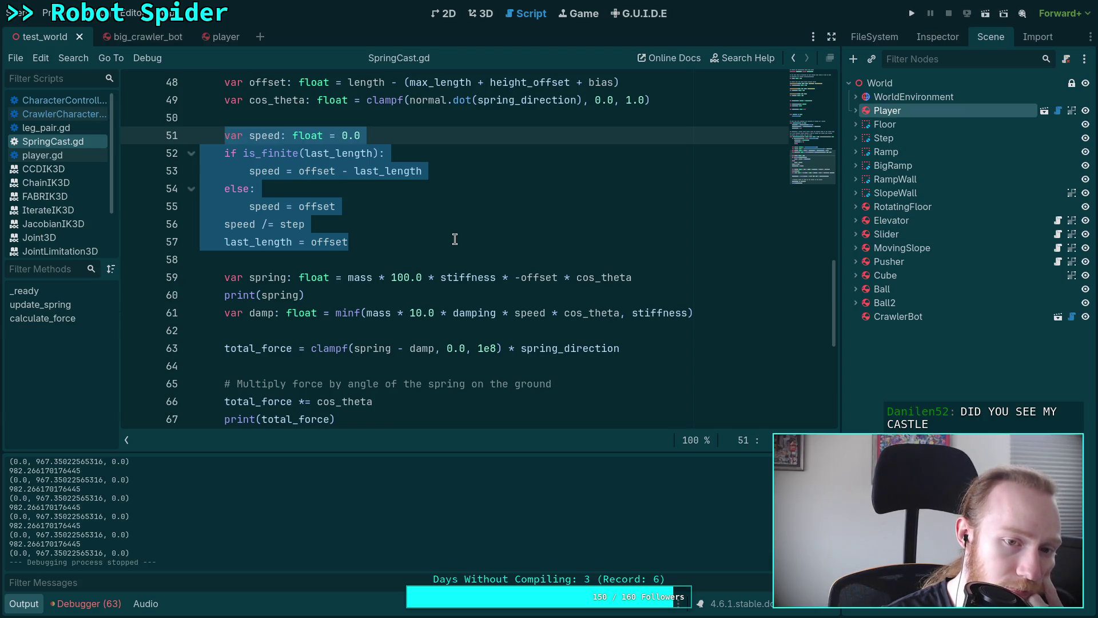
scroll(455, 239, "up", 2)
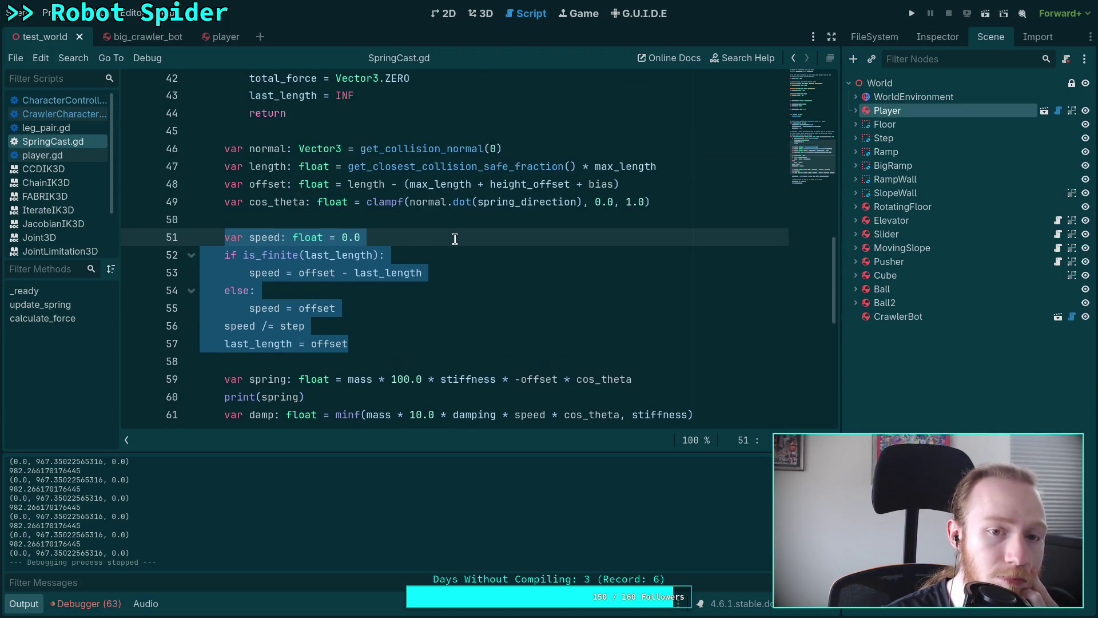
- Rewrite line 48 as (max_length + height_offset + bias) - length, drop offset's negation in the spring term, and save
left_click(348, 188)
left_click_drag(349, 188, 404, 188)
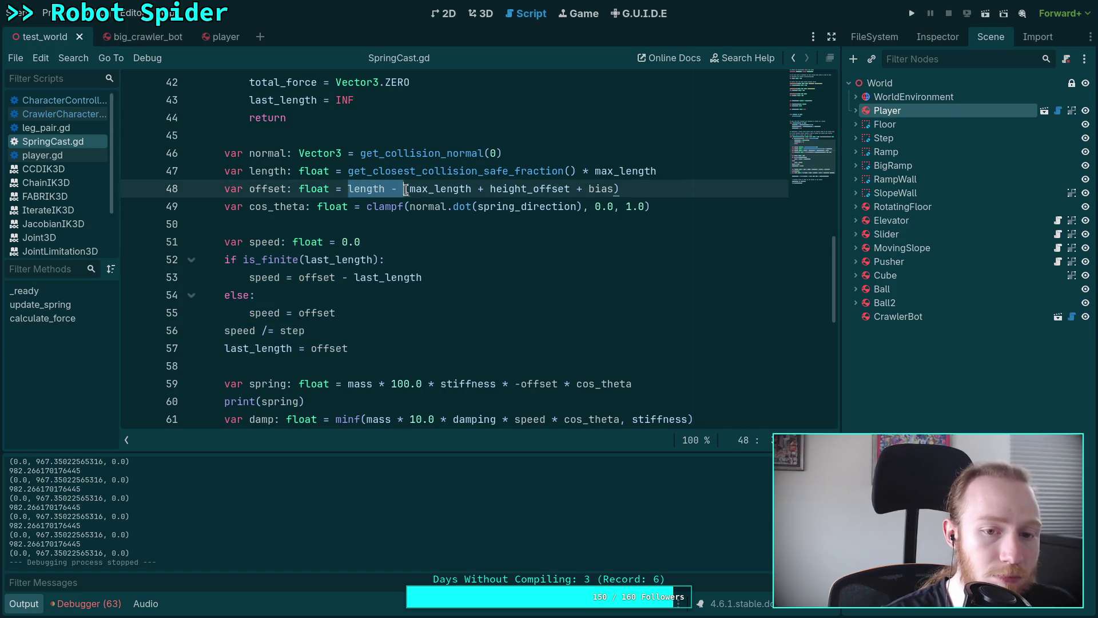
key("BackSpace")
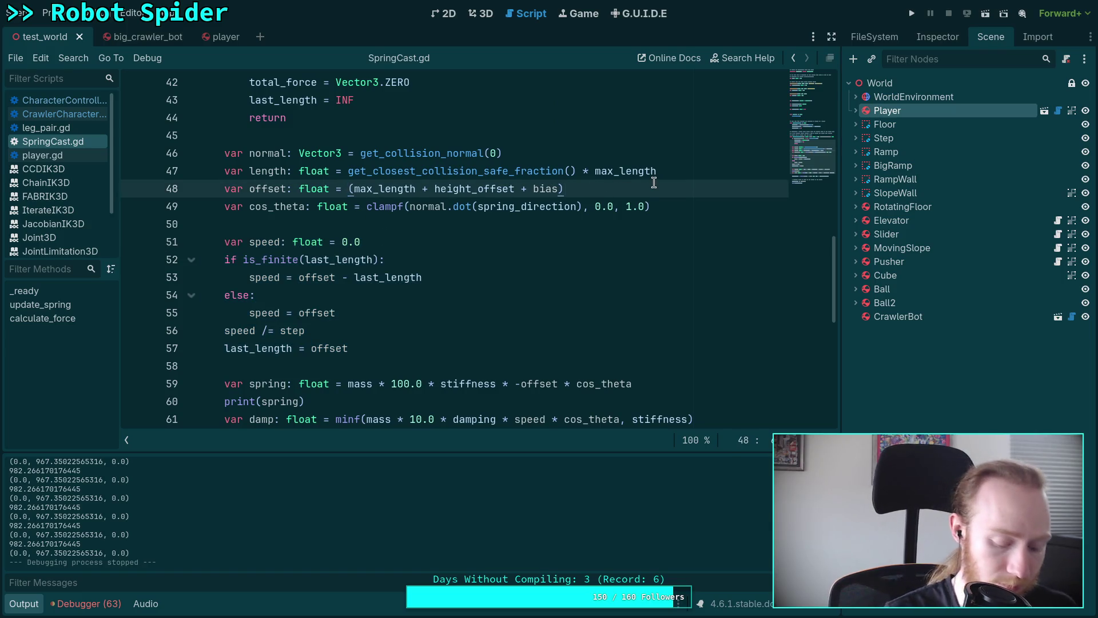
type("- length")
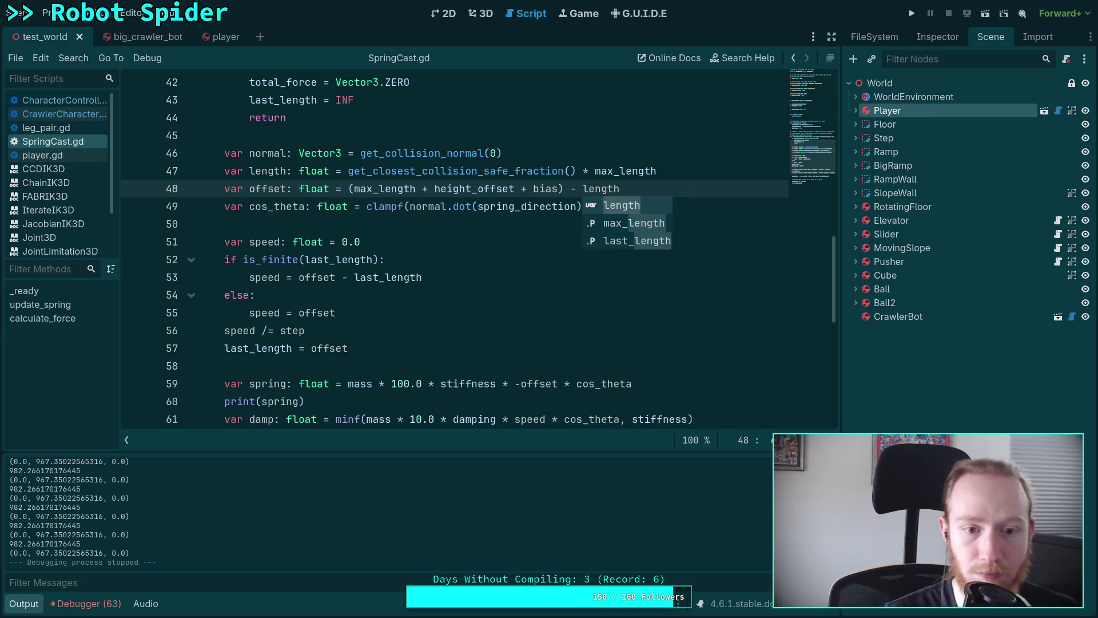
left_click(520, 382)
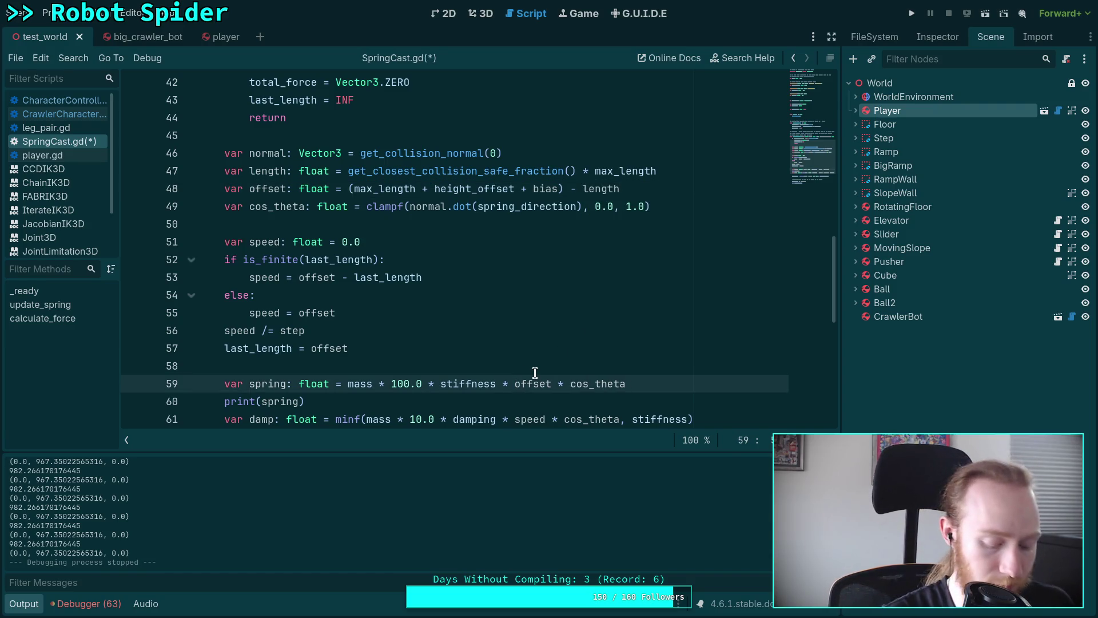
key("ctrl+s")
- Run the game briefly to test the reversed offset, then stop it
key("F5")
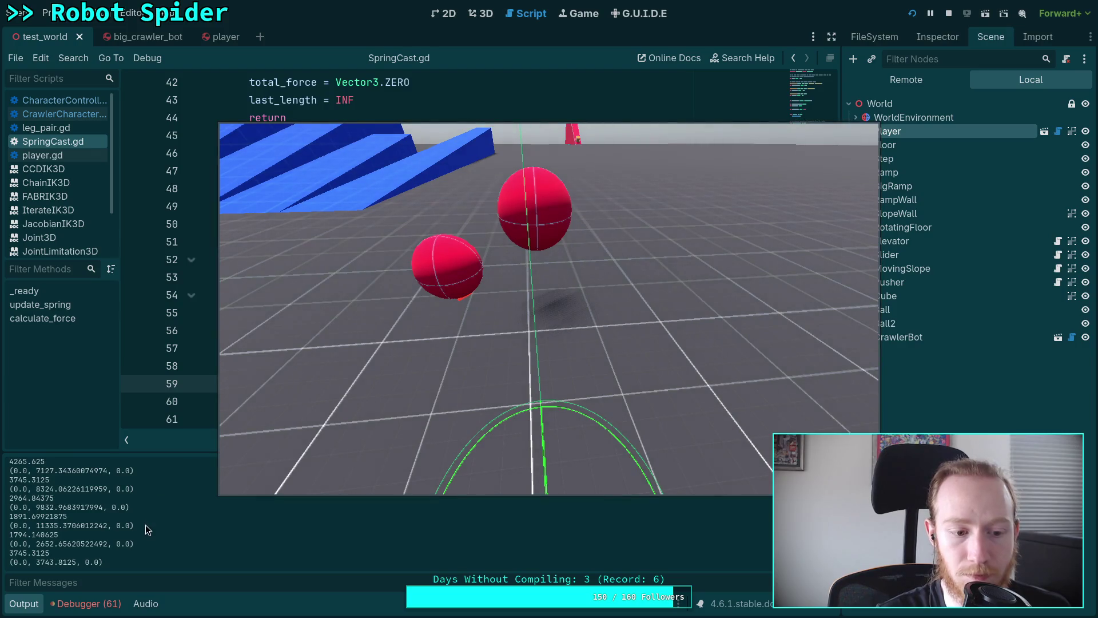
left_click(489, 402)
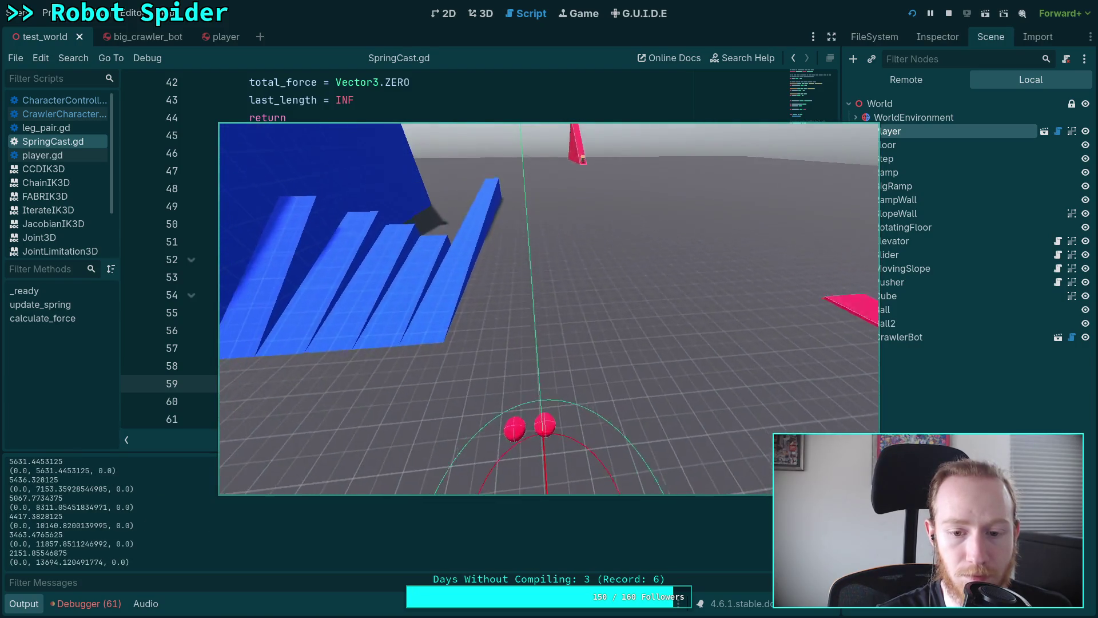
key("F8")
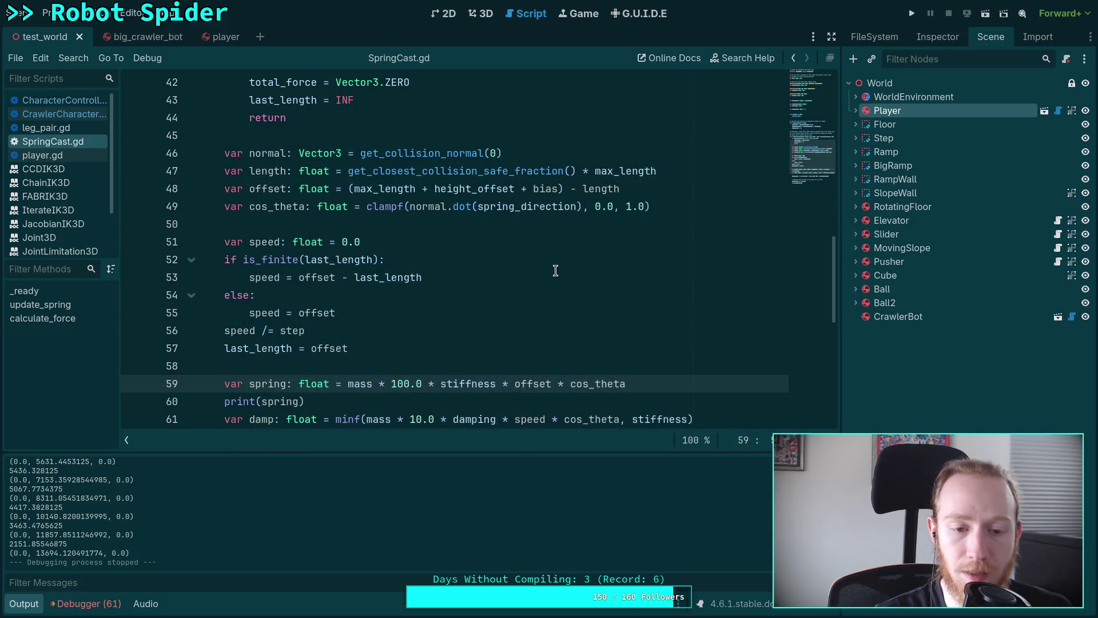
scroll(556, 271, "down", 1)
- Change the speed on line 53 to last_length - offset
left_click_drag(299, 224, 354, 224)
key("BackSpace")
type("- offset")
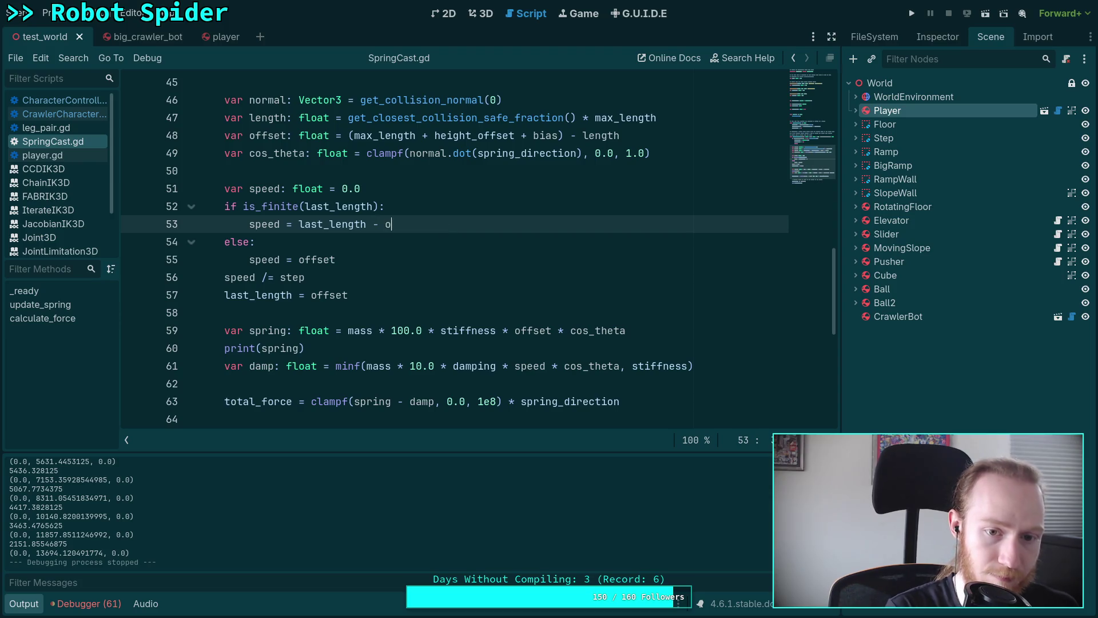
- Make line 55's fallback speed -offset, then run and stop the game to test it
left_click(299, 260)
type("-")
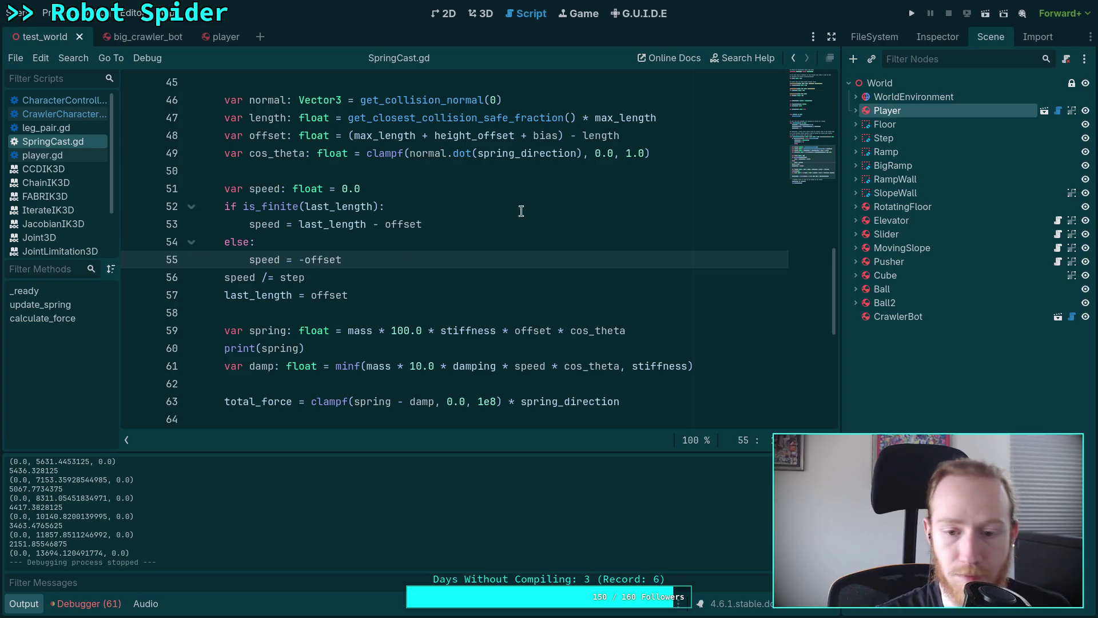
left_click(912, 13)
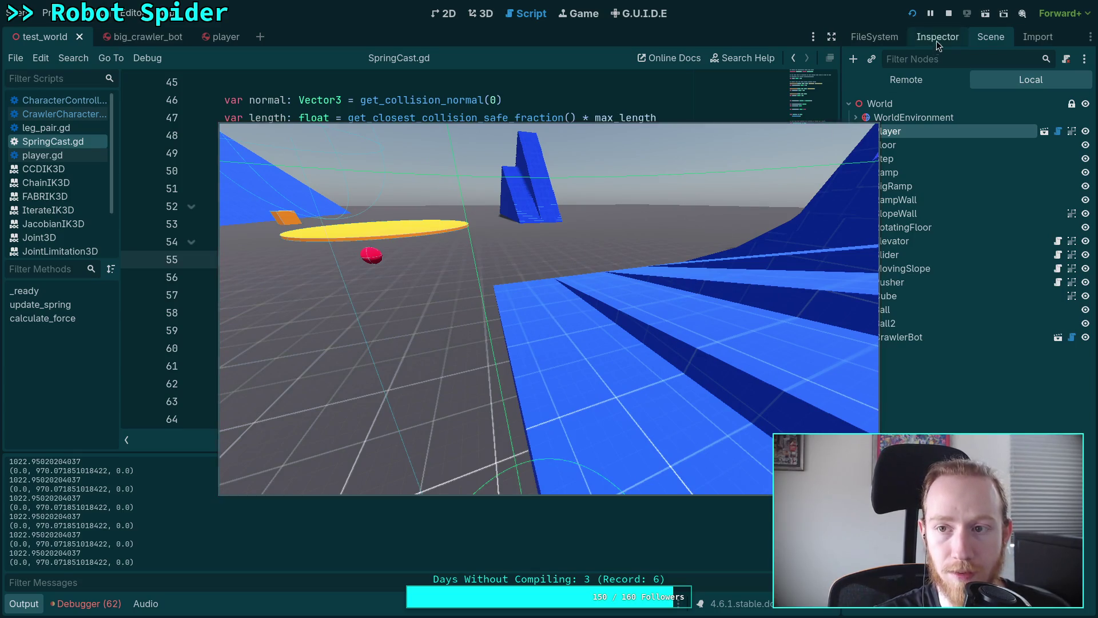
left_click(948, 13)
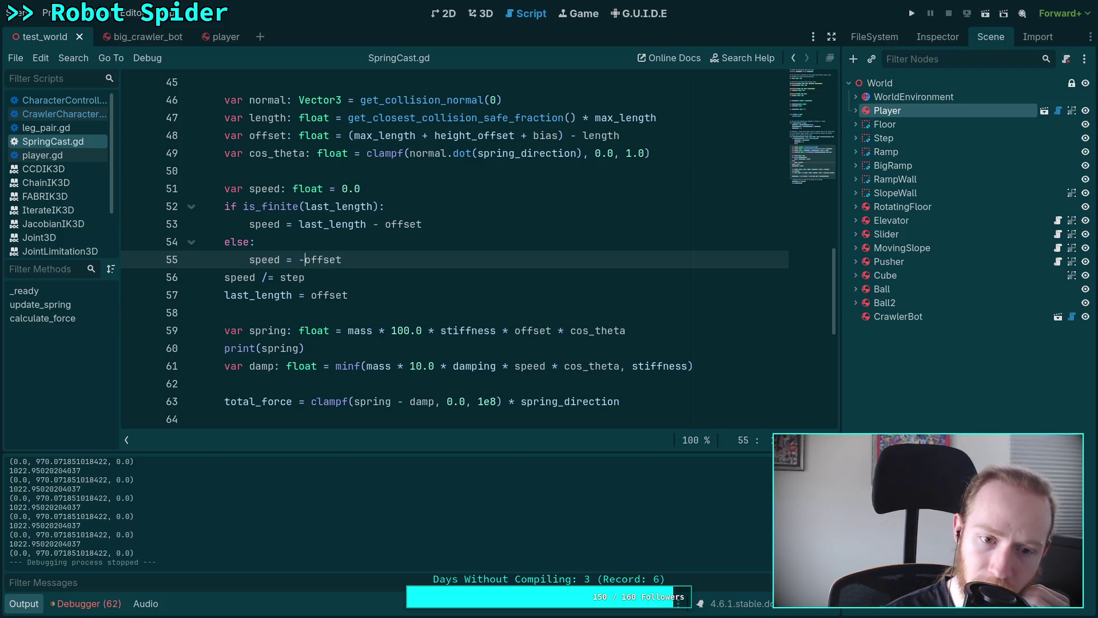
- Delete ' * cos_theta' from the damping term on line 61 and save
left_click_drag(546, 366, 621, 367)
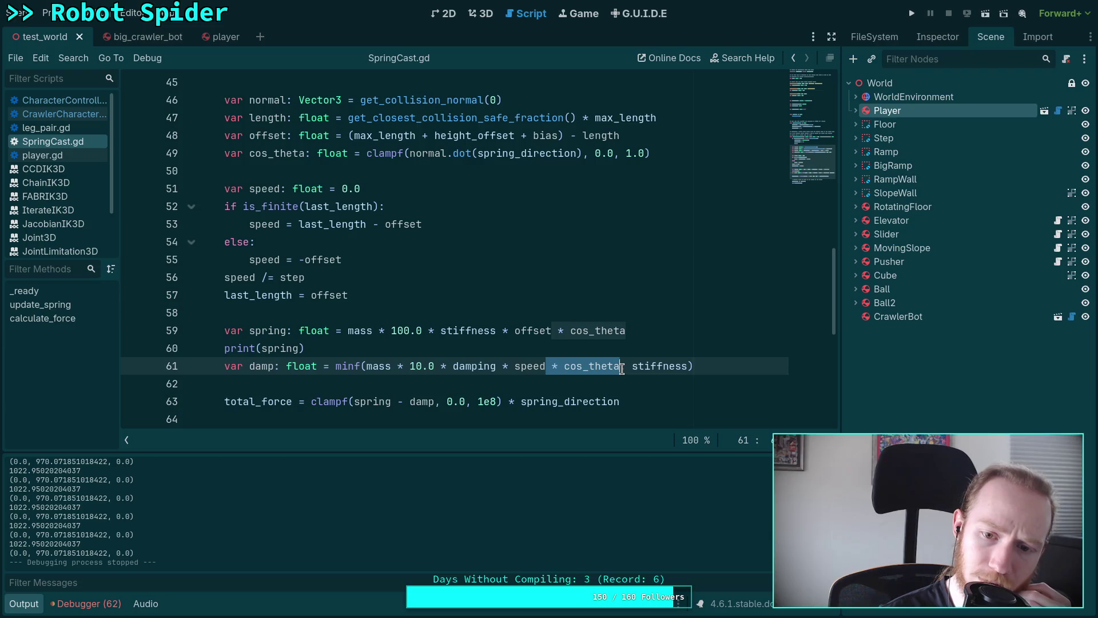
key("BackSpace")
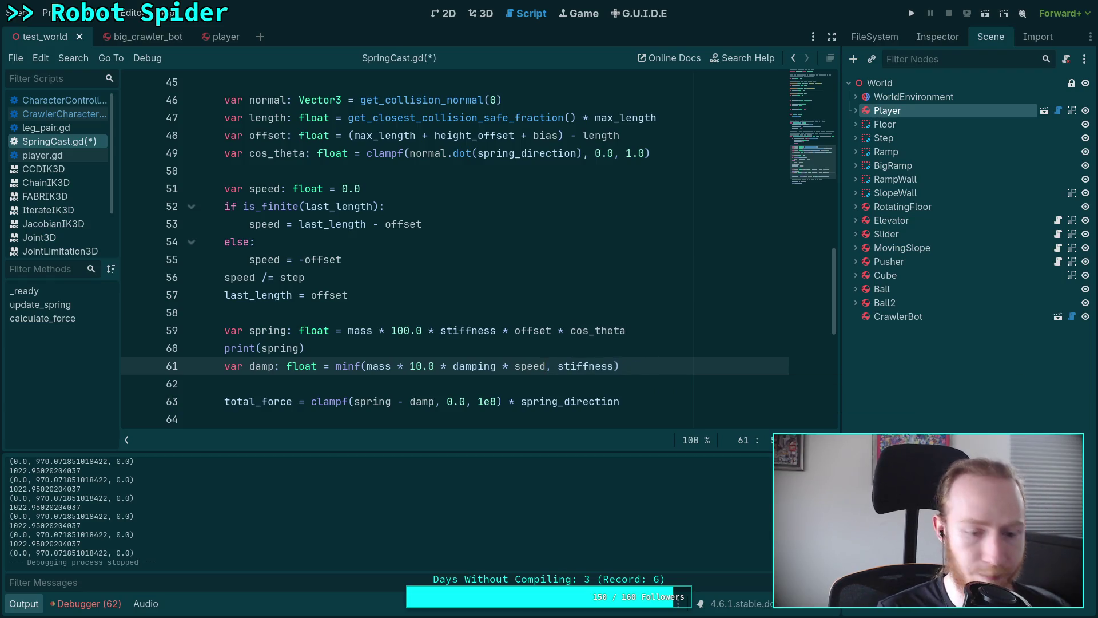
key("ctrl+s")
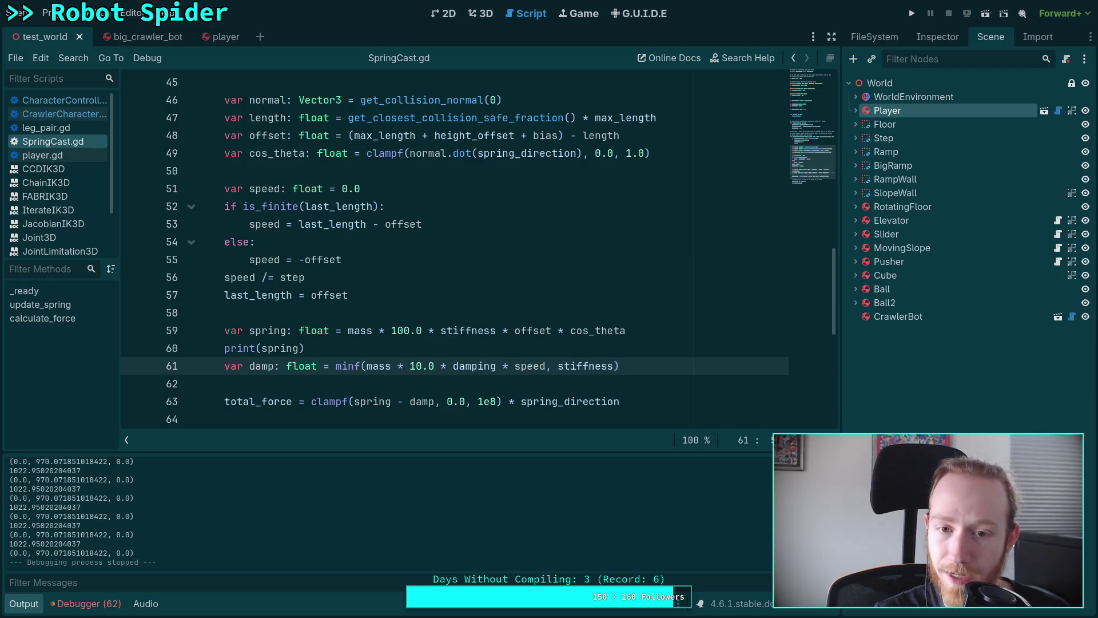
- Test by walking the player onto the blue stairs, then stop and select 'spring' in the print call
left_click(913, 14)
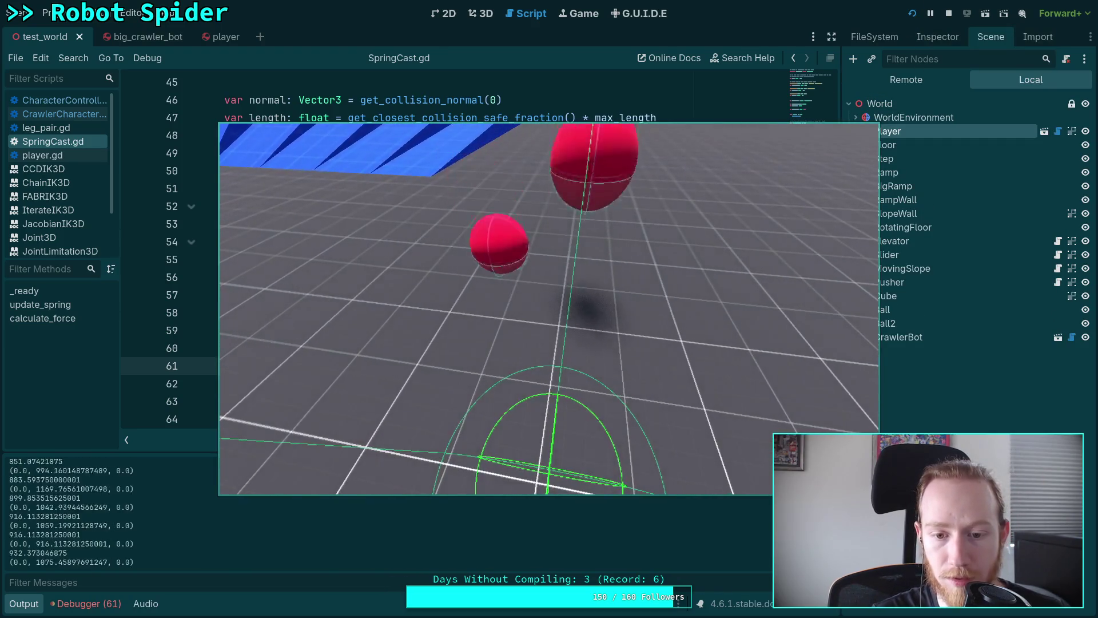
key("w")
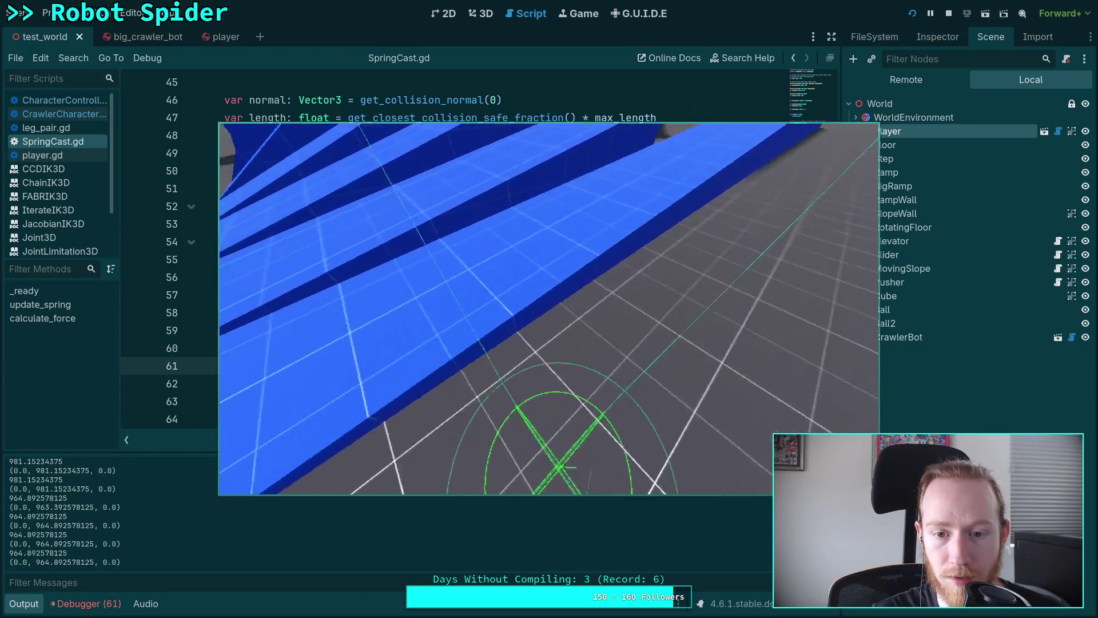
key("w")
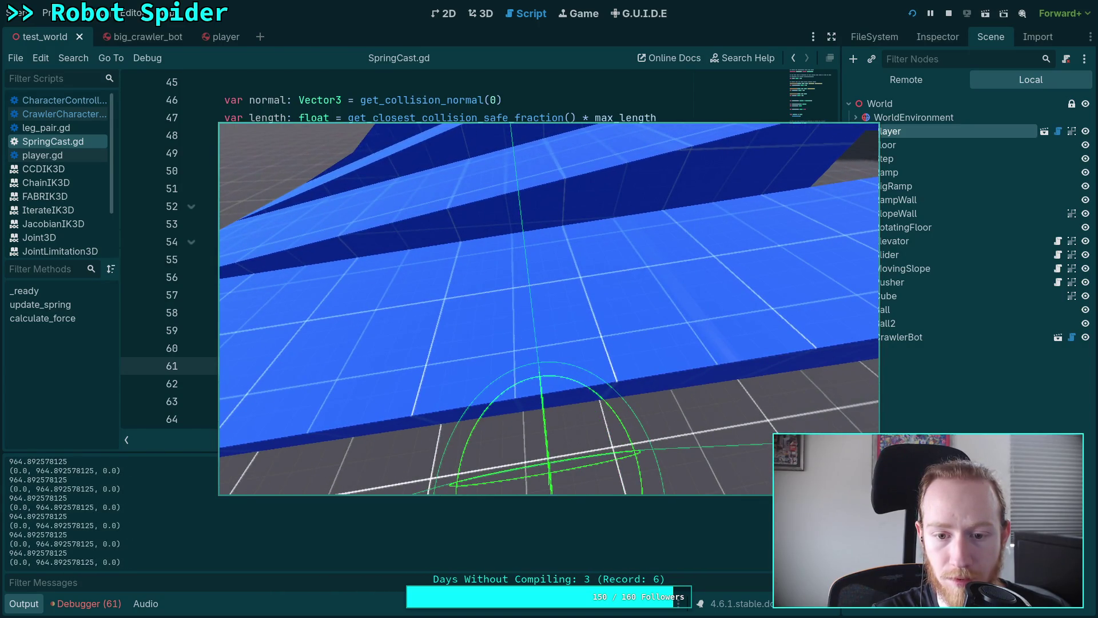
key("w")
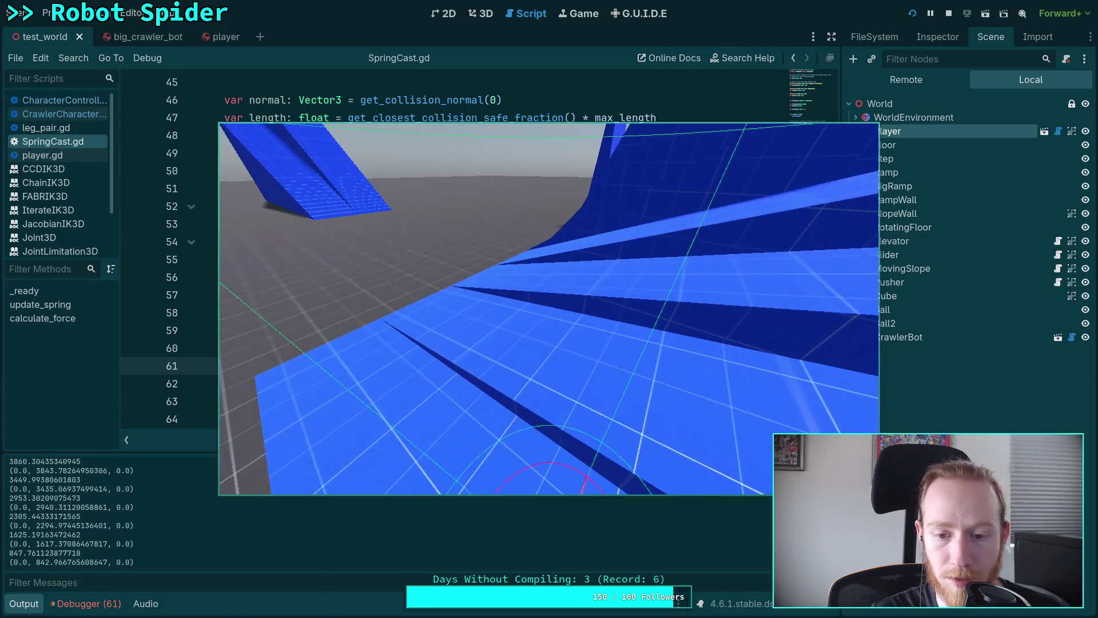
left_click(948, 13)
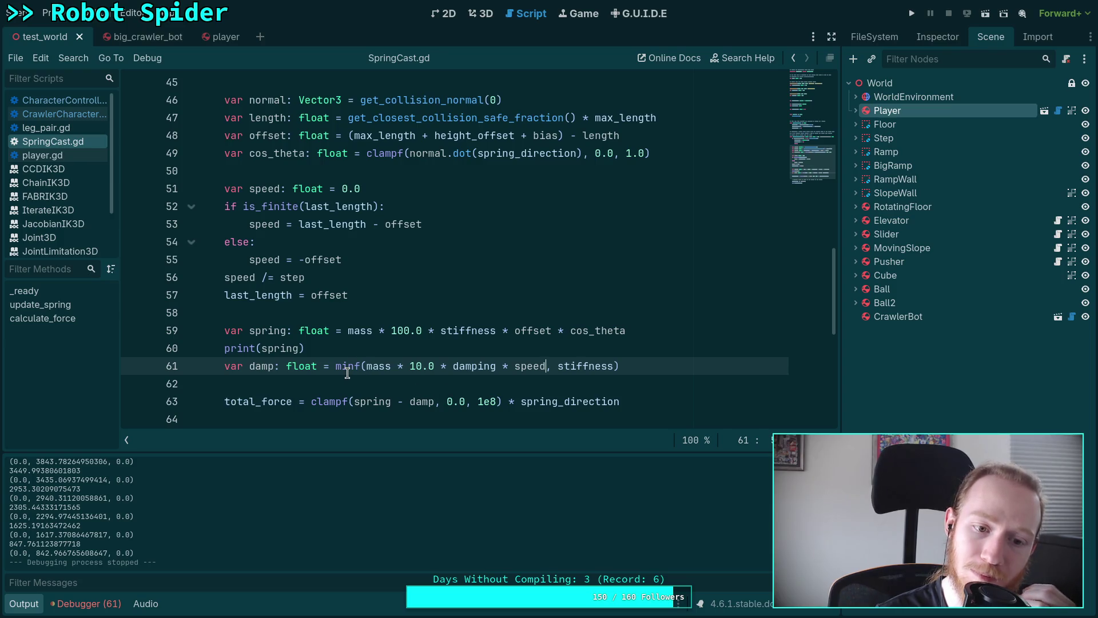
double_click(286, 348)
- Print speed instead of spring, save, and move the print line above the spring calculation
type("sp")
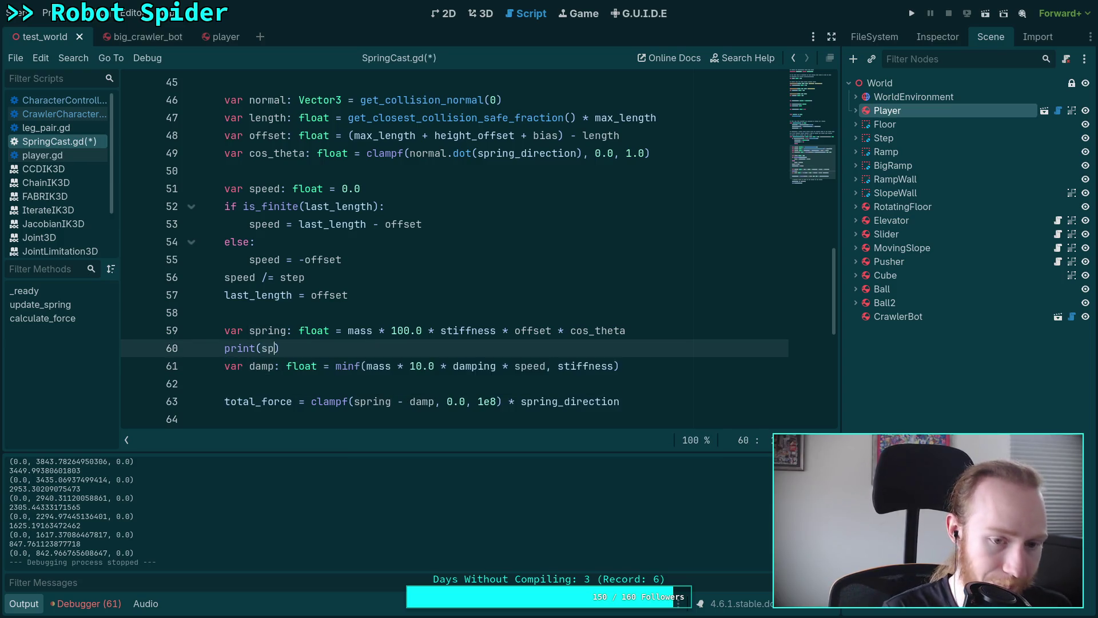
type("eed")
key("ctrl+s")
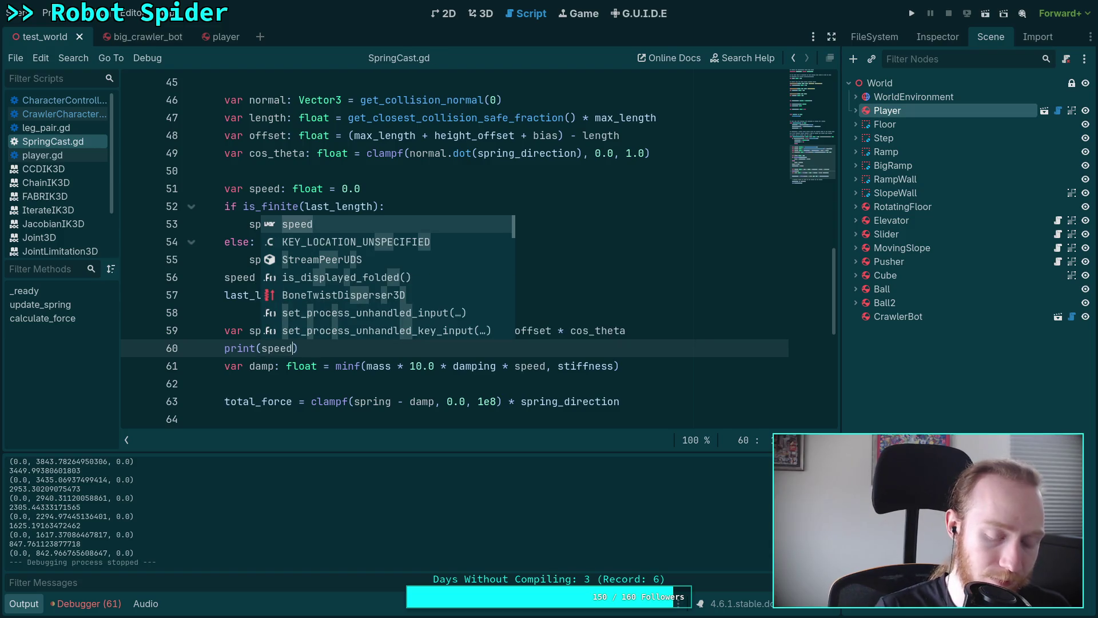
key("alt+Up")
left_click(364, 366)
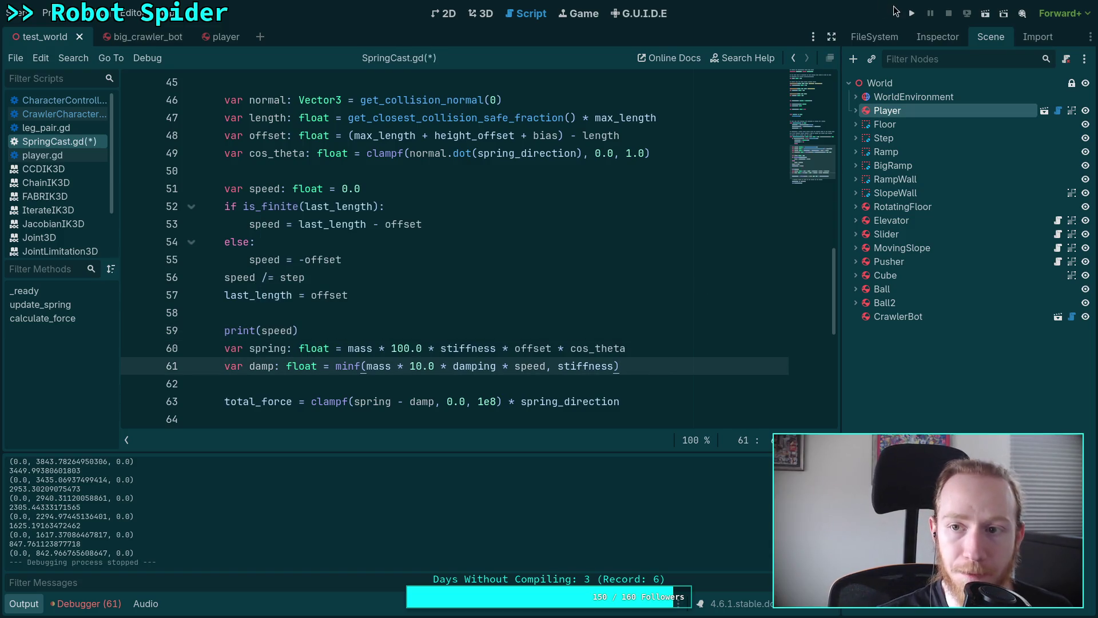
- Run the game and drive the player up the blue ramp while watching the logged speed, then stop
key("F5")
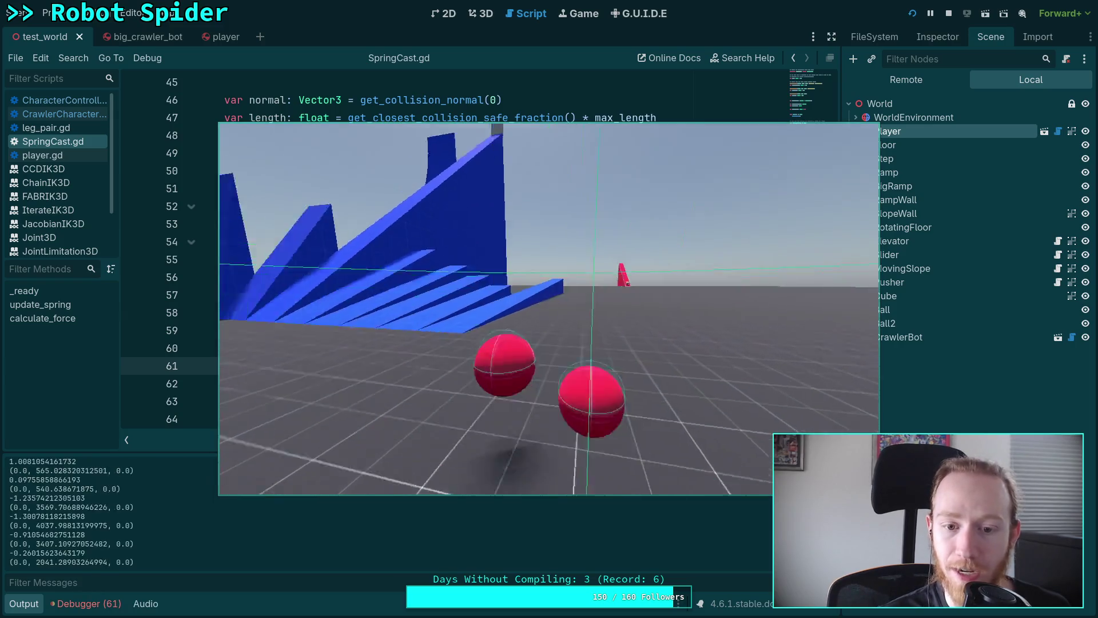
key("w")
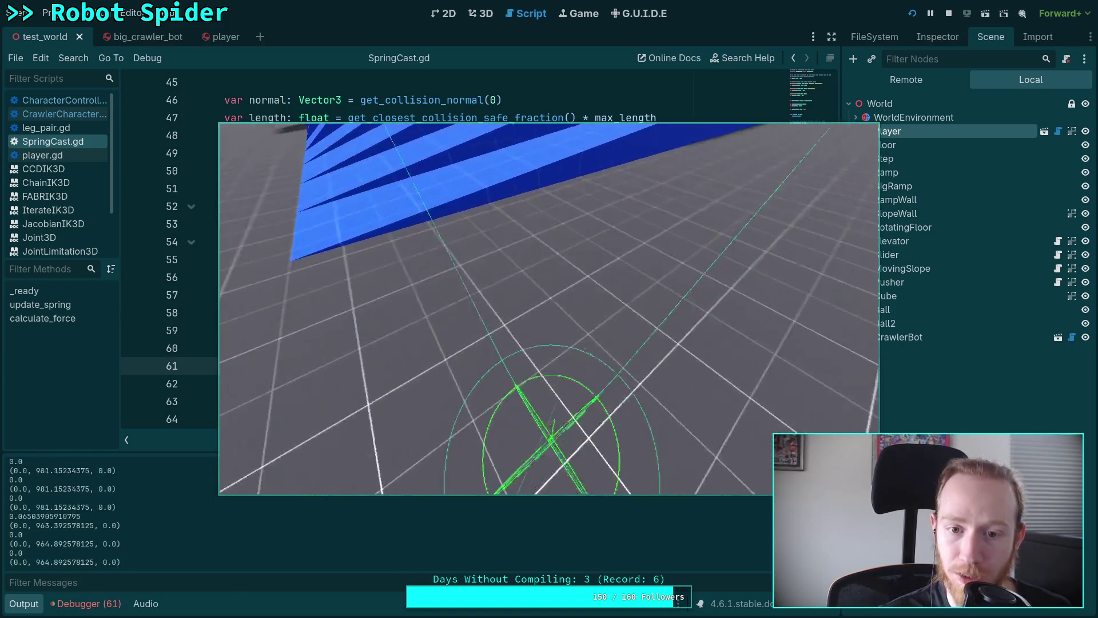
key("w")
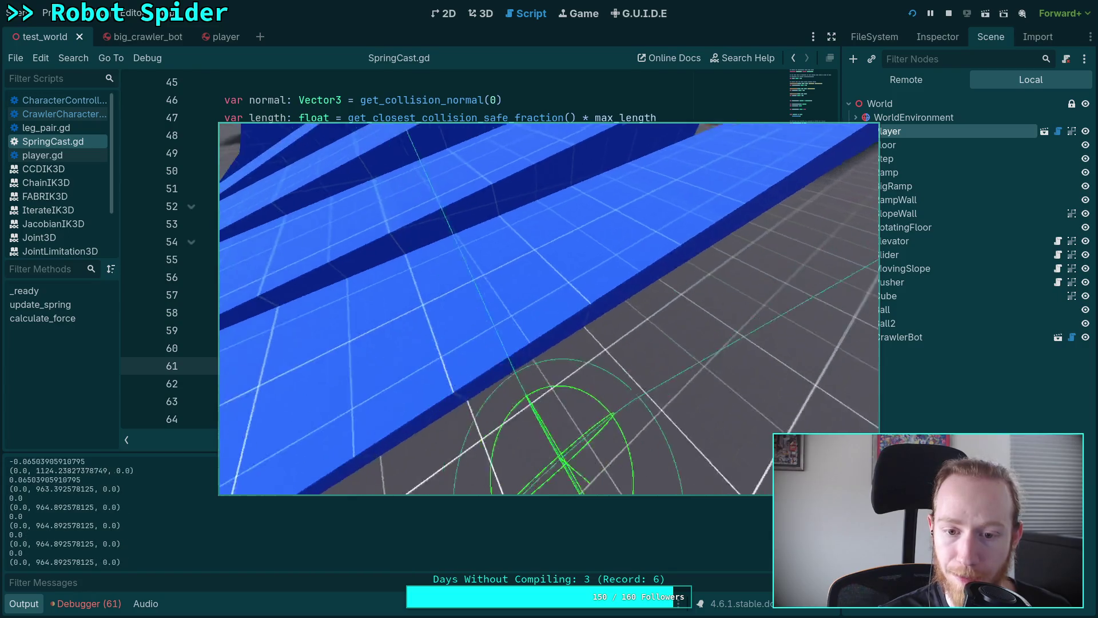
key("w")
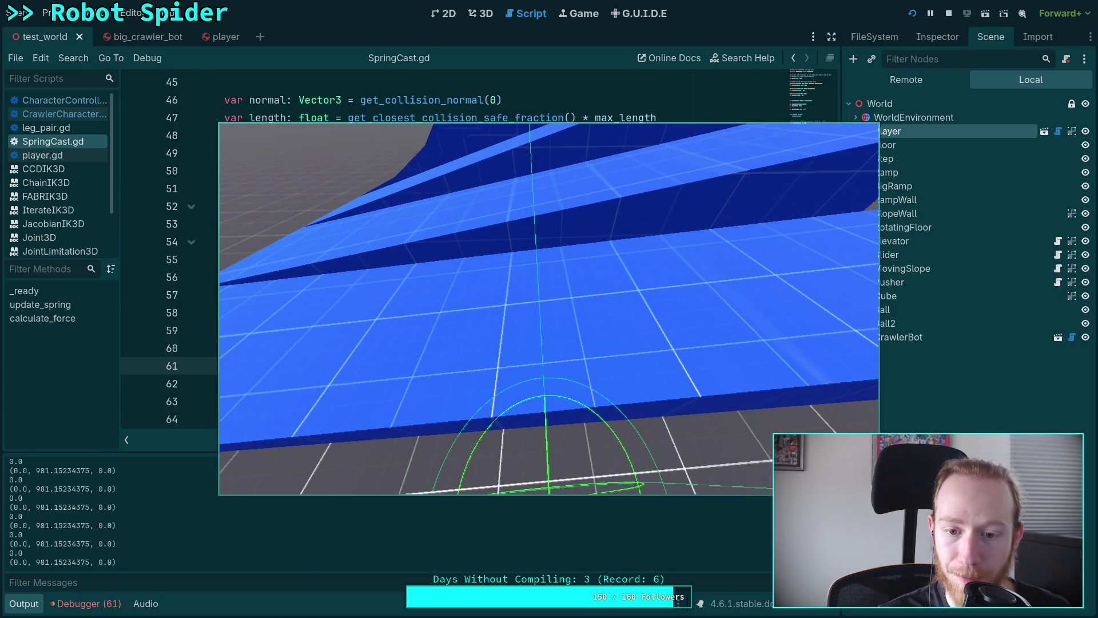
key("w")
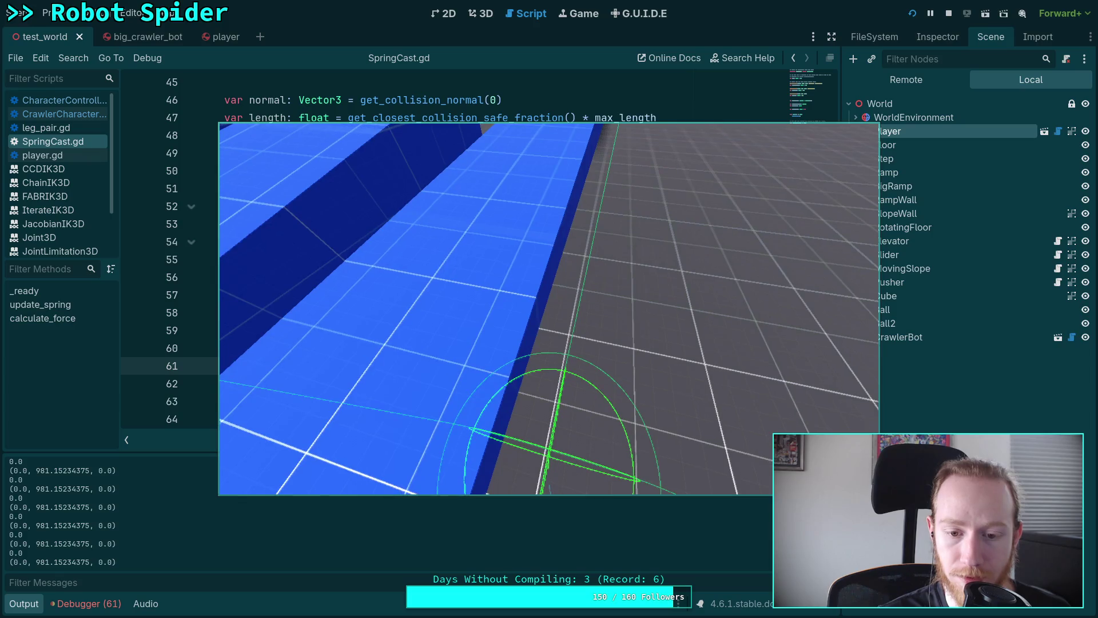
key("w")
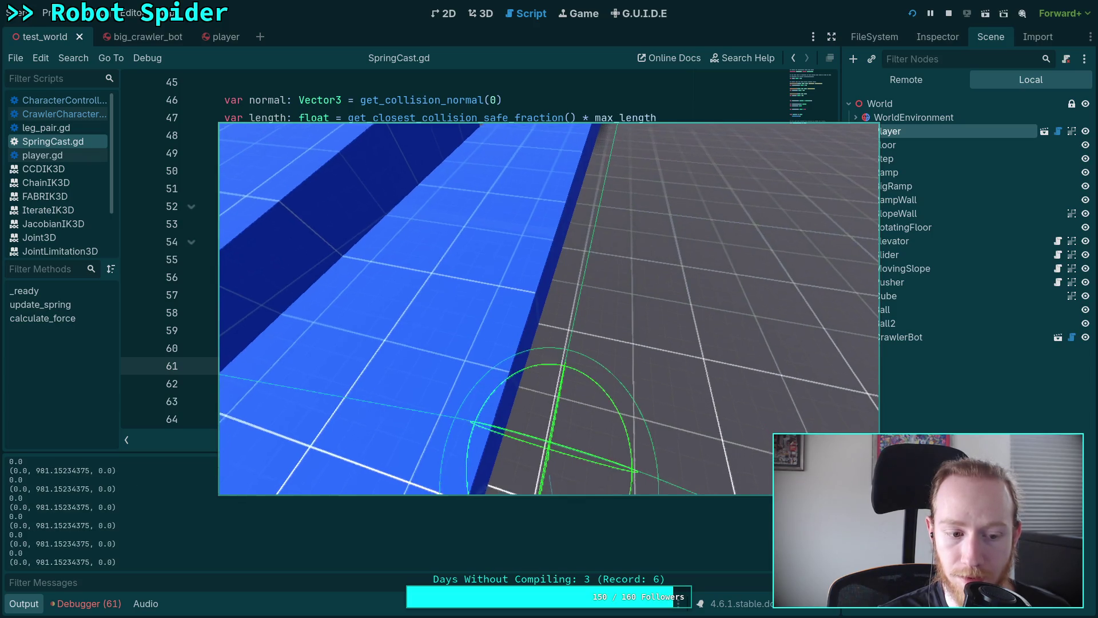
key("w")
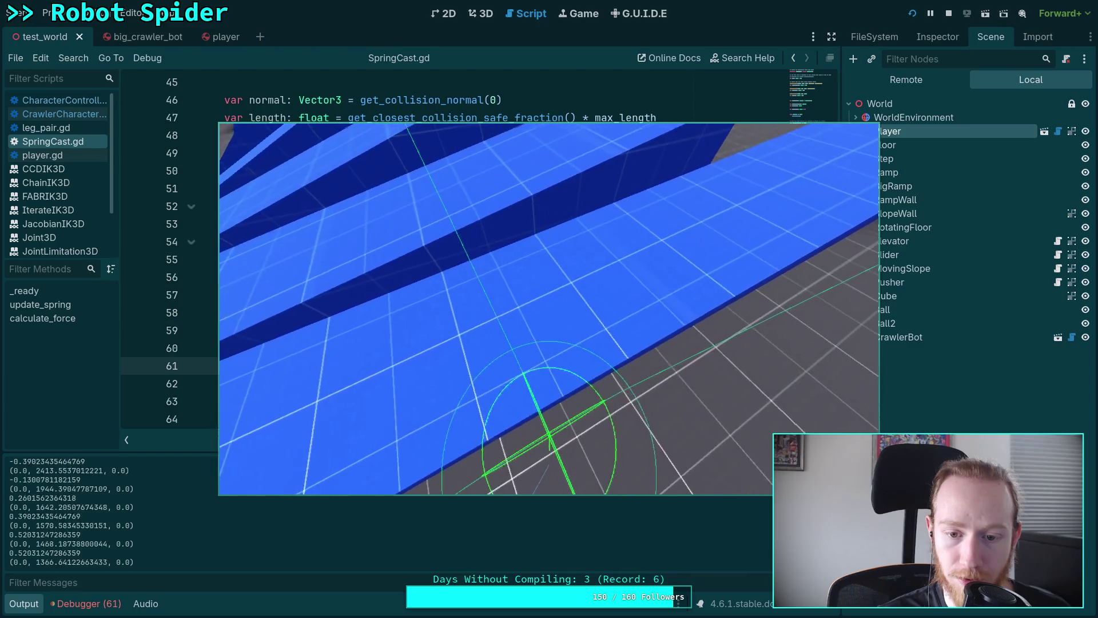
key("w")
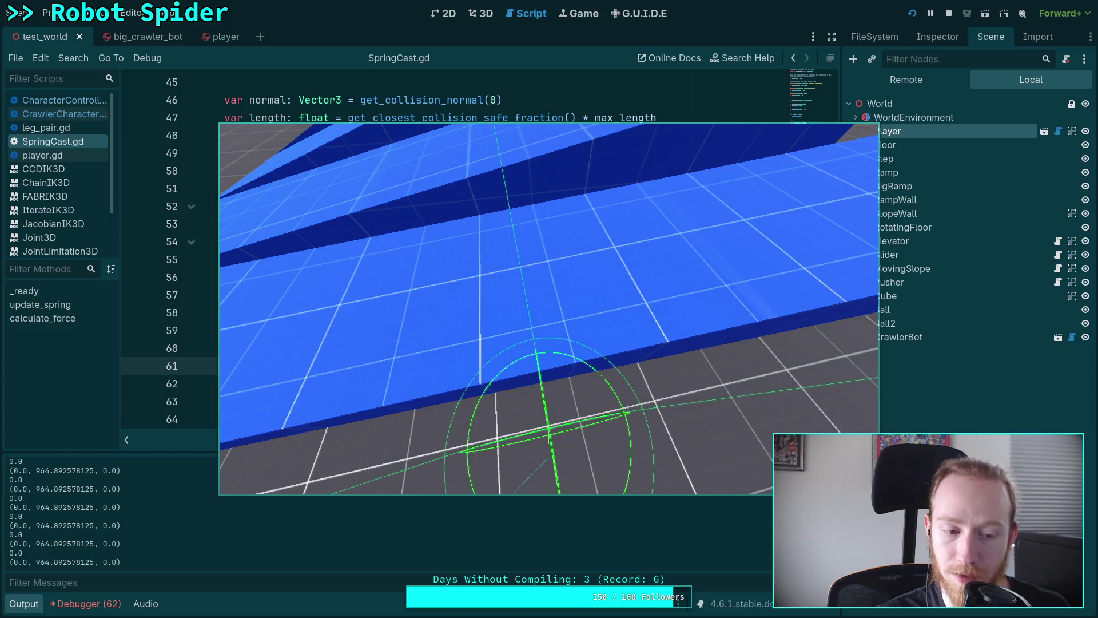
left_click(949, 13)
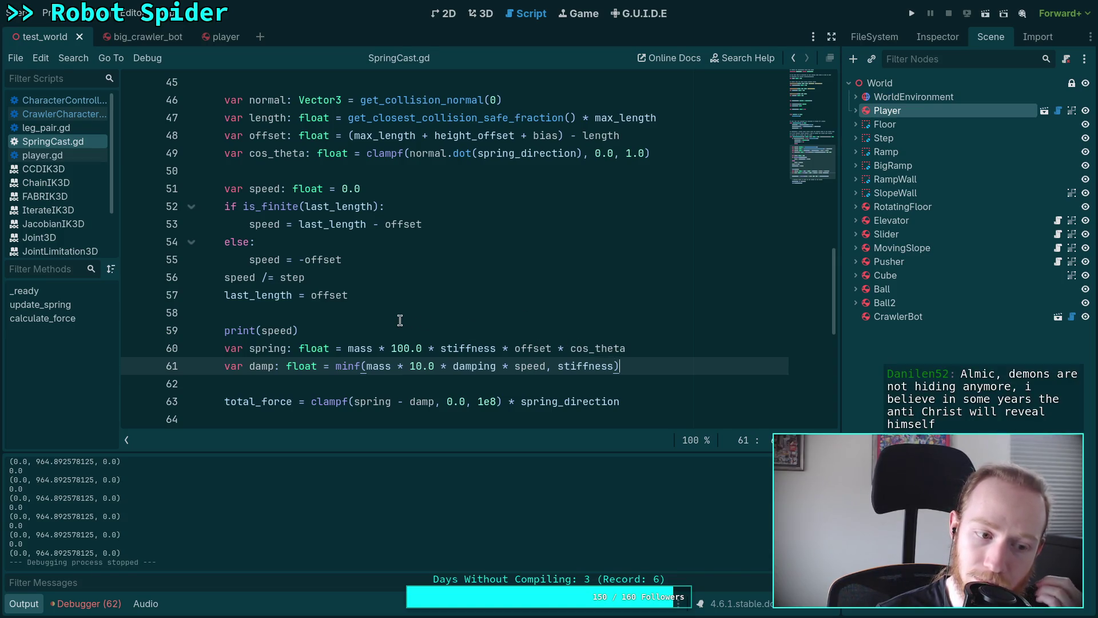
- Select the blank line and print(speed) line, then bring up the terminal's git diff
left_click(347, 329)
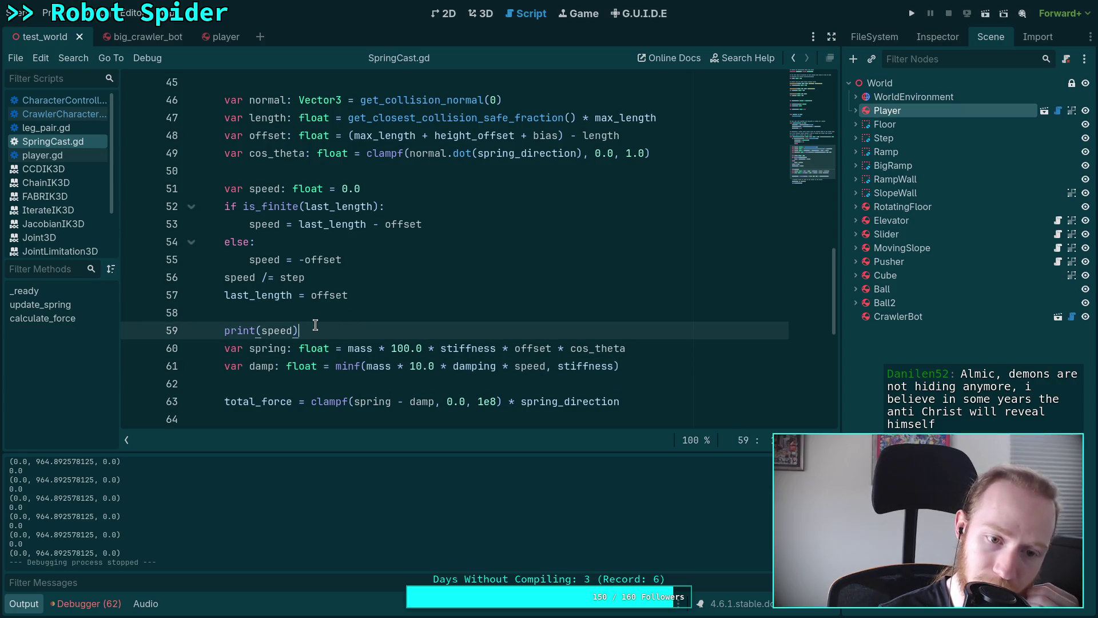
left_click(322, 316, "shift")
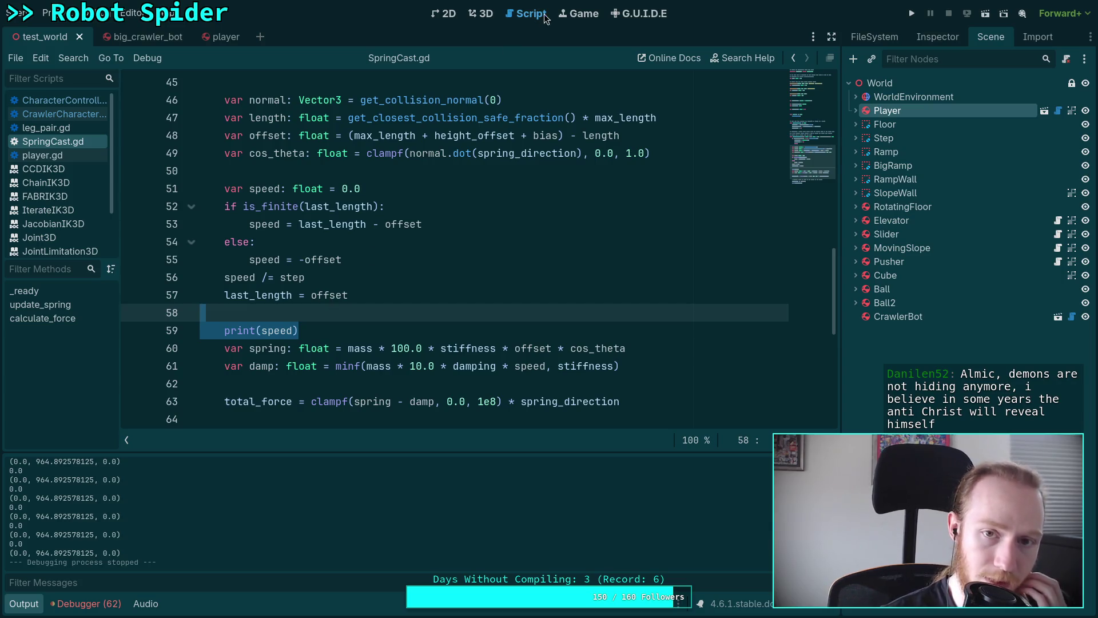
key("super+1")
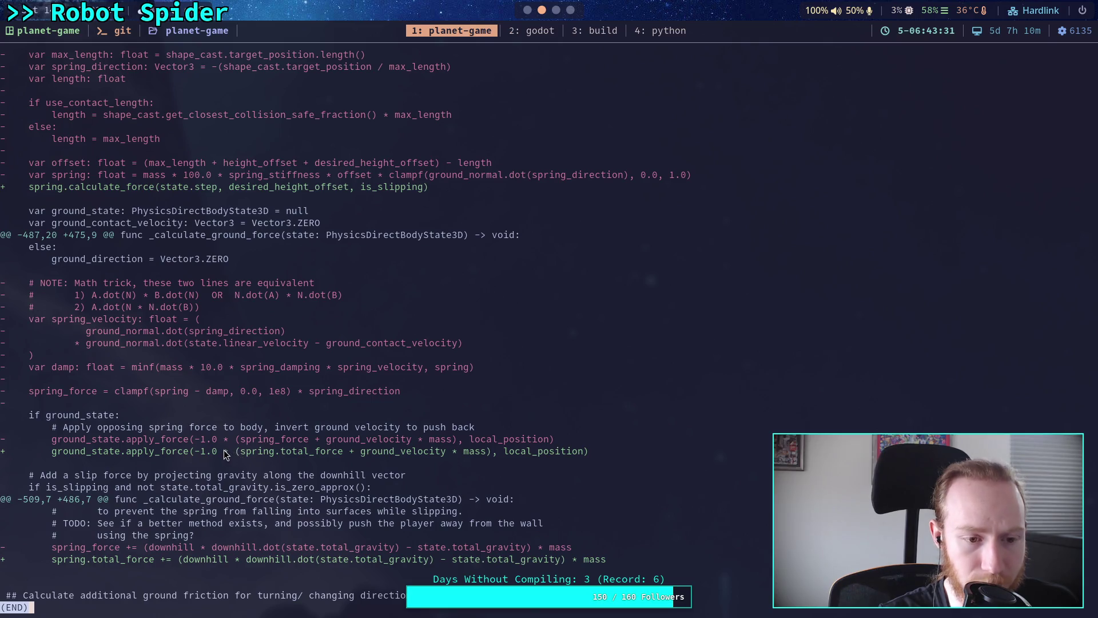
- Scroll and page through the git diff to read the ground-force changes
scroll(231, 453, "up", 2)
scroll(293, 476, "up", 1)
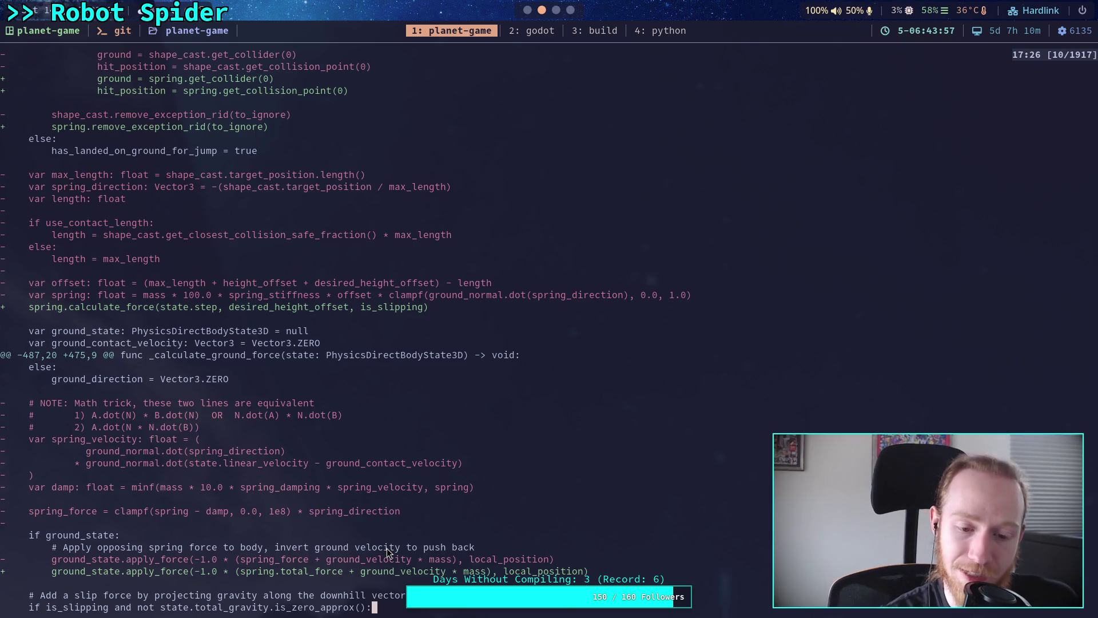
key("q")
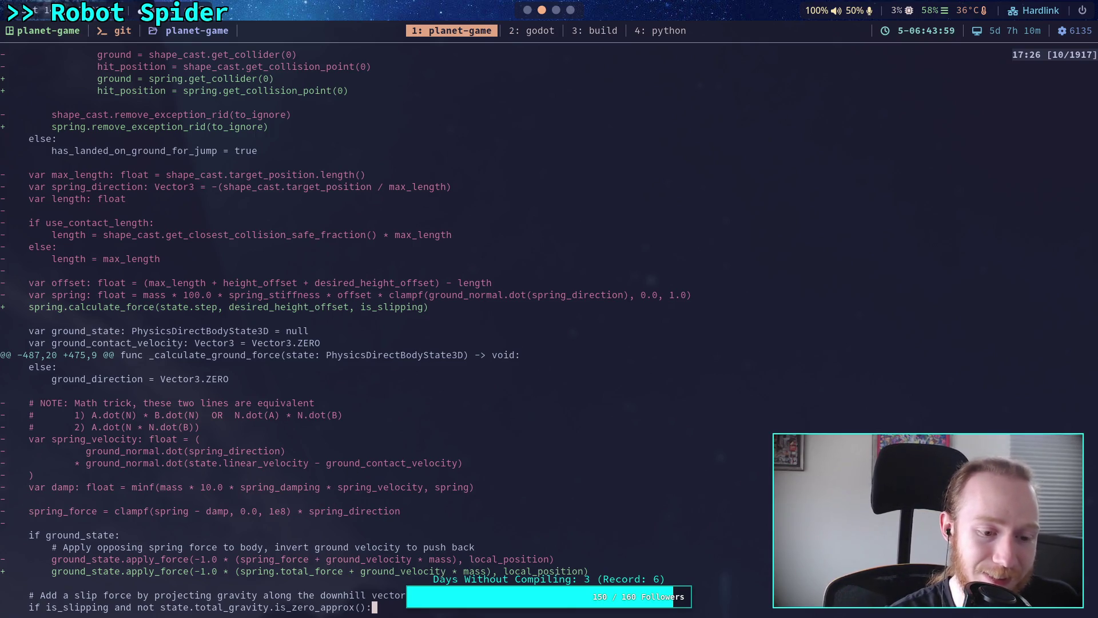
key("j")
key("j")
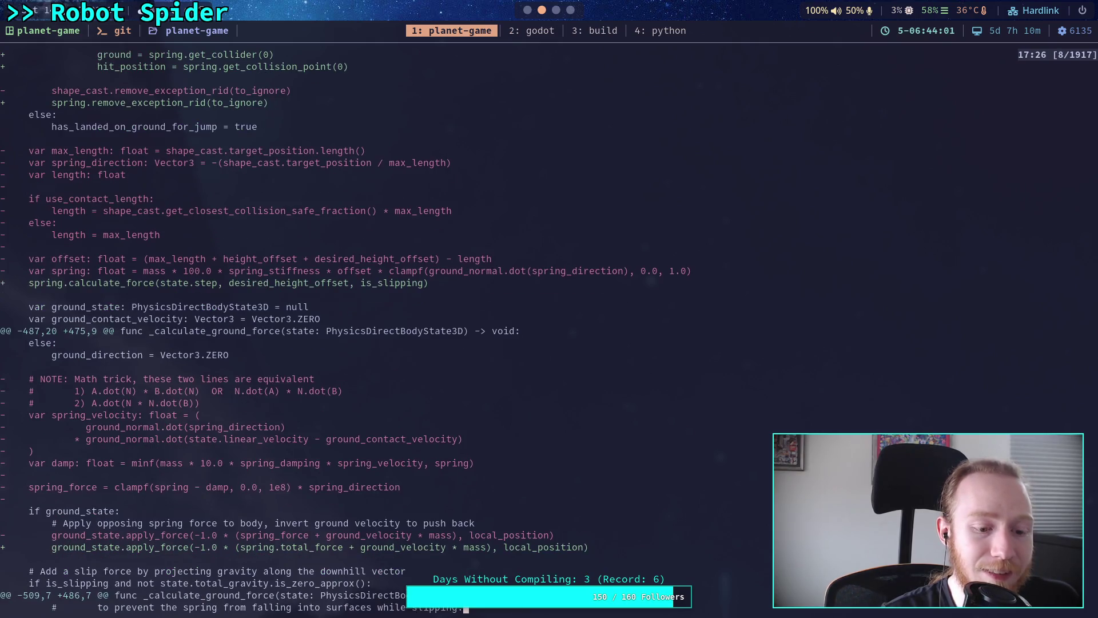
key("q")
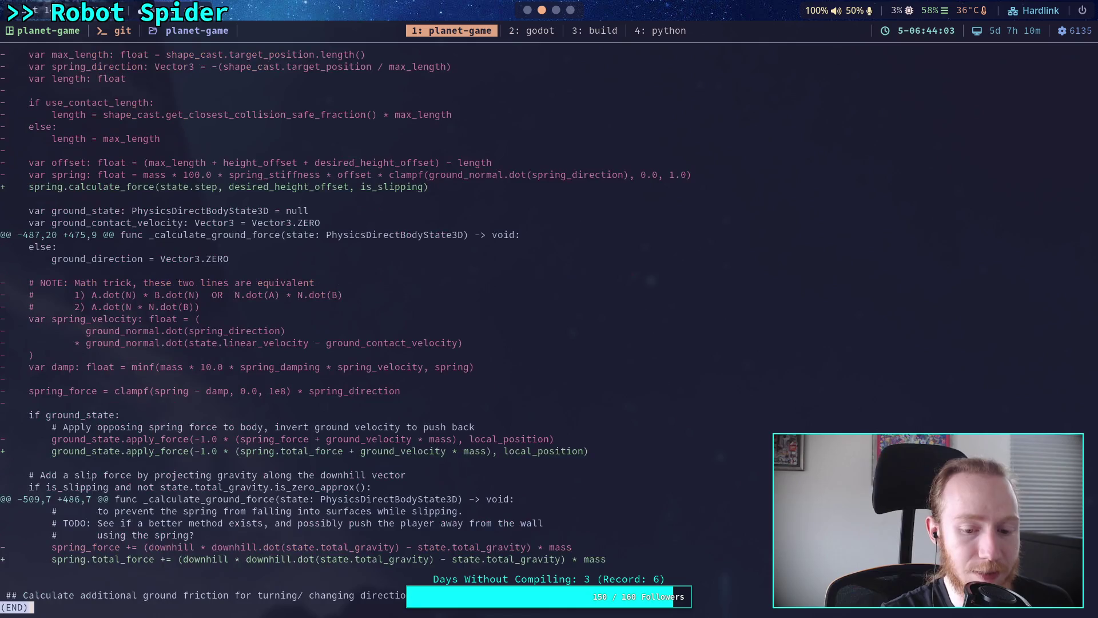
key("k")
key("k")
key("k")
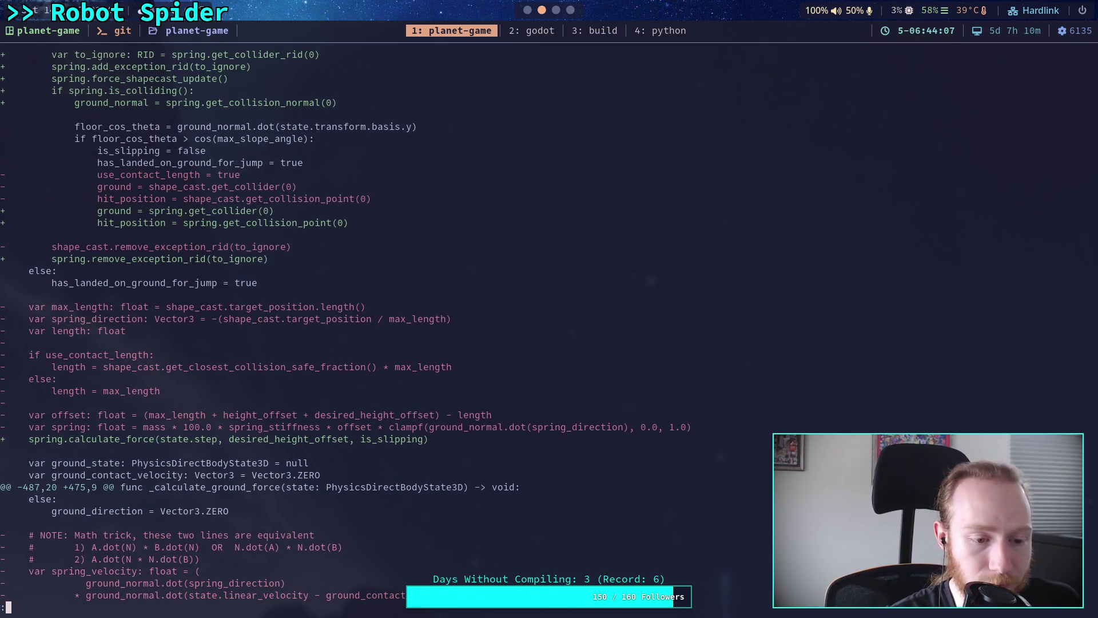
key("k")
key("k")
key("k")
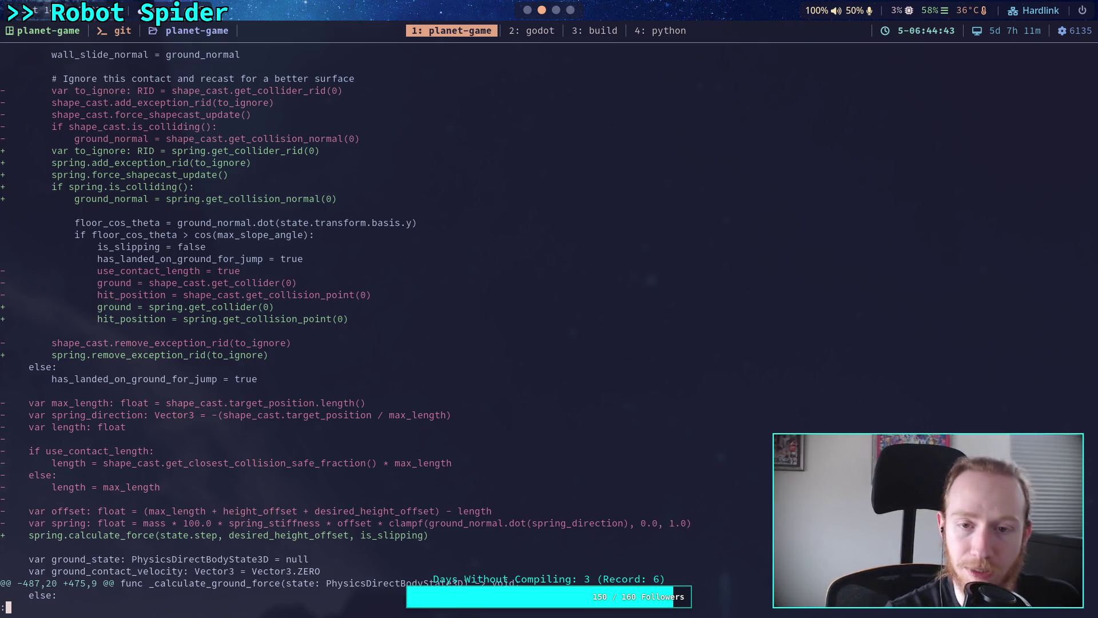
- Glance at Godot and the Future TODOs notes, read further down the diff, then return to Godot
left_click(529, 30)
scroll(438, 263, "up", 1)
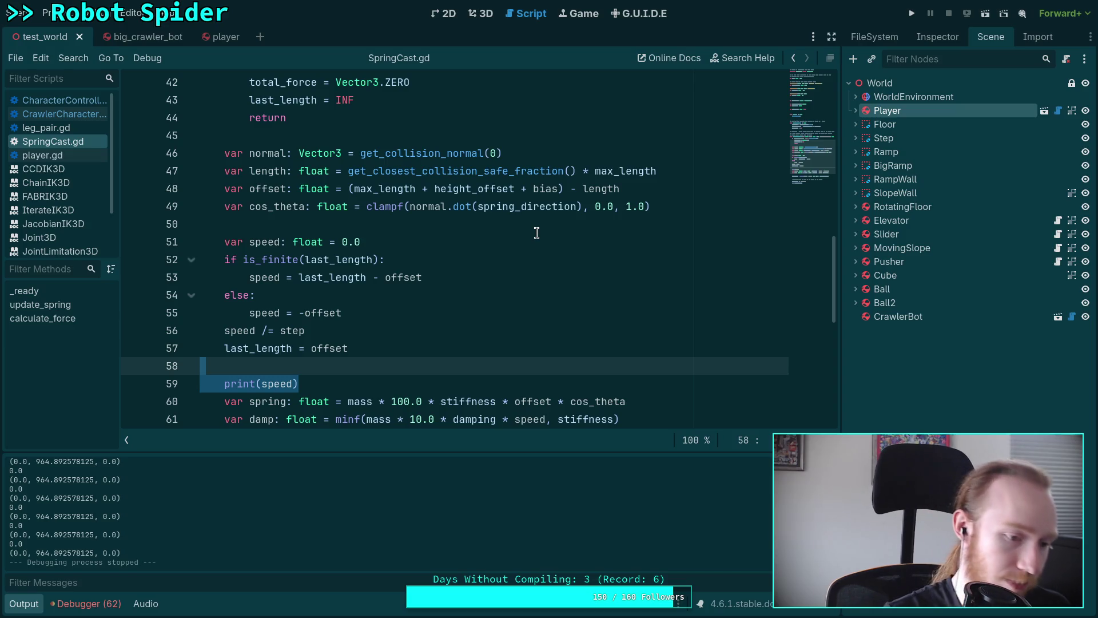
key("super+3")
key("super+2")
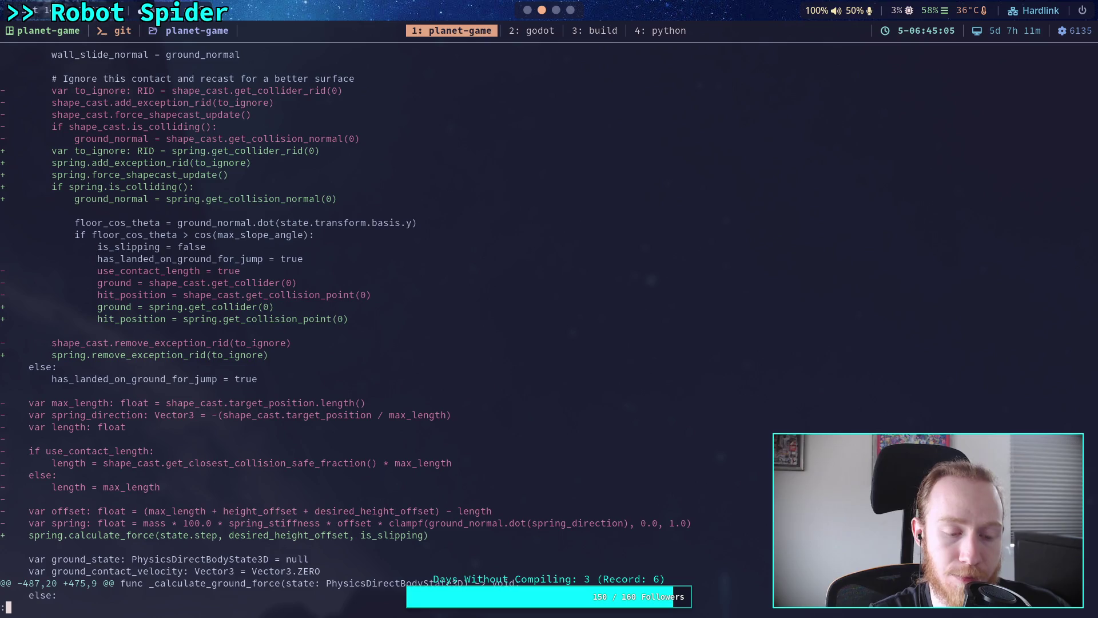
key("j")
key("j")
key("j")
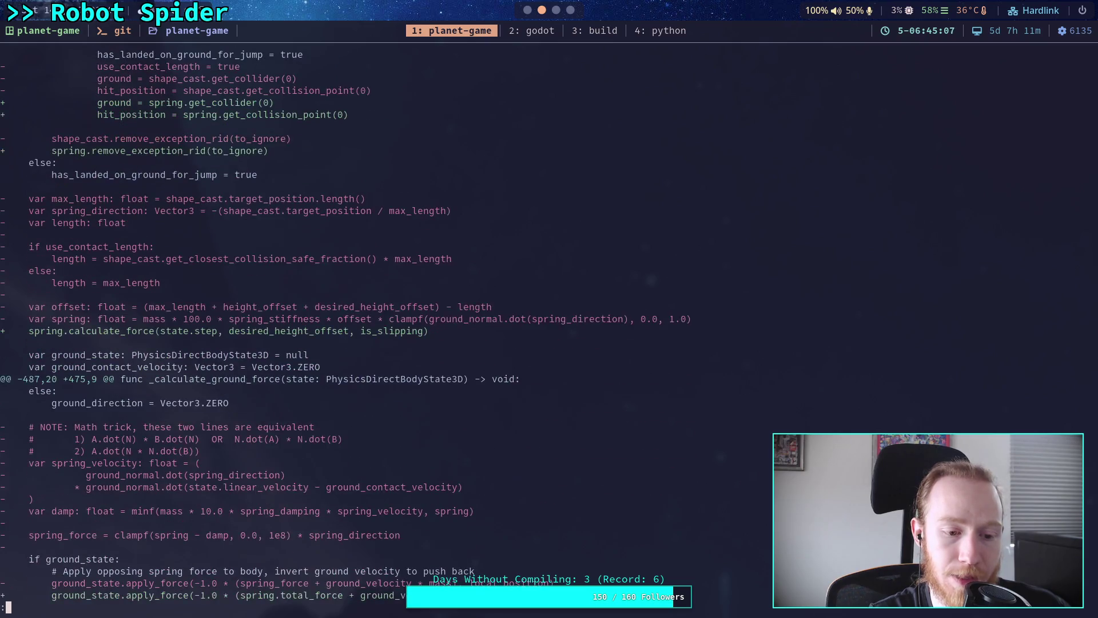
key("j")
key("j")
key("j")
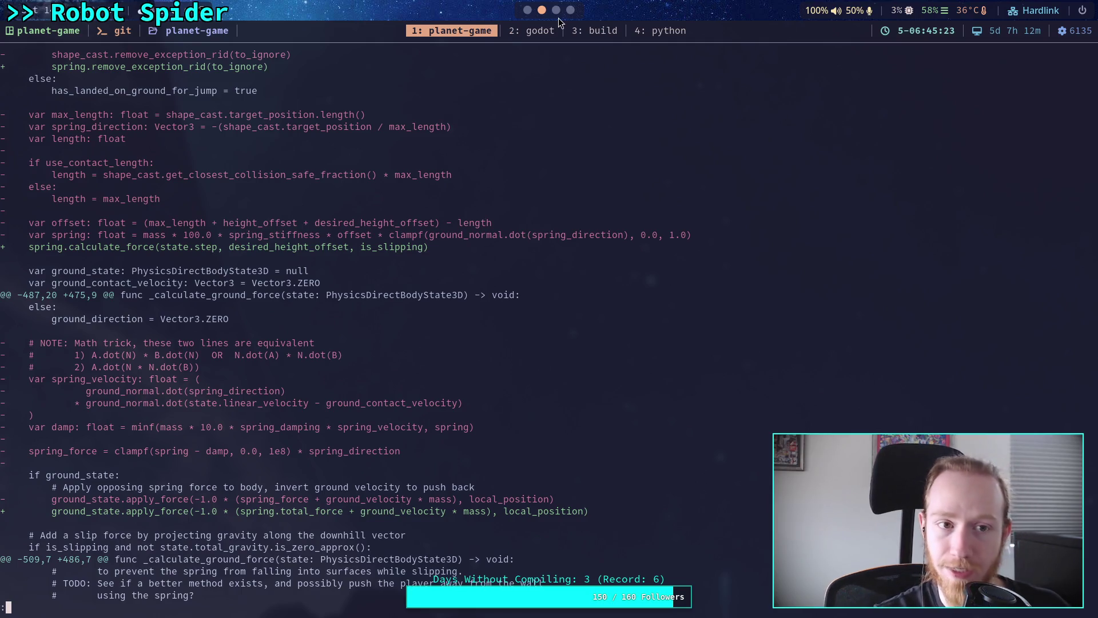
left_click(529, 29)
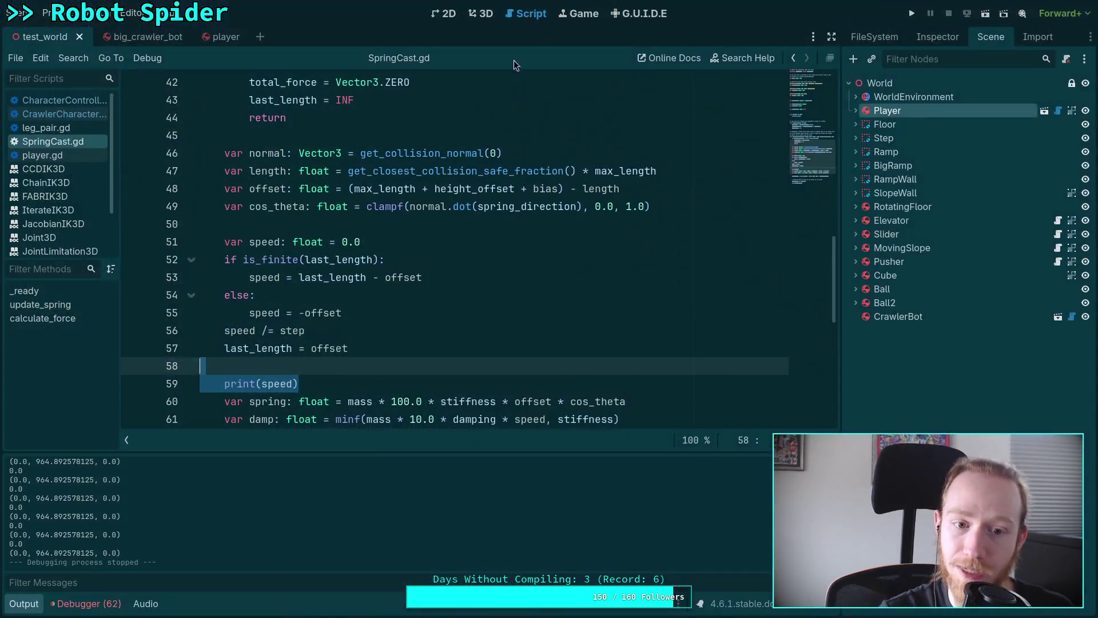
- Collapse the output panel and delete the speed calculation block and its print(speed) line
left_click(23, 604)
left_click_drag(351, 455, 155, 341)
key("BackSpace")
key("BackSpace")
key("shift+Down")
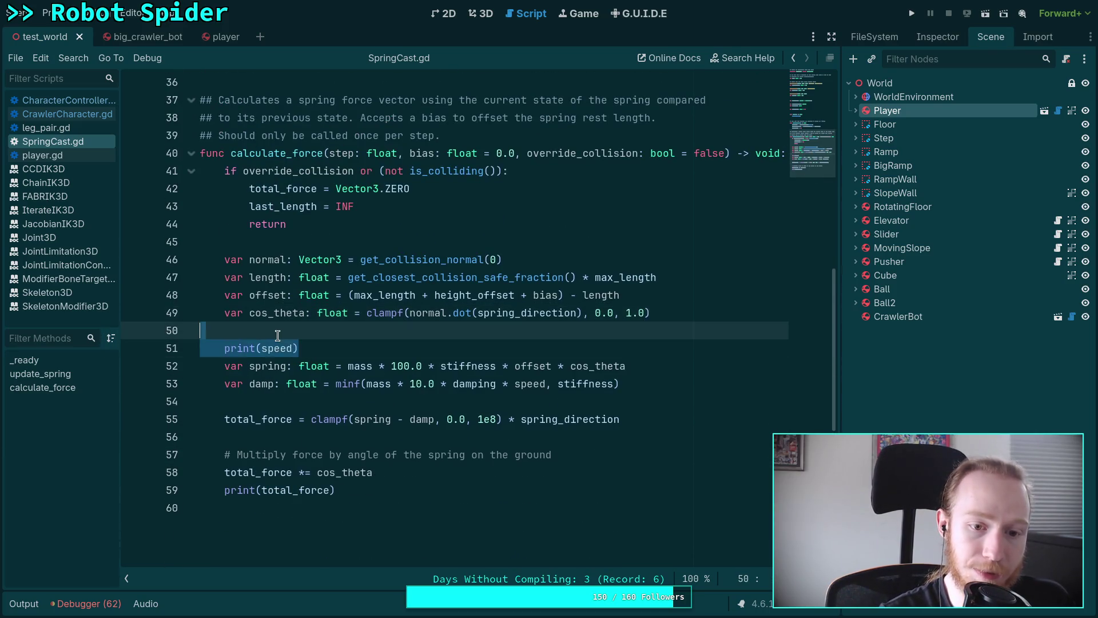
key("BackSpace")
- Delete the last_length declaration and its extra blank line
scroll(277, 378, "up", 12)
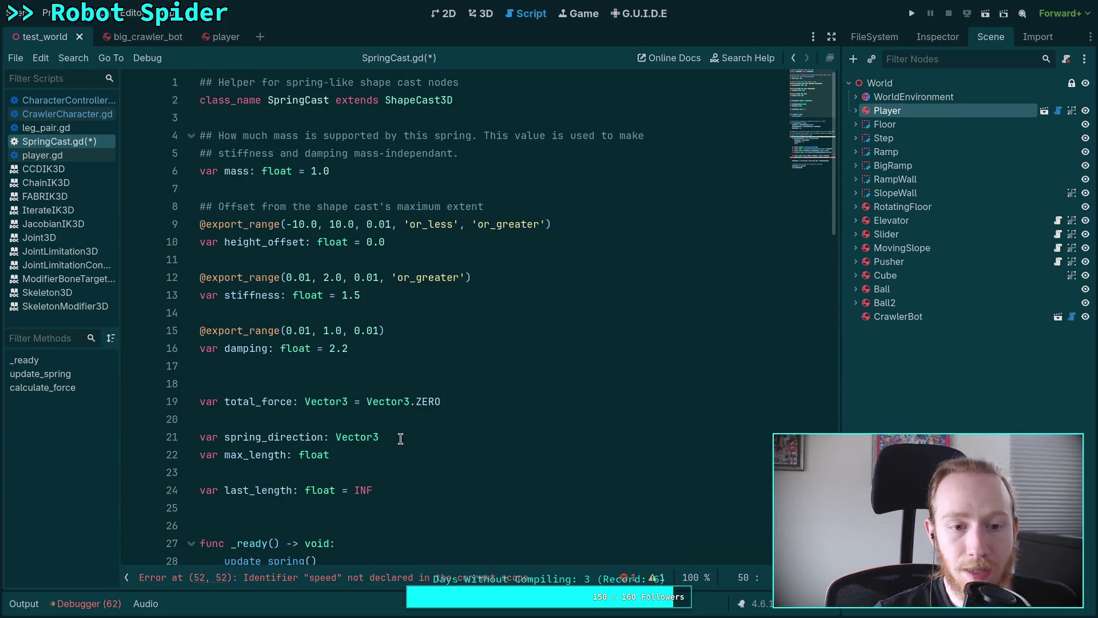
left_click_drag(400, 491, 400, 467)
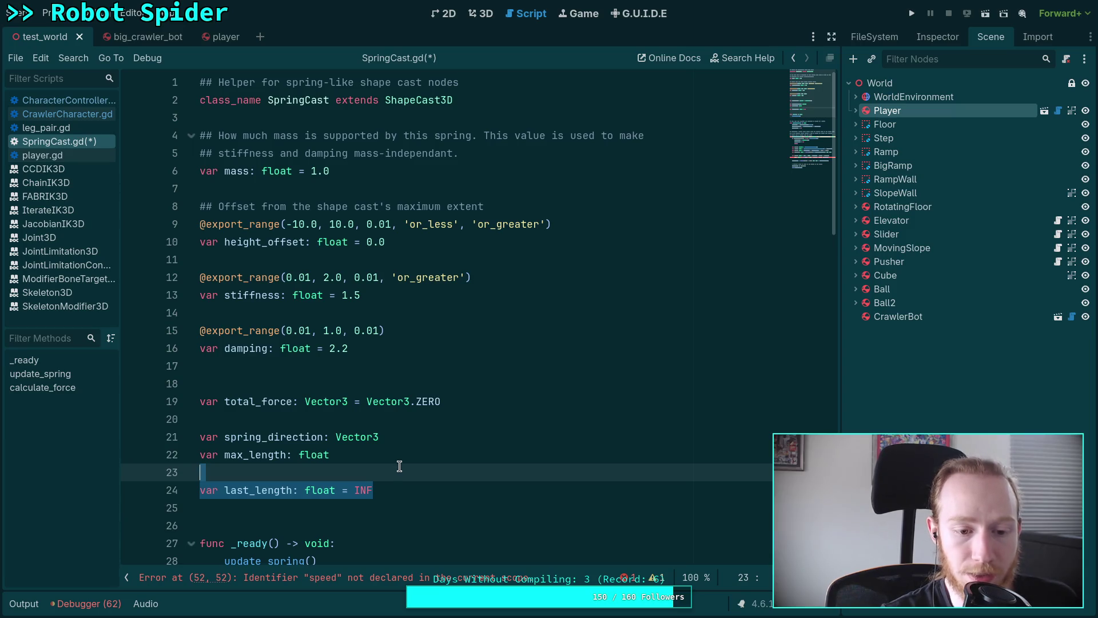
key("BackSpace")
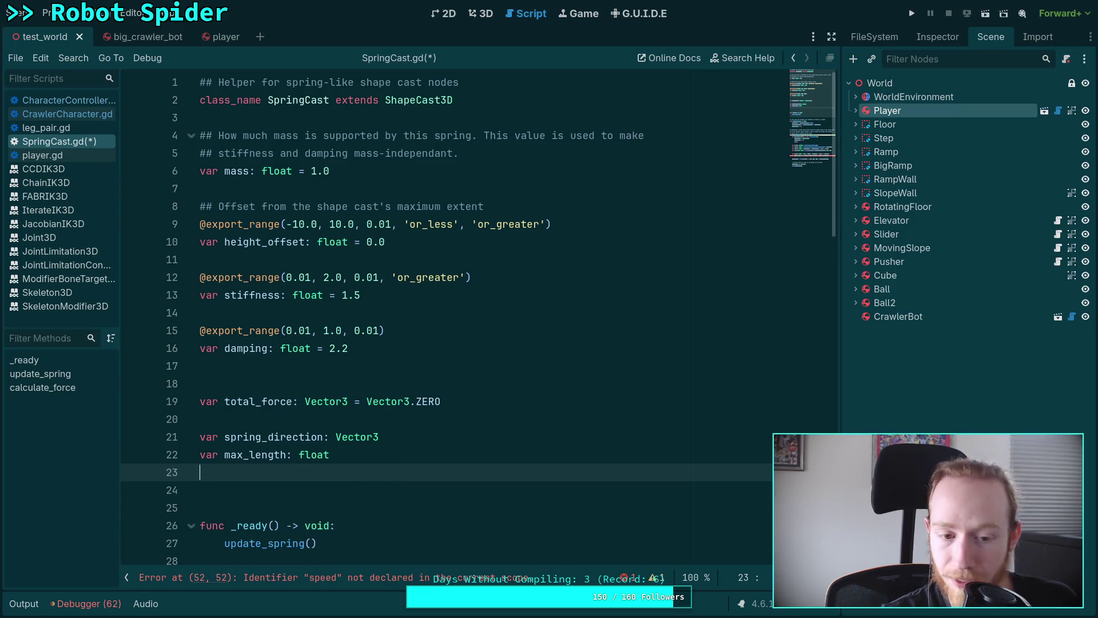
key("Delete")
- Remove the last_length = INF reset from update_spring
scroll(356, 473, "down", 2)
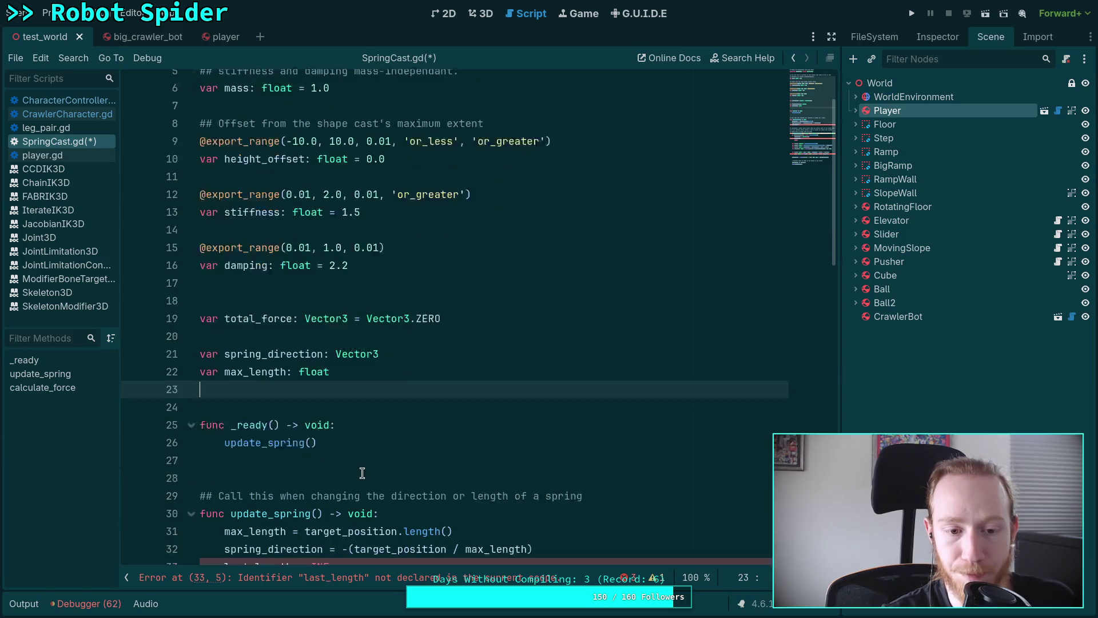
scroll(362, 472, "down", 3)
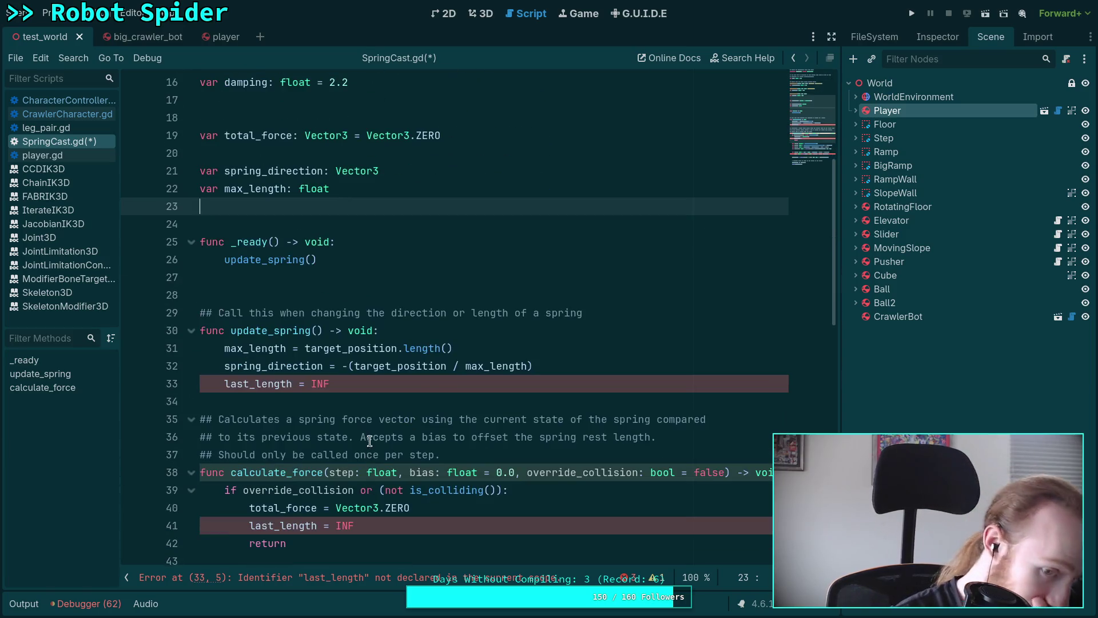
left_click_drag(332, 384, 578, 372)
key("BackSpace")
scroll(367, 378, "down", 2)
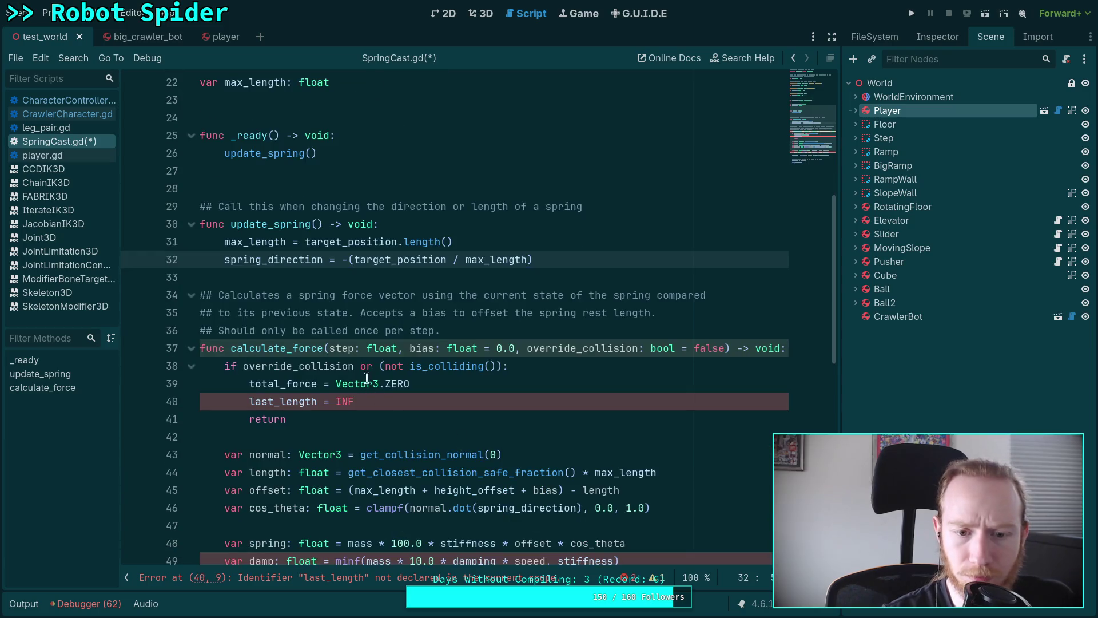
- Add a 'speed: float,' parameter to calculate_force, right before bias
left_click(408, 349)
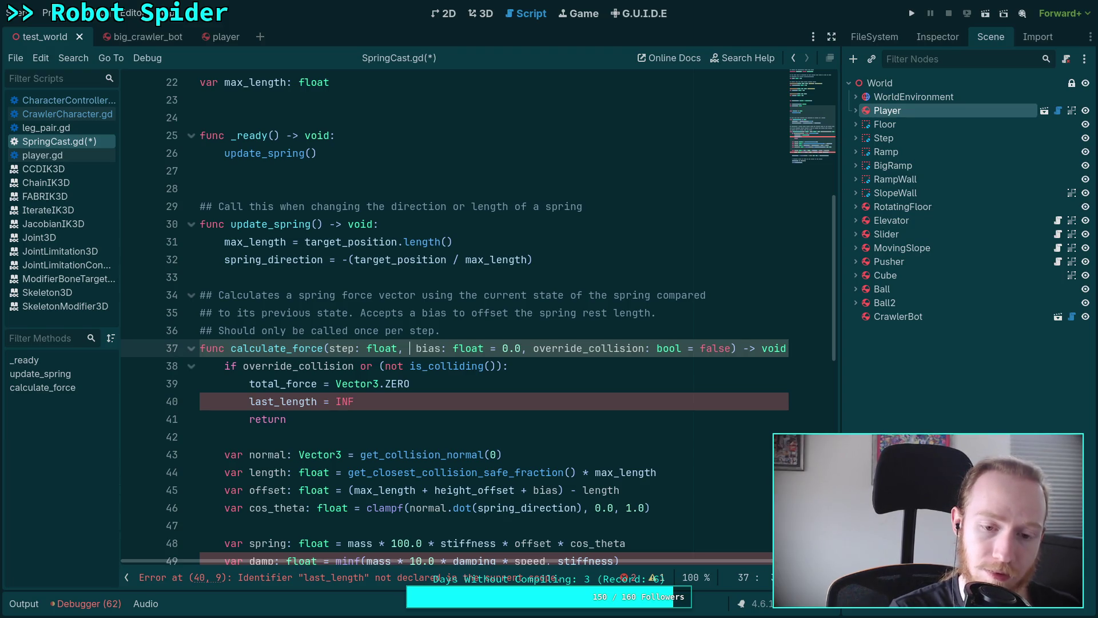
type("speed:")
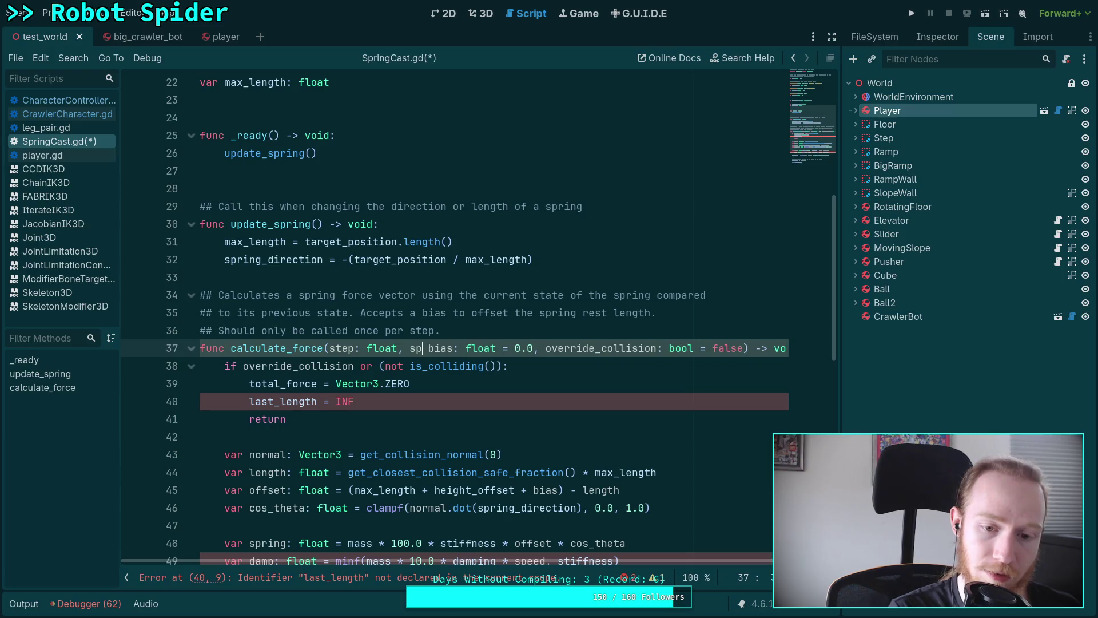
key("BackSpace")
key("BackSpace")
key("BackSpace")
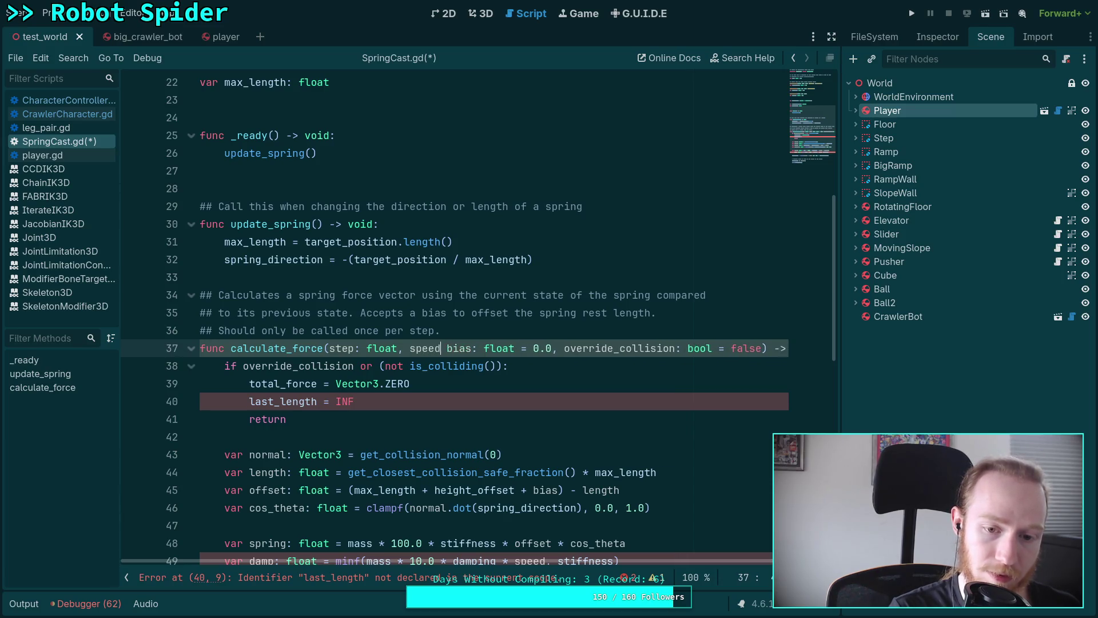
type("rig")
key("BackSpace")
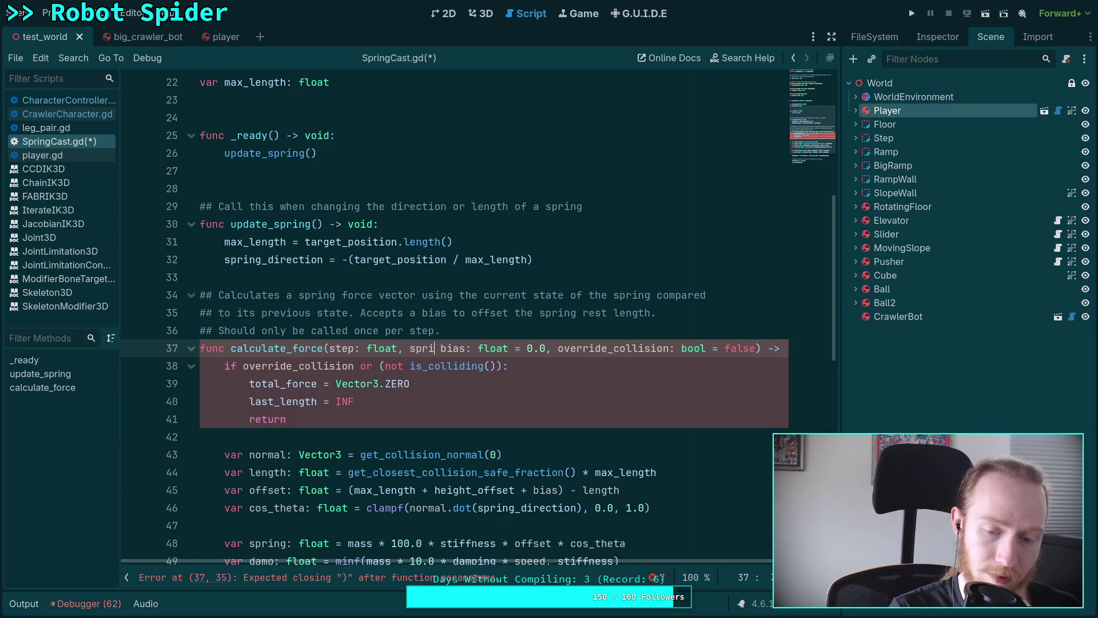
key("BackSpace")
key("BackSpace")
key("BackSpace")
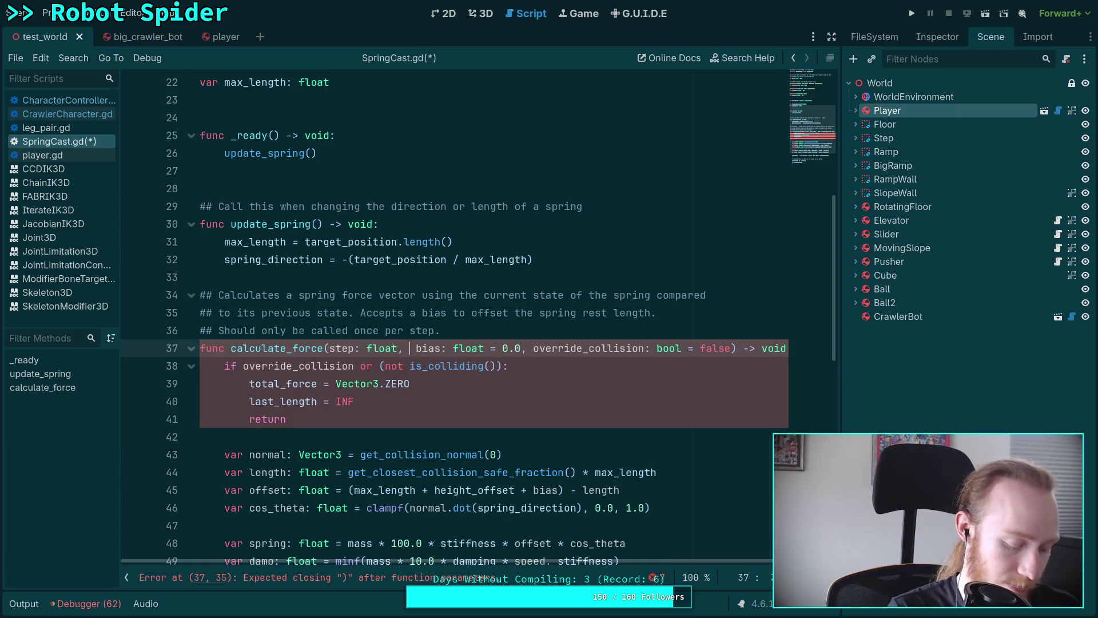
type("vol")
key("BackSpace")
key("BackSpace")
key("BackSpace")
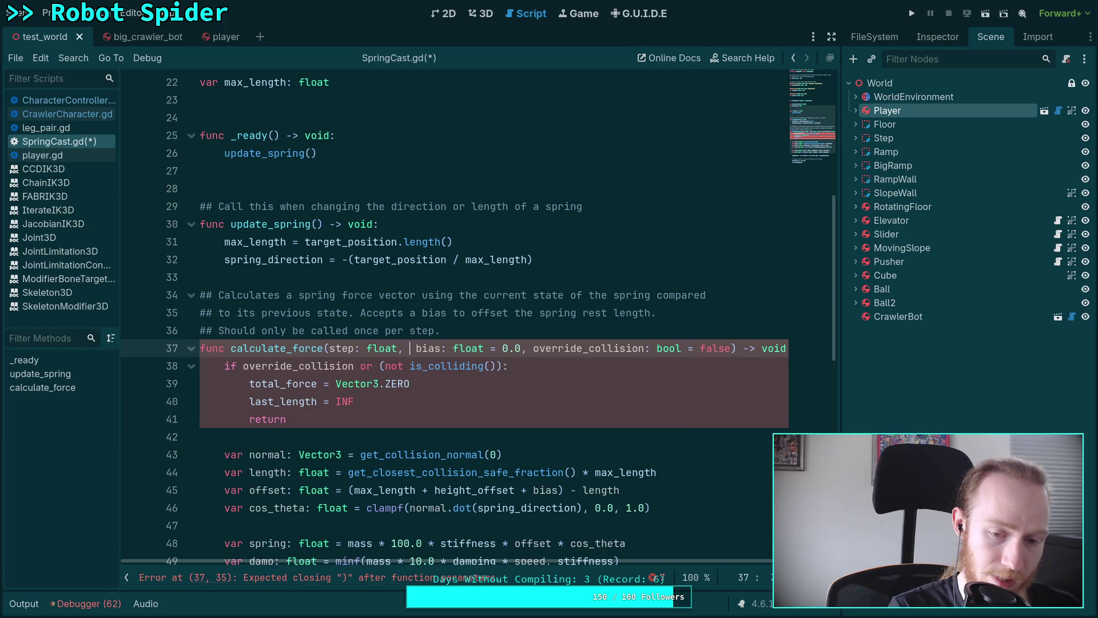
type("speed: foal")
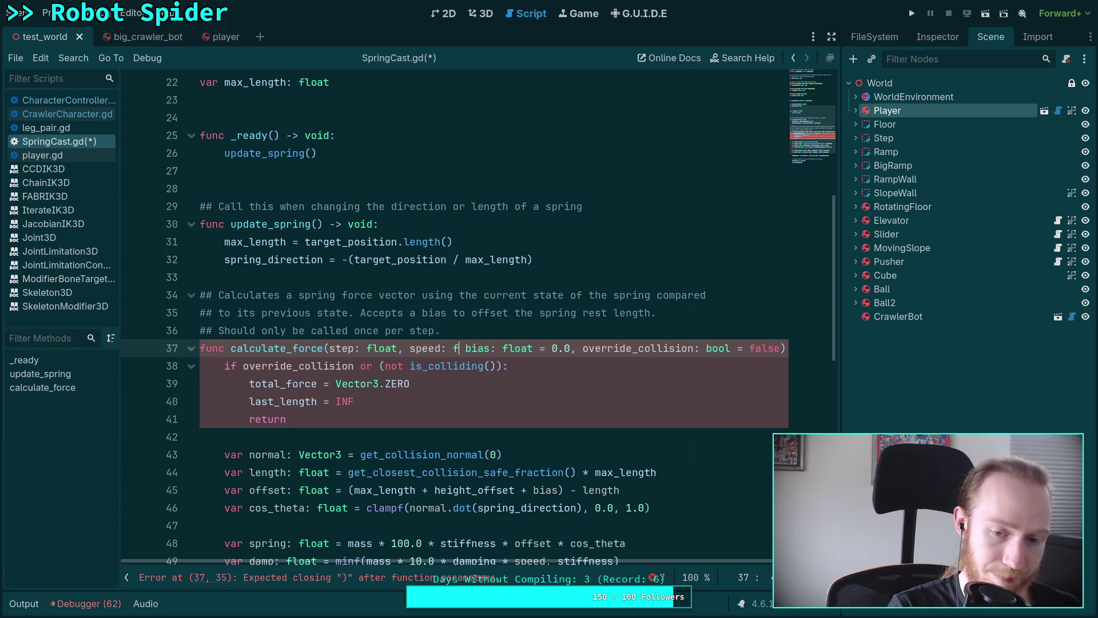
key("BackSpace")
key("BackSpace")
key("BackSpace")
type("loat,")
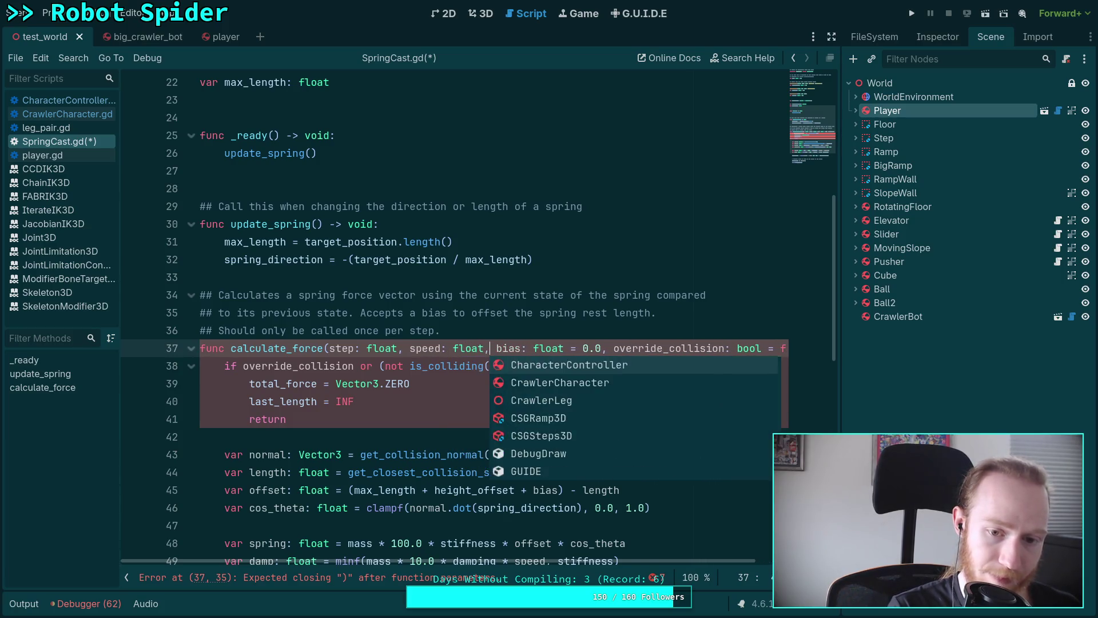
- Delete the last_length = INF line in the early return and highlight speed's usage
left_click_drag(499, 401, 499, 389)
key("BackSpace")
scroll(499, 389, "down", 4)
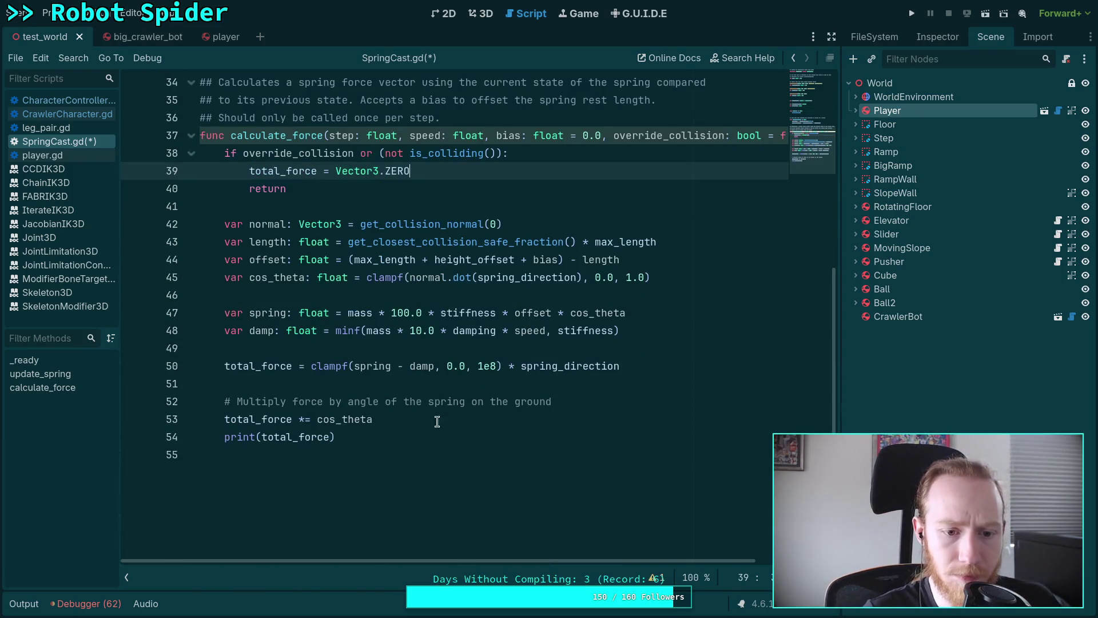
double_click(522, 330)
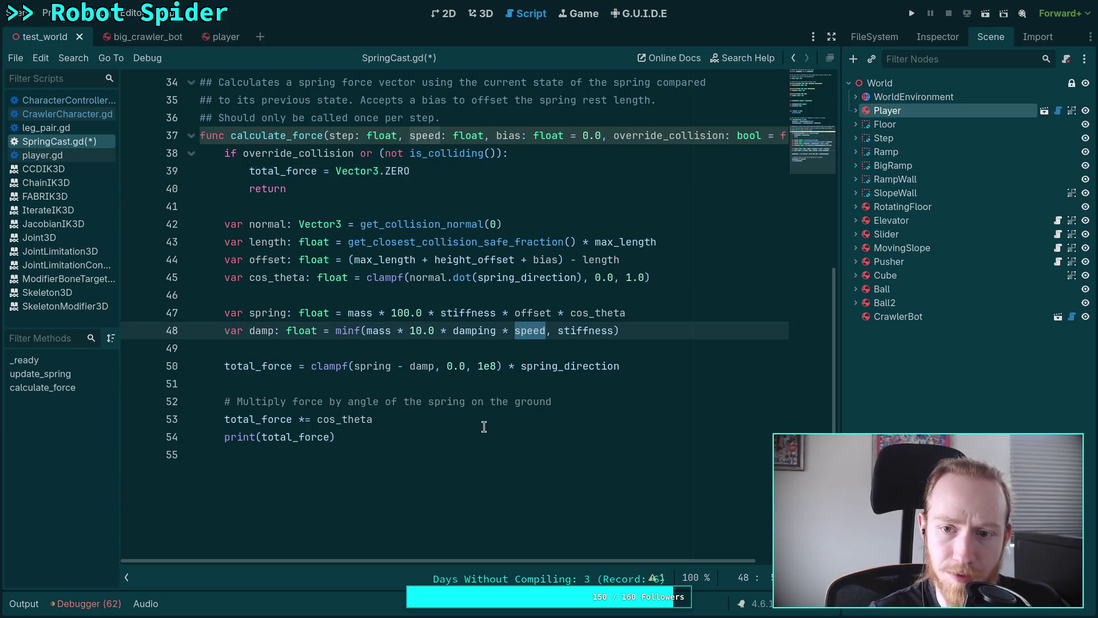
- Open CharacterController.gd from the script list, passing through CrawlerCharacter.gd
left_click(68, 114)
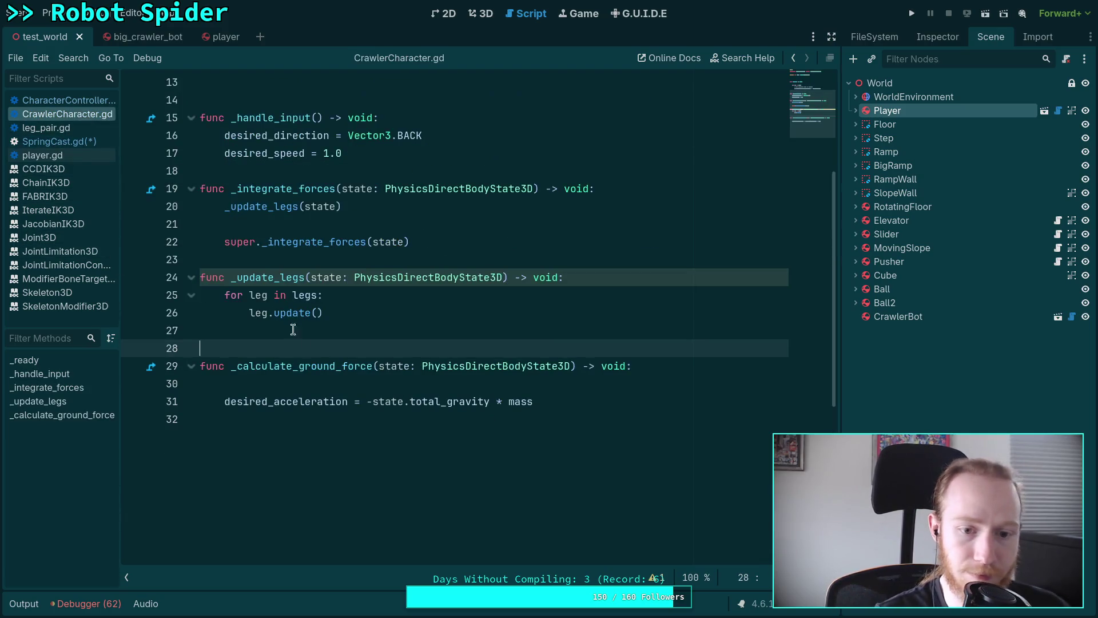
left_click(366, 402)
scroll(366, 403, "up", 3)
left_click(68, 102)
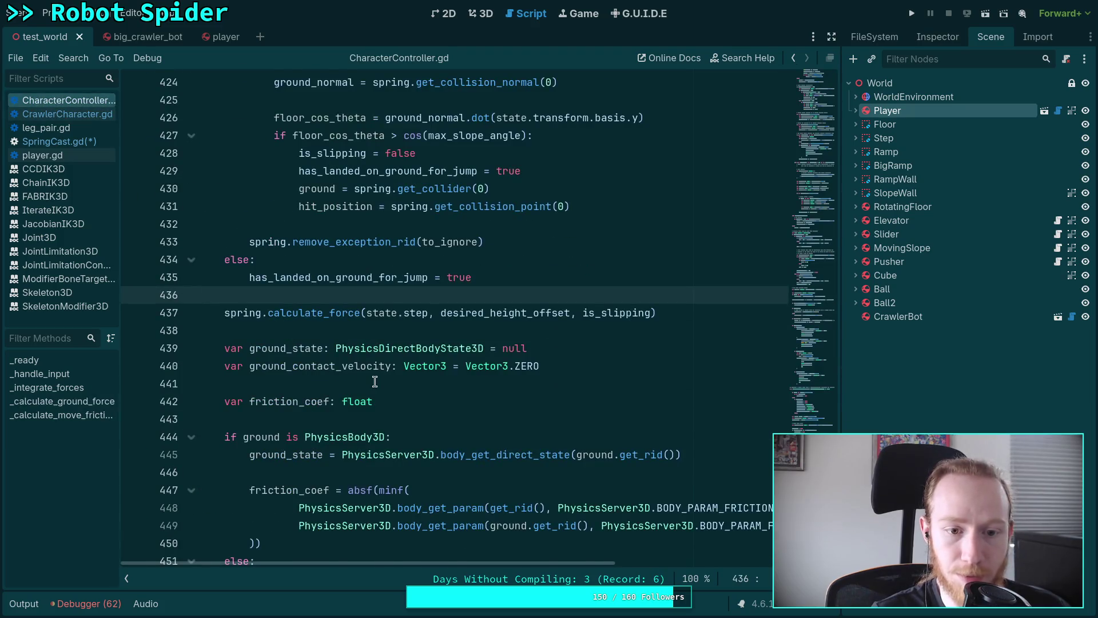
scroll(301, 360, "down", 3)
- Locate the spring.calculate_force call and nudge it down and back up with Alt+arrows
left_click(239, 203)
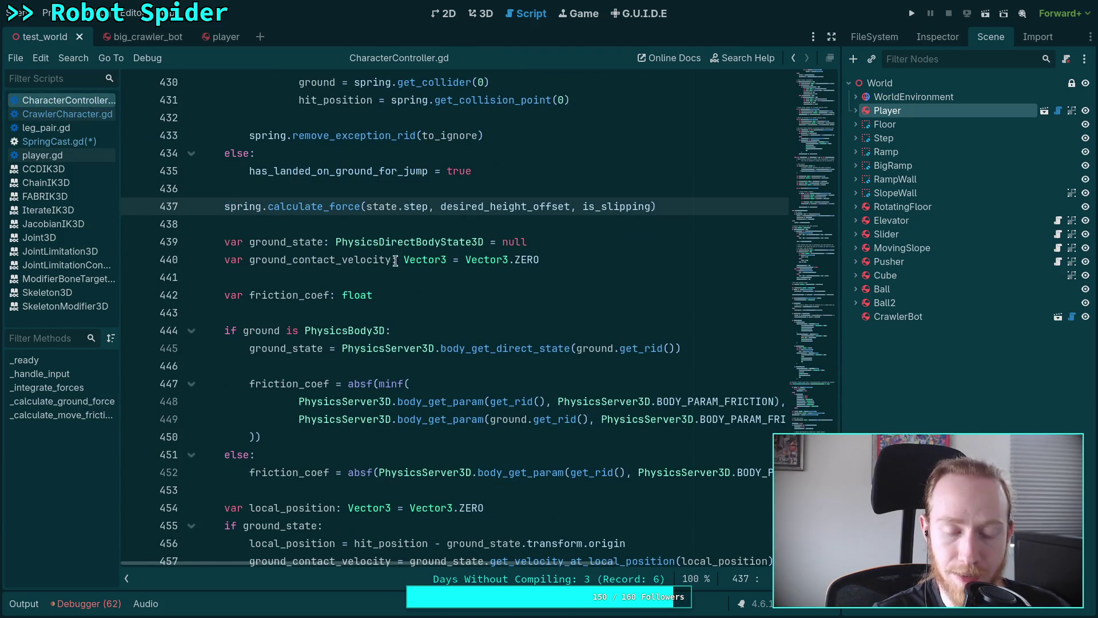
scroll(429, 275, "down", 3)
key("alt+Down")
key("alt+Down")
key("alt+Down")
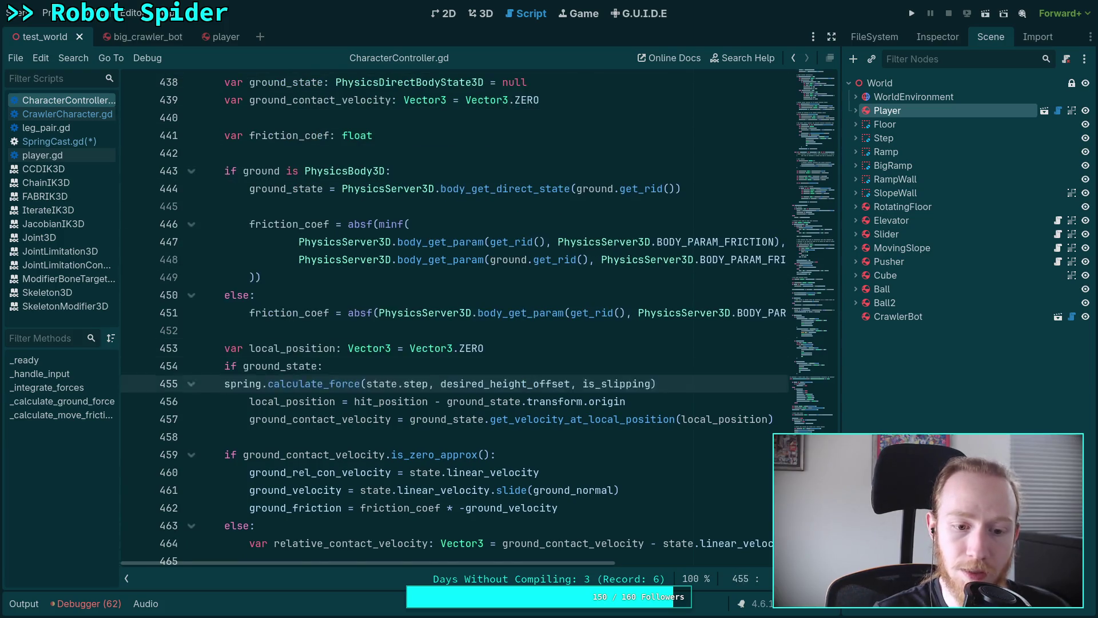
key("alt+Up")
key("alt+Up")
key("alt+Up")
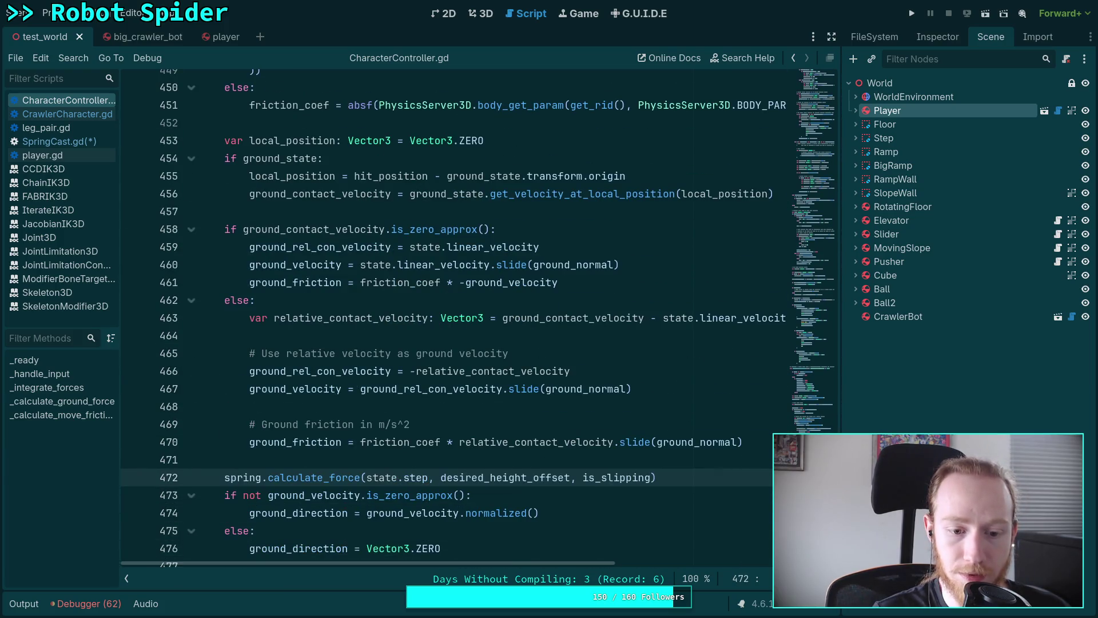
scroll(451, 329, "down", 6)
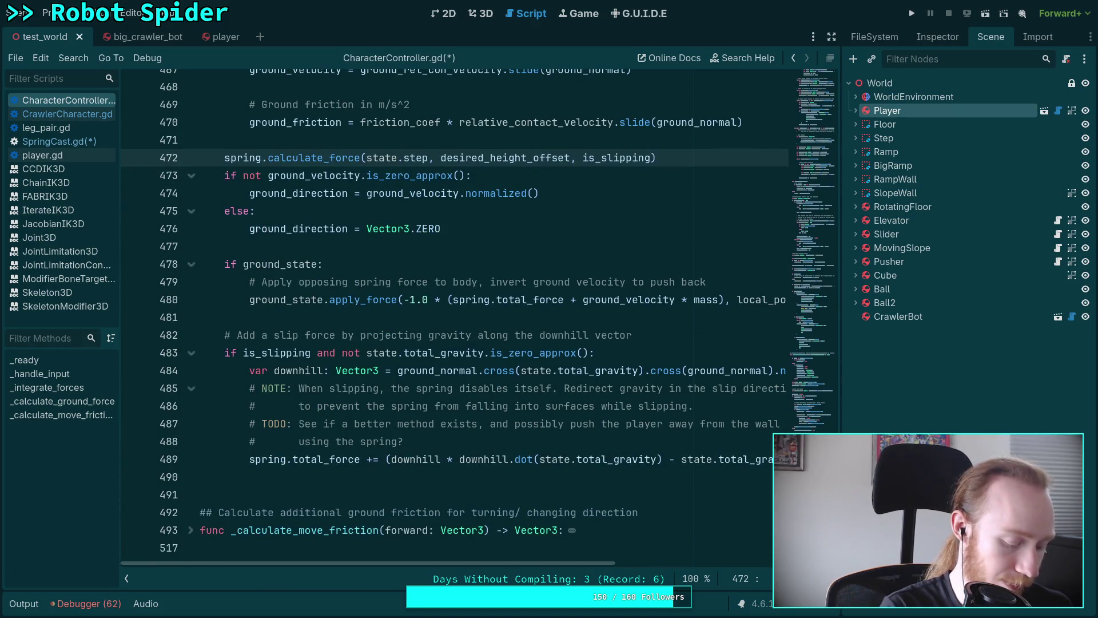
- Check the git diff in the terminal, then return to Godot
key("super+1")
scroll(439, 332, "down", 2)
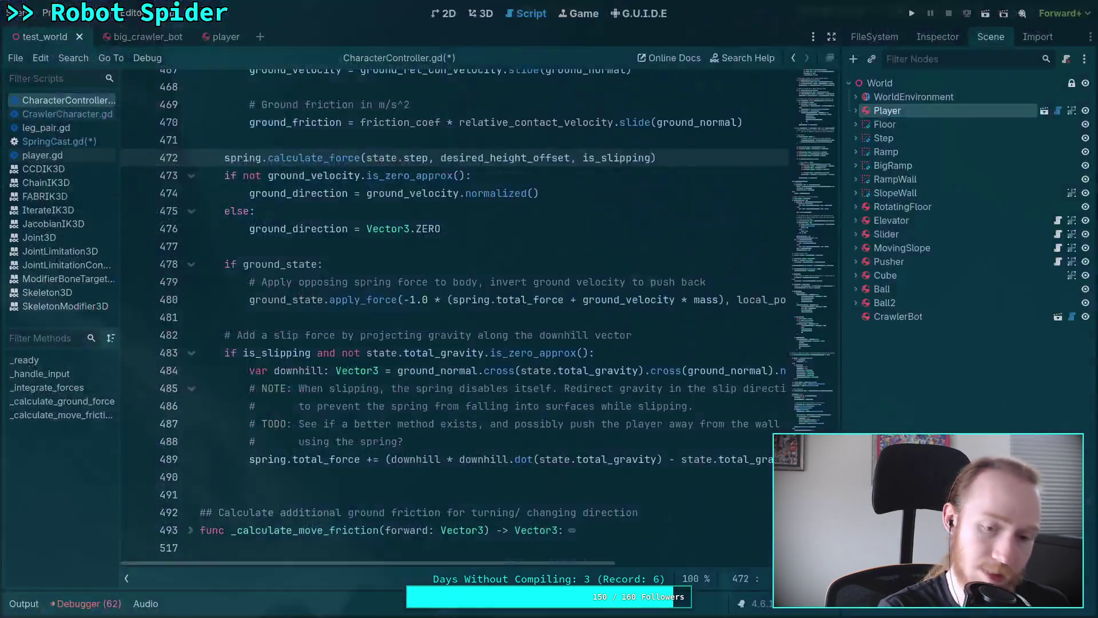
key("super+2")
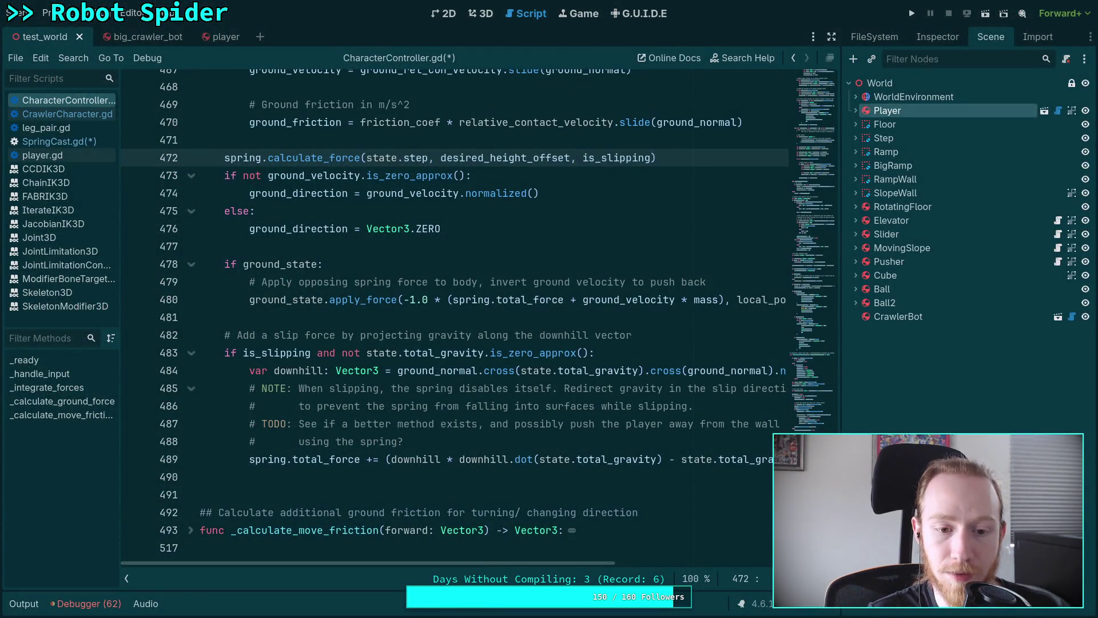
- Move the calculate_force call below the if/else block with a blank line above it
key("alt+Down")
key("alt+Down")
key("alt+Down")
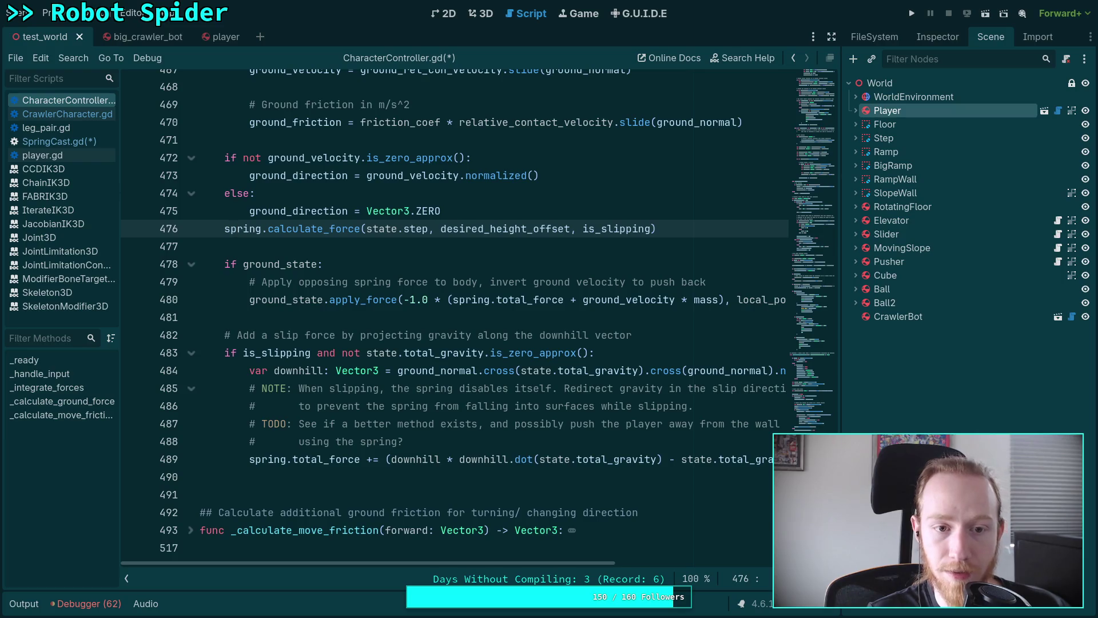
key("Up")
key("Return")
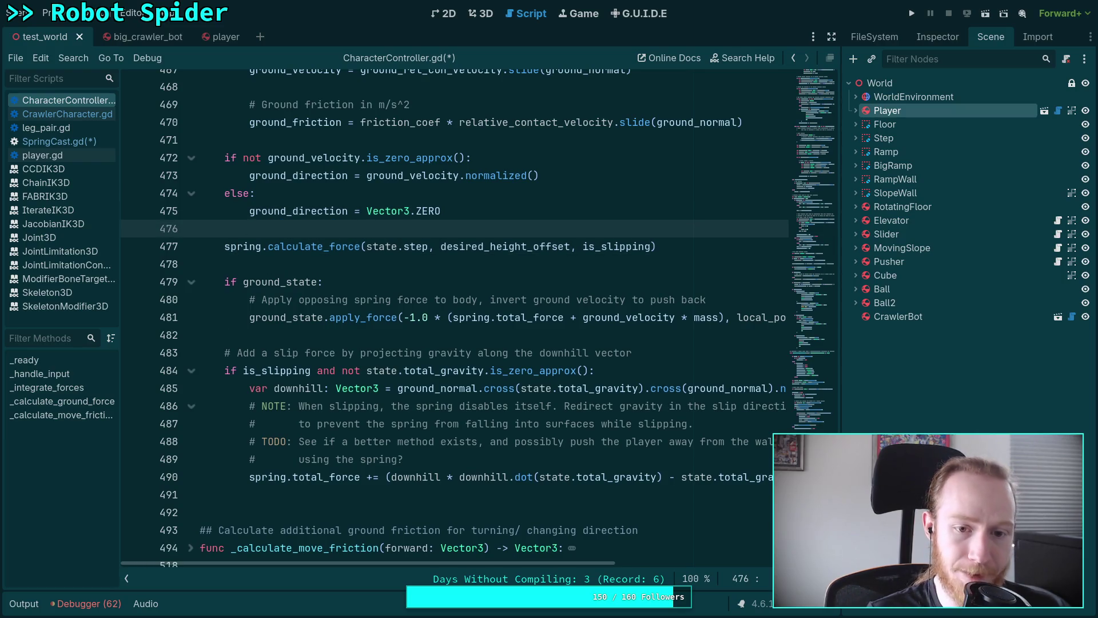
left_click(432, 247)
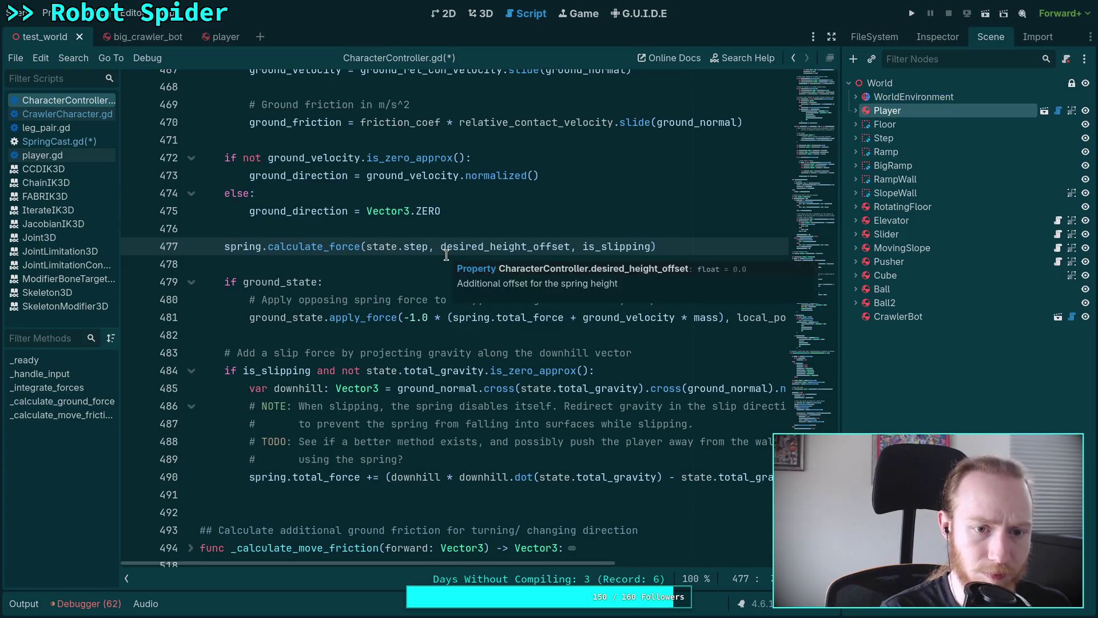
key("super+2")
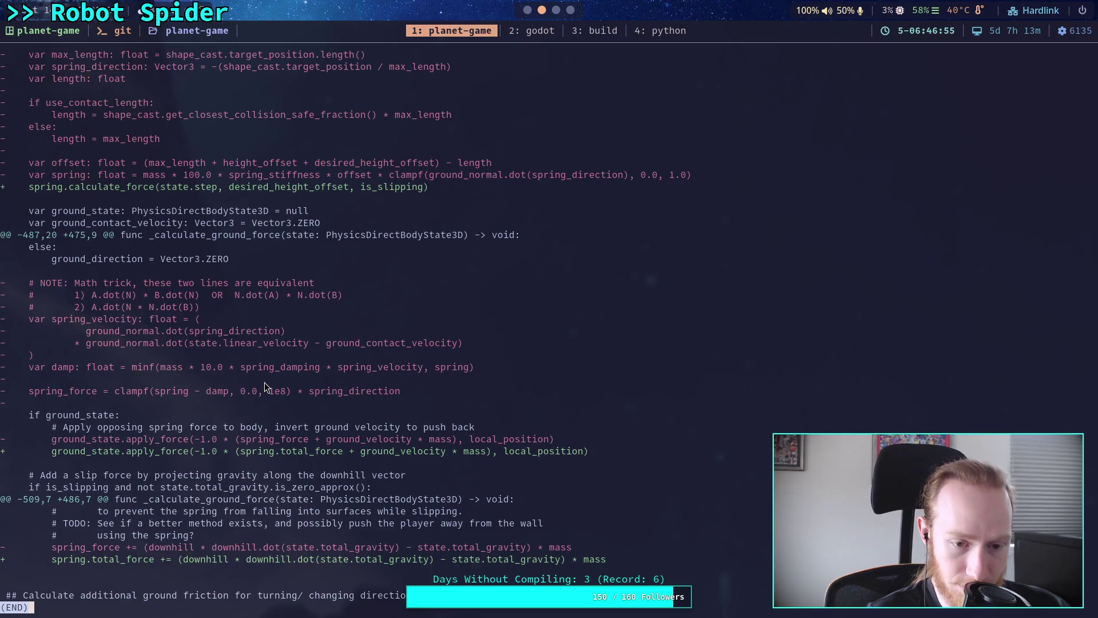
- In SpringCast.gd, append cos_theta via autocomplete after speed in the damping line
left_click(540, 28)
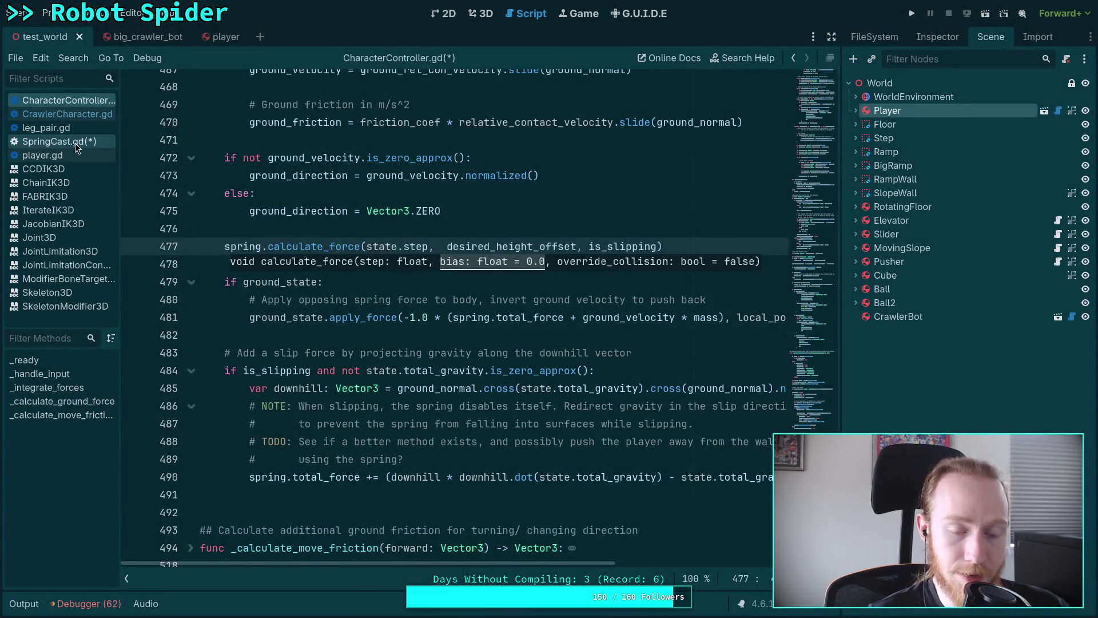
left_click(74, 143)
left_click(544, 330)
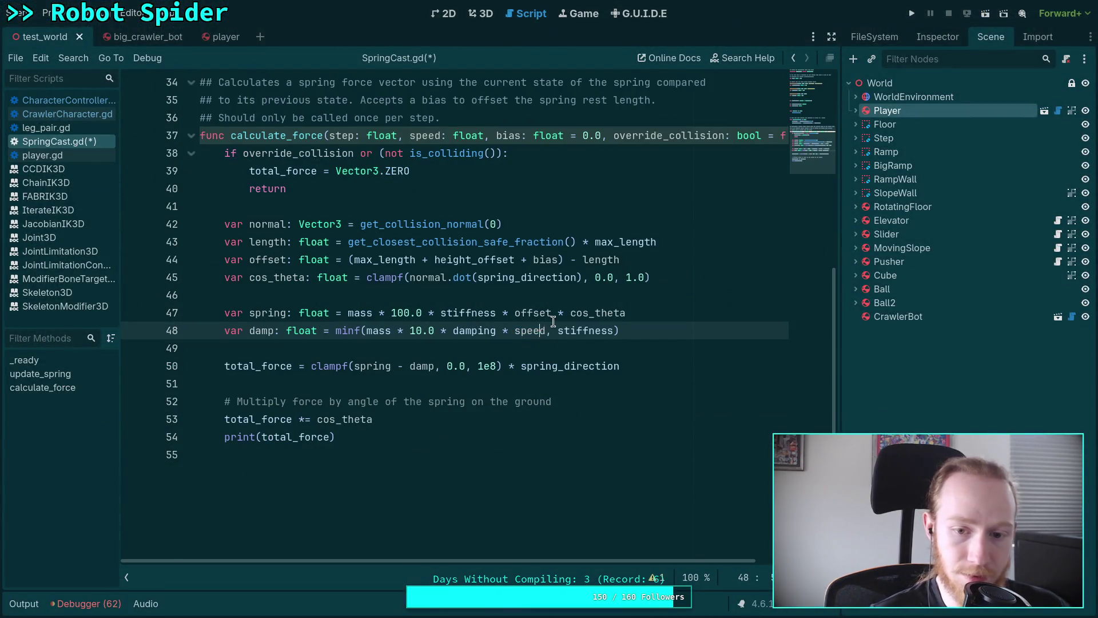
left_click(553, 322)
type("os")
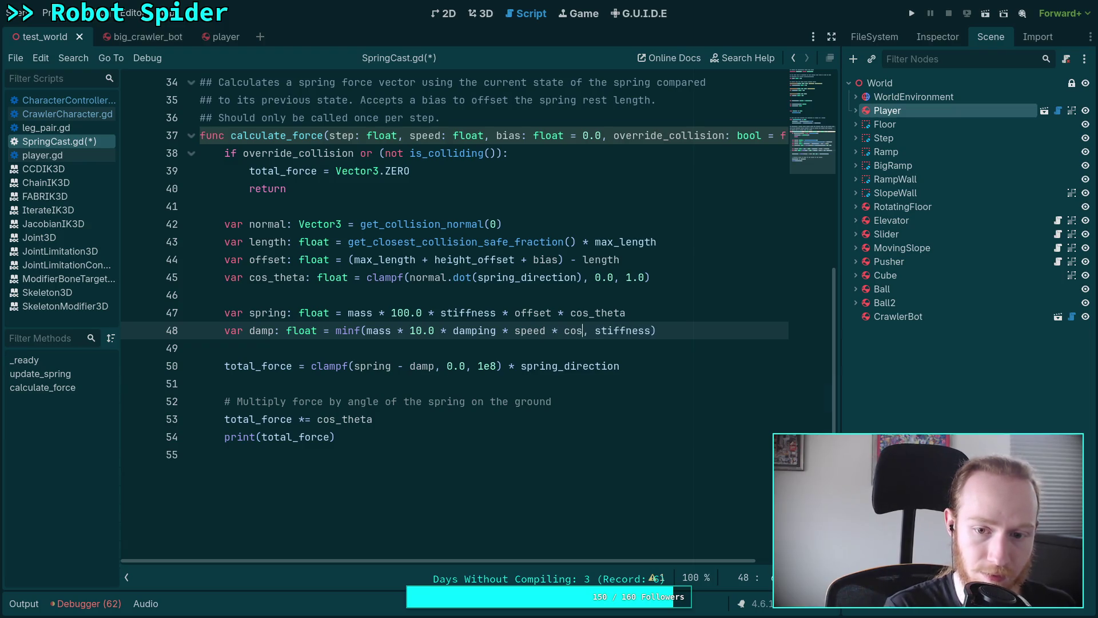
key("Return")
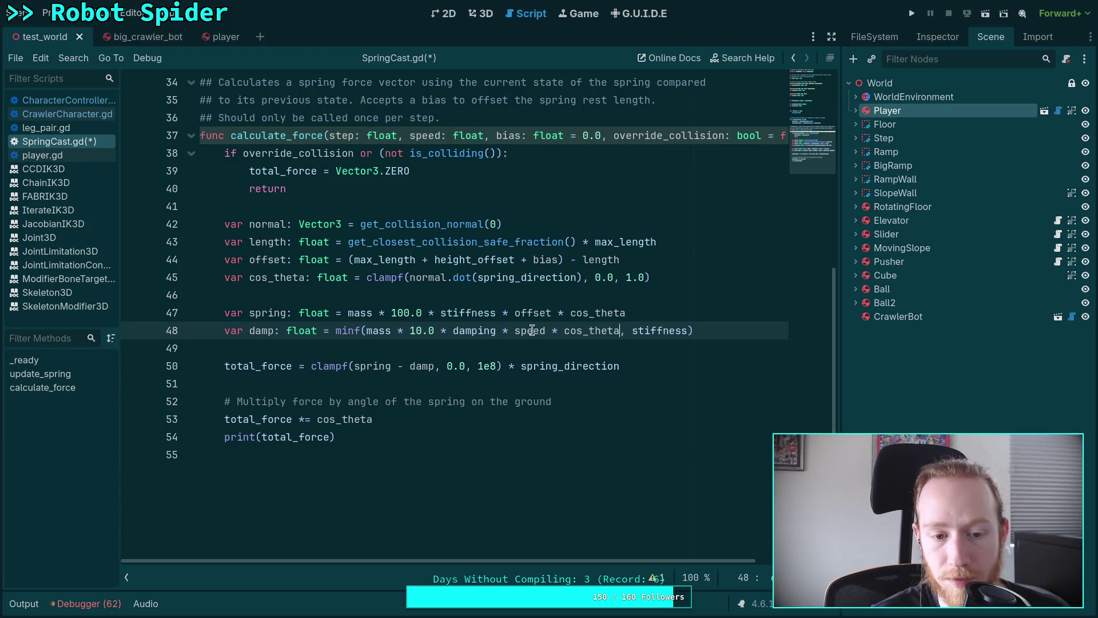
- Select the cos_theta multiplication on line 53 and compare it against the terminal diff
left_click(399, 418)
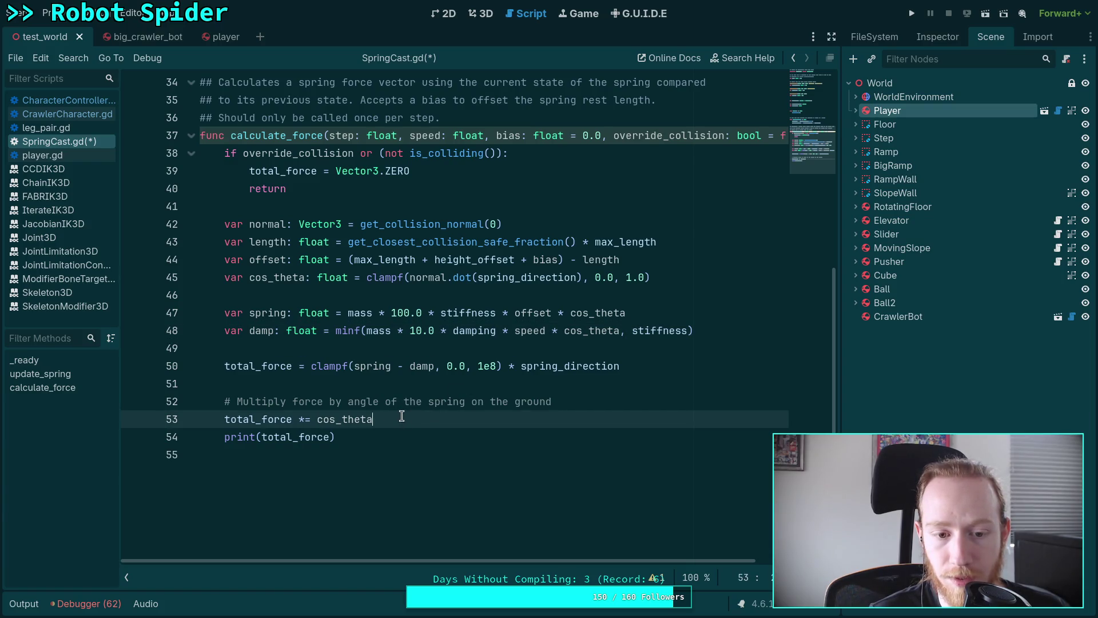
left_click_drag(402, 415, 71, 407)
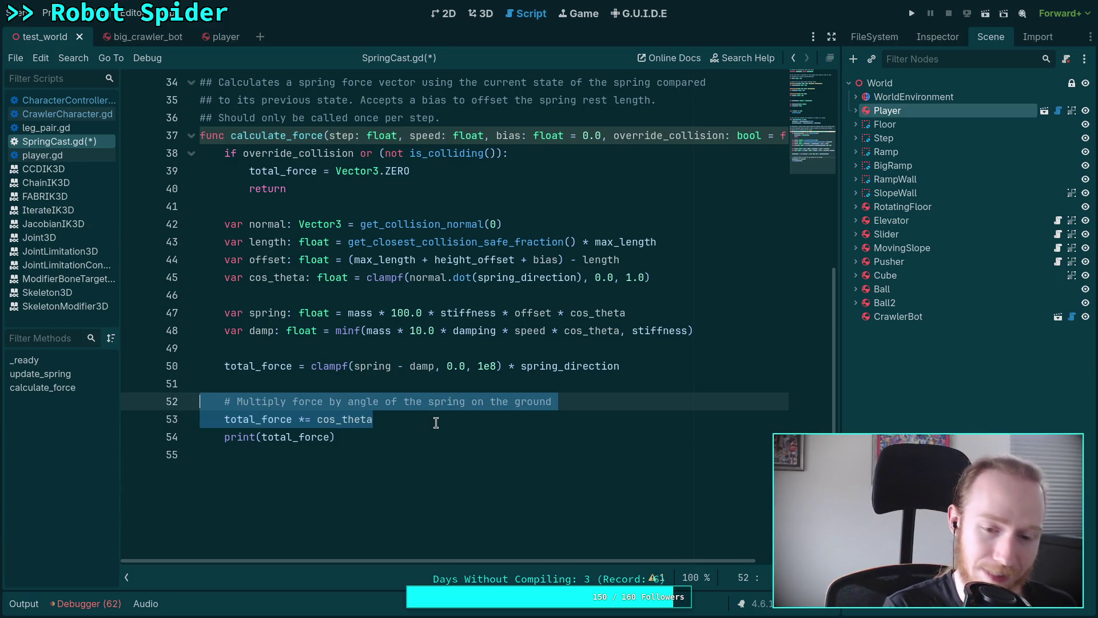
key("super+Left")
key("super+Left")
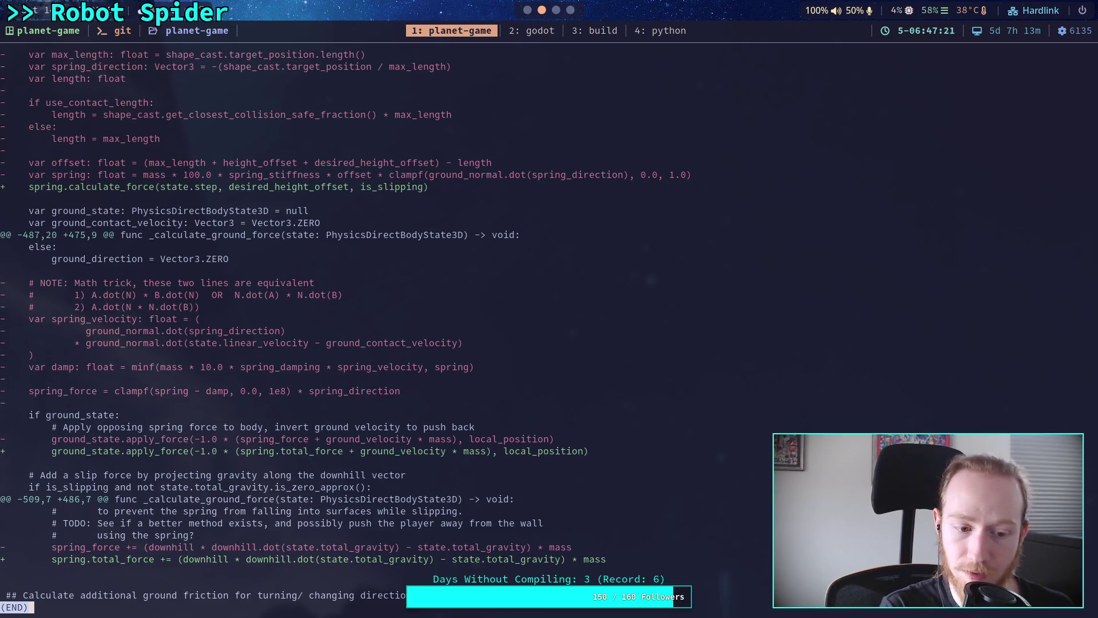
key("super+Right")
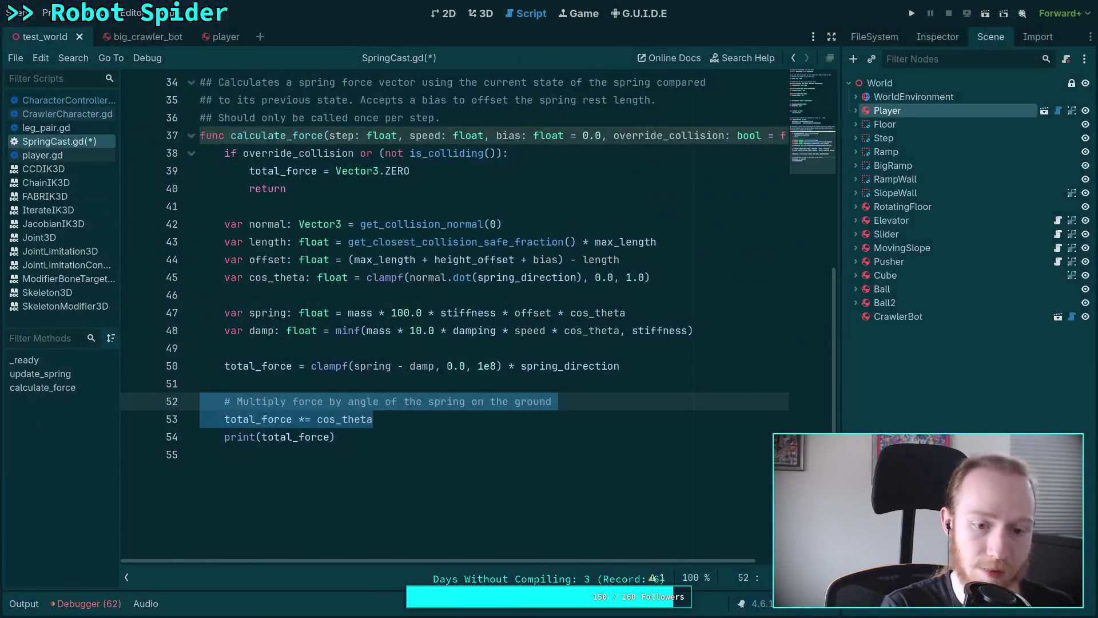
left_click(410, 428)
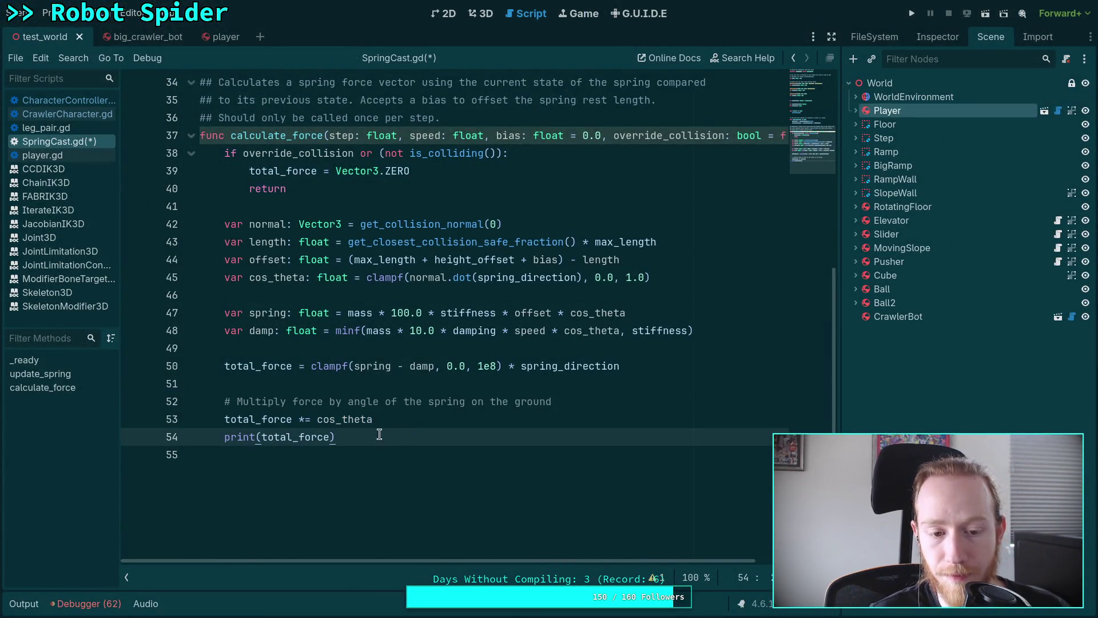
- Comment out 'total_force *= cos_theta' on line 53, then select calculate_force's speed parameter
left_click(223, 414)
type("#")
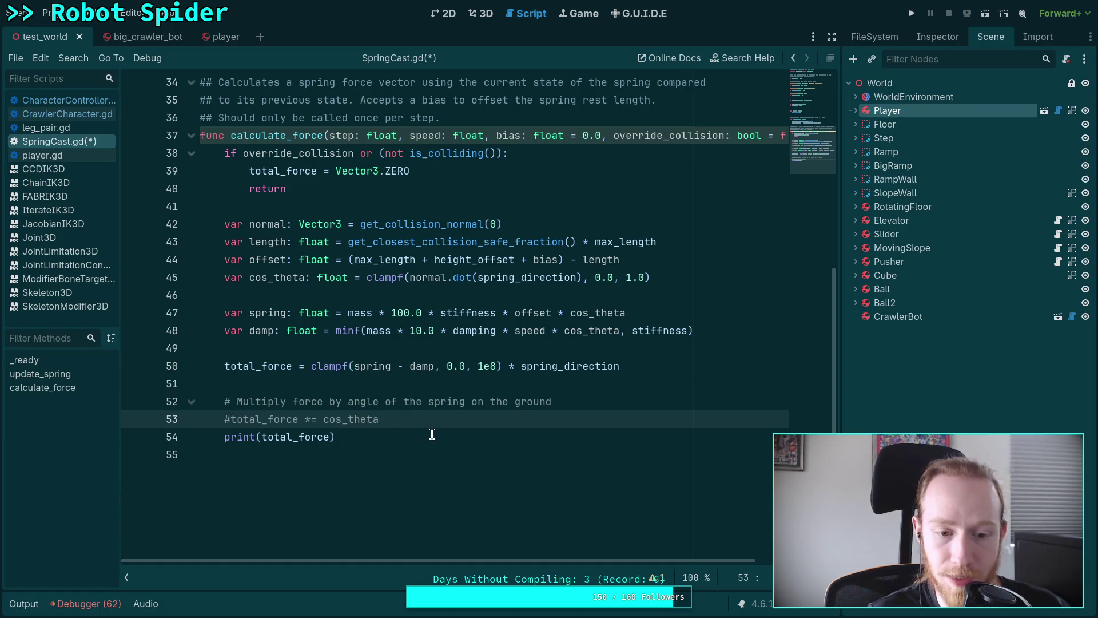
scroll(426, 438, "up", 1)
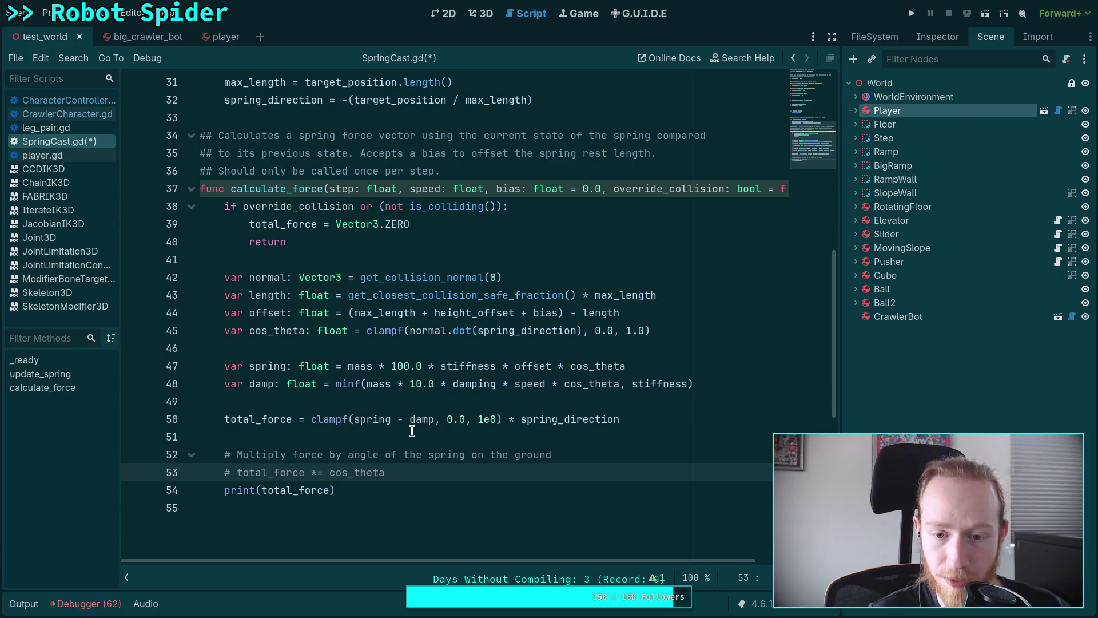
scroll(408, 426, "up", 3)
scroll(408, 426, "down", 3)
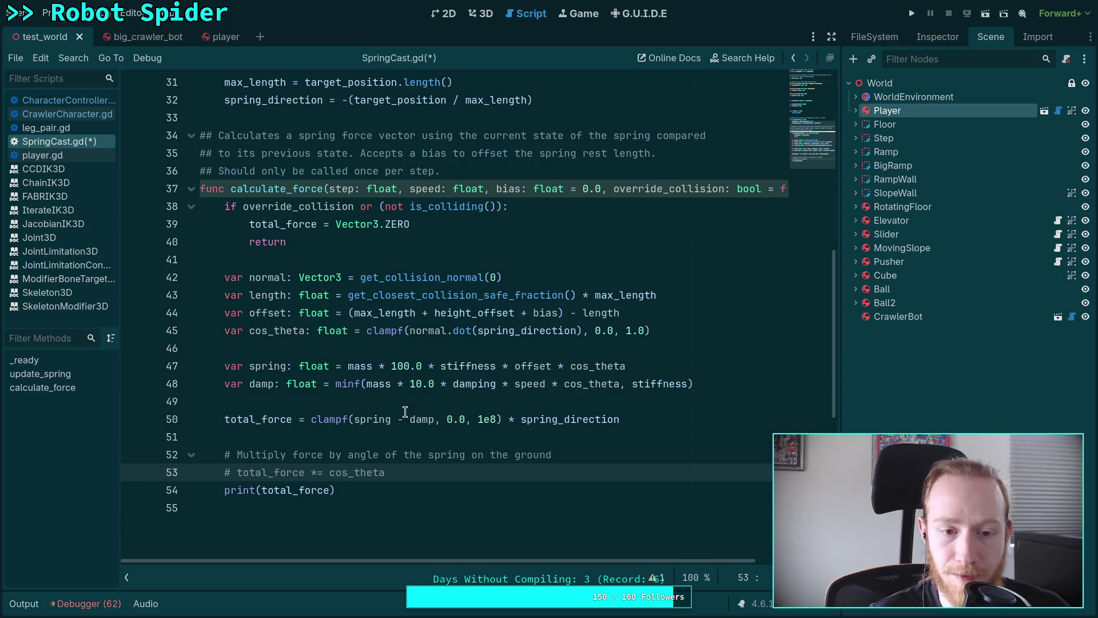
left_click_drag(410, 188, 493, 187)
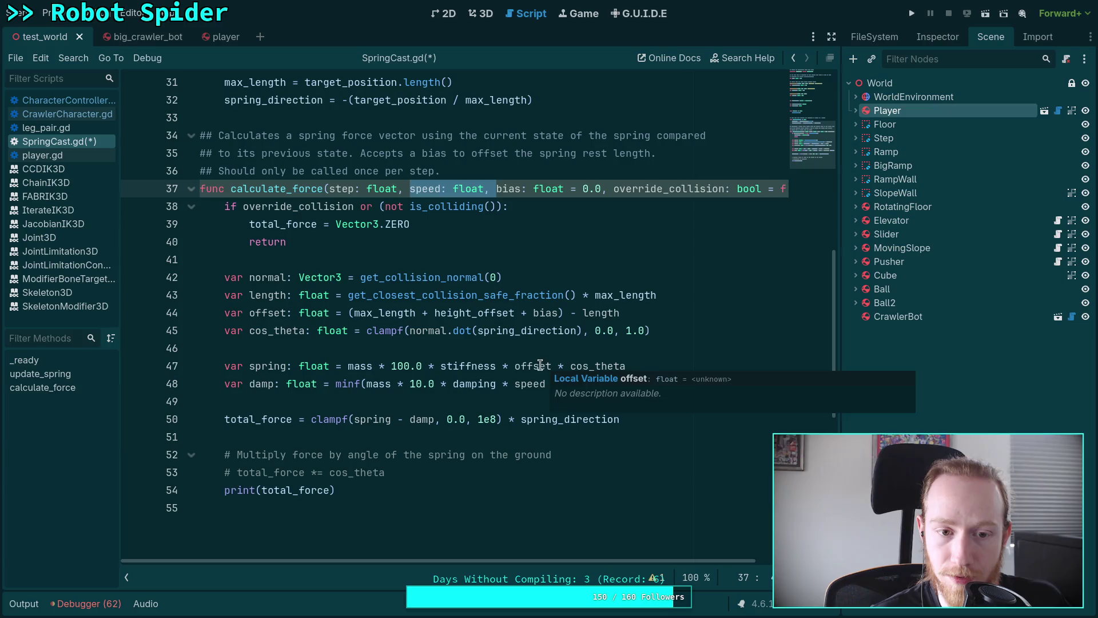
- Delete 'speed: float,' from calculate_force and remove the extra space after state.step in CharacterController.gd
key("BackSpace")
left_click(57, 100)
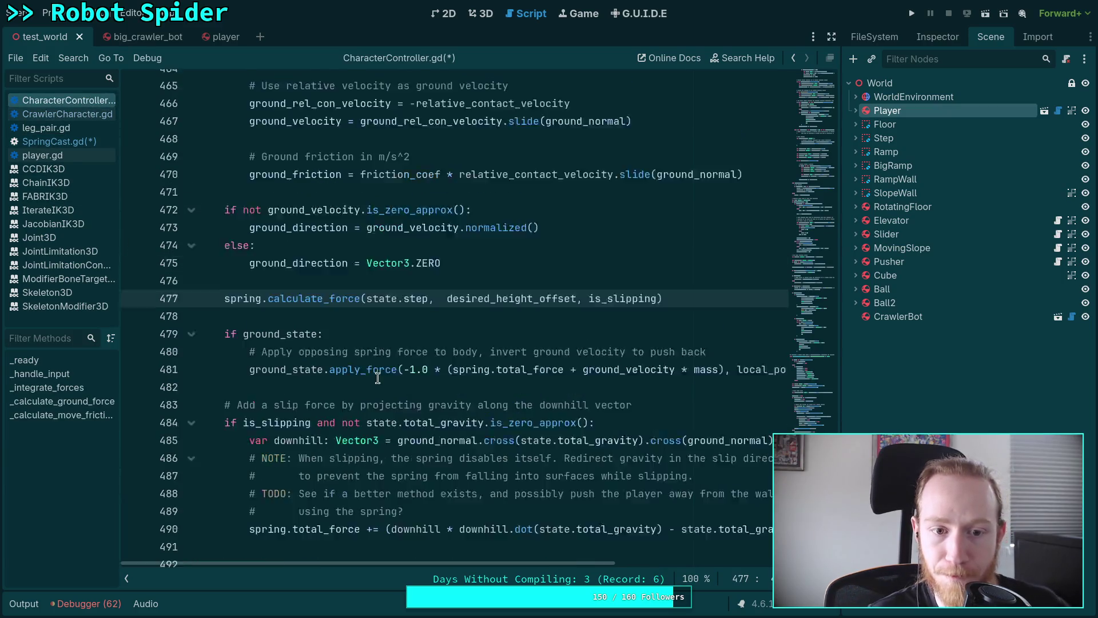
scroll(454, 321, "up", 3)
key("BackSpace")
scroll(455, 321, "up", 3)
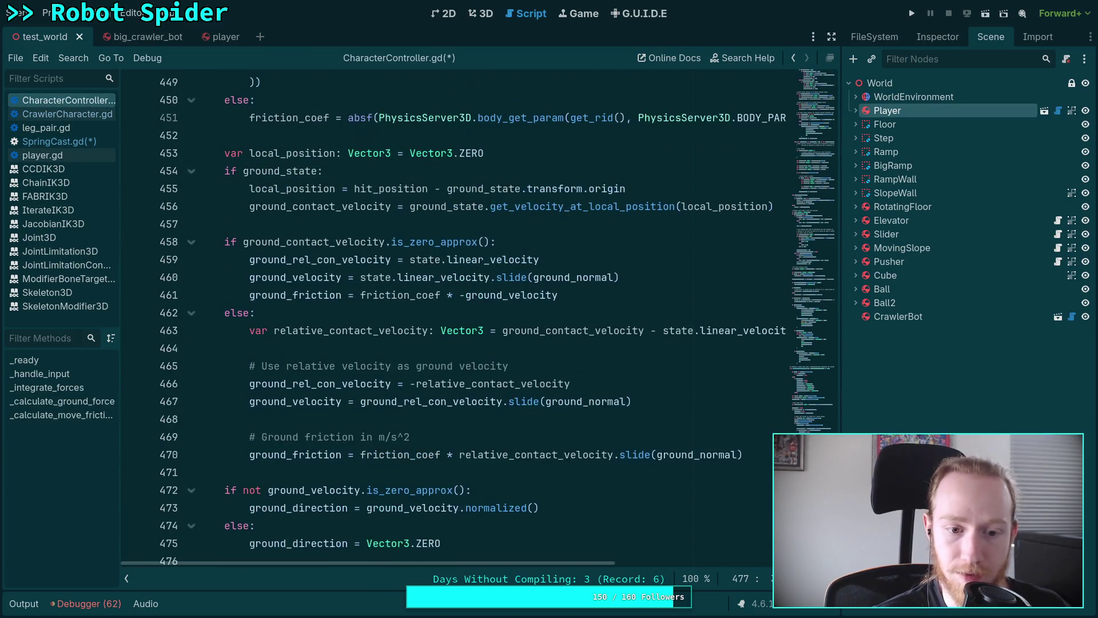
- Move the calculate_force call up to line 437, save both scripts, and reopen SpringCast.gd
key("alt+Up")
key("alt+Up")
key("alt+Up")
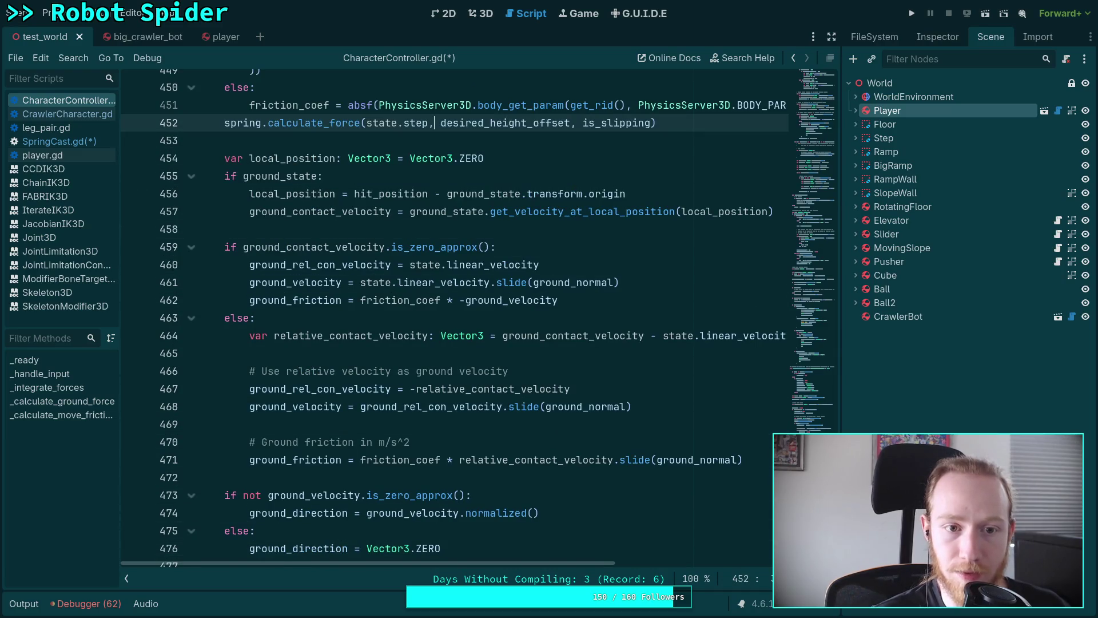
key("alt+Up")
key("alt+Up")
key("alt+Up")
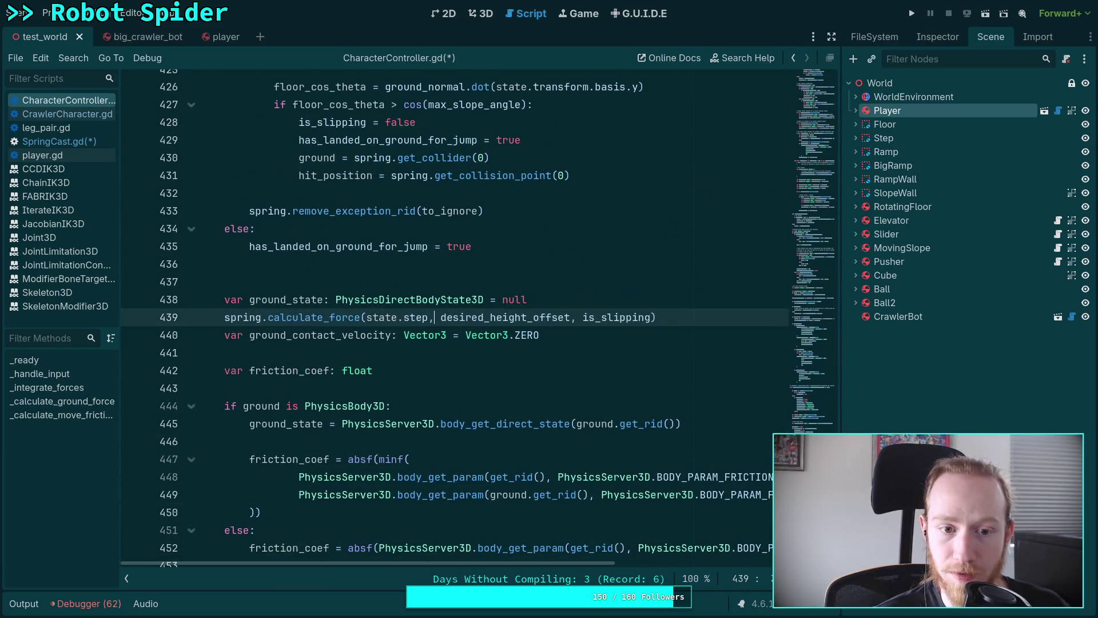
scroll(543, 409, "up", 3)
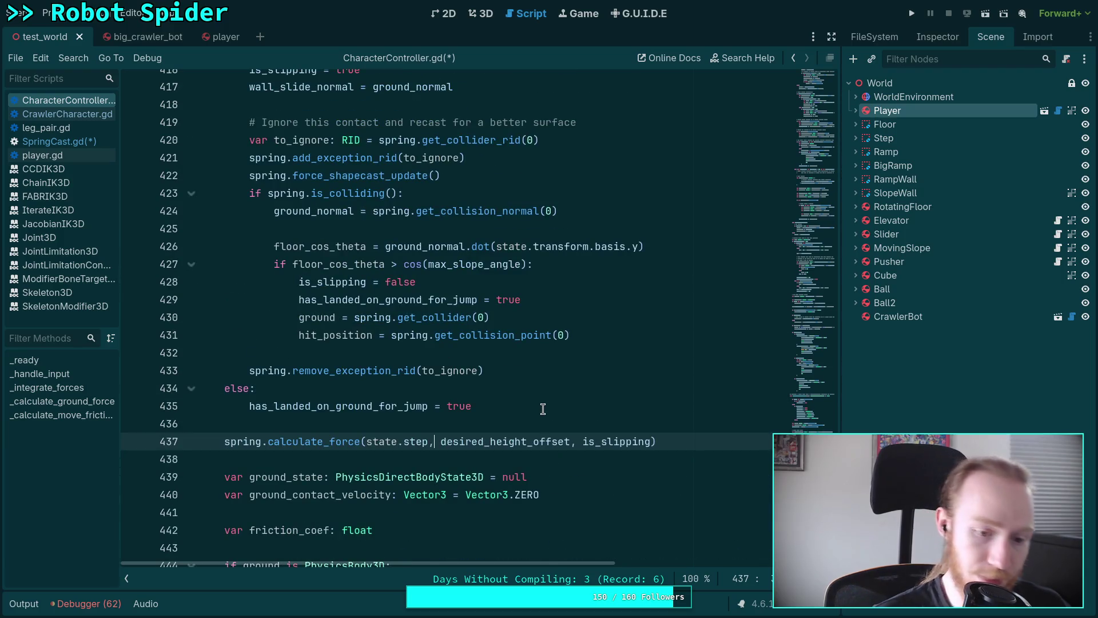
key("ctrl+s")
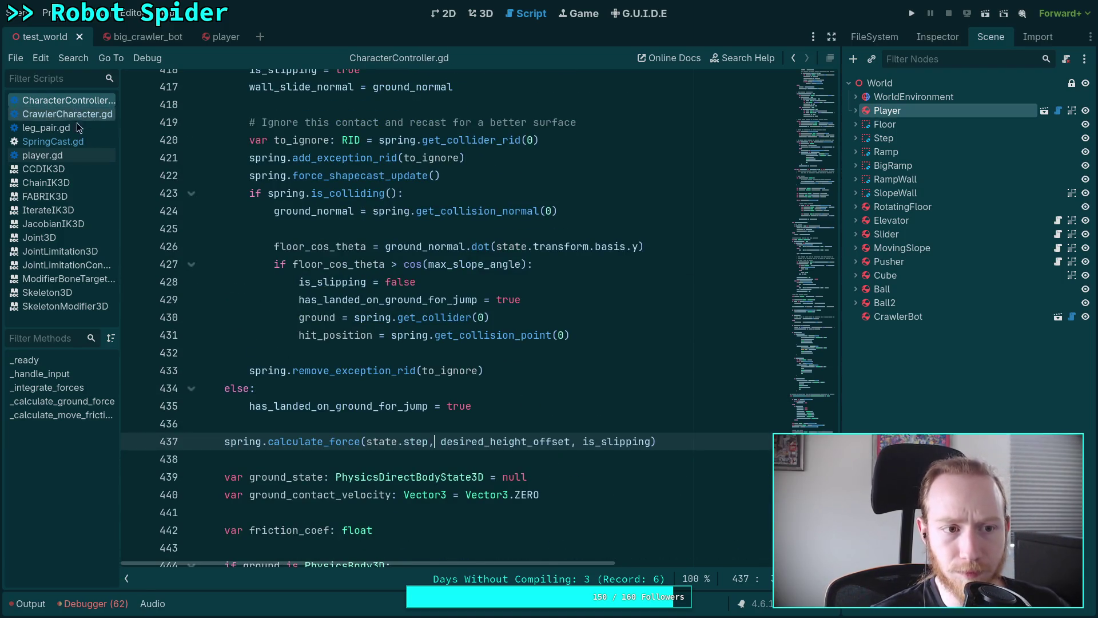
left_click(70, 144)
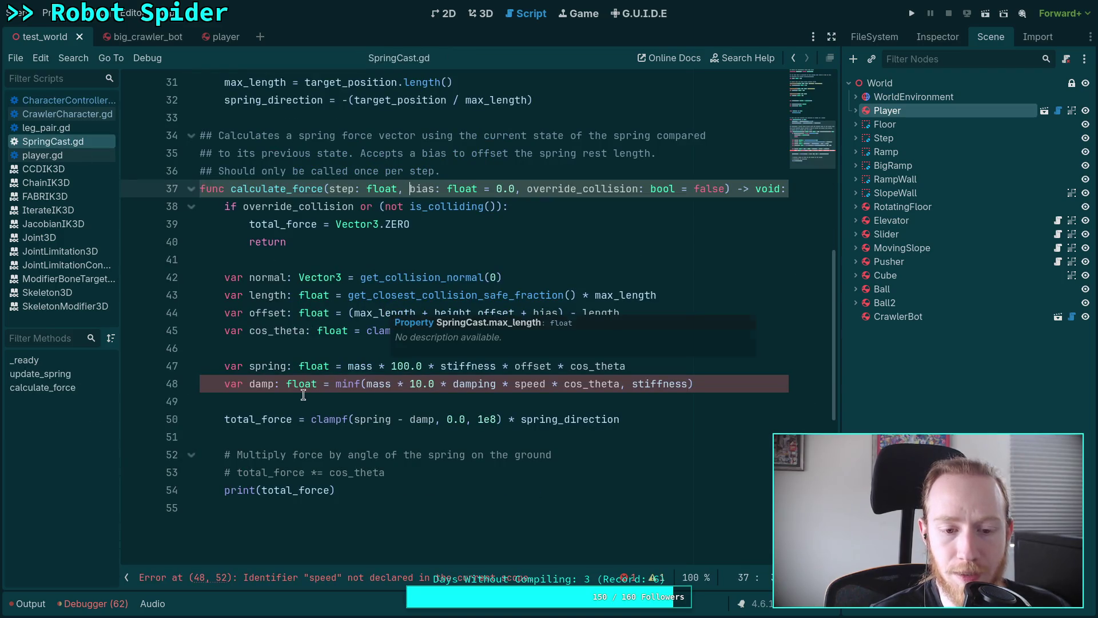
- Insert a 'var speed: float' declaration at line 46 in calculate_force
left_click(367, 348)
key("Return")
key("Up")
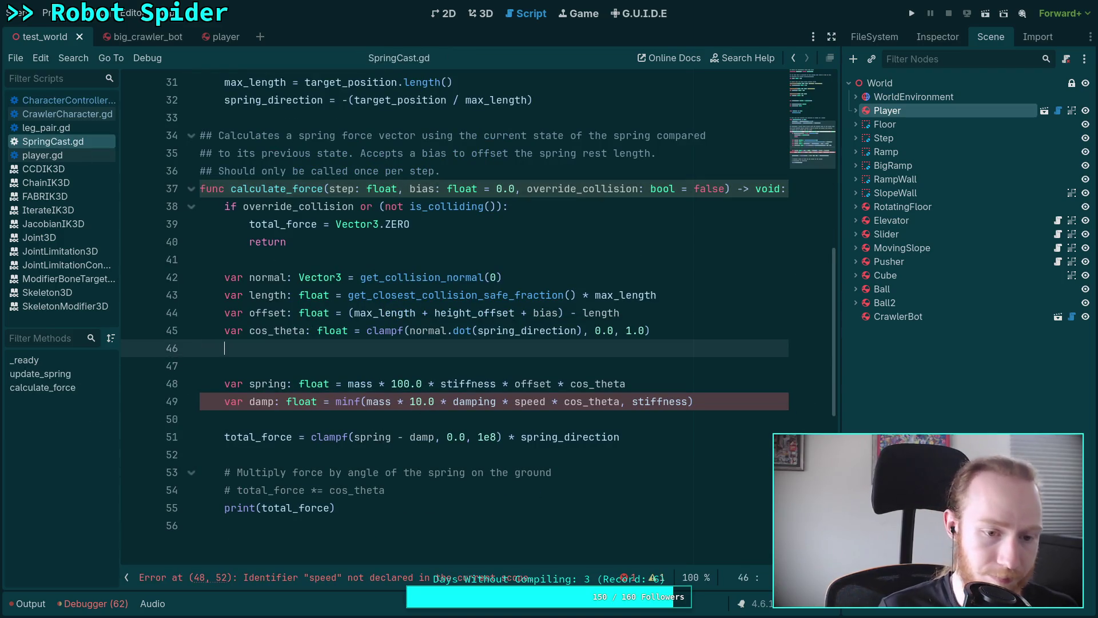
key("Return")
type("var speed: float")
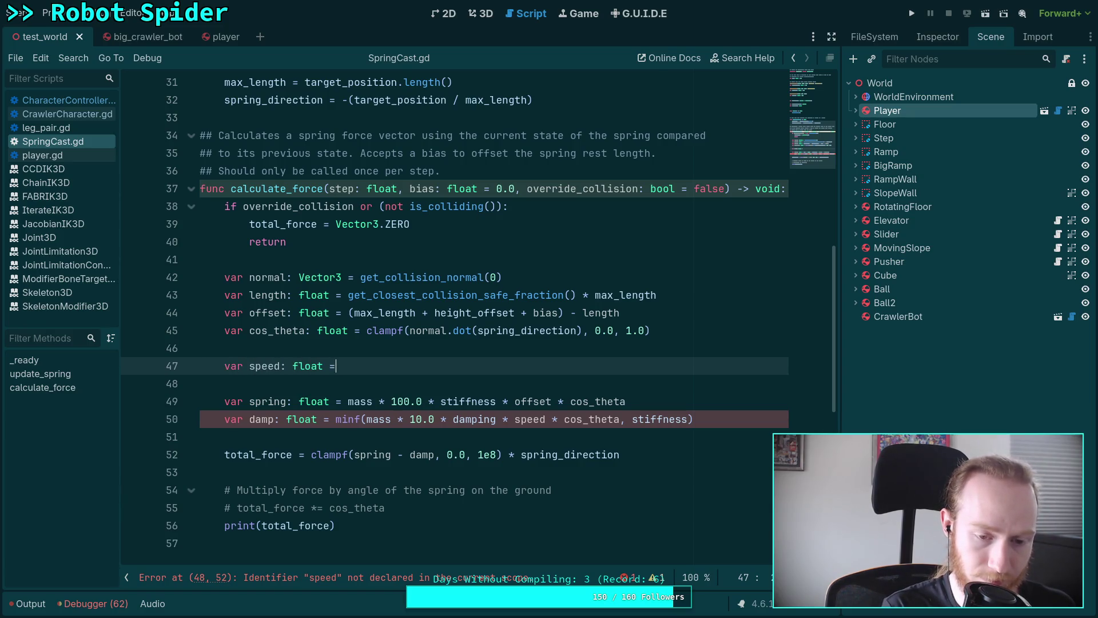
key("Return")
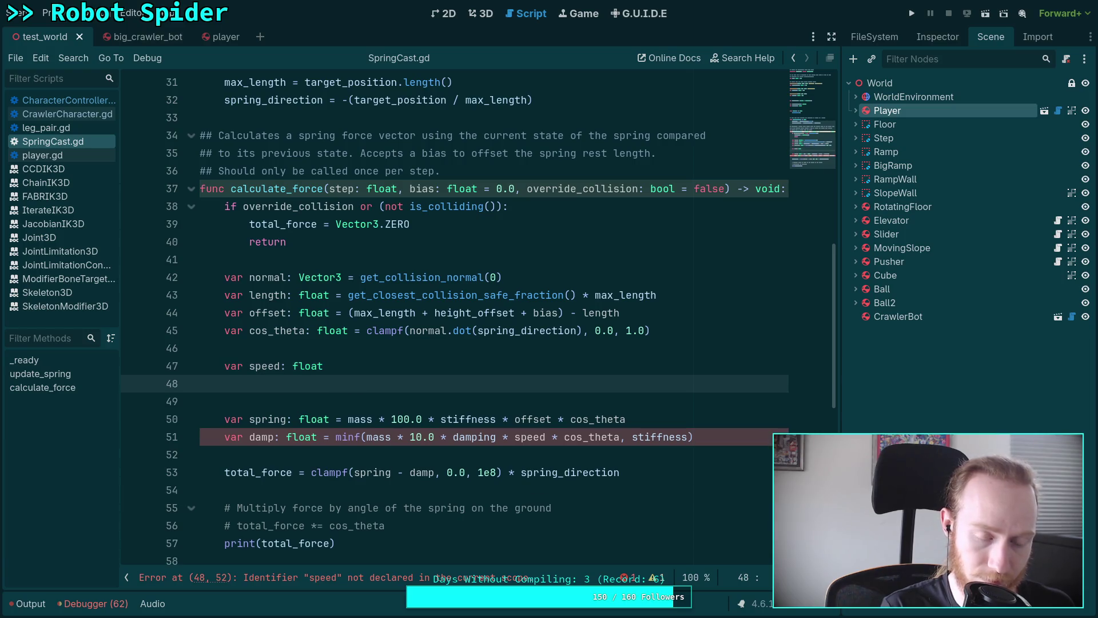
- Add an if is_finite(last_length) block setting speed = last_length - offset, else speed = -offset
type("if is_f")
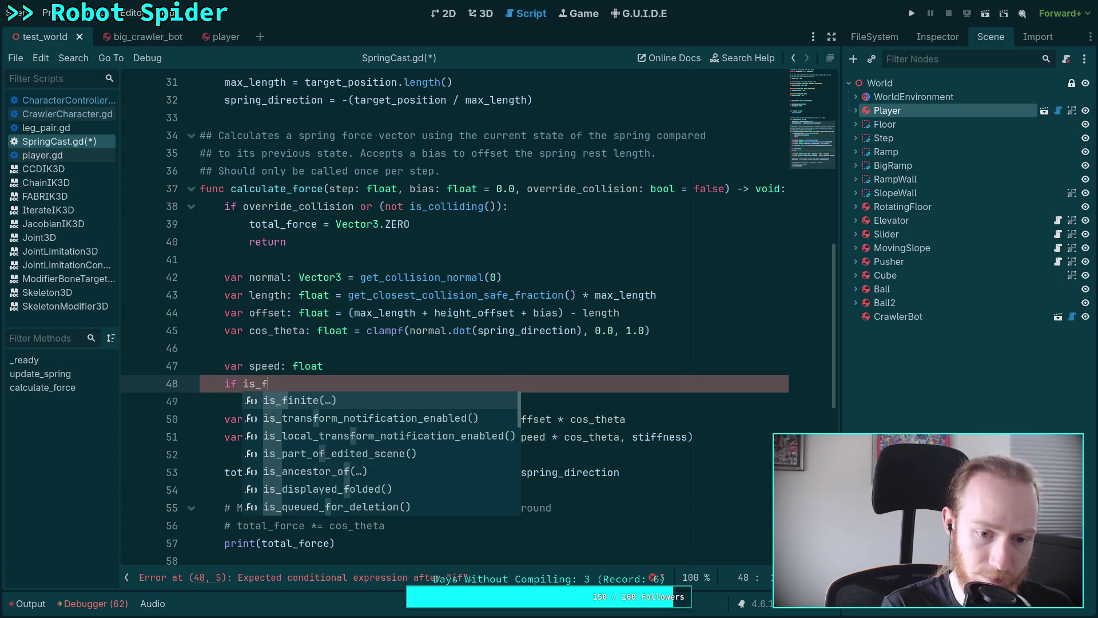
key("Return")
type("last_")
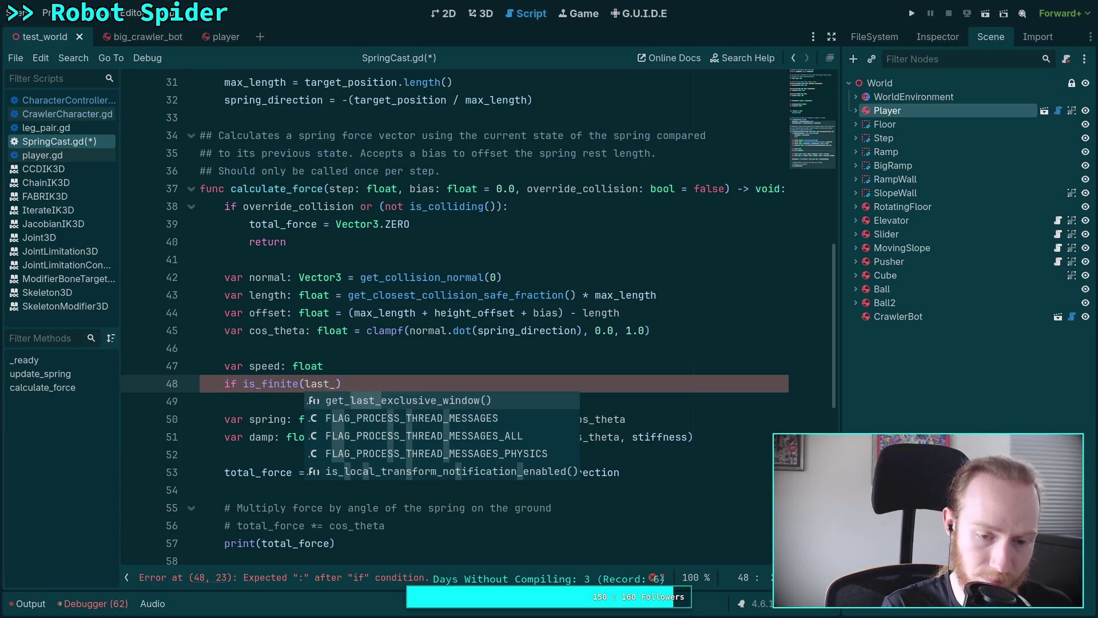
type("length)")
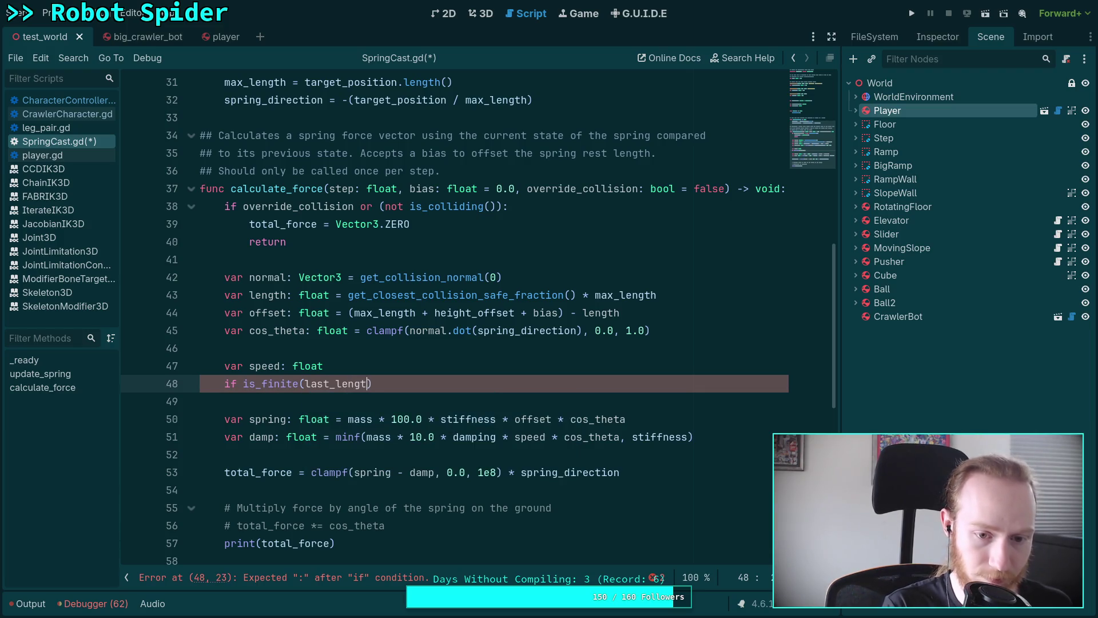
type(":")
key("Return")
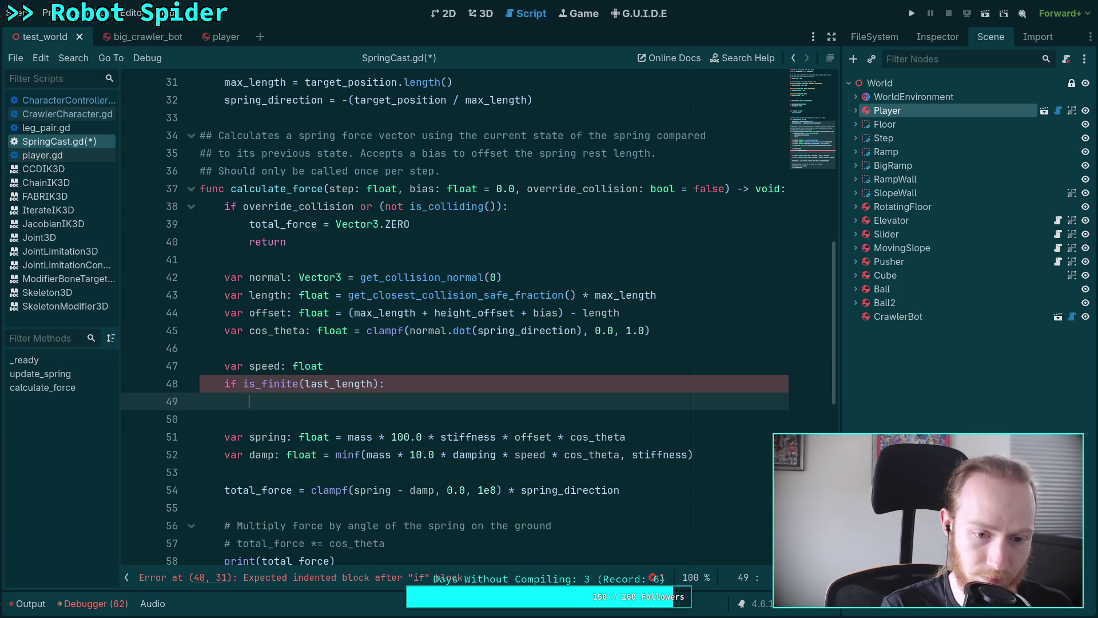
type("speed =last_len")
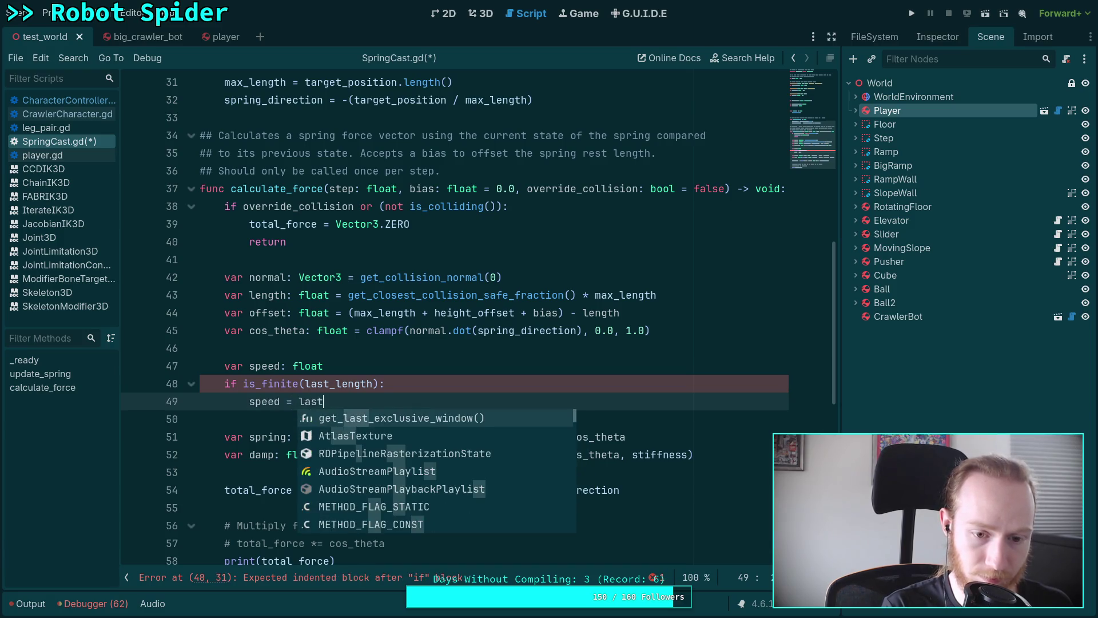
type("gth ")
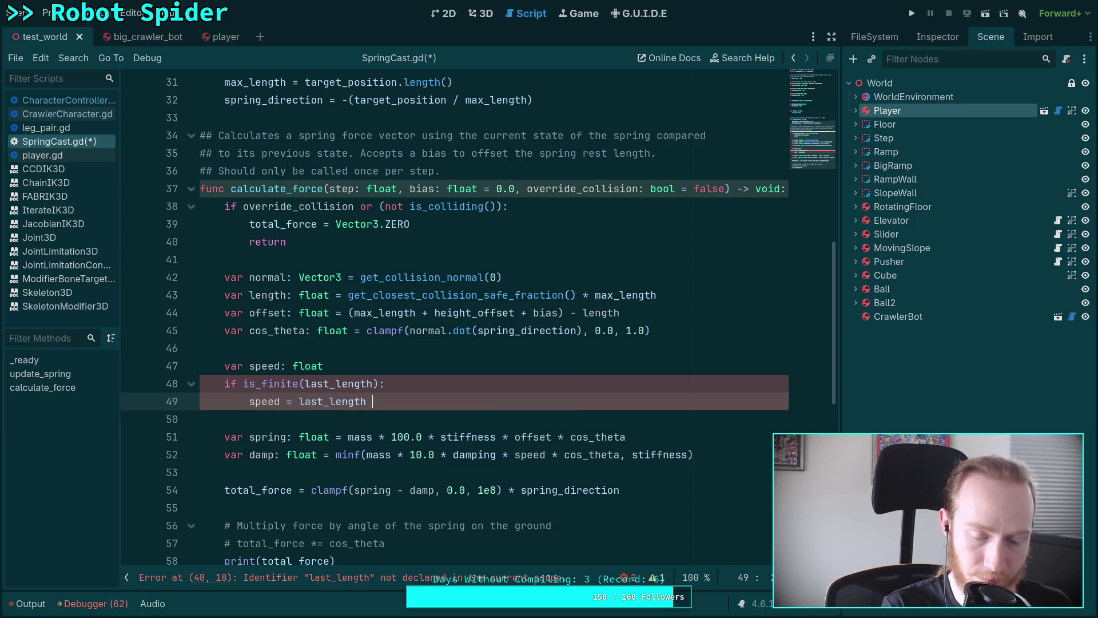
type("- offse")
type("t")
key("Return")
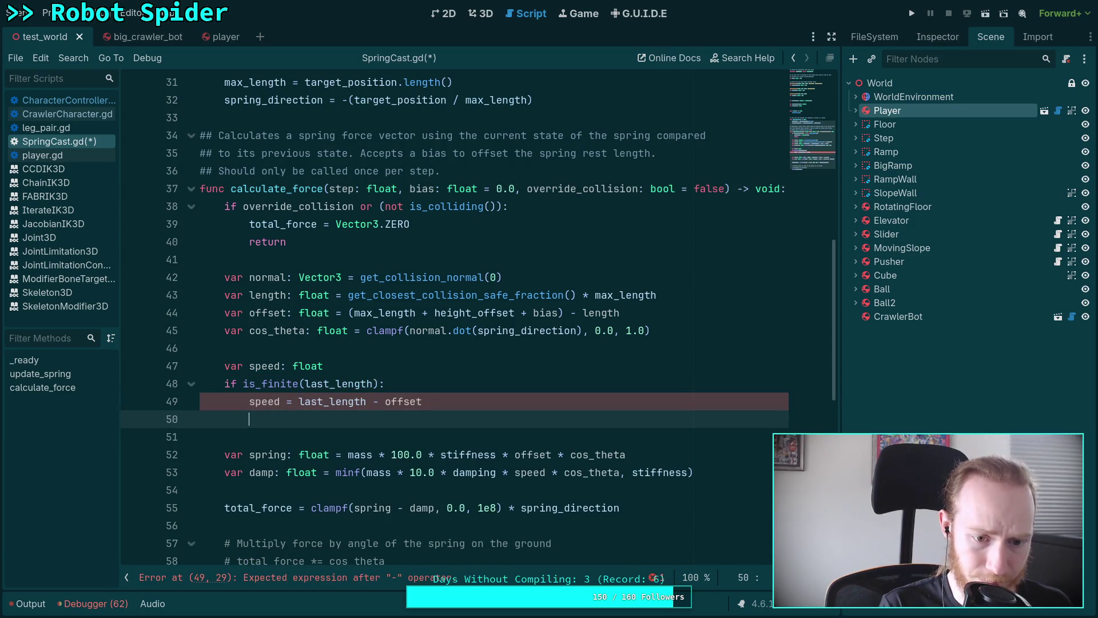
type("else:")
key("Return")
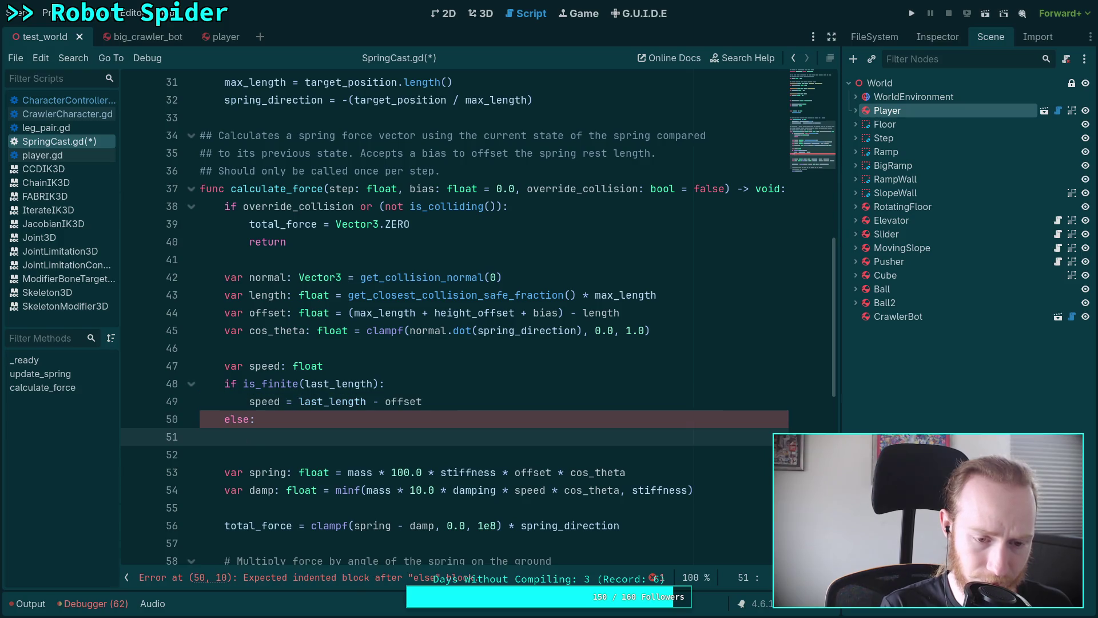
type("speed = -off")
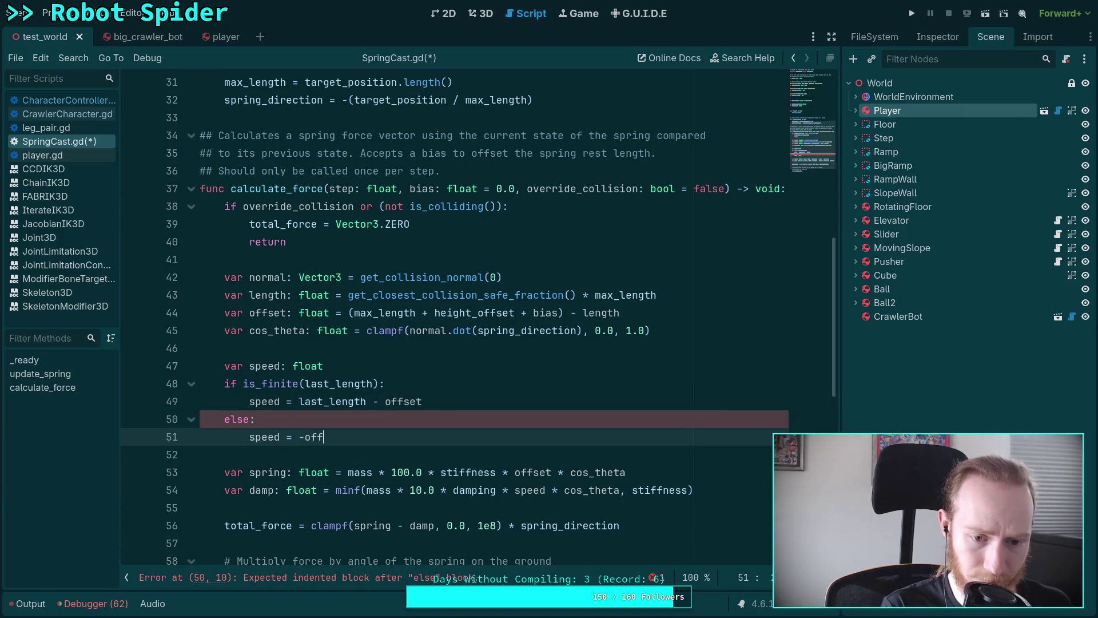
type("set")
- Save SpringCast.gd and move to the empty line after max_length among the member variables
key("ctrl+s")
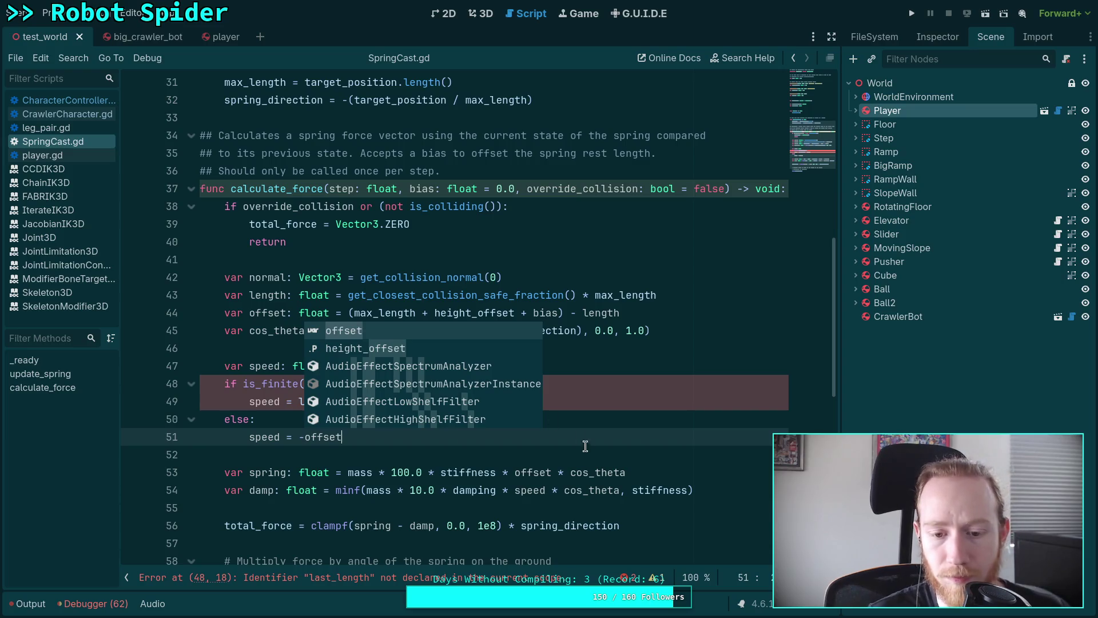
left_click(593, 470)
left_click(709, 342)
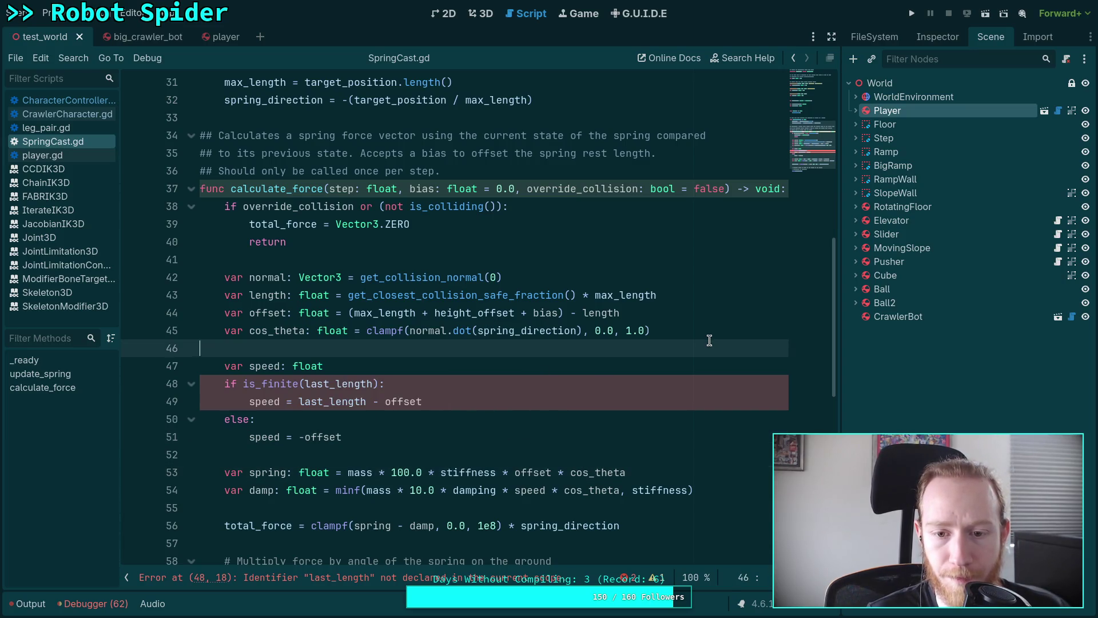
left_click(696, 335)
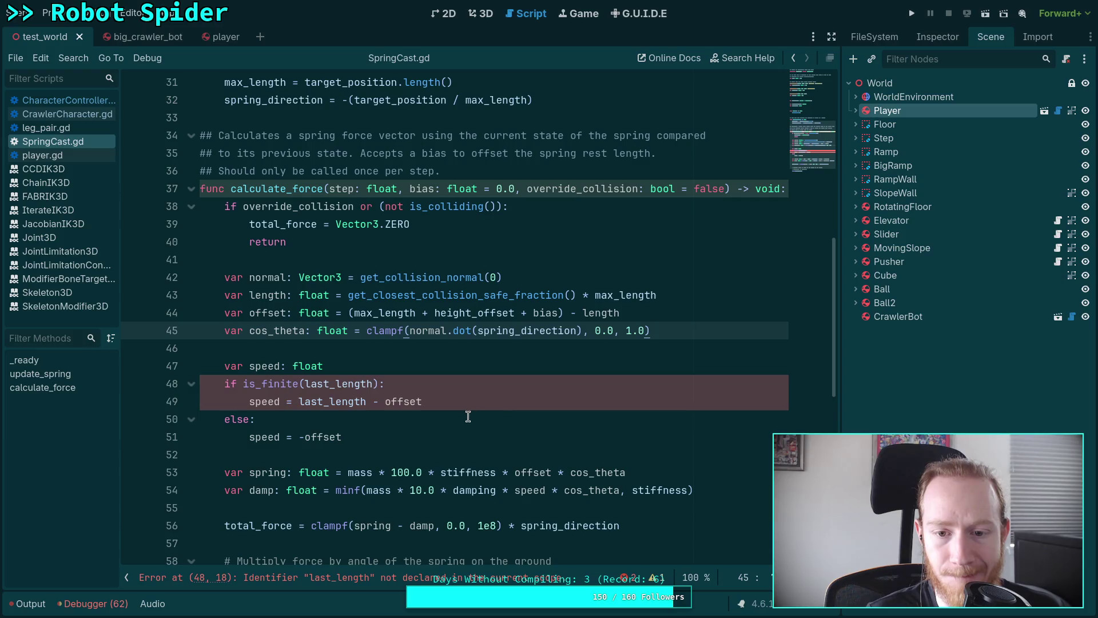
scroll(467, 417, "up", 7)
left_click(408, 310)
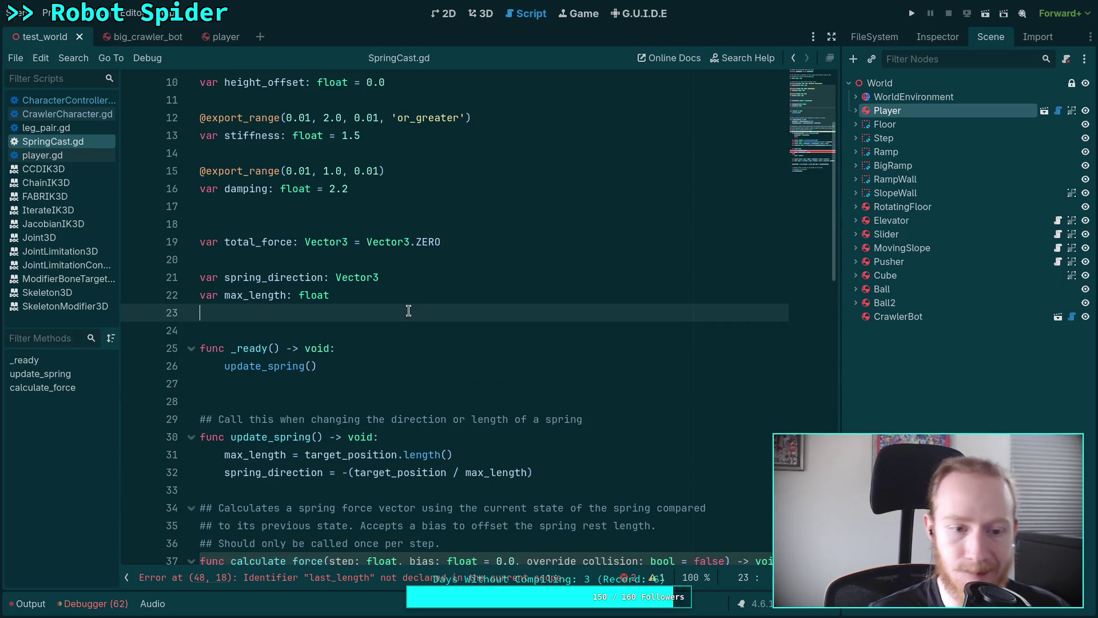
- Declare the member variable 'var last_length: float = INF'
key("Return")
key("Return")
key("Up")
type("var l")
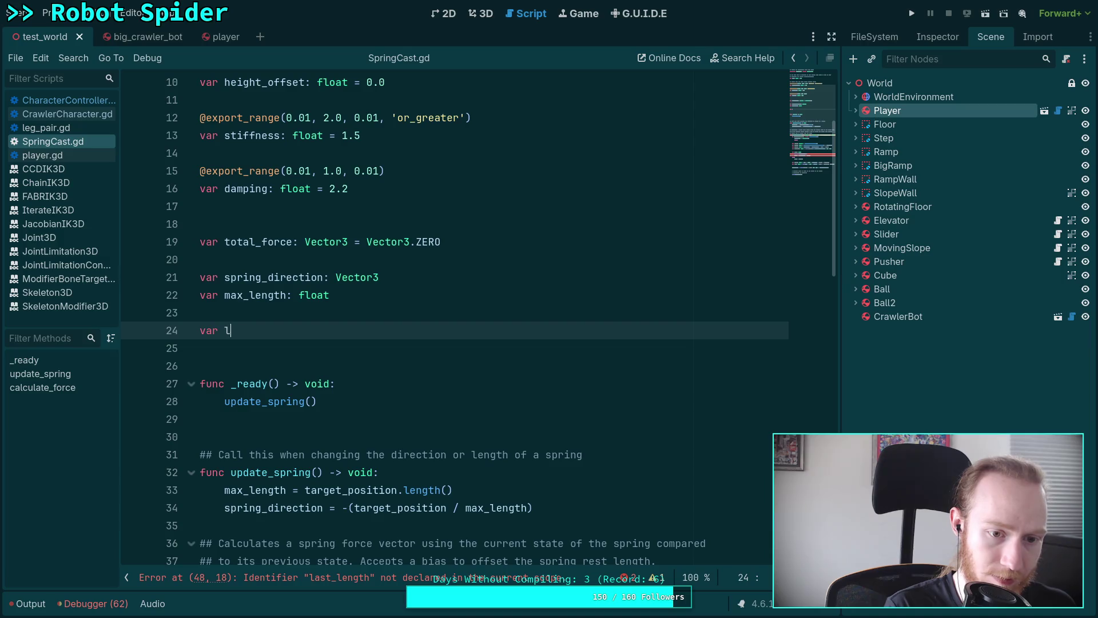
type("ast_leng")
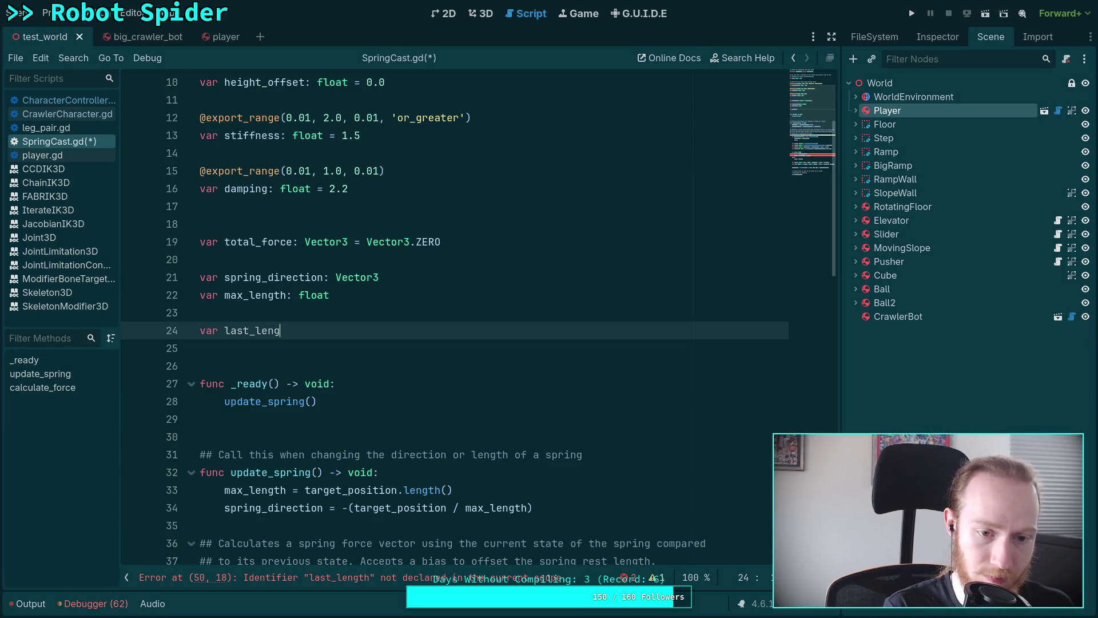
type("th: float = ")
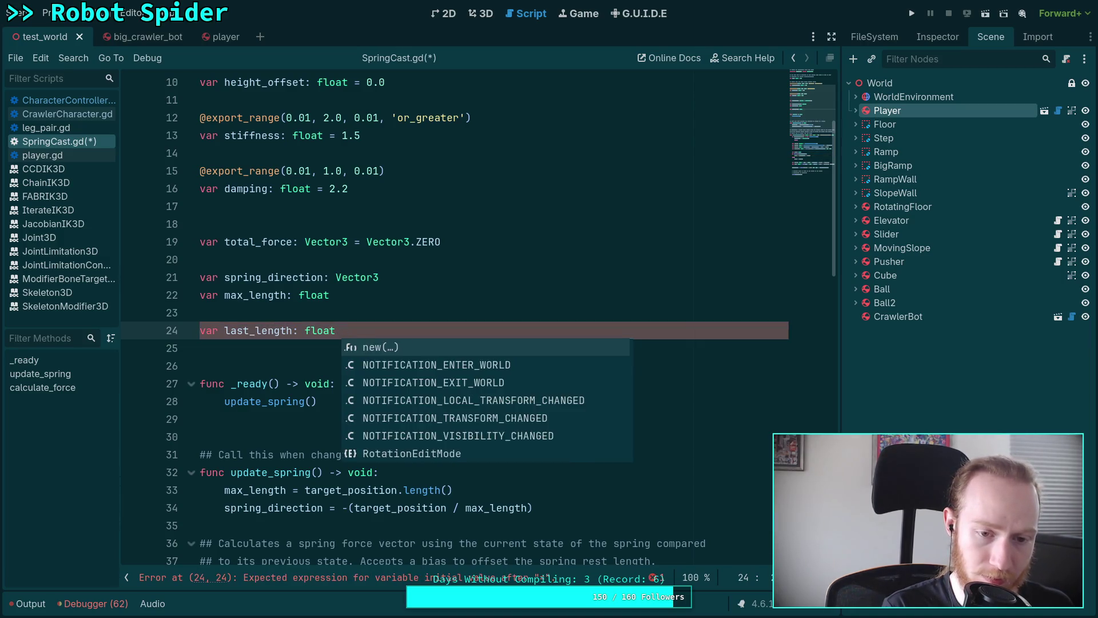
type("INF")
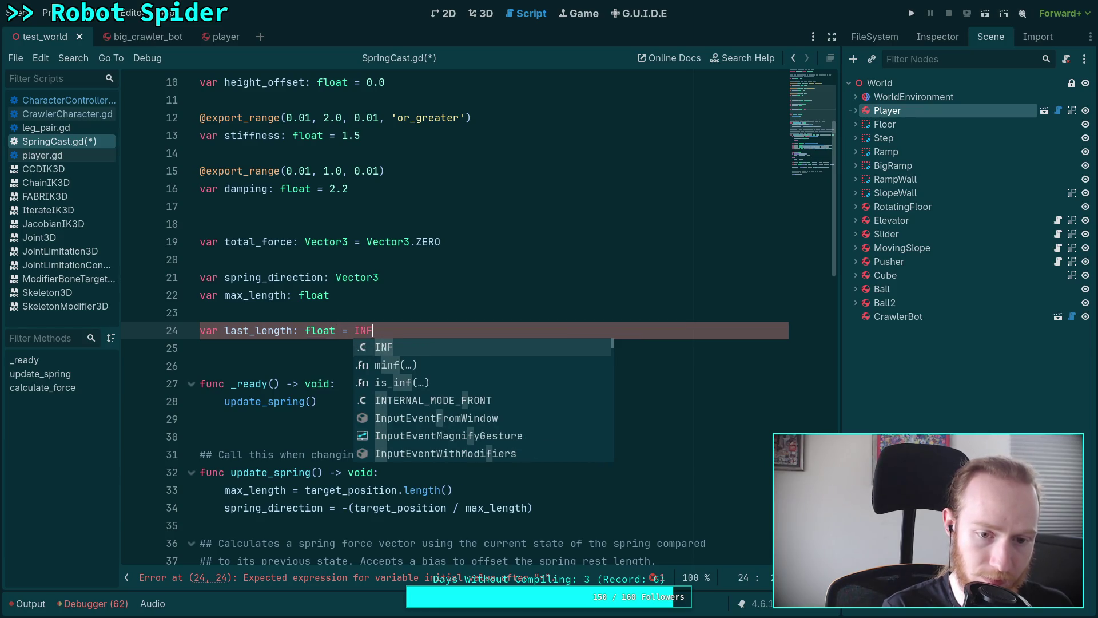
- Add 'last_length = INF' at the end of update_spring
scroll(572, 297, "down", 4)
left_click(593, 300)
key("Return")
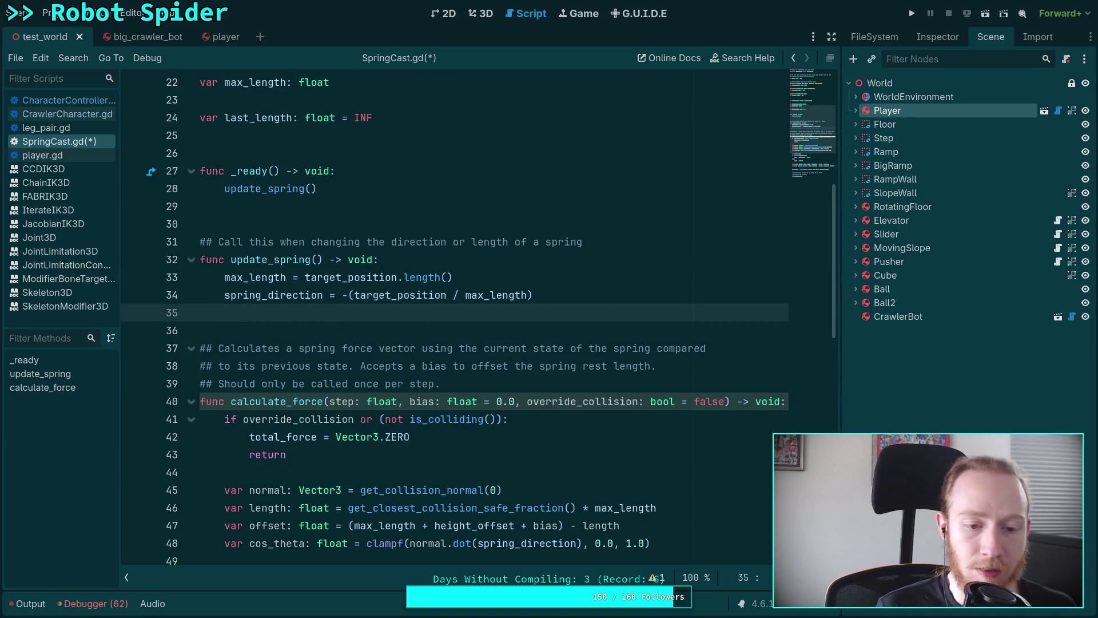
type("last")
key("Return")
type("= ")
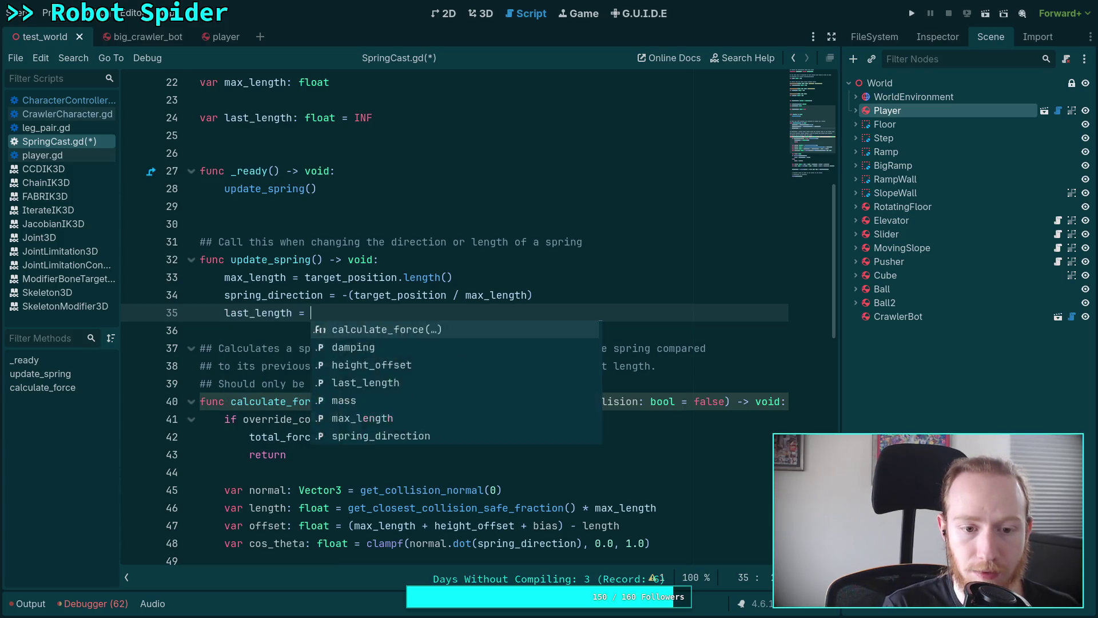
type("IF")
key("BackSpace")
type("NG")
key("BackSpace")
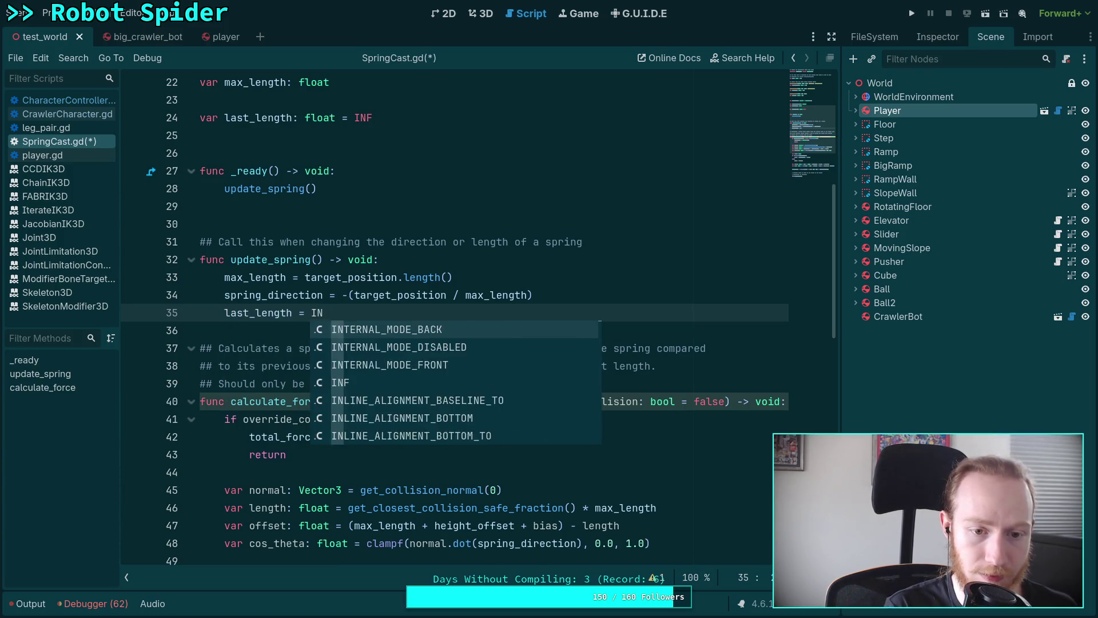
type("F")
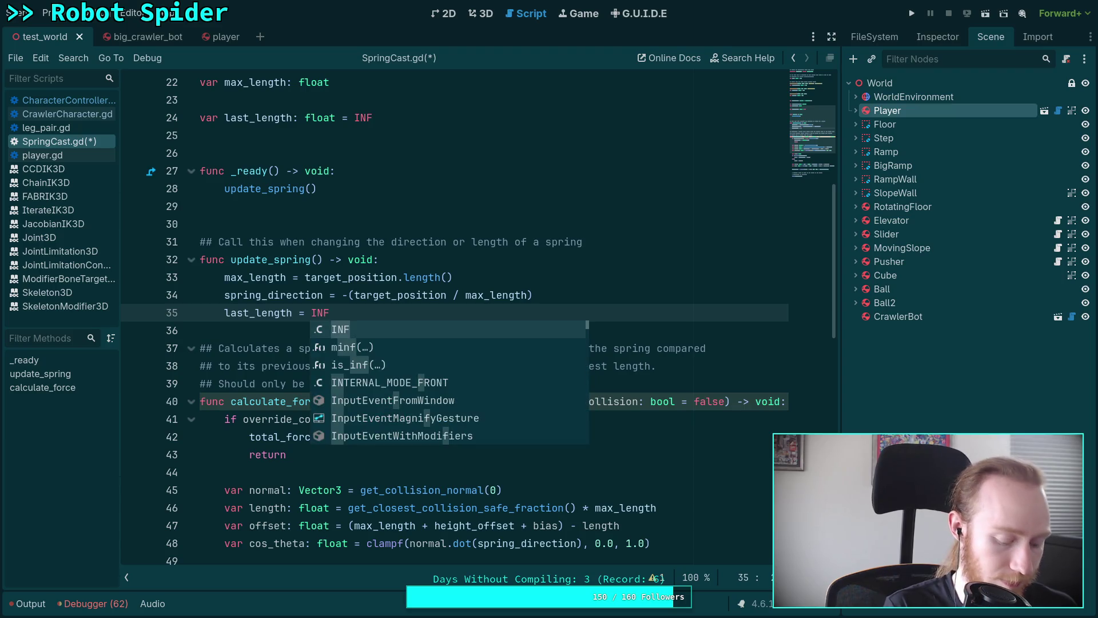
key("Escape")
- Copy the last_length = INF reset into calculate_force's not-colliding block, indent it, and save
key("ctrl+c")
key("Down")
key("Down")
key("Down")
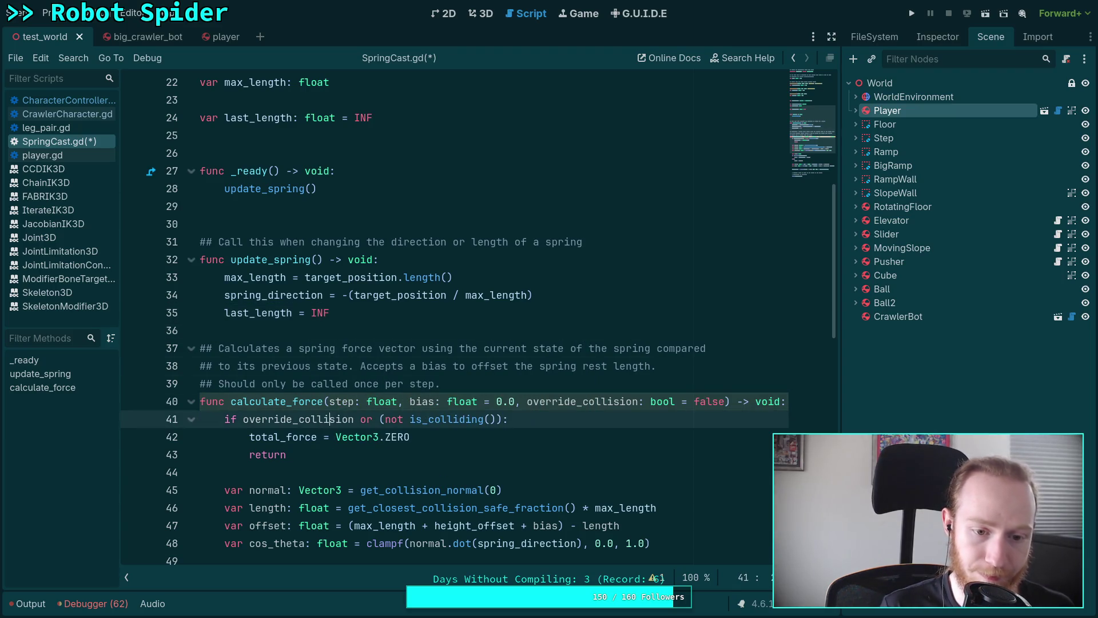
key("ctrl+v")
left_click(330, 436)
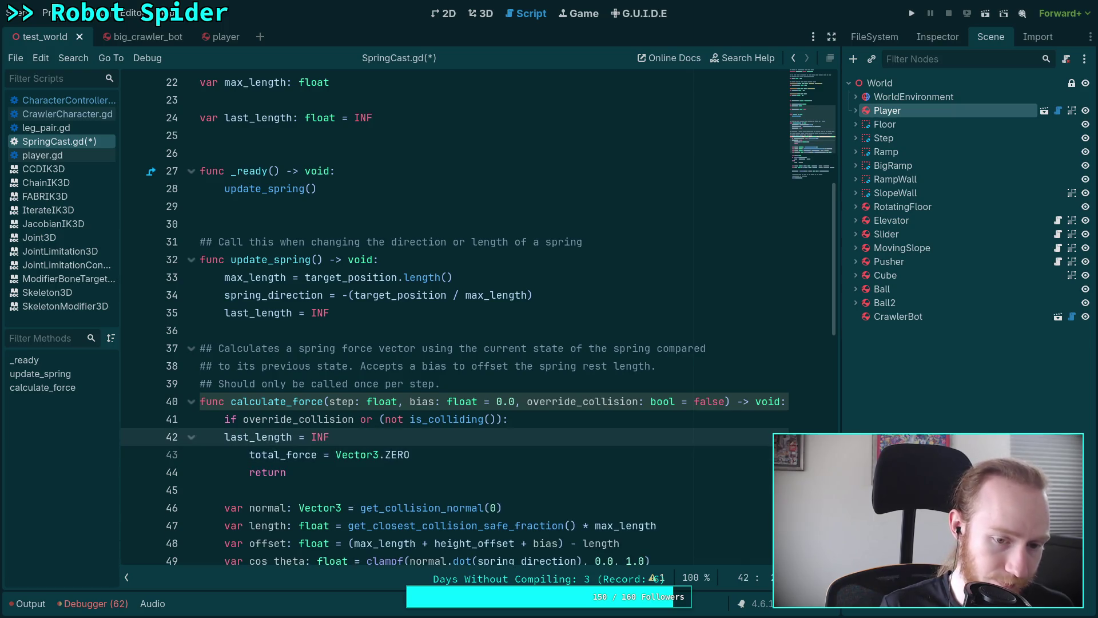
key("Tab")
key("ctrl+s")
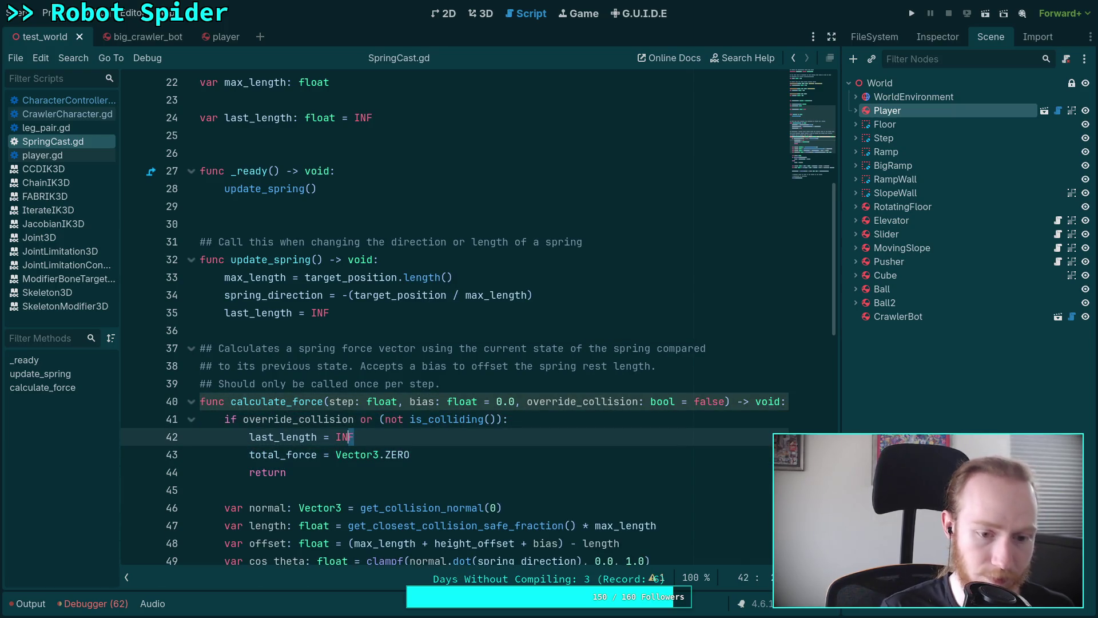
left_click(806, 168)
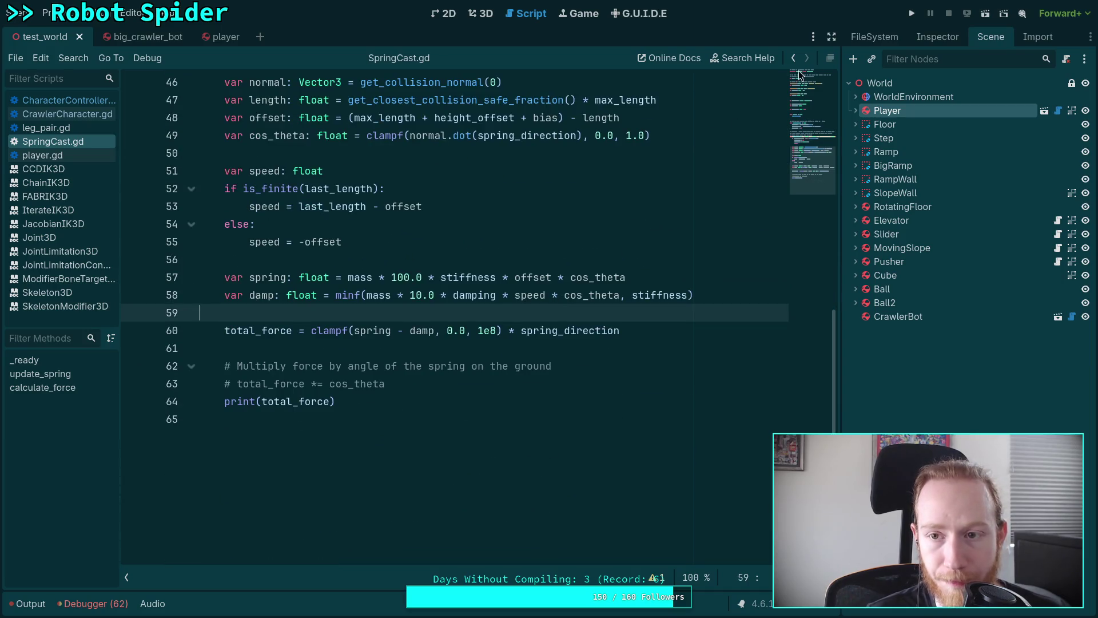
- Test-run the game briefly, then stop it
left_click(911, 13)
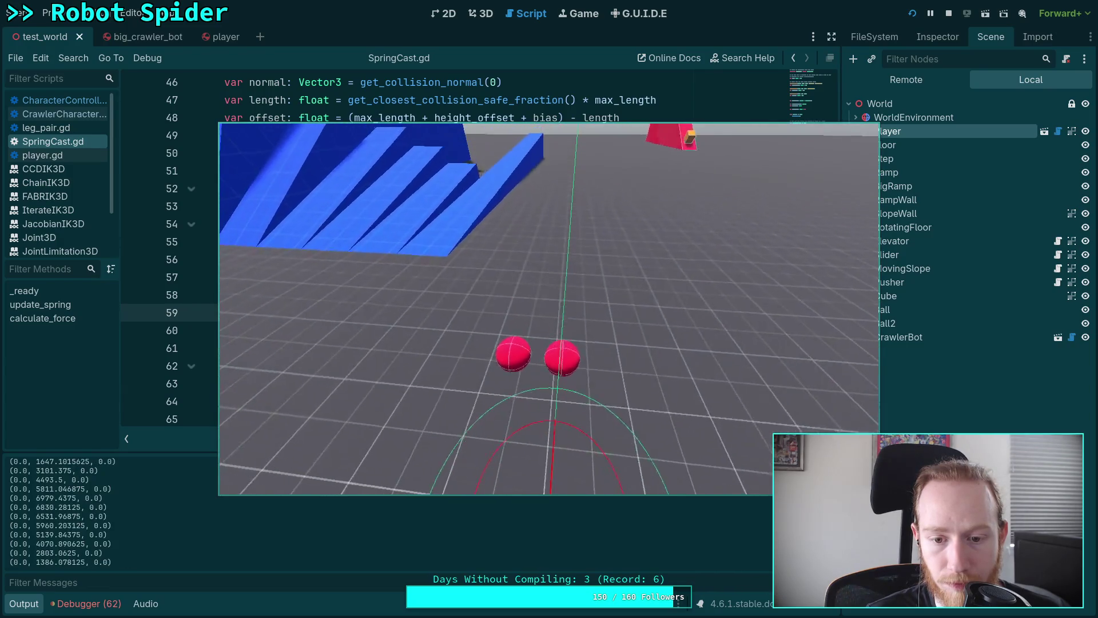
left_click(947, 14)
scroll(422, 318, "up", 1)
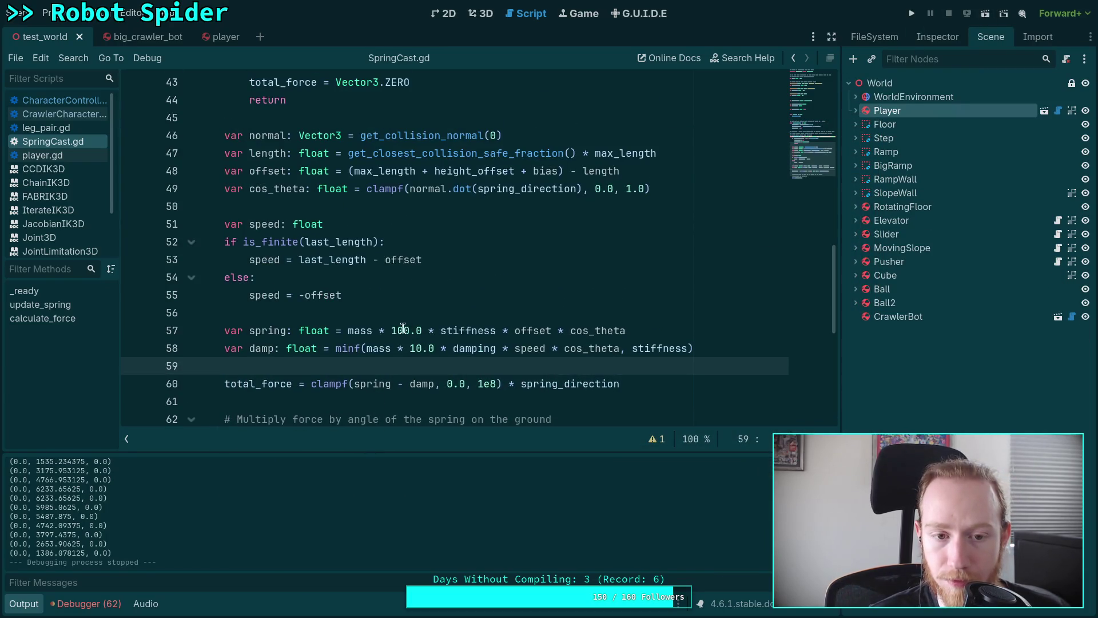
scroll(302, 318, "down", 1)
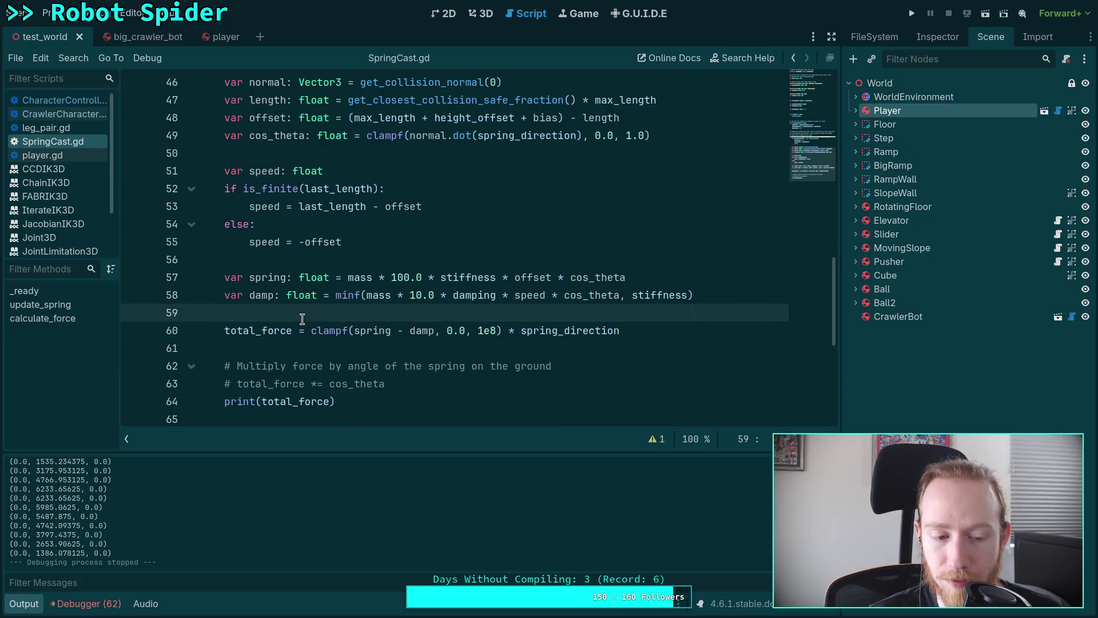
- Add 'speed /= step' and 'last_length = offset' after the if/else, then run the game again
left_click(407, 239)
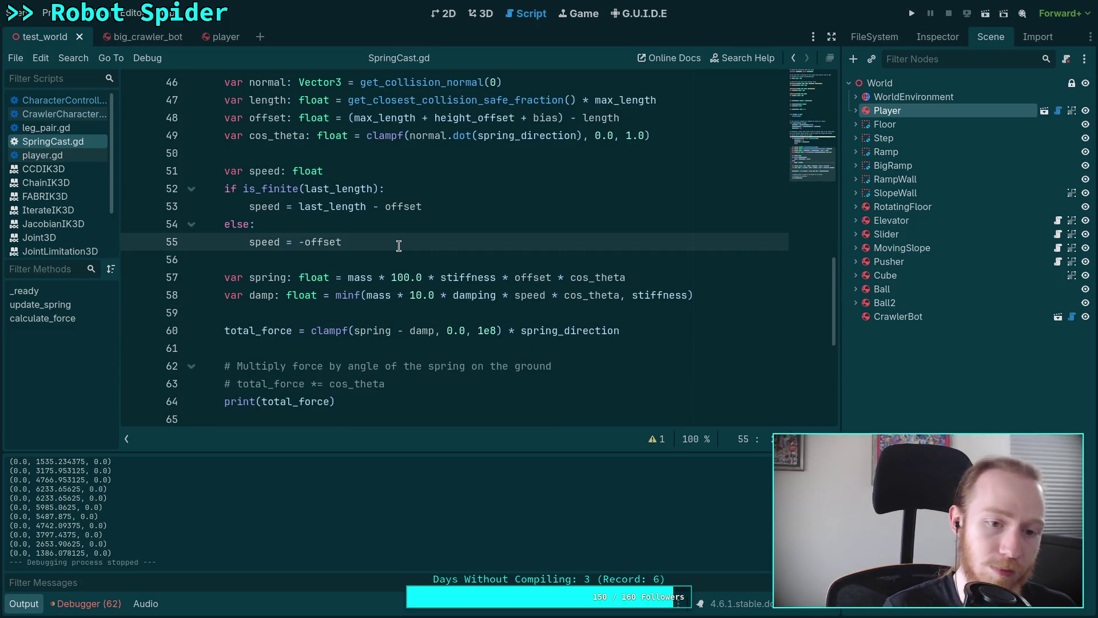
key("Return")
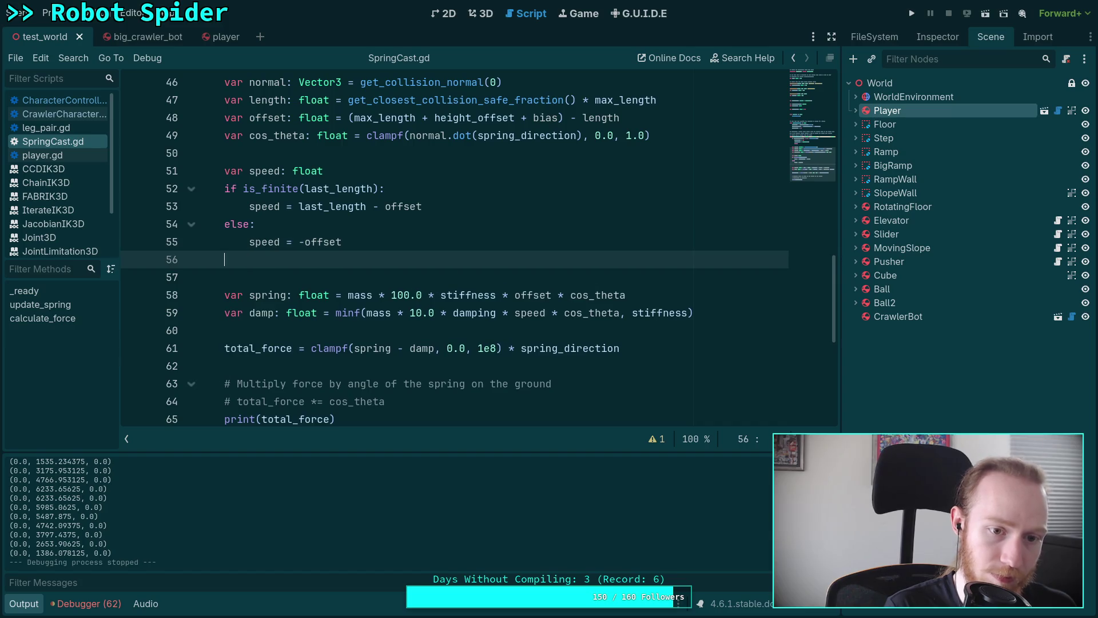
key("BackSpace")
type("speed")
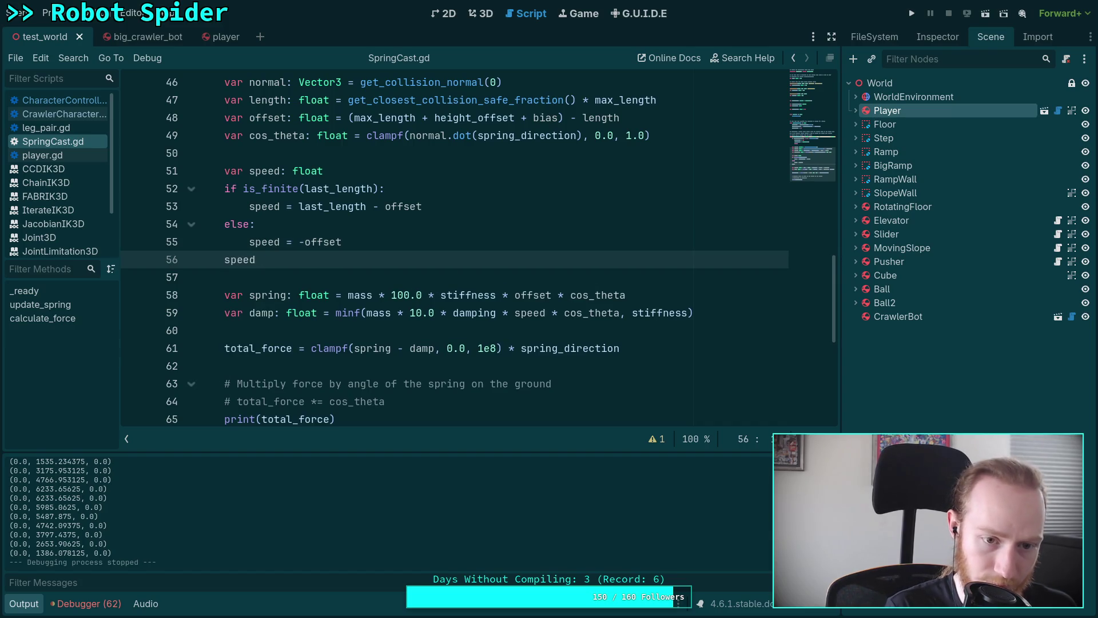
type(" /= step")
key("Return")
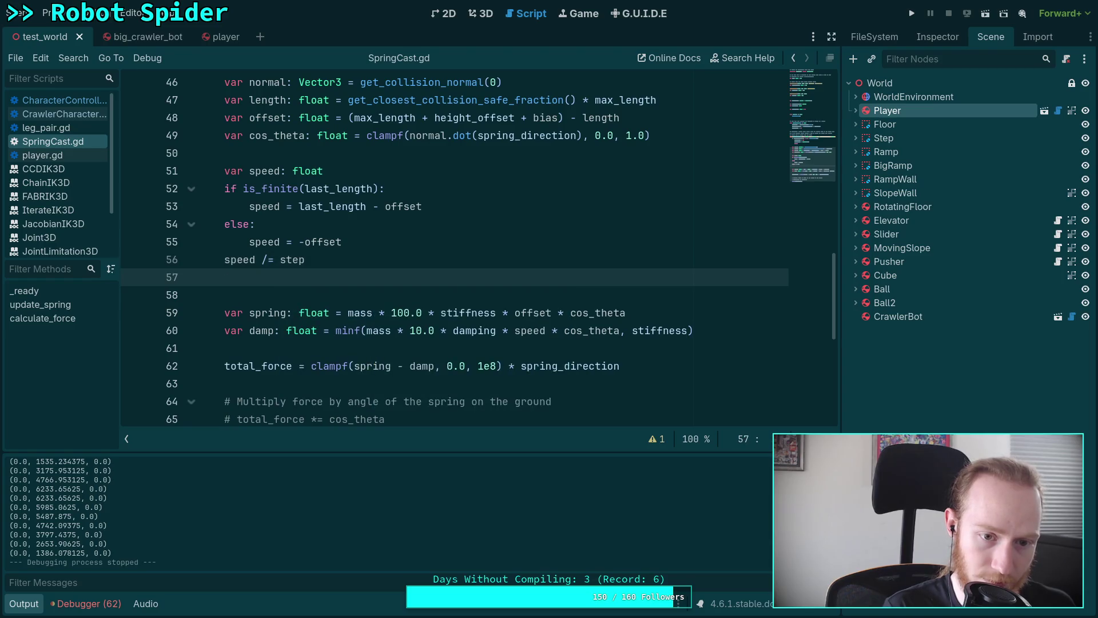
type("last_length = o")
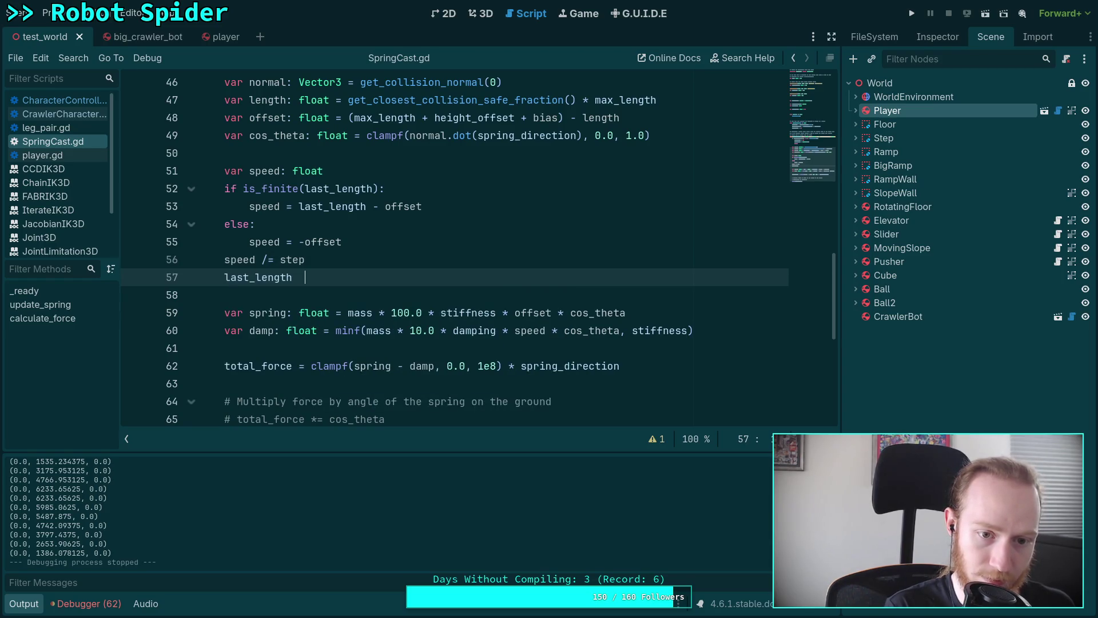
type("ffset")
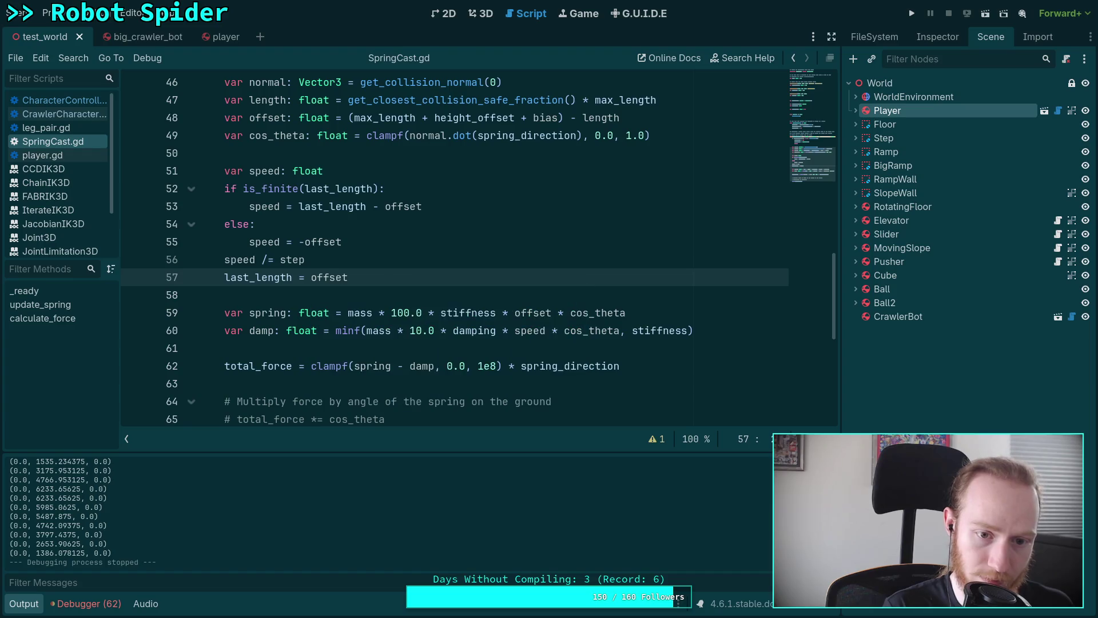
left_click(911, 13)
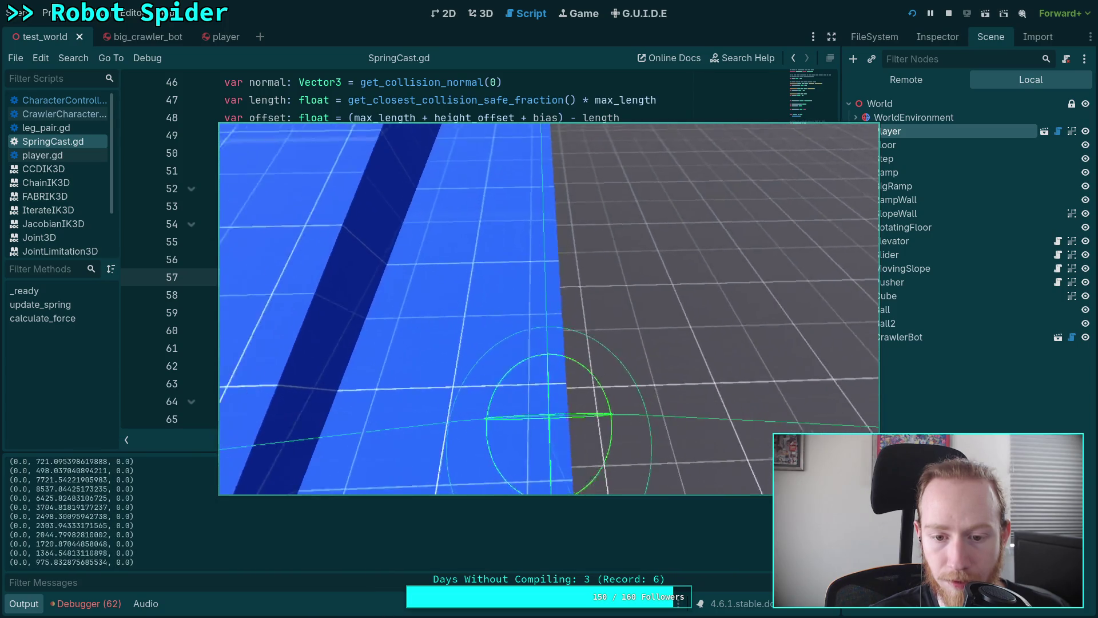
left_click(948, 14)
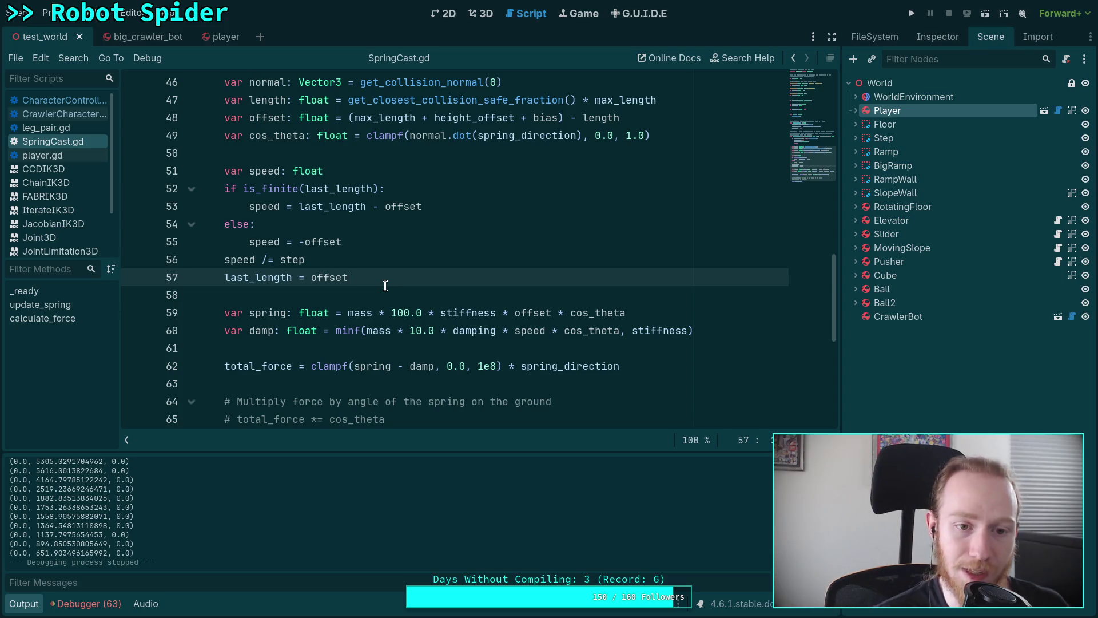
scroll(389, 285, "up", 3)
scroll(380, 284, "down", 1)
scroll(365, 301, "up", 1)
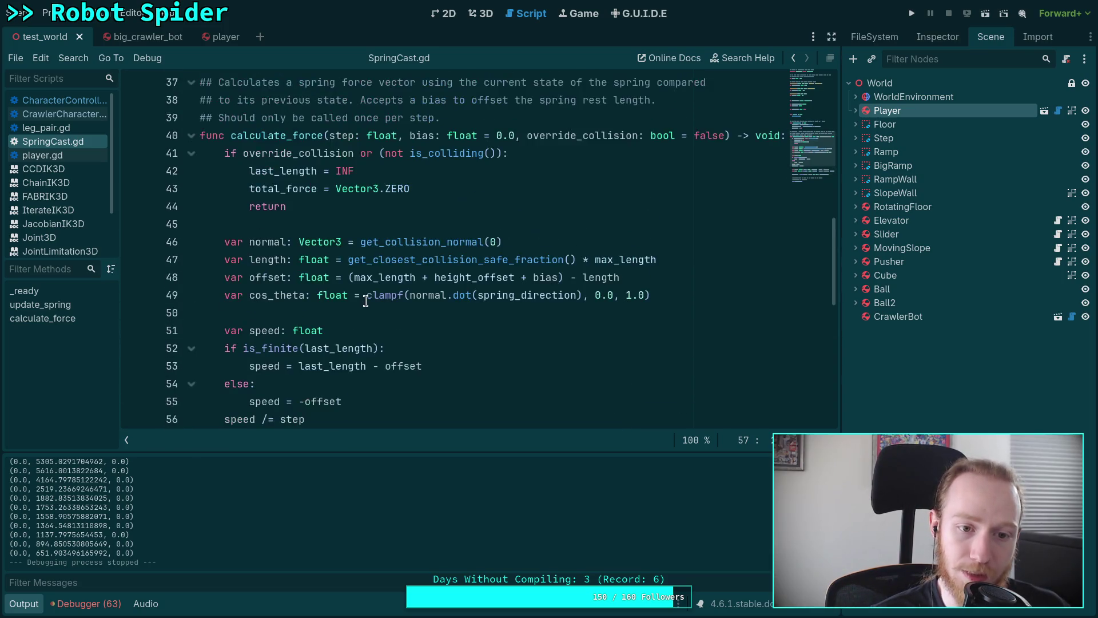
- Add a 'speed: float = 0.0' parameter before bias in calculate_force's signature
left_click(411, 136)
type("speed ")
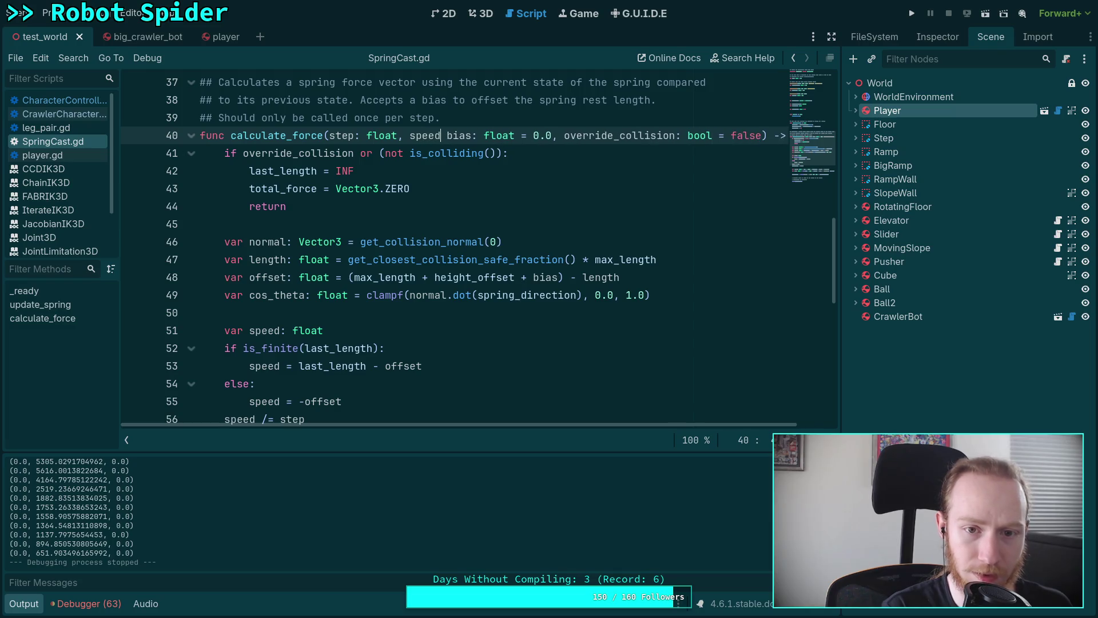
type(": f")
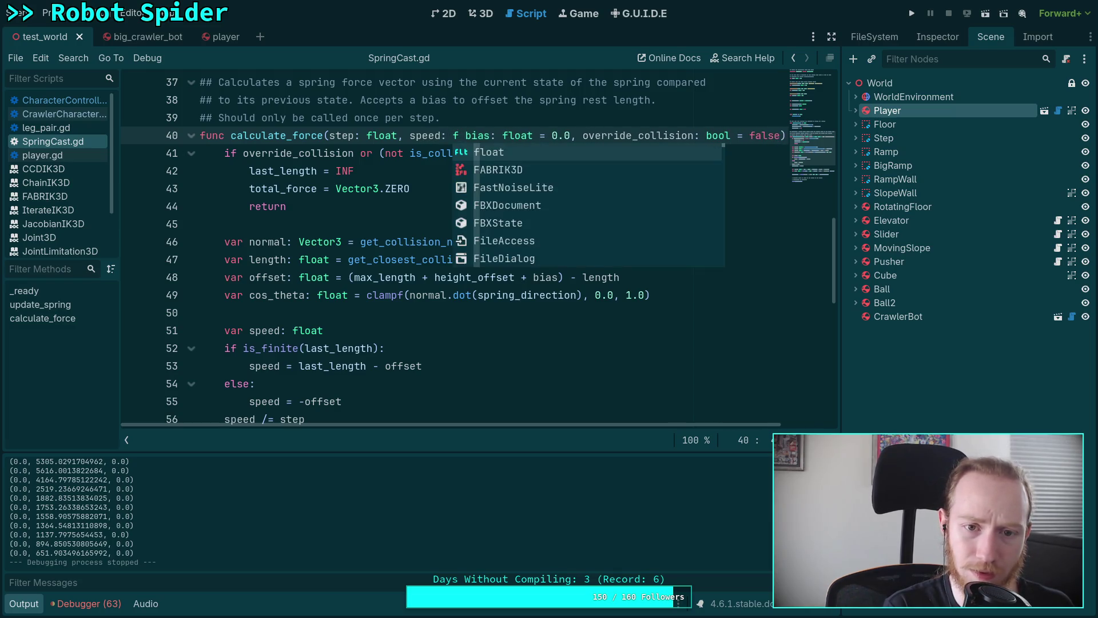
key("BackSpace")
key("BackSpace")
key("BackSpace")
key("BackSpace")
type("speed: float")
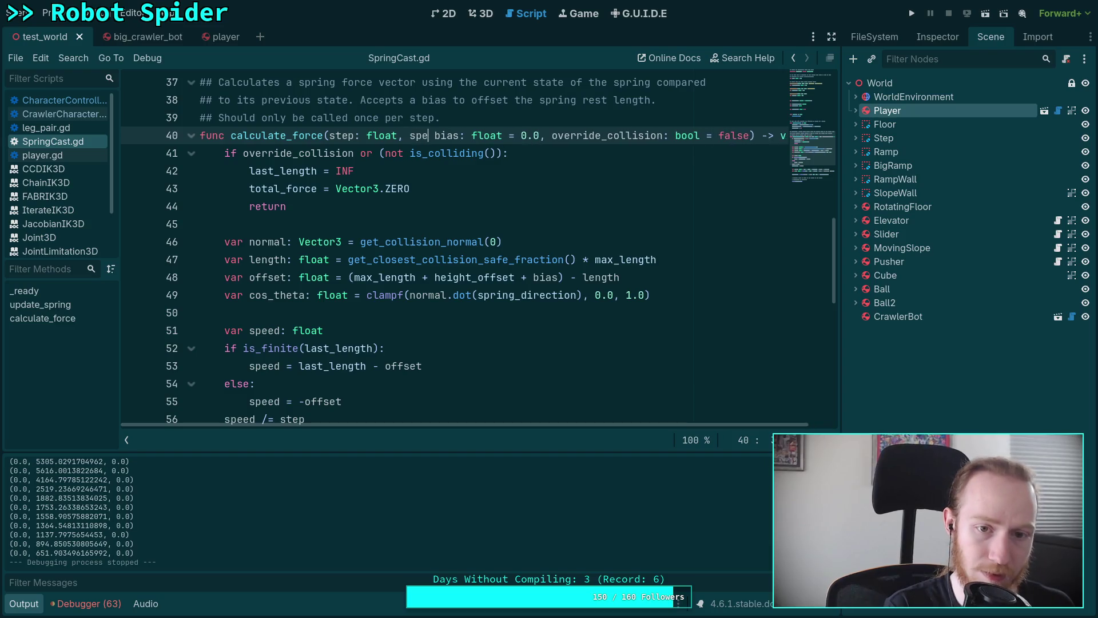
key("BackSpace")
key("BackSpace")
key("BackSpace")
type("loat = ")
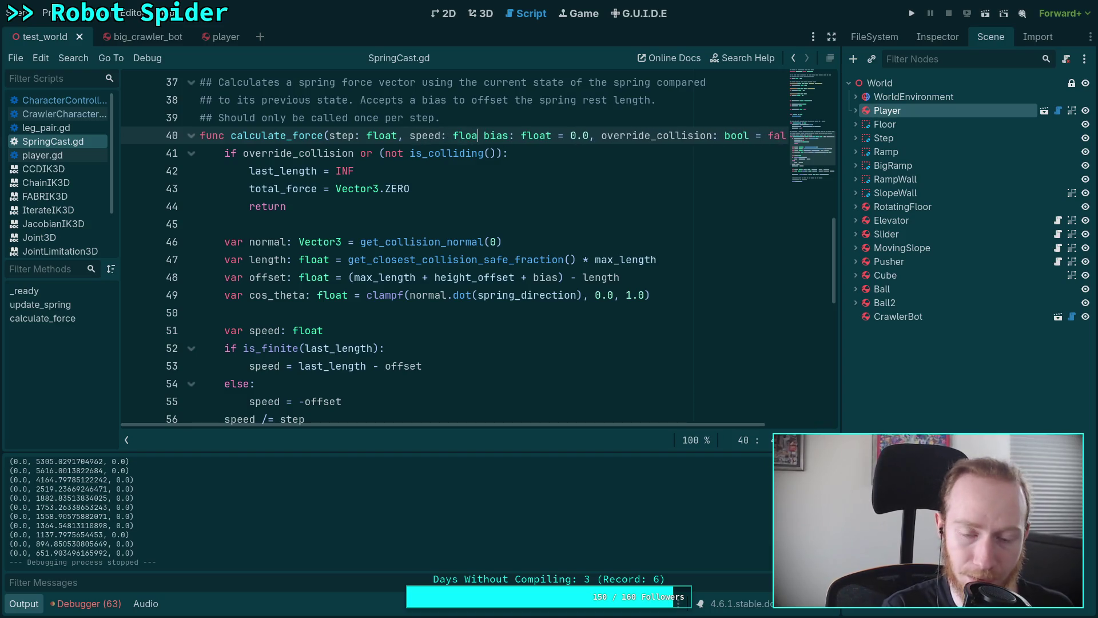
type("0,0")
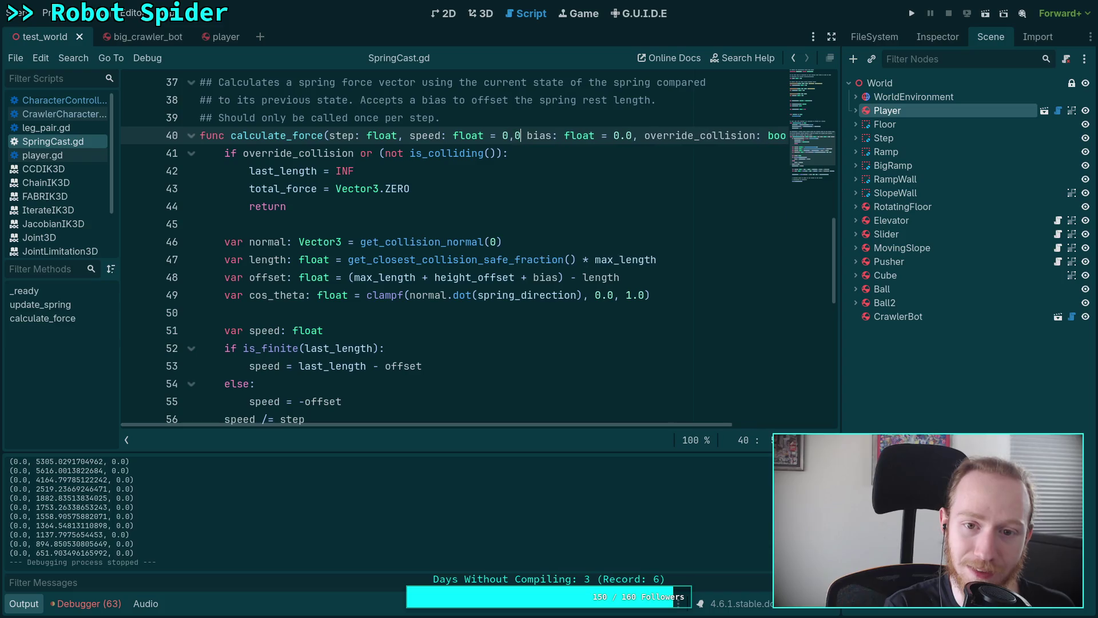
key("BackSpace")
key("BackSpace")
type(".0,")
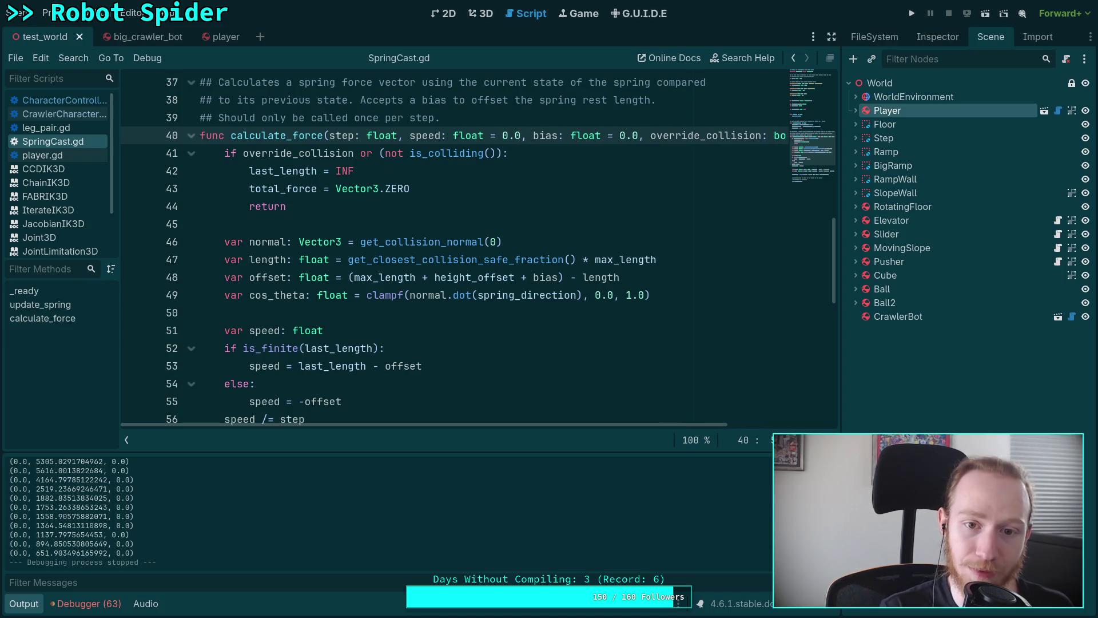
- Remove the redundant var speed declaration, indent the following lines under the speed check, and save
scroll(343, 203, "down", 3)
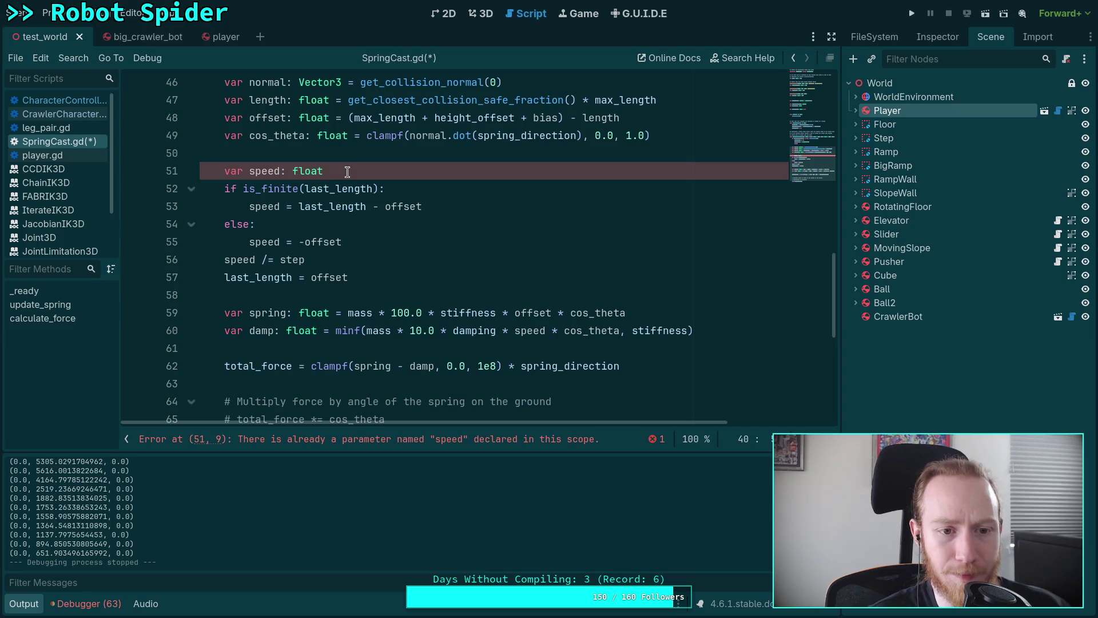
triple_click(347, 172)
key("BackSpace")
key("BackSpace")
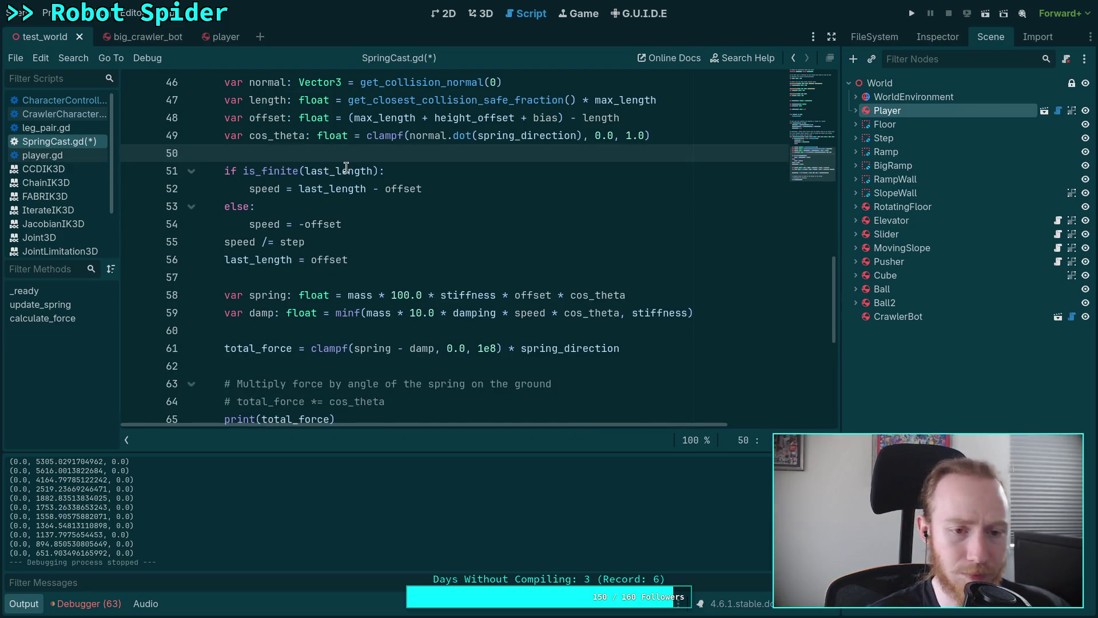
key("Return")
type("if speed == 0.0:")
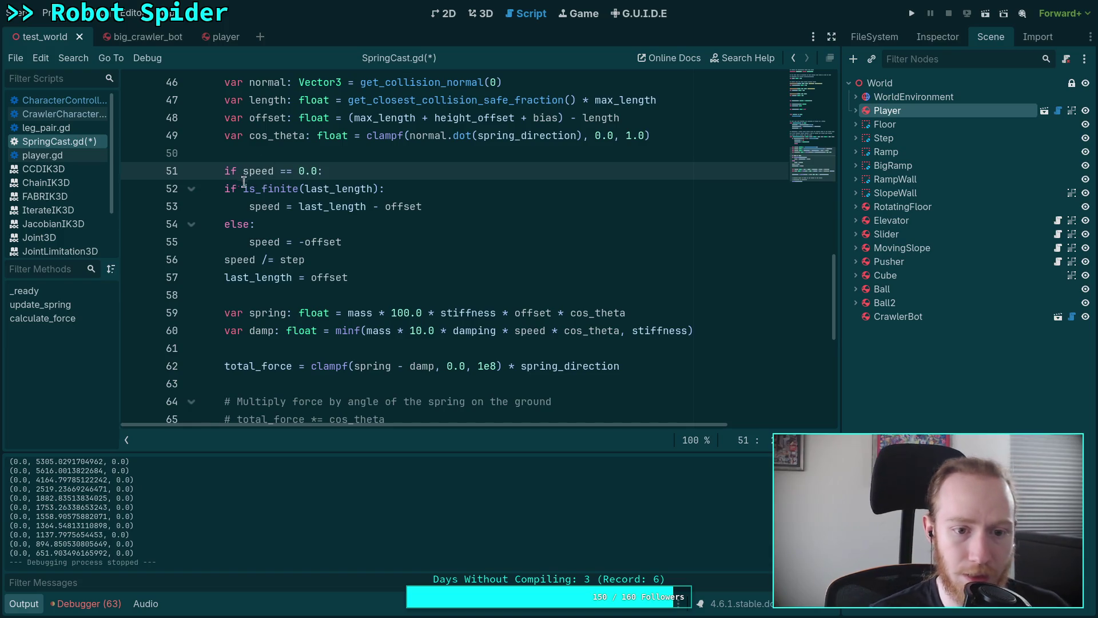
mouse_move(224, 188)
left_mouse_down()
mouse_move(298, 251)
mouse_move(386, 277)
left_mouse_up()
key("Tab")
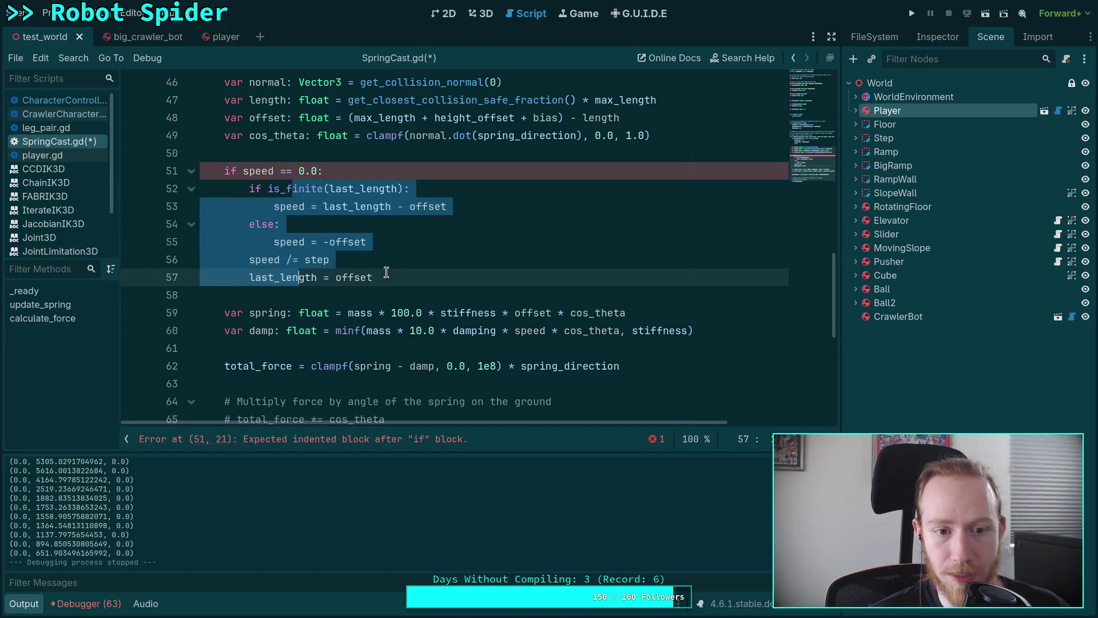
left_click(491, 272)
key("ctrl+s")
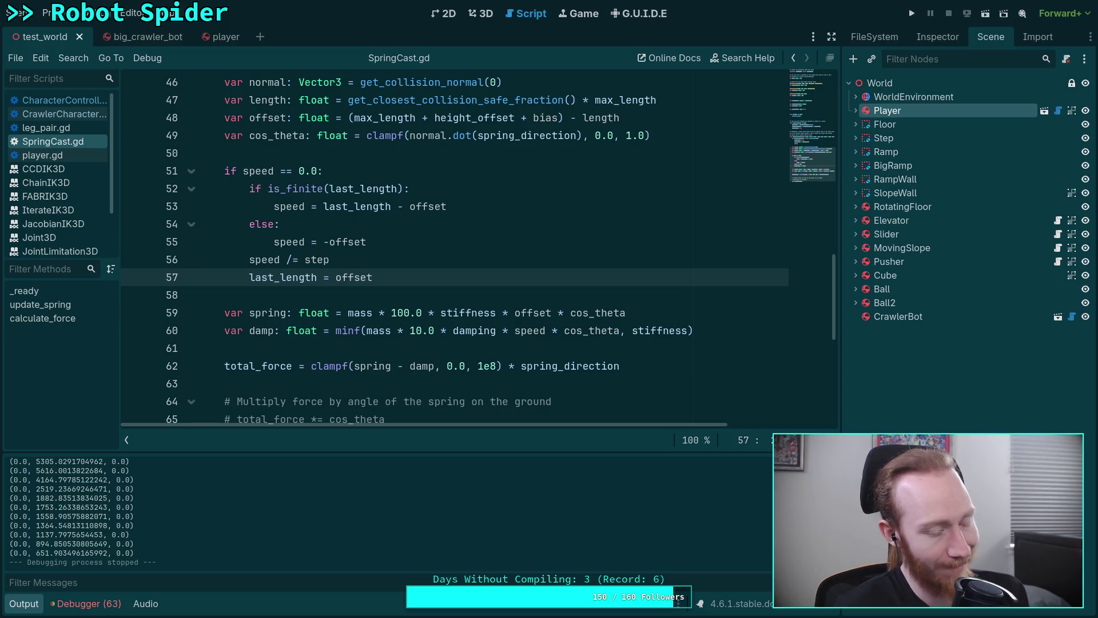
left_click(477, 292)
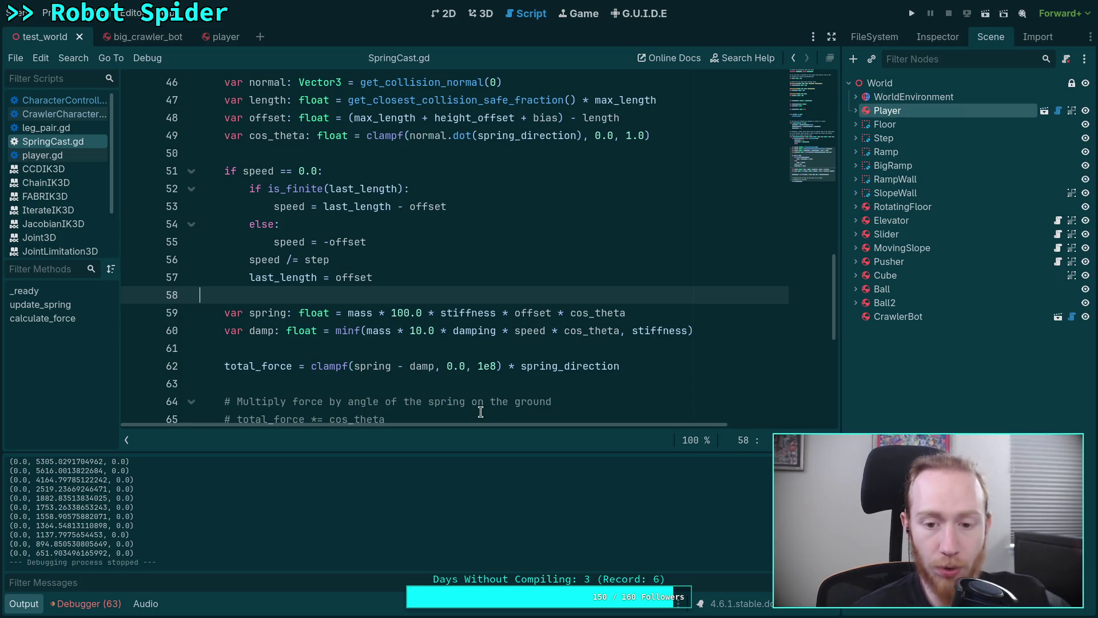
left_click(410, 352)
- Hide the Output log and open CharacterController.gd
scroll(410, 351, "down", 1)
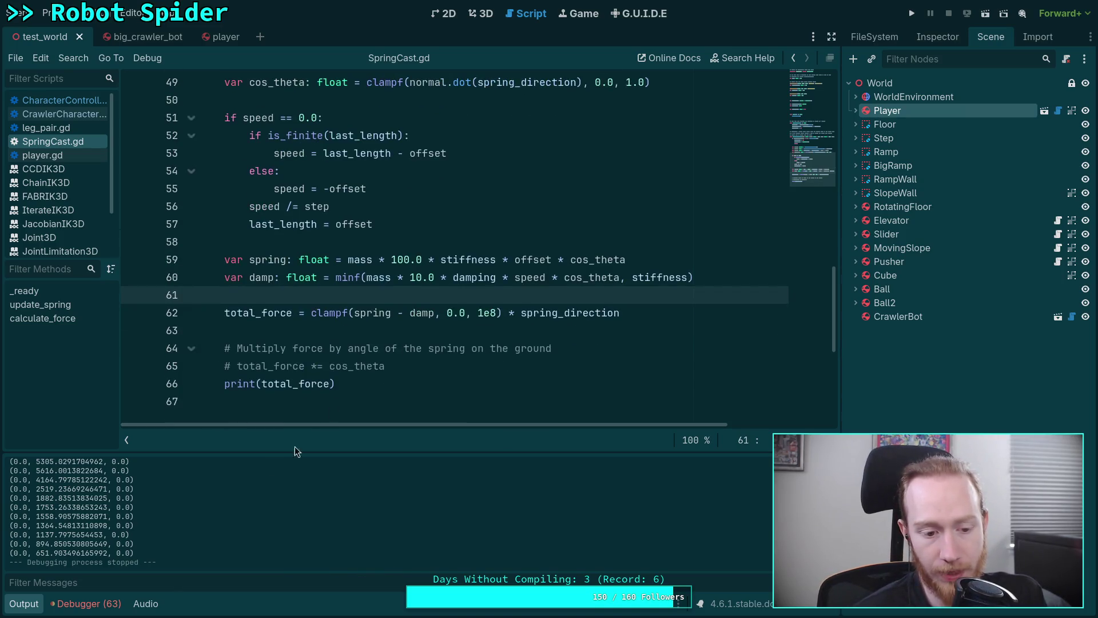
left_click(24, 605)
scroll(373, 336, "up", 4)
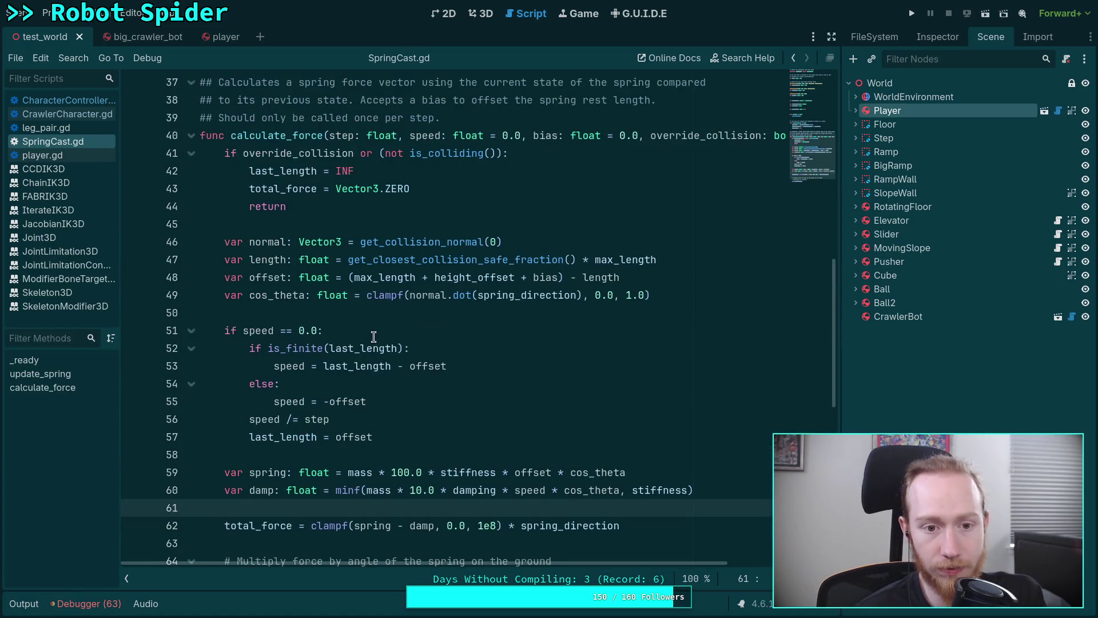
left_click(80, 103)
- Scroll through CharacterController.gd to find the velocity integration code
scroll(487, 342, "down", 2)
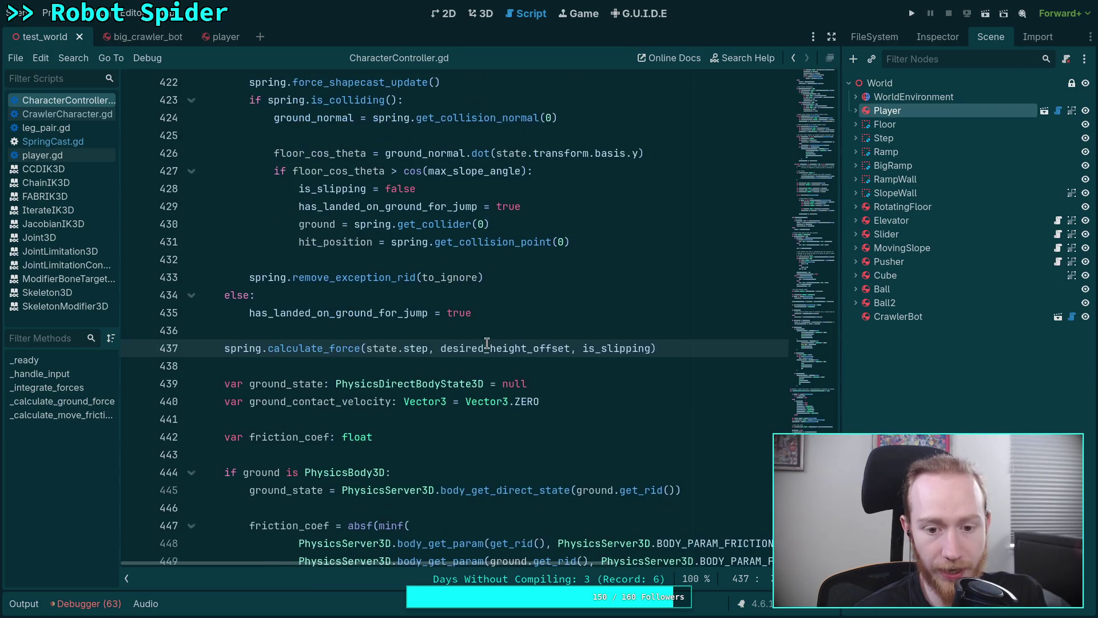
scroll(486, 342, "down", 10)
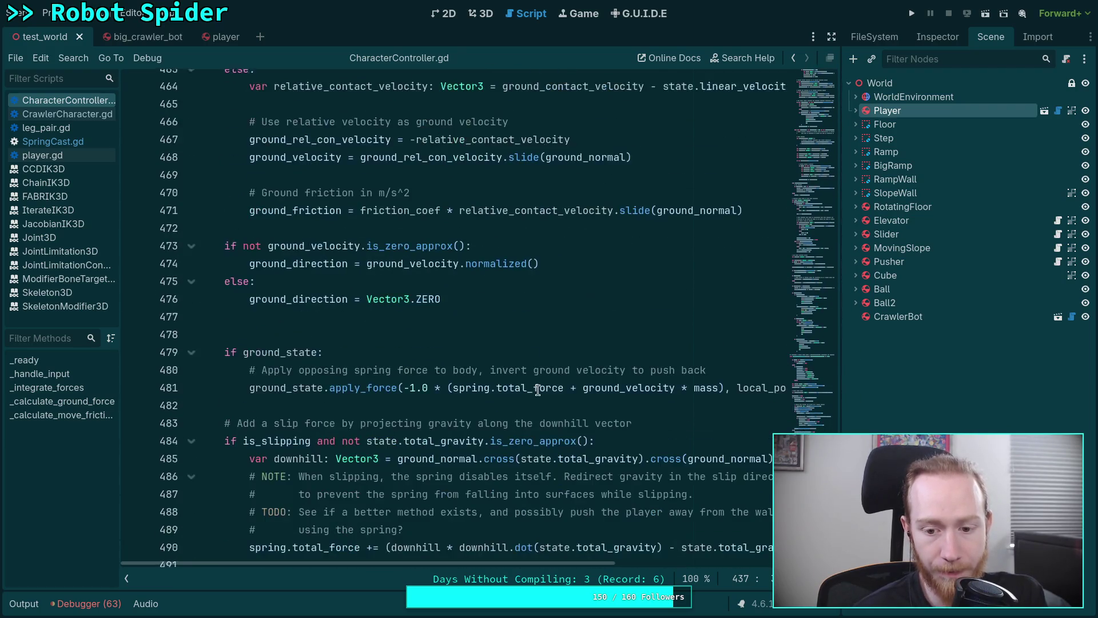
scroll(538, 390, "down", 2)
mouse_move(561, 565)
left_mouse_down()
mouse_move(643, 558)
mouse_move(530, 554)
left_mouse_up()
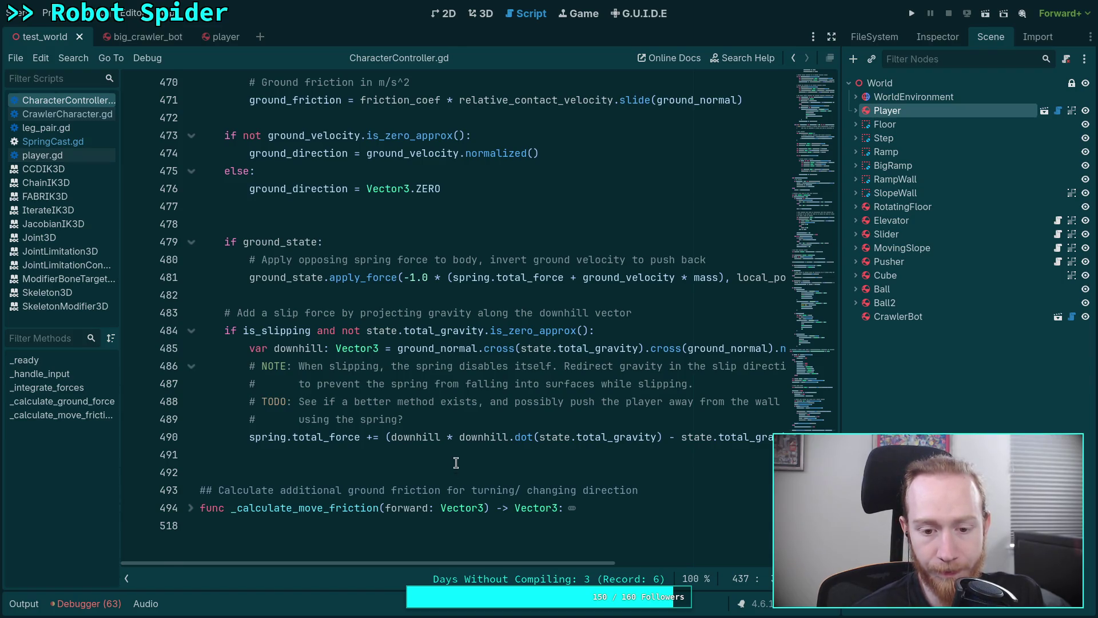
scroll(456, 462, "up", 13)
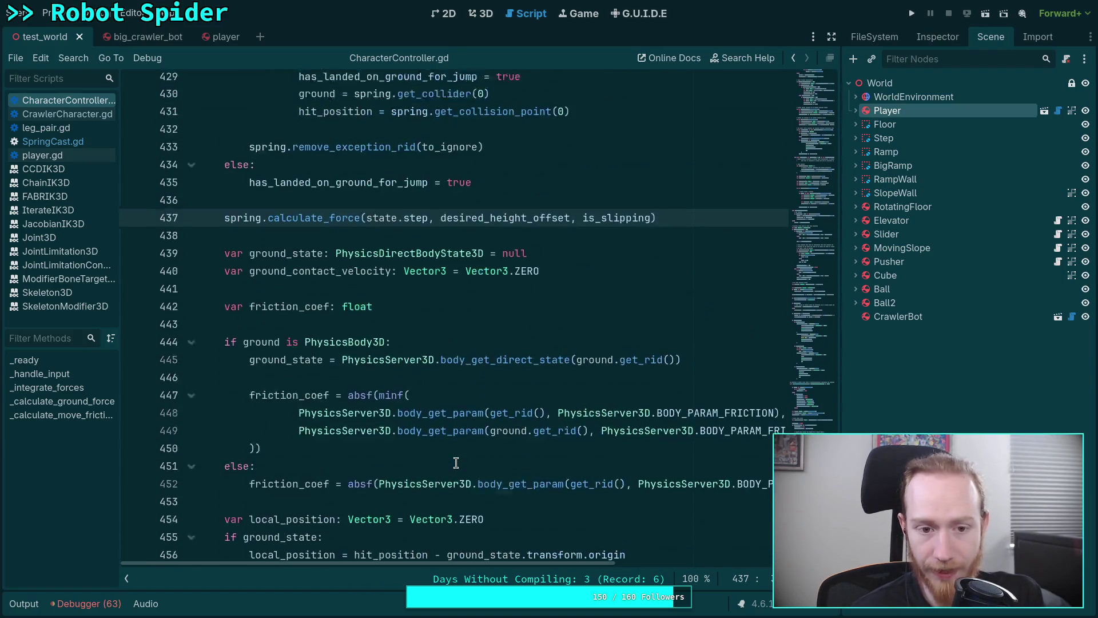
scroll(456, 462, "up", 20)
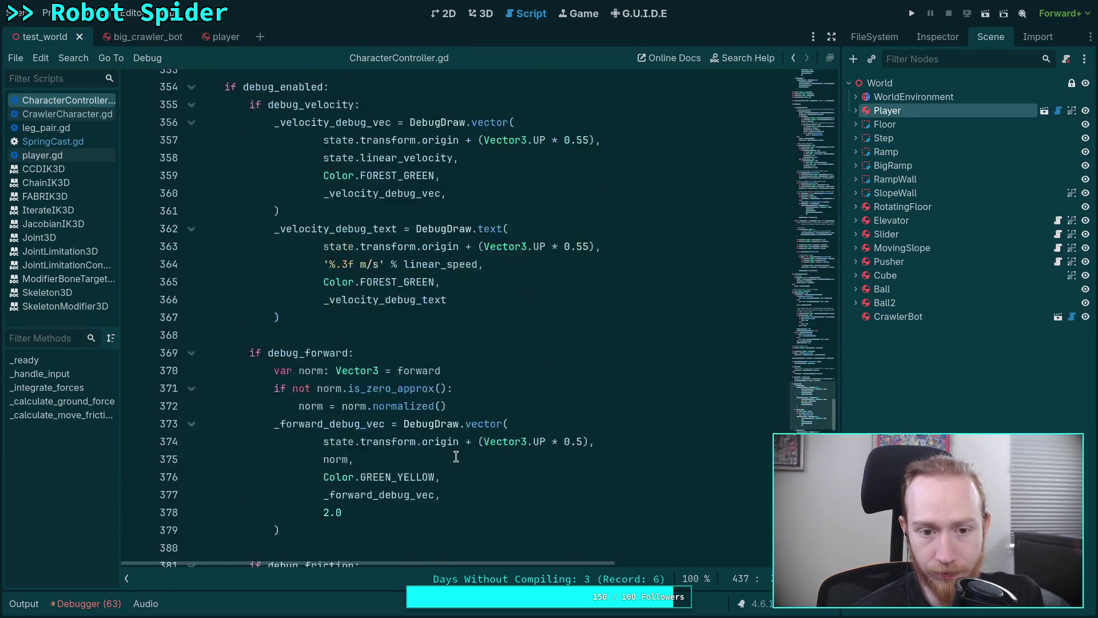
scroll(455, 456, "up", 7)
scroll(454, 442, "up", 2)
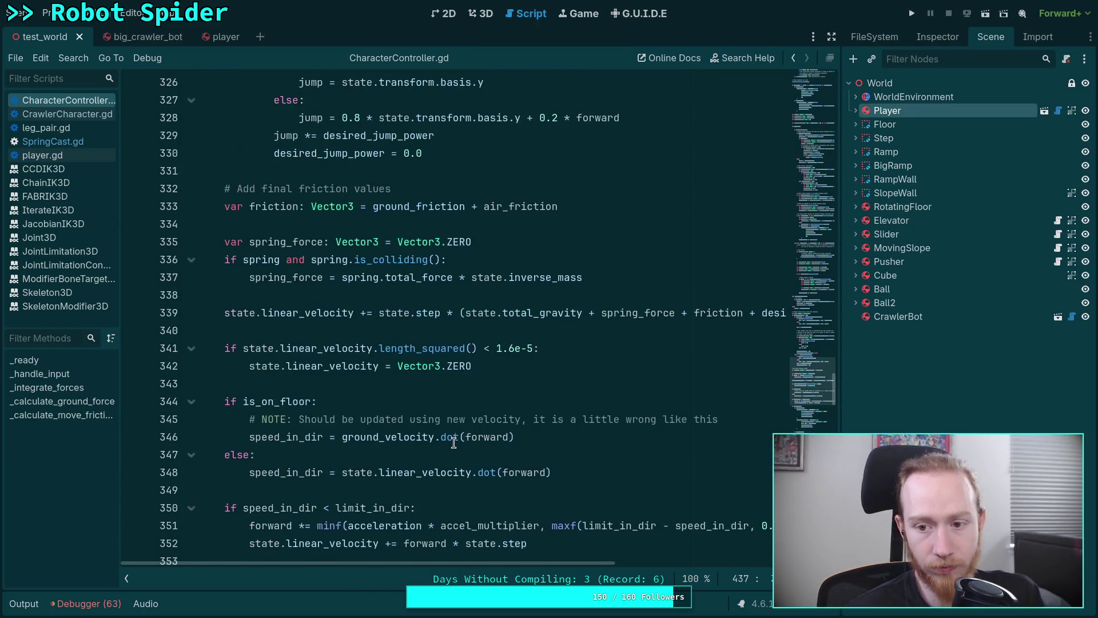
left_click_drag(514, 565, 665, 552)
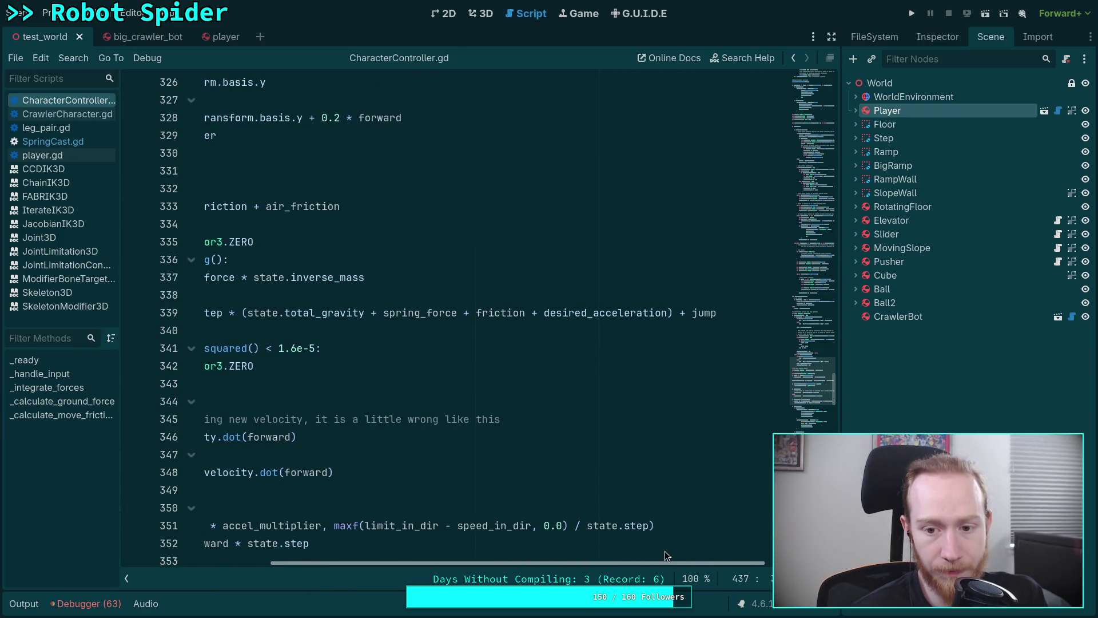
scroll(665, 552, "left", 5)
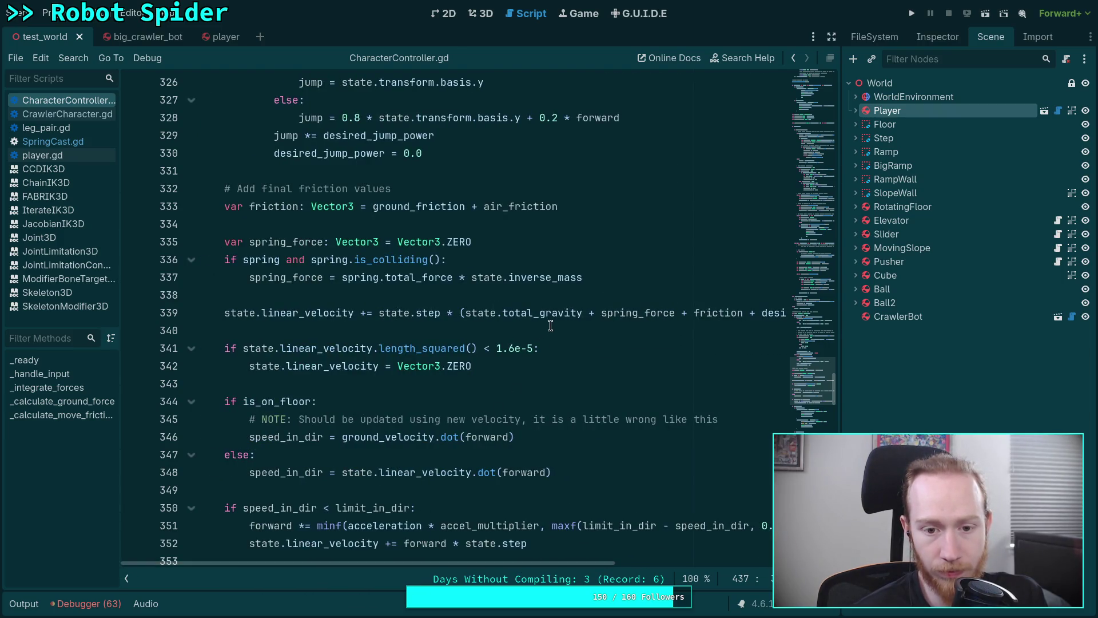
- Delete the ' + spring_force' term from the linear_velocity update on line 339
double_click(298, 277)
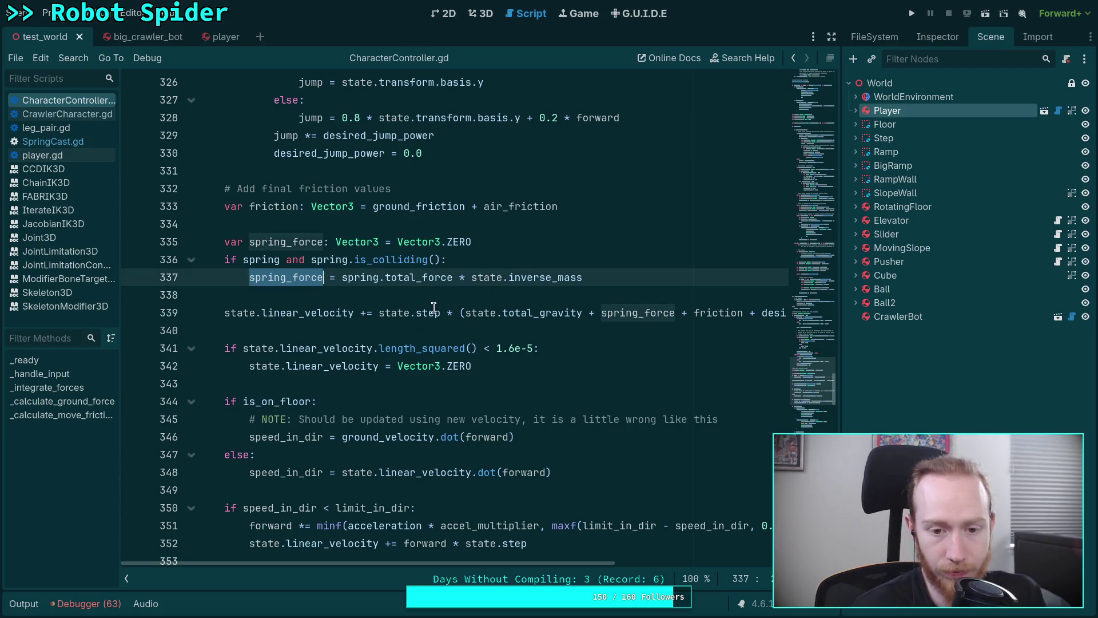
scroll(422, 295, "up", 1)
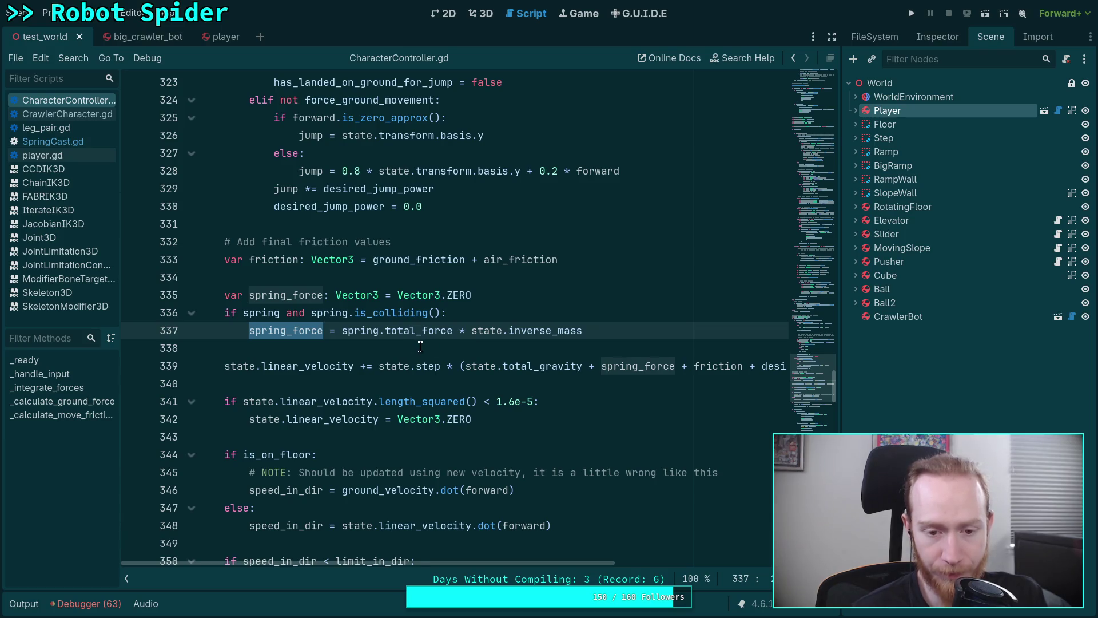
left_click_drag(453, 331, 604, 336)
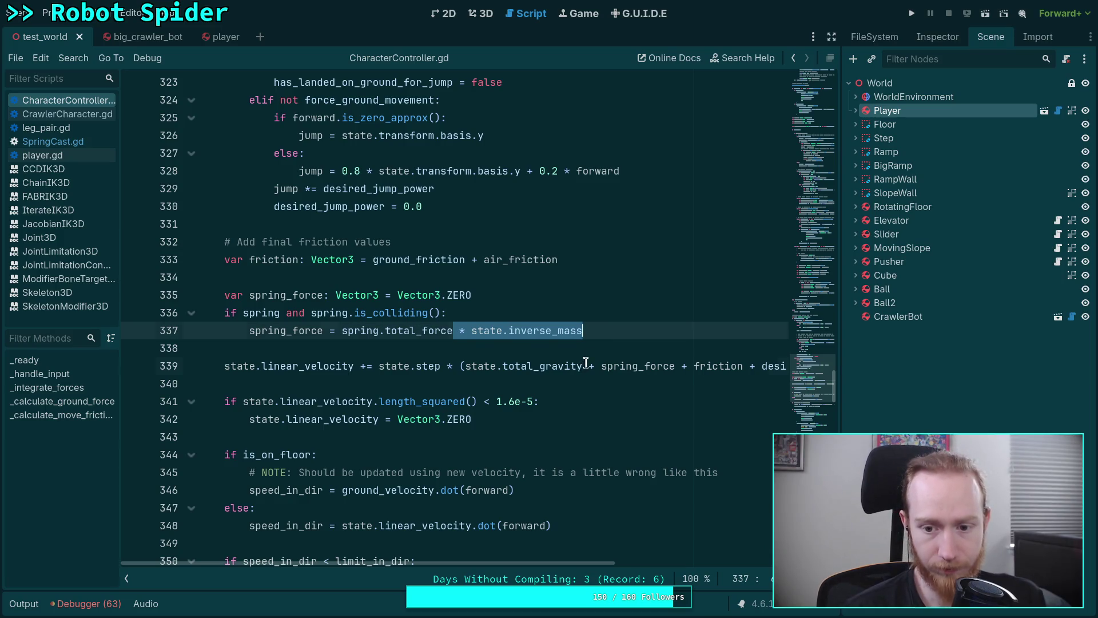
mouse_move(589, 366)
left_mouse_down()
mouse_move(692, 364)
mouse_move(682, 363)
left_mouse_up()
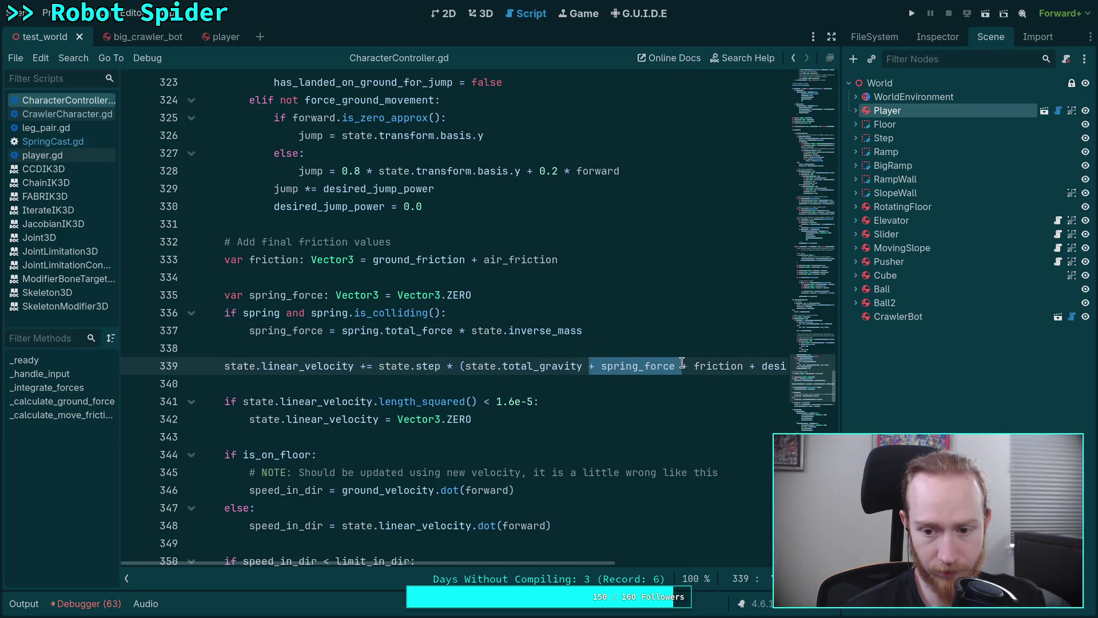
key("BackSpace")
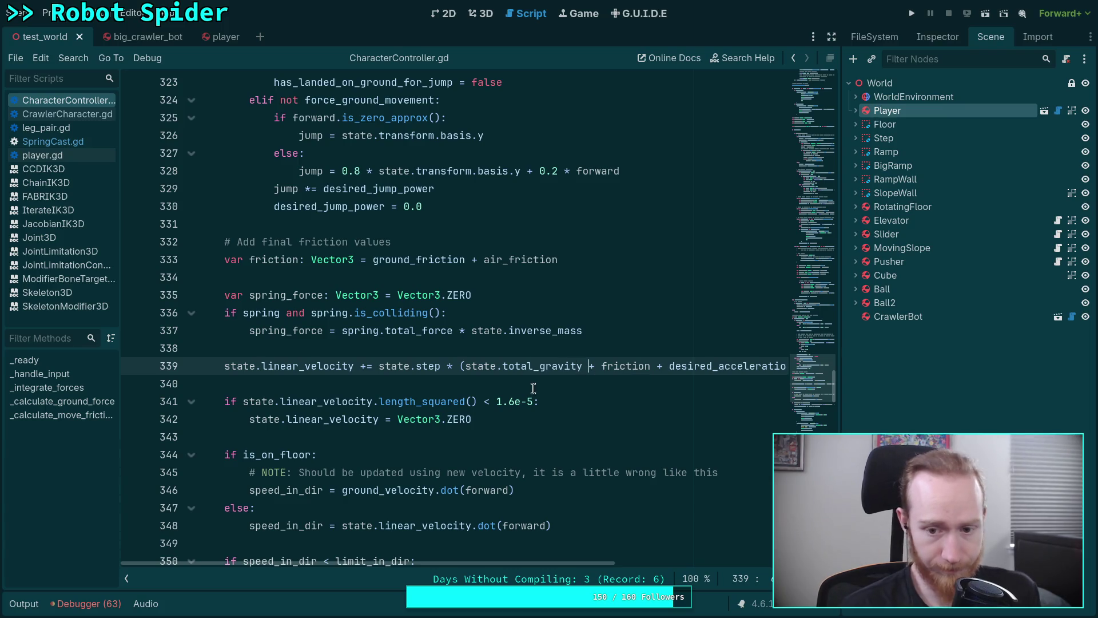
- Add 'if spring and spring.is_colliding(): state.linear_velocity += spring.total_force * state.step'
left_click(546, 385)
key("Return")
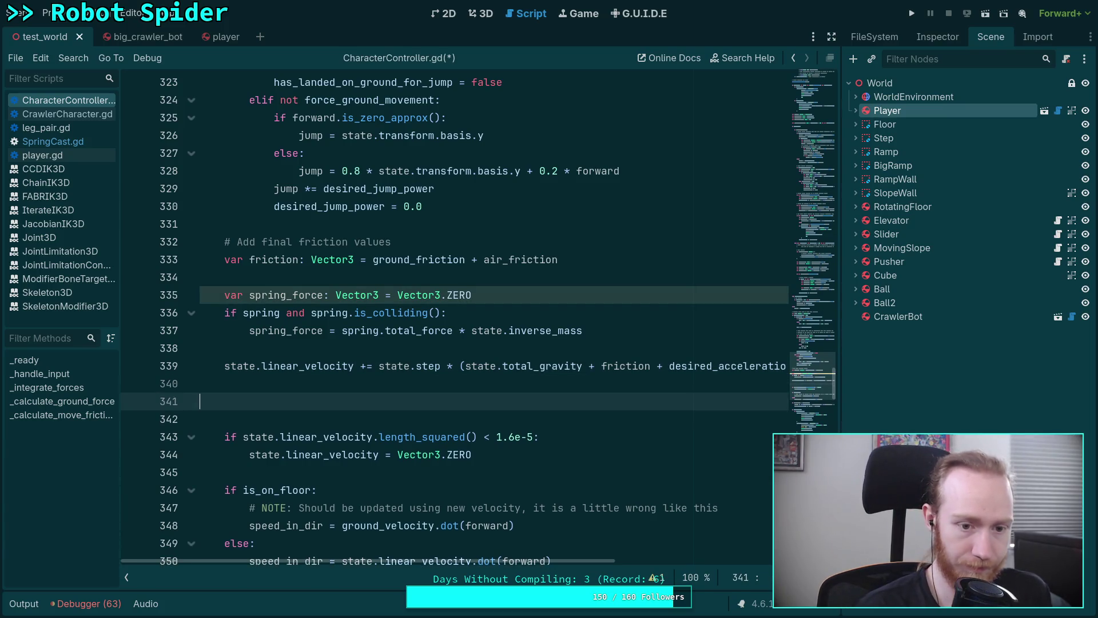
type("if spring")
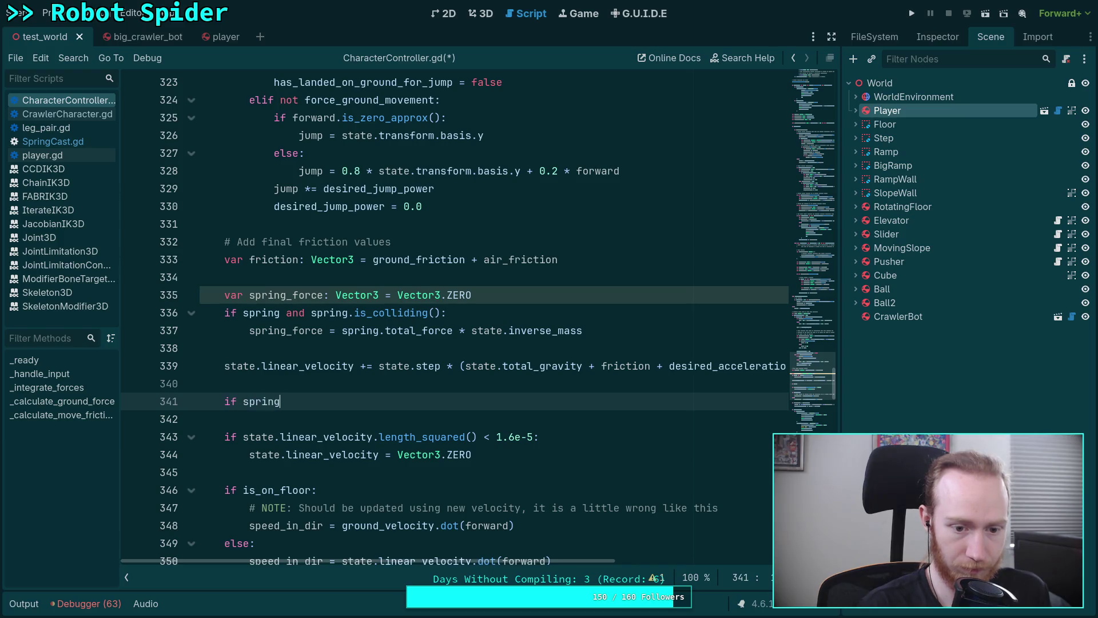
type(" and spring.is")
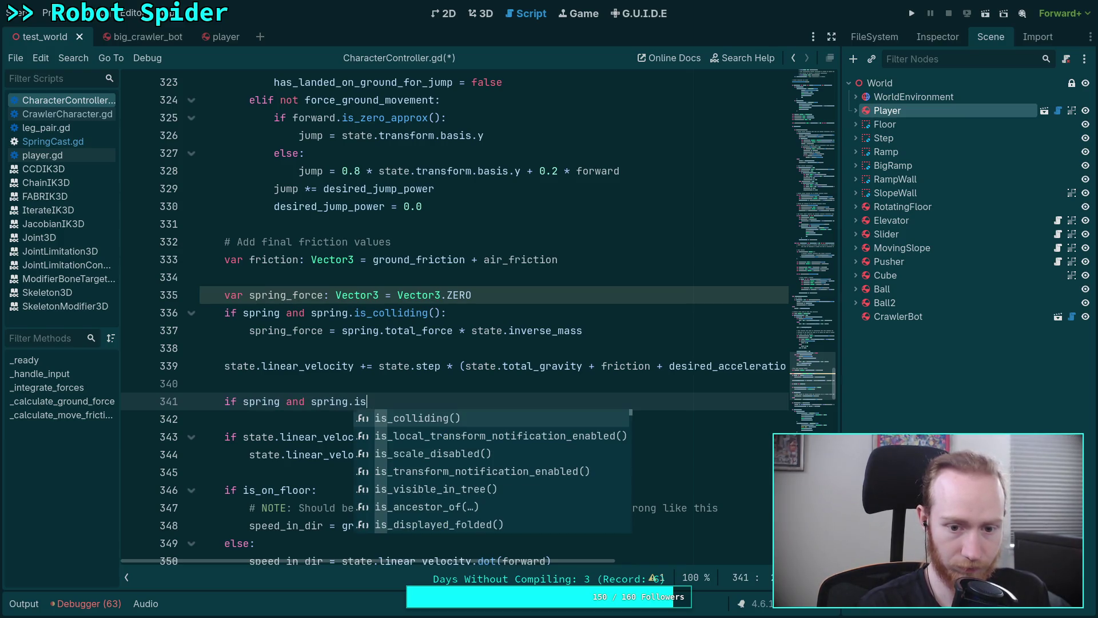
key("Return")
type(":")
key("Return")
type("stat")
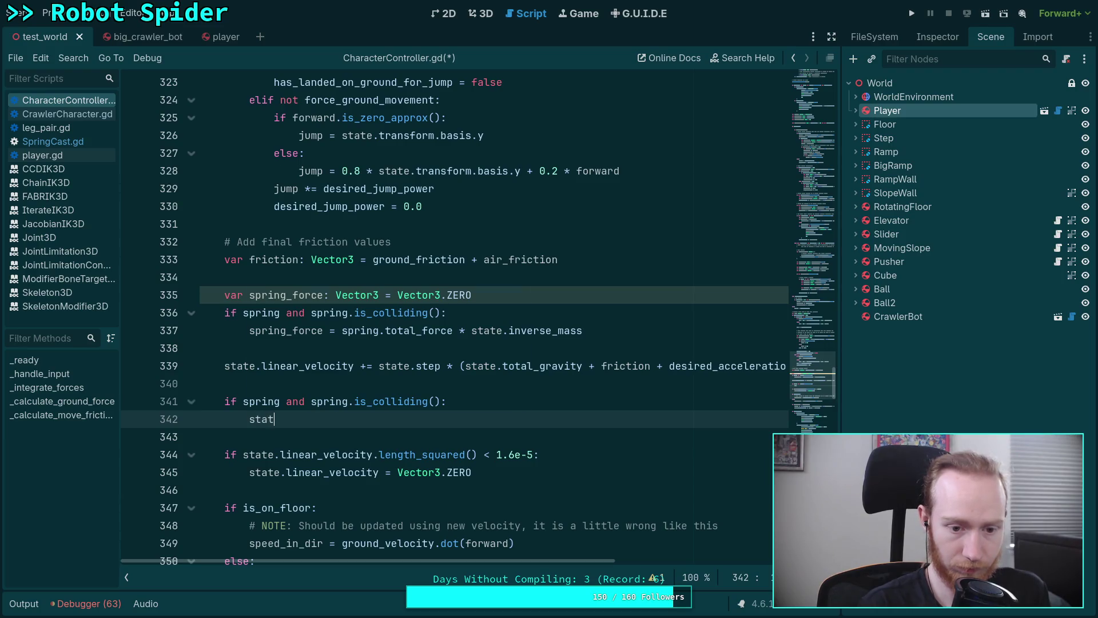
type("e.li")
key("Return")
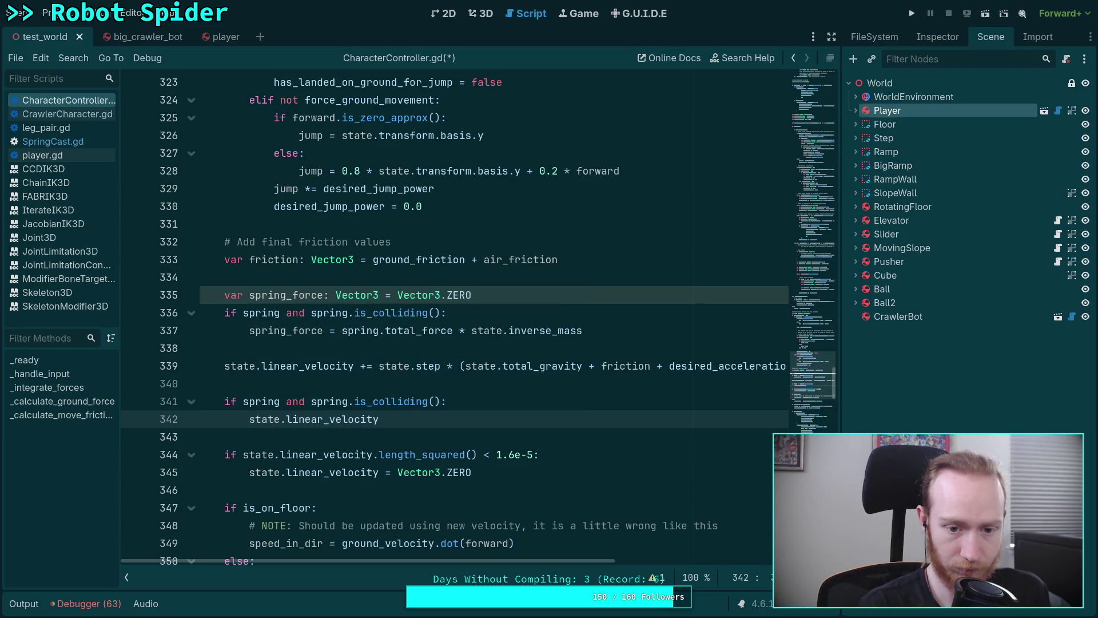
type(" += spring.tot")
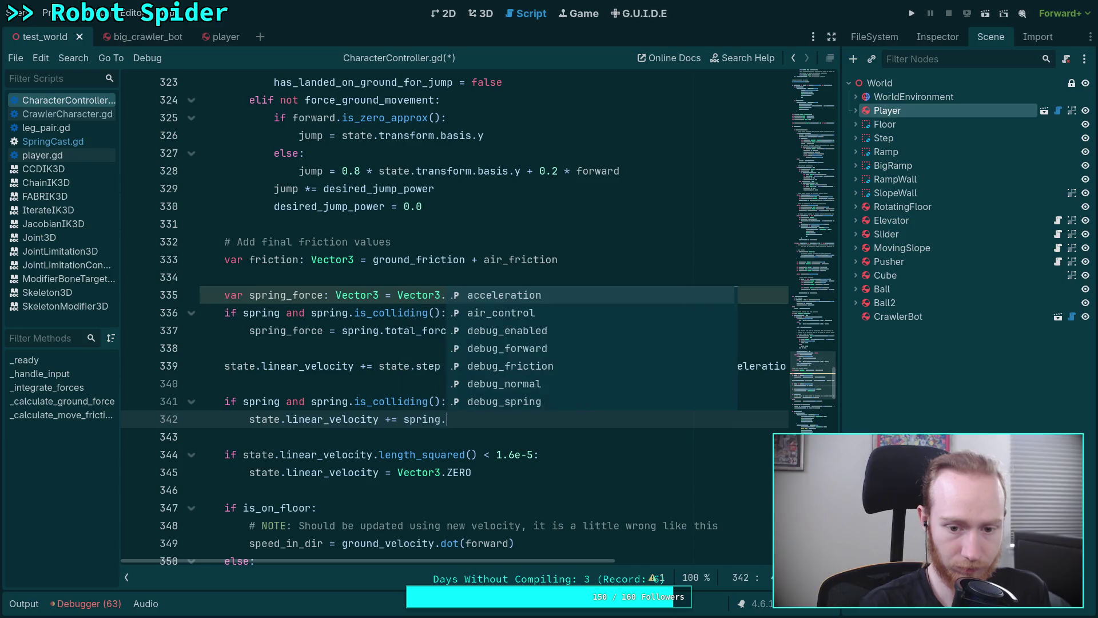
key("Return")
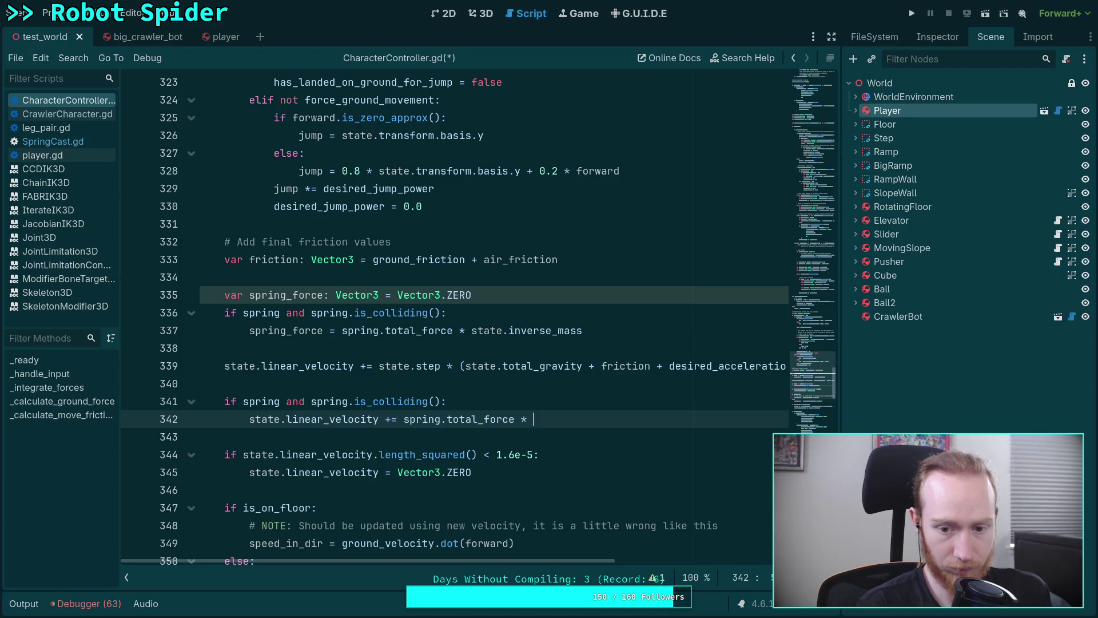
type("state.step")
- Delete the old spring_force block and save CharacterController.gd
left_click_drag(561, 259, 618, 331)
key("Delete")
key("ctrl+s")
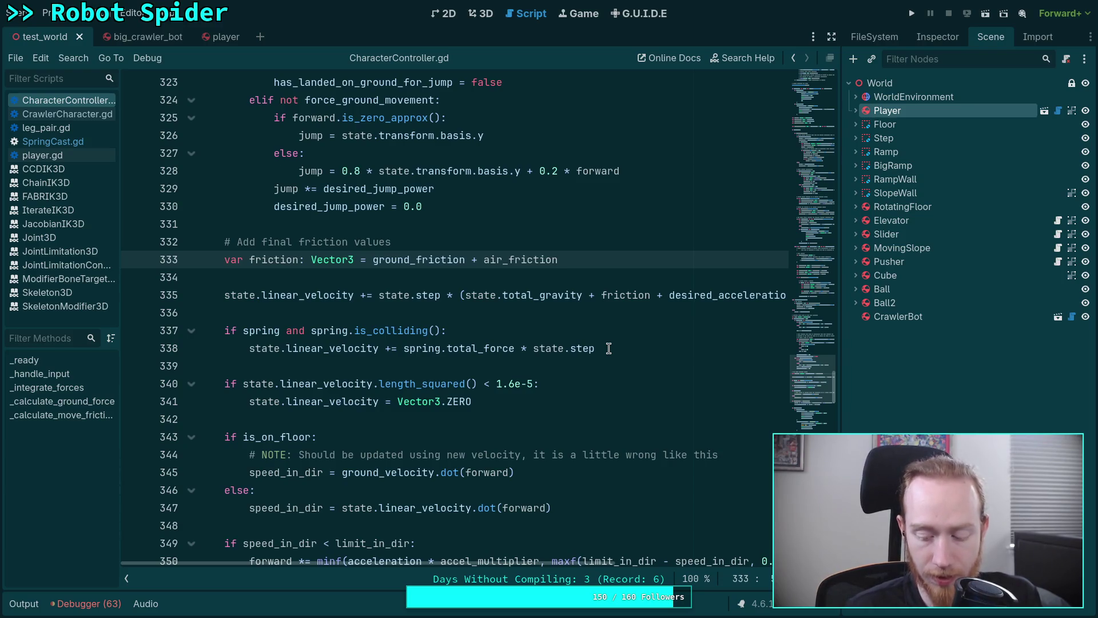
scroll(595, 346, "up", 1)
scroll(492, 331, "down", 1)
left_click(515, 357)
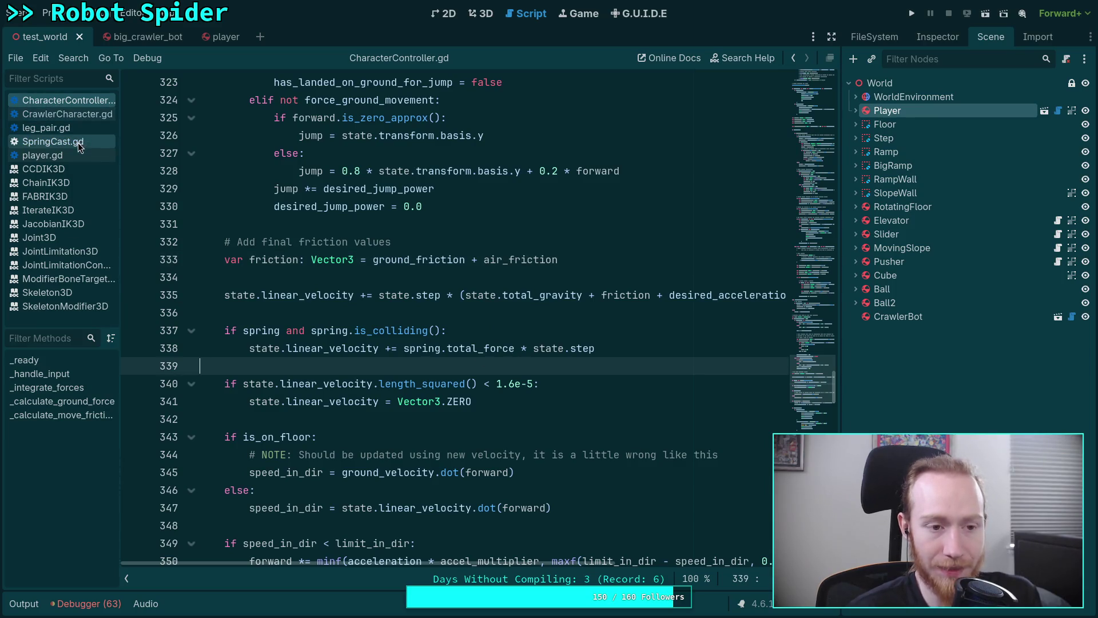
- Review the spring.total_force * state.step line, then return to SpringCast.gd
left_click_drag(404, 349, 657, 348)
left_click(465, 354)
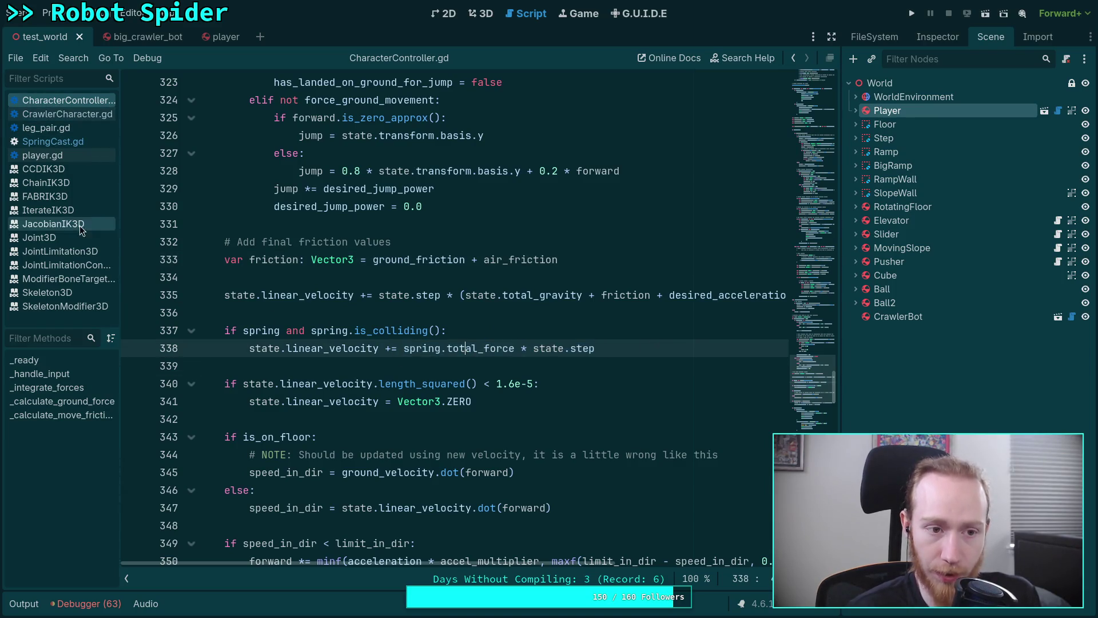
left_click(57, 143)
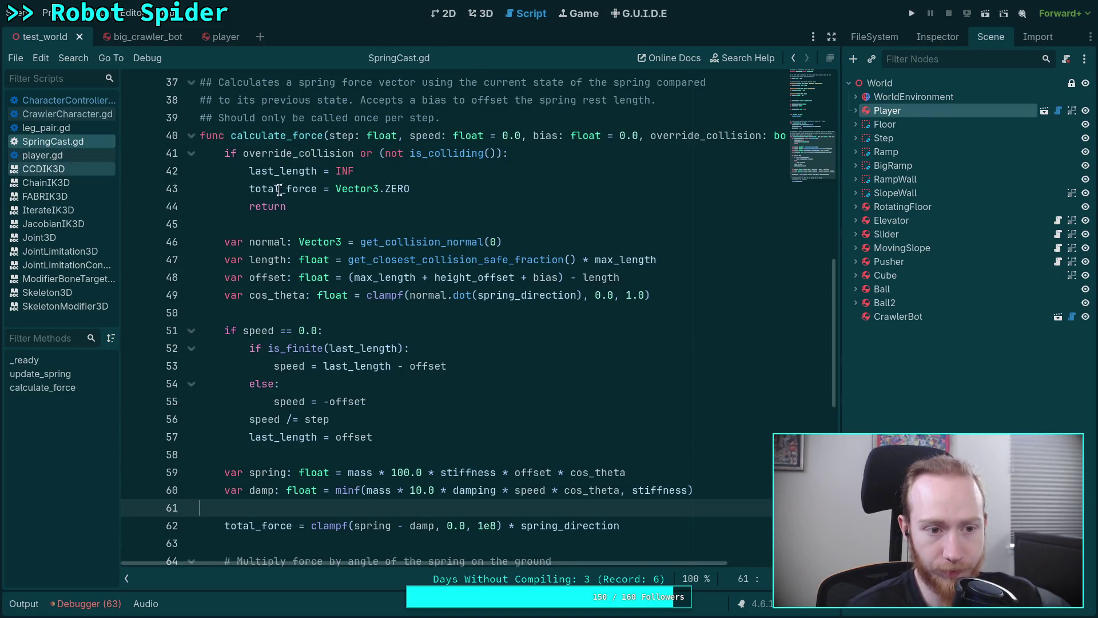
scroll(395, 223, "down", 3)
- Remove the mass factor from the spring and damping lines 59–60, save, and run the game
mouse_move(348, 313)
left_mouse_down()
mouse_move(396, 313)
mouse_move(410, 330)
left_mouse_up()
key("BackSpace")
double_click(378, 331)
key("BackSpace")
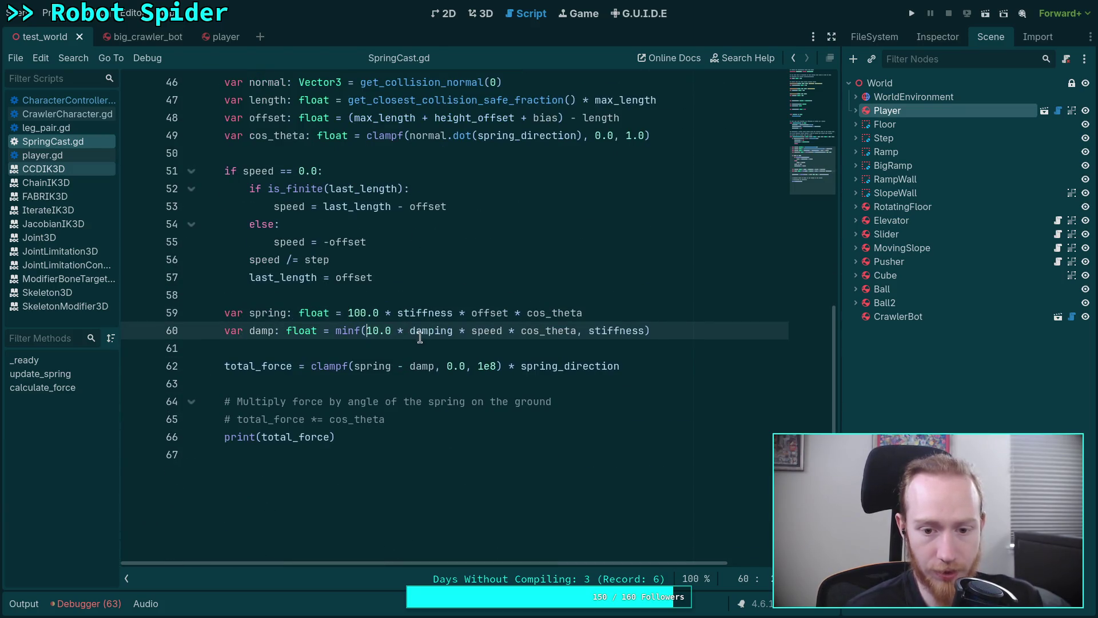
left_click(383, 346)
scroll(382, 346, "up", 1)
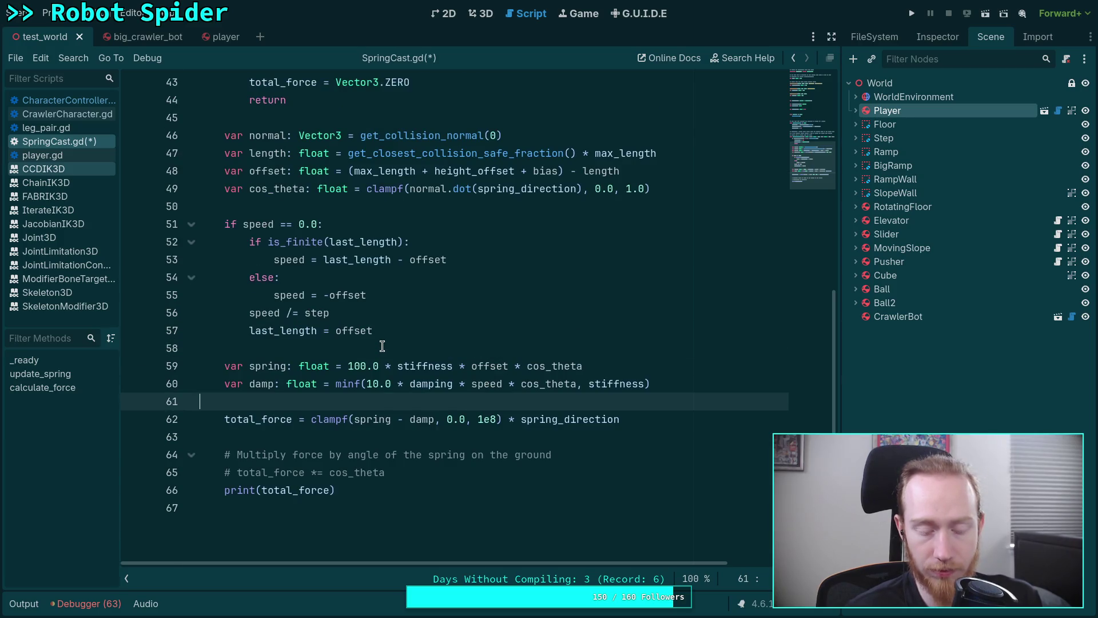
scroll(382, 346, "up", 1)
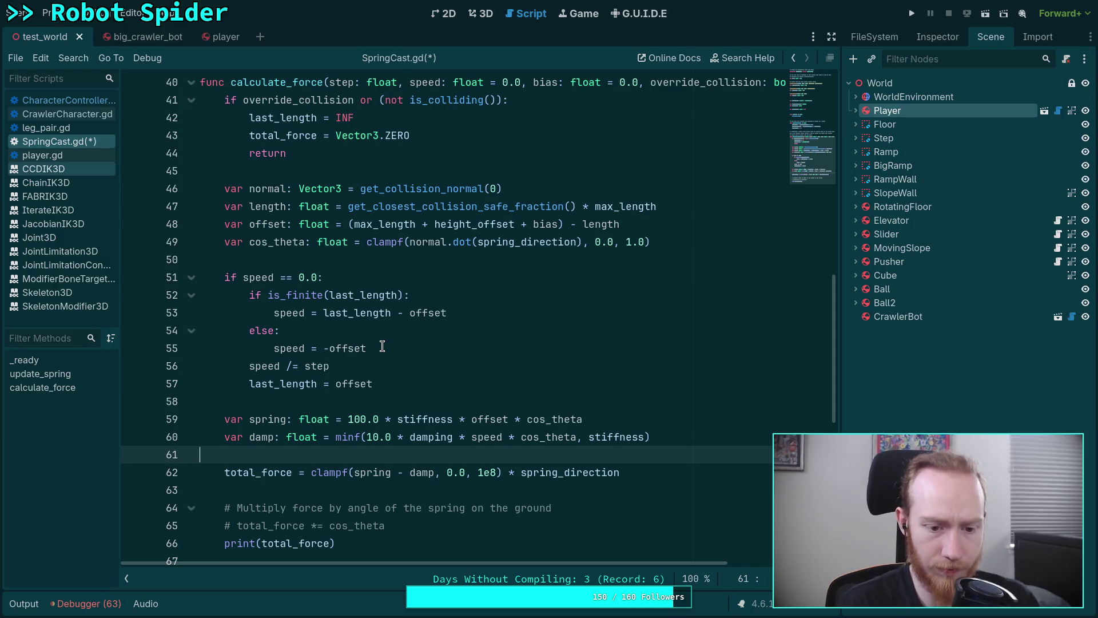
key("ctrl+s")
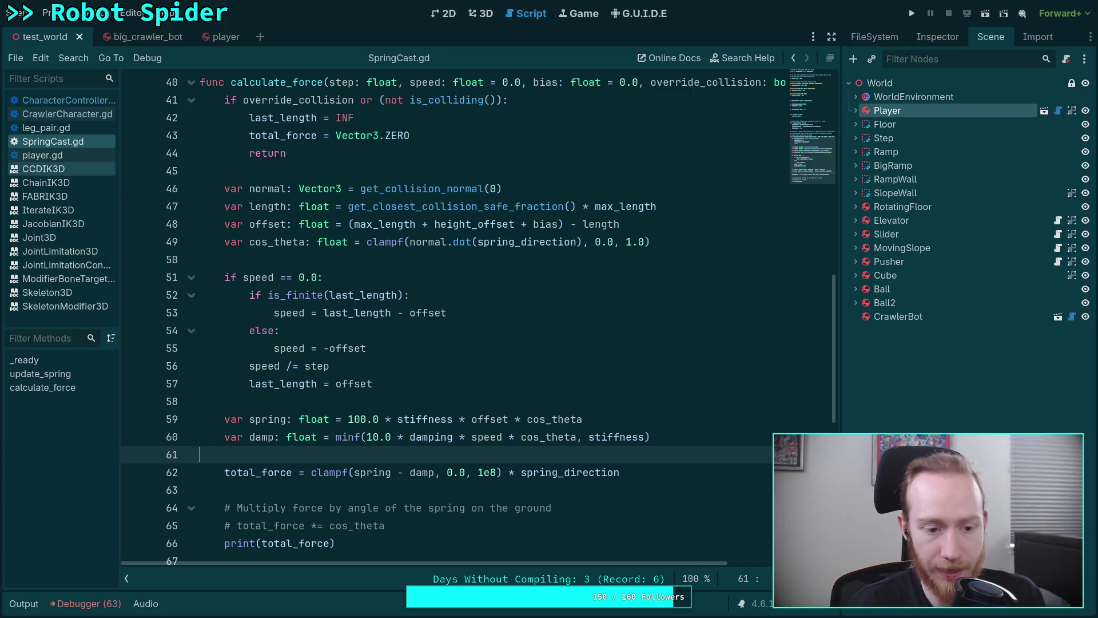
left_click(913, 13)
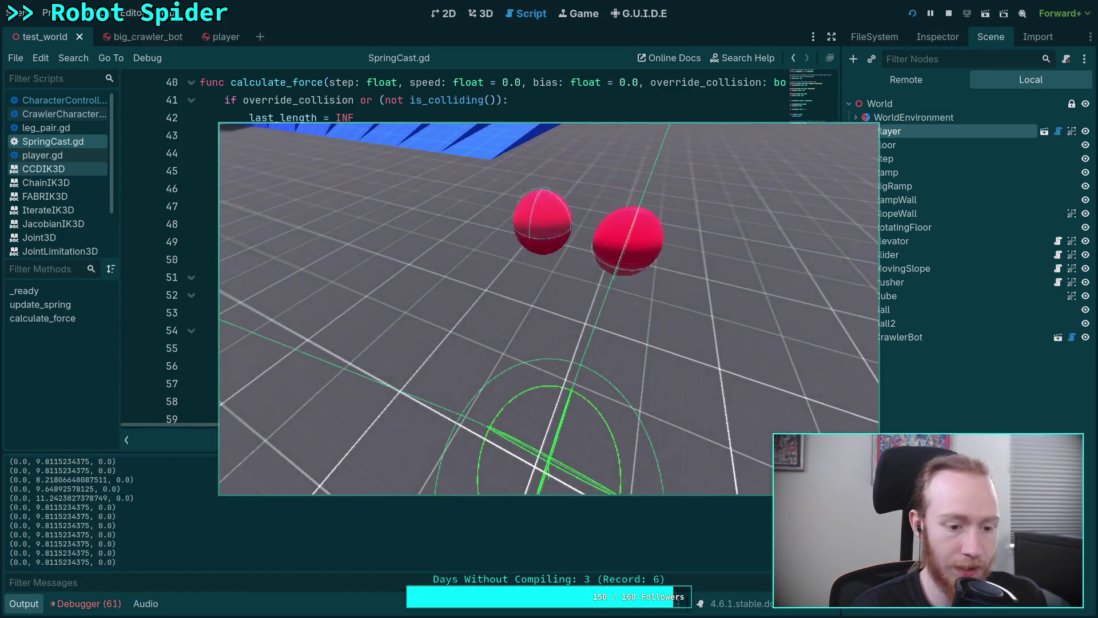
- Drive the player forward with W onto the blue ramp, watch the force log, then stop the game
key("w")
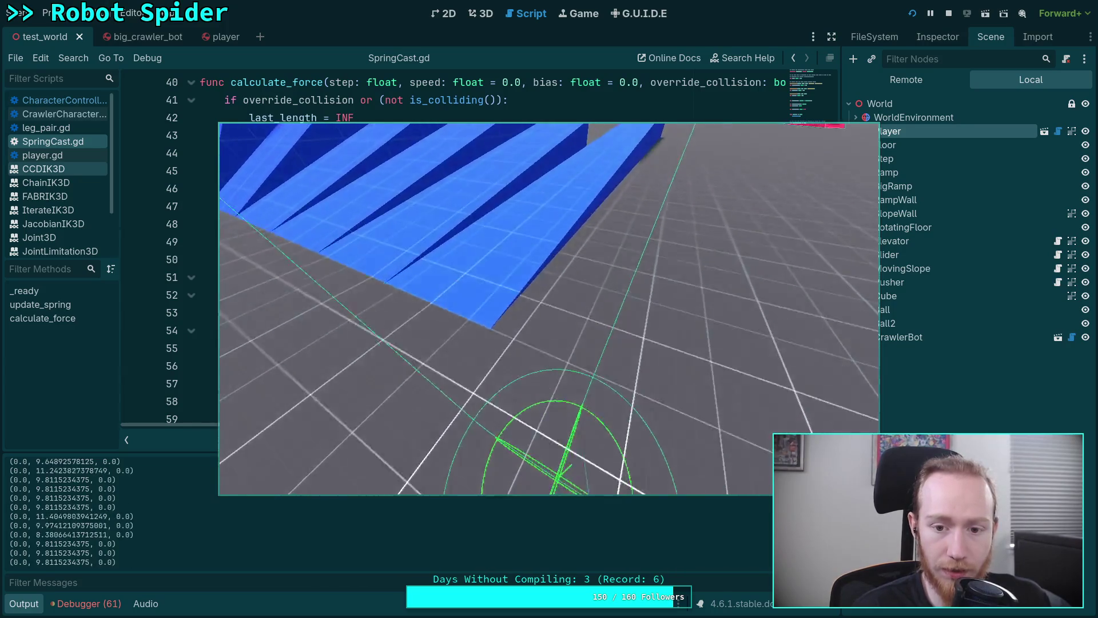
key("w")
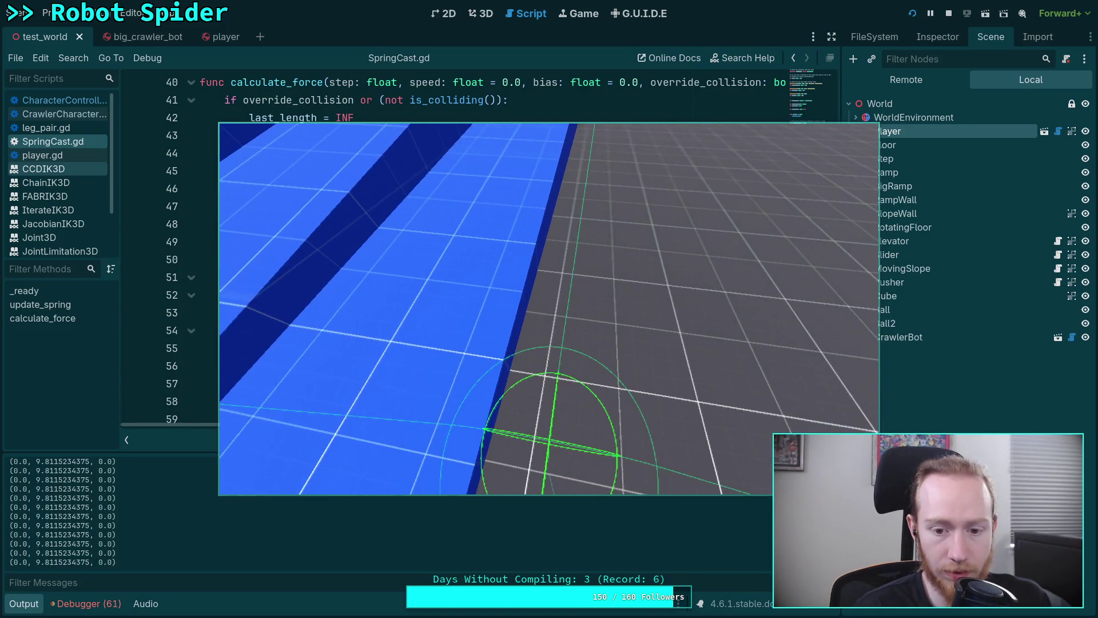
key("w")
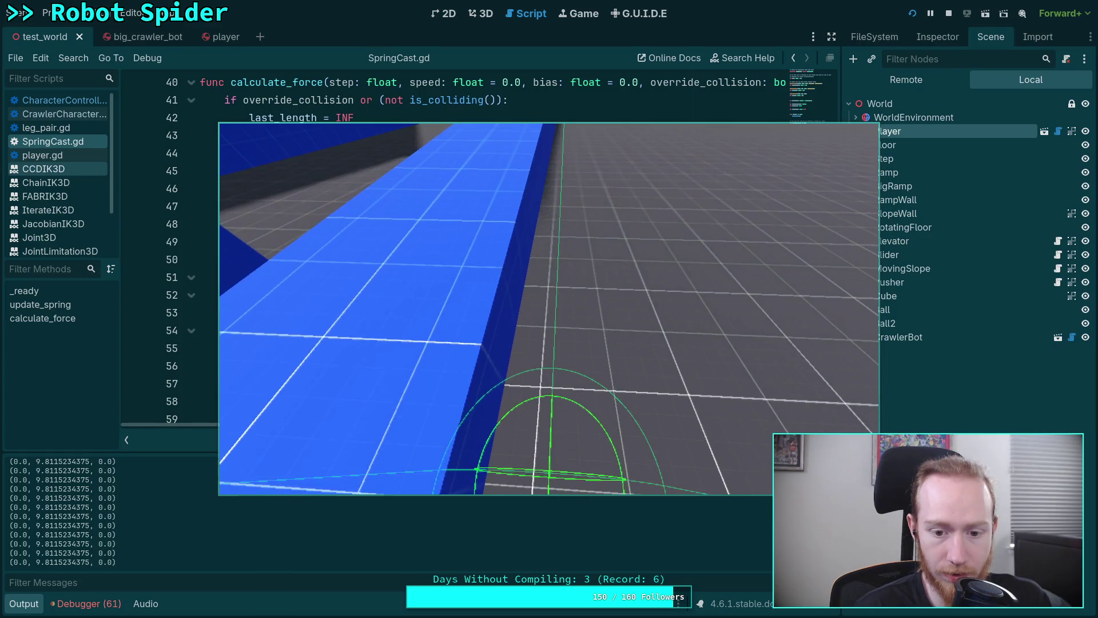
key("w")
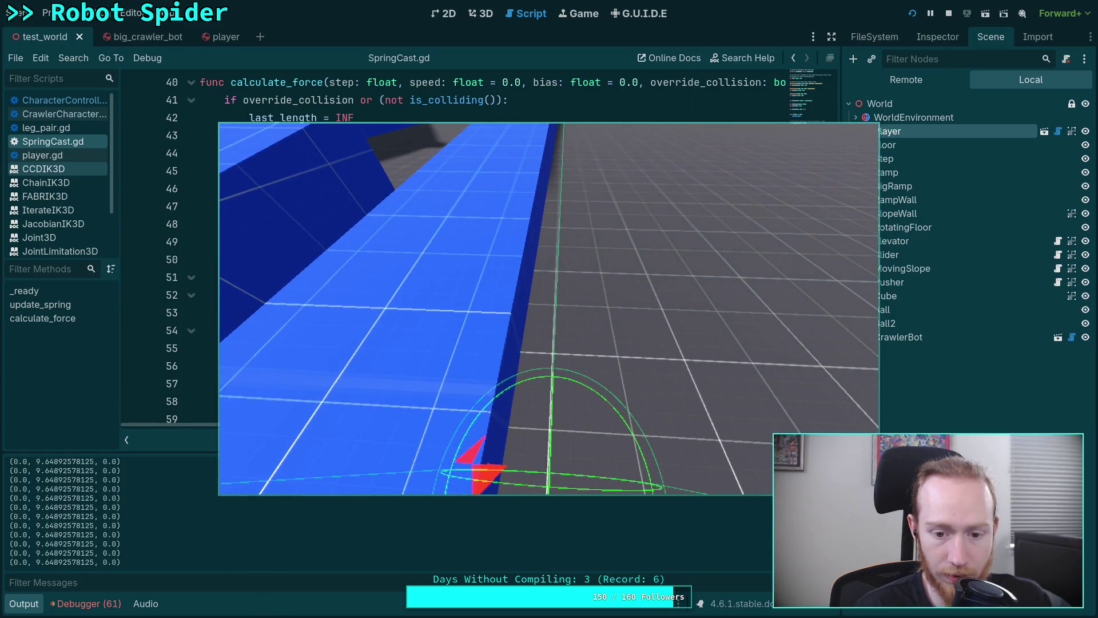
key("w")
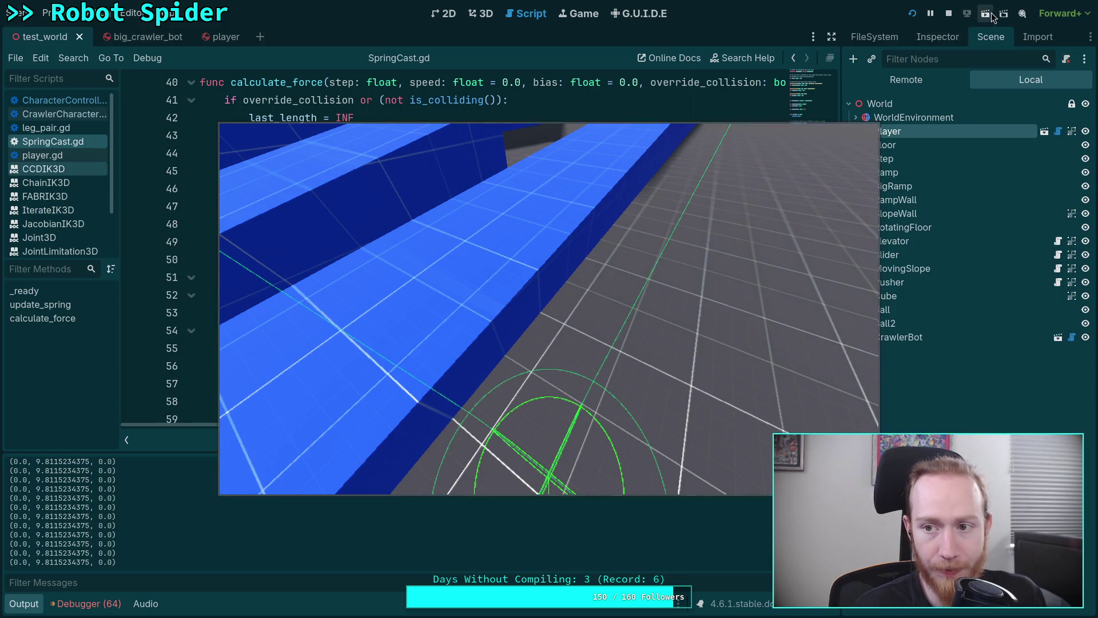
left_click(948, 13)
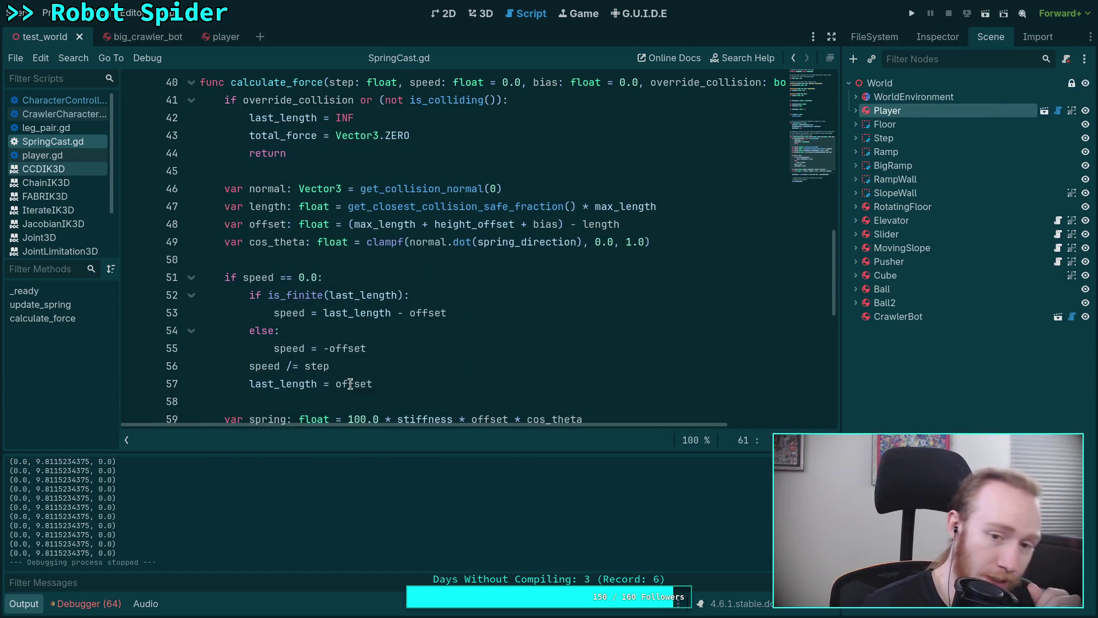
- Collapse the Output panel and switch to CharacterController.gd in the script list
mouse_move(350, 384)
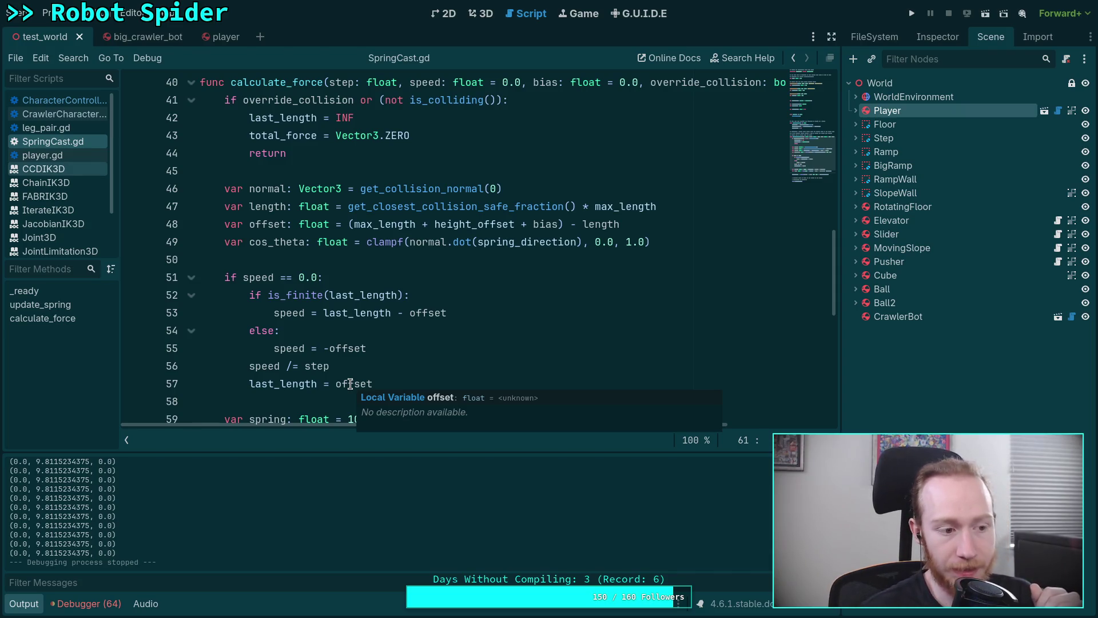
left_click(23, 603)
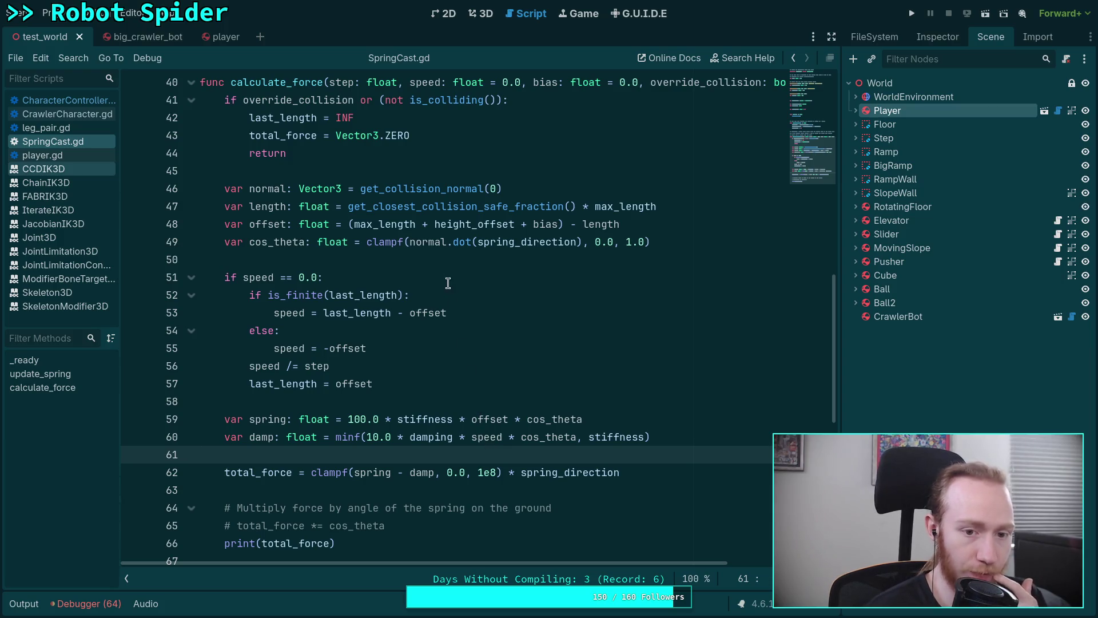
scroll(457, 256, "up", 1)
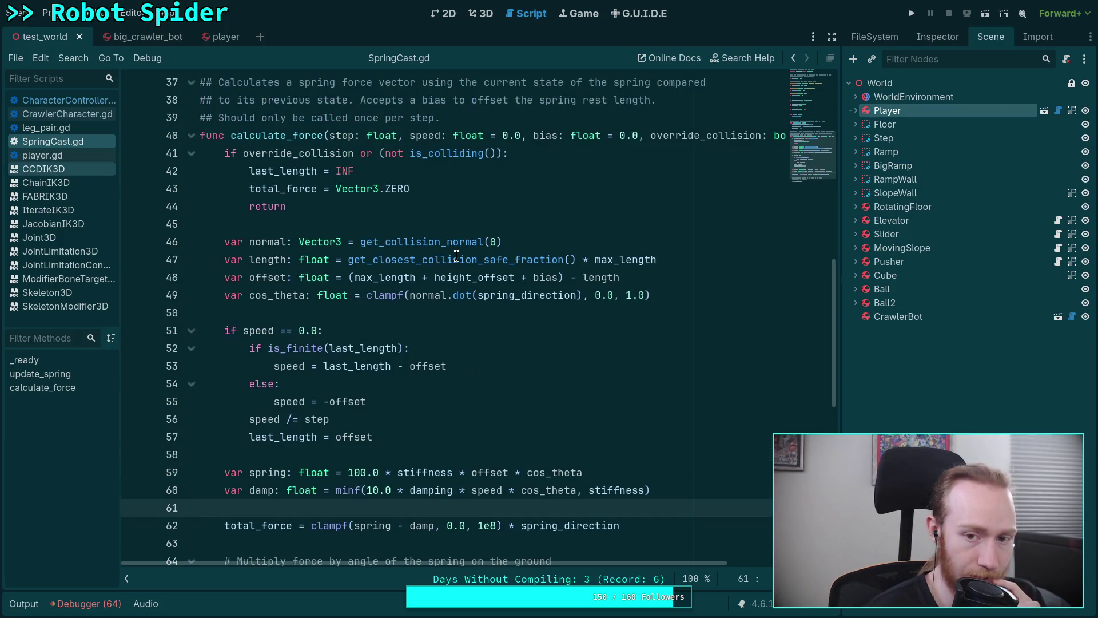
scroll(457, 256, "down", 1)
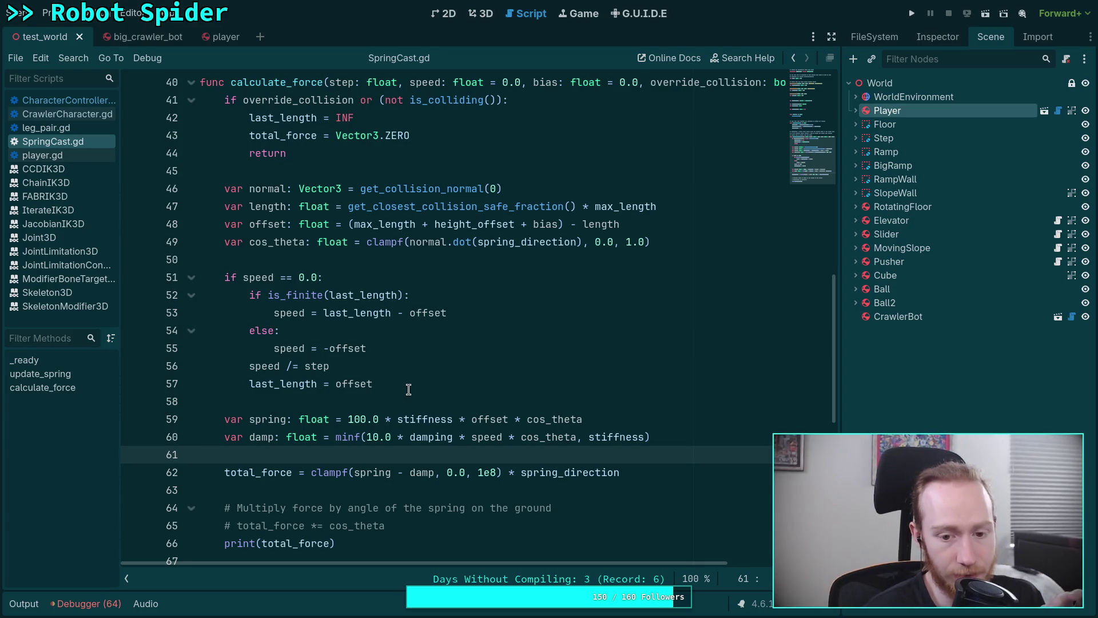
left_click(78, 98)
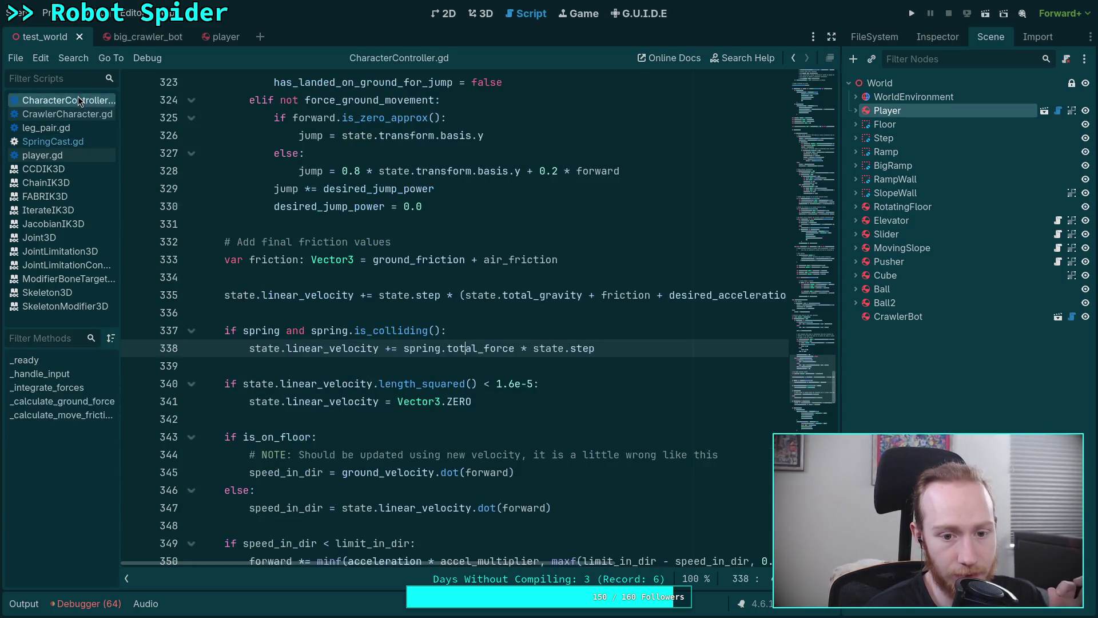
- Scroll through CharacterController.gd's spring and friction code, then switch back to SpringCast.gd
scroll(460, 396, "up", 4)
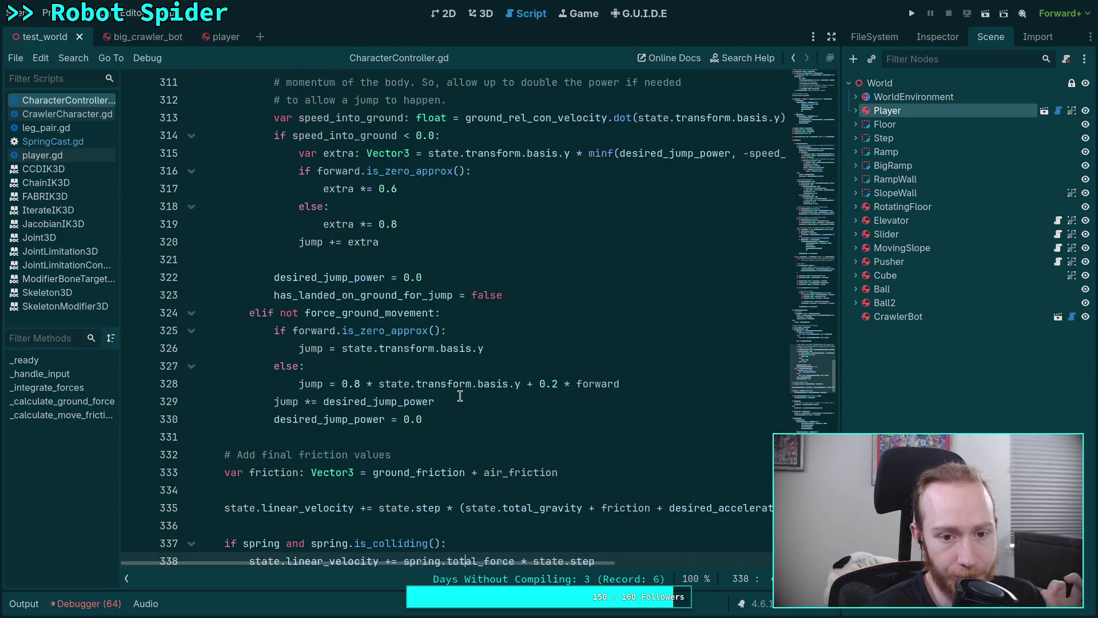
scroll(460, 396, "up", 10)
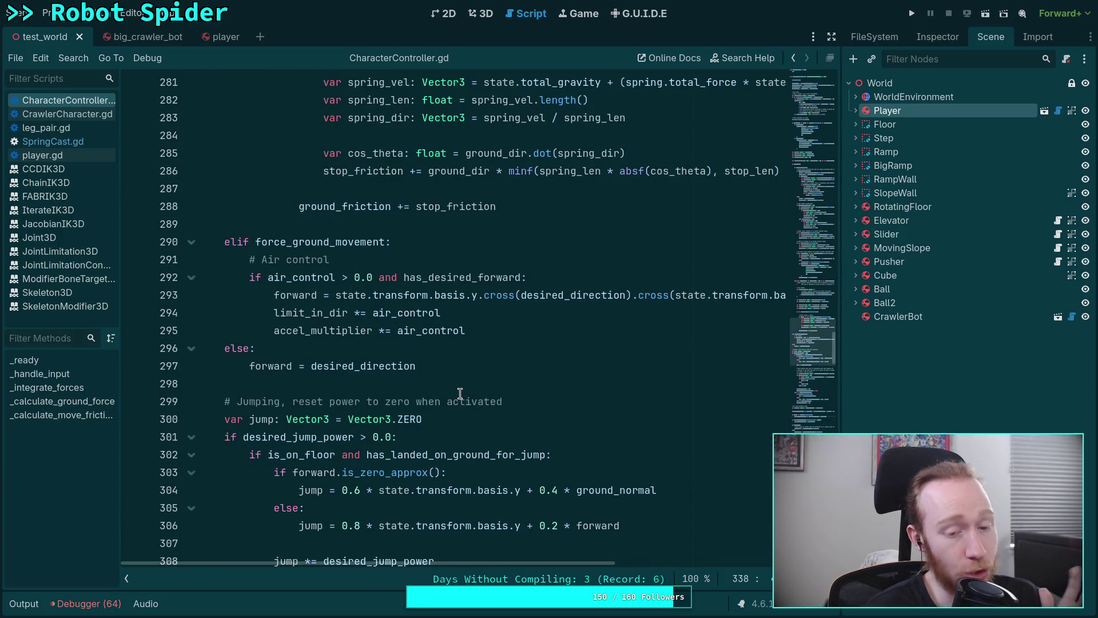
scroll(460, 393, "down", 11)
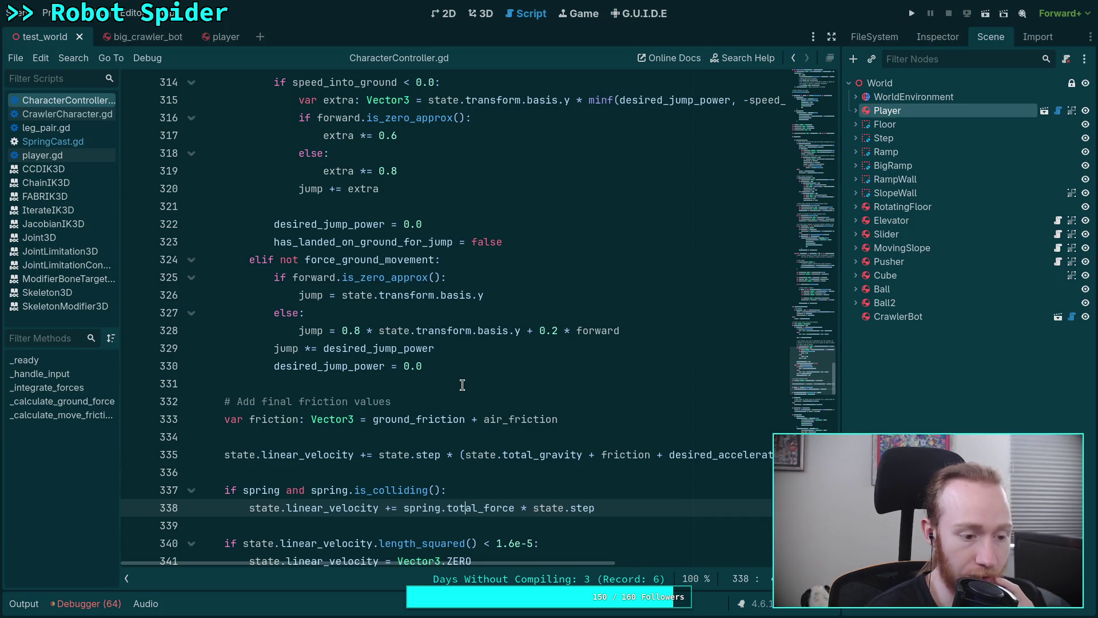
scroll(462, 385, "down", 3)
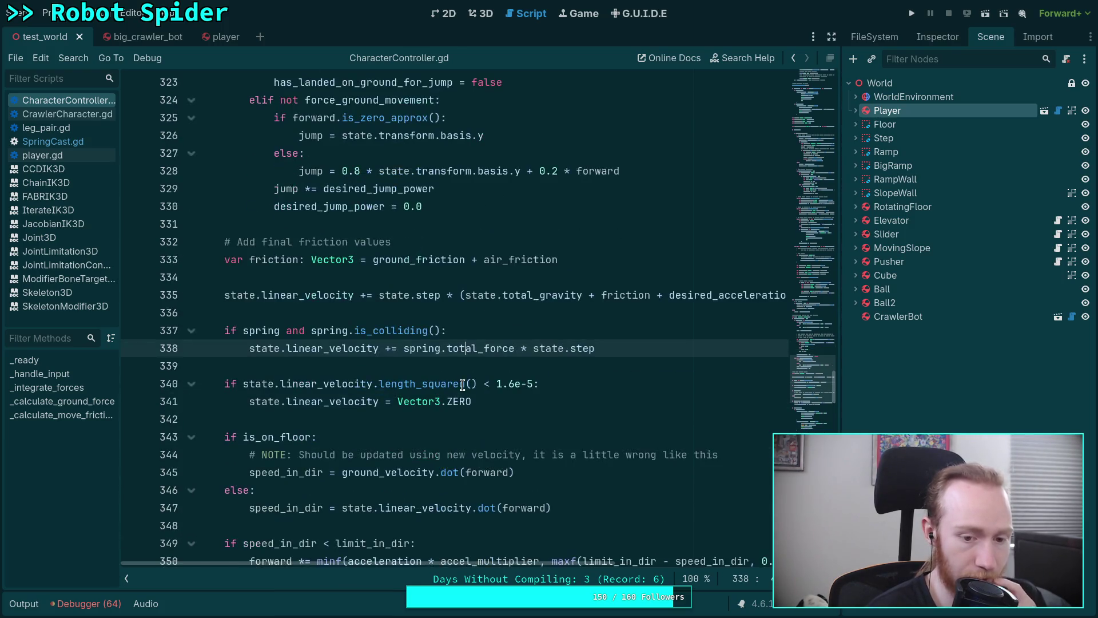
scroll(462, 385, "down", 3)
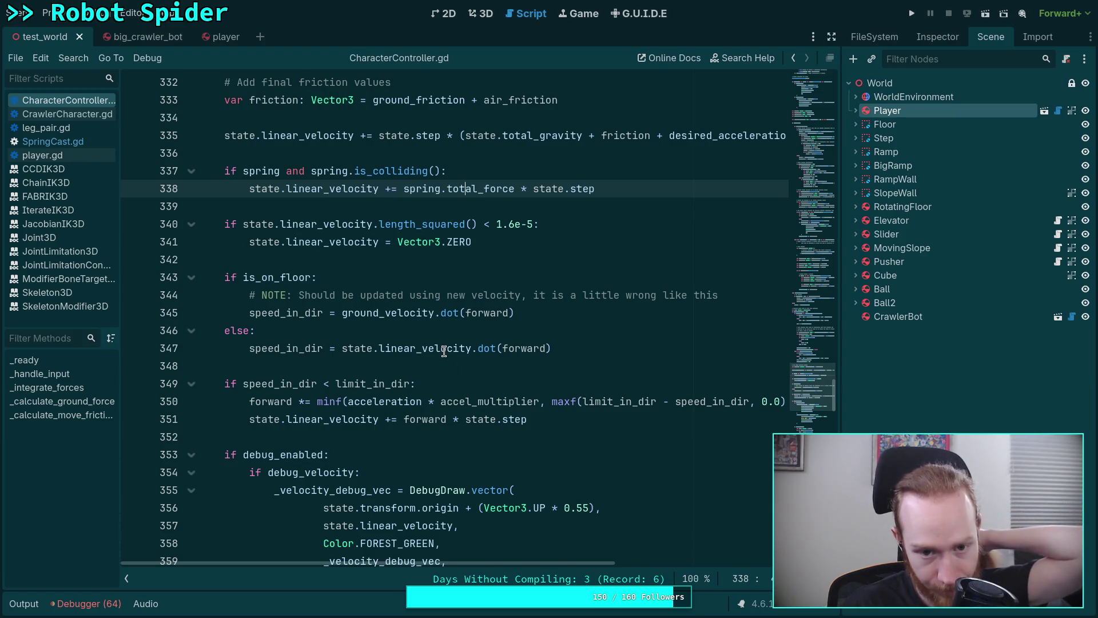
scroll(440, 345, "up", 3)
scroll(440, 345, "up", 4)
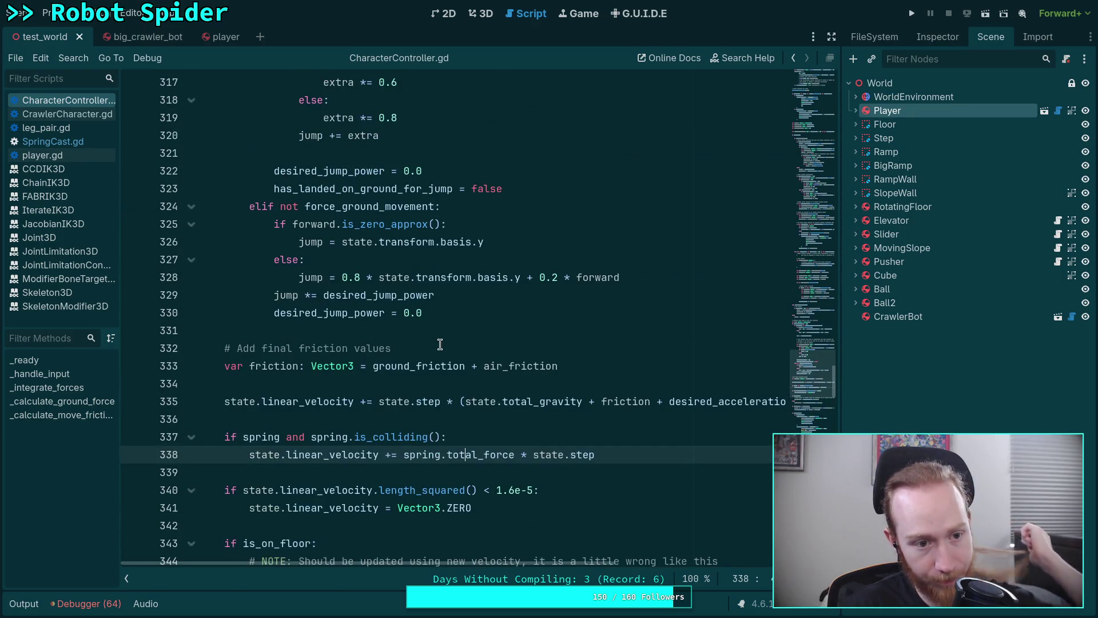
scroll(441, 345, "up", 7)
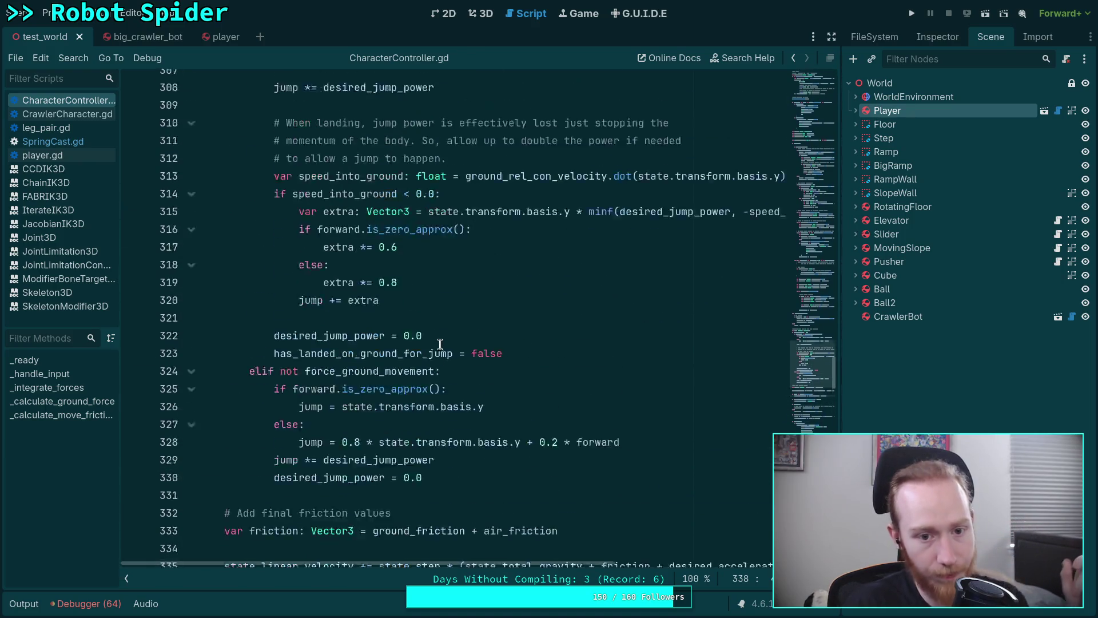
scroll(434, 395, "up", 12)
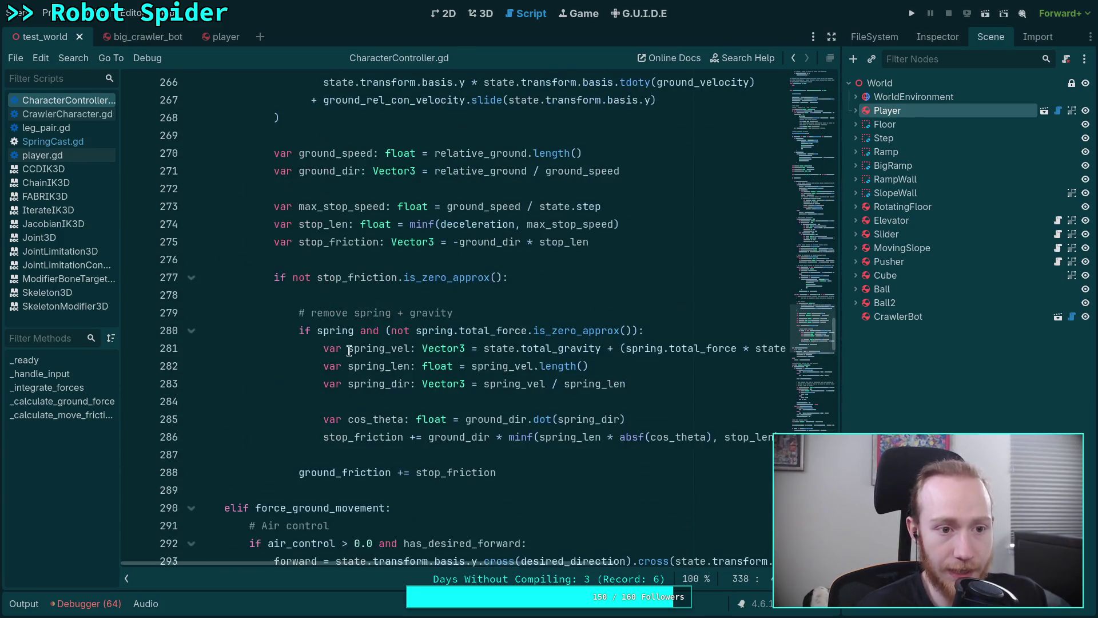
left_click(52, 141)
scroll(443, 368, "up", 4)
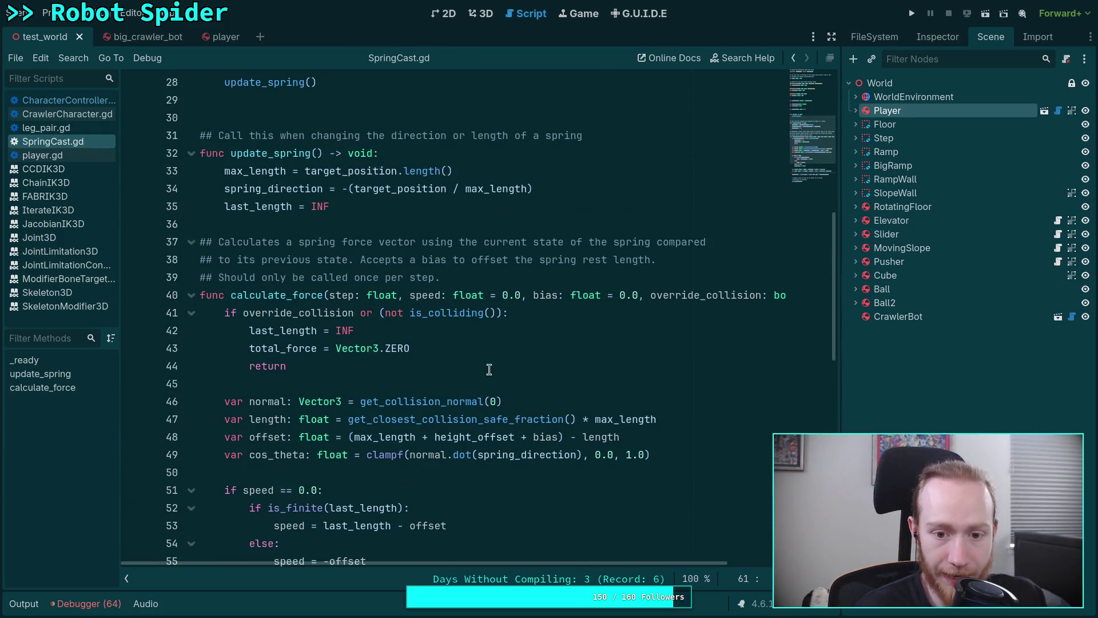
- Remove the 'if speed == 0.0' check in SpringCast.gd, dedenting lines 52–57 one level
double_click(412, 301)
scroll(412, 343, "down", 5)
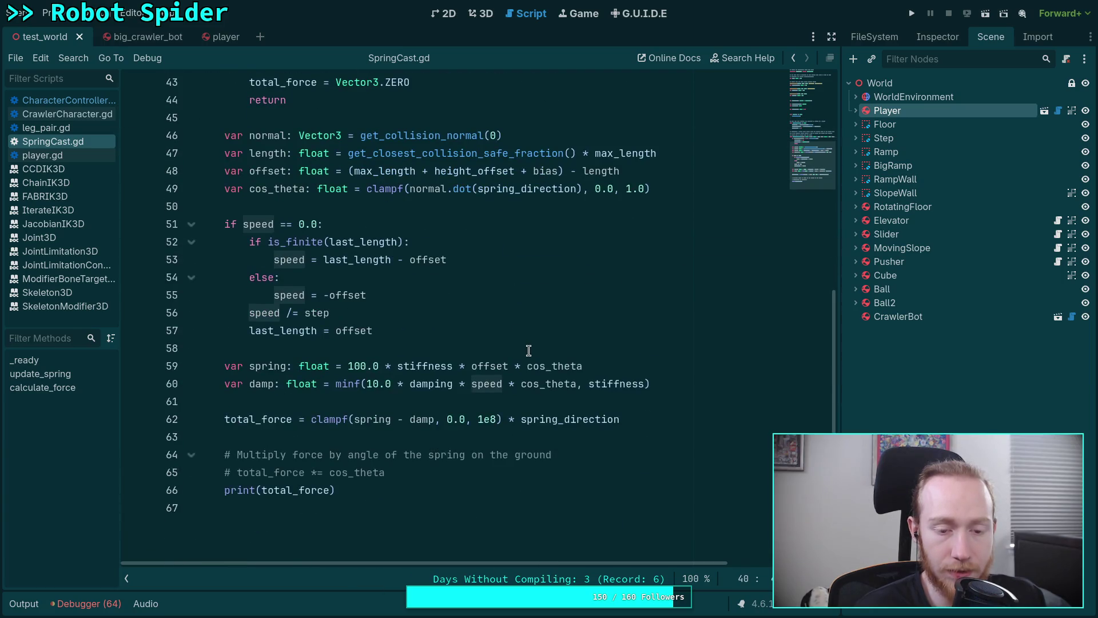
scroll(401, 400, "up", 2)
left_click(403, 430)
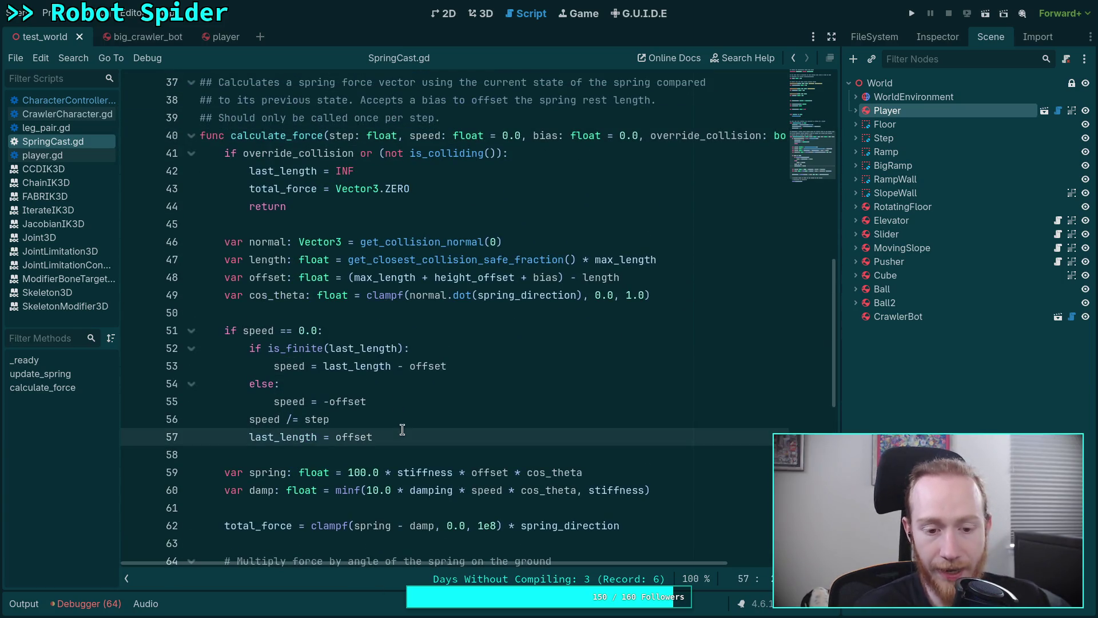
mouse_move(262, 349)
left_mouse_down()
mouse_move(280, 424)
mouse_move(300, 436)
left_mouse_up()
key("shift+Tab")
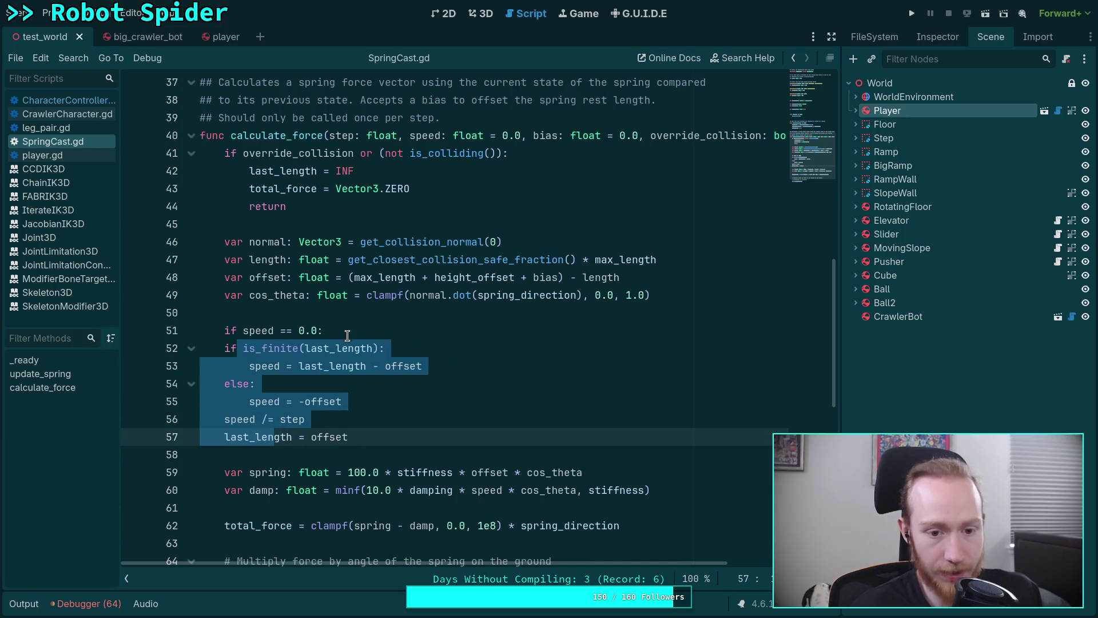
left_click_drag(348, 332, 357, 315)
key("BackSpace")
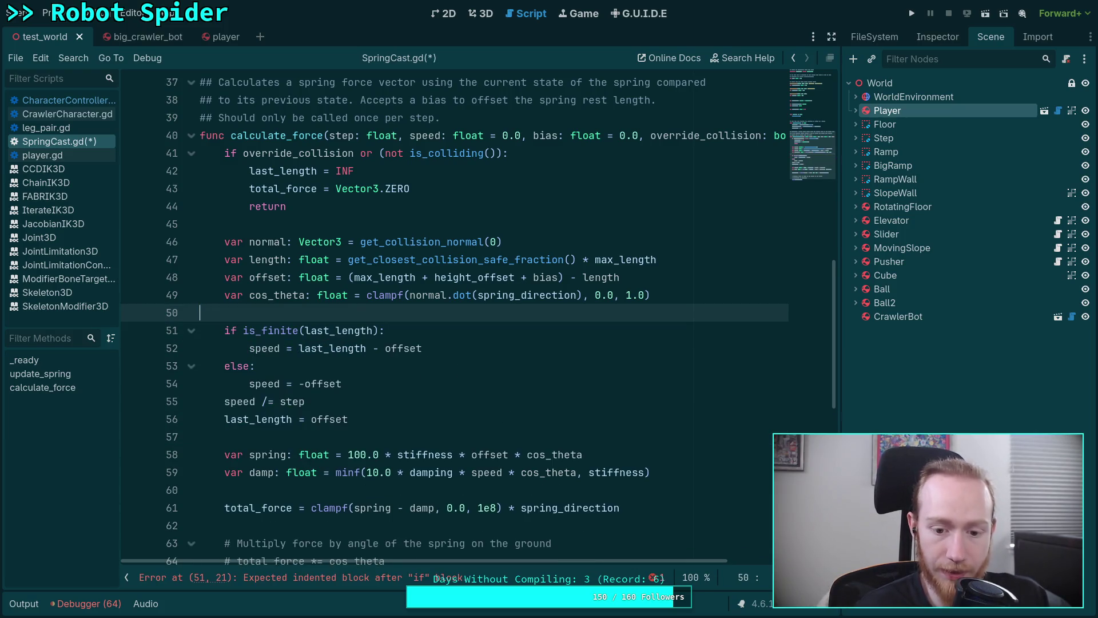
- Remove the speed parameter from calculate_force on line 40 and save
left_click_drag(406, 136, 524, 133)
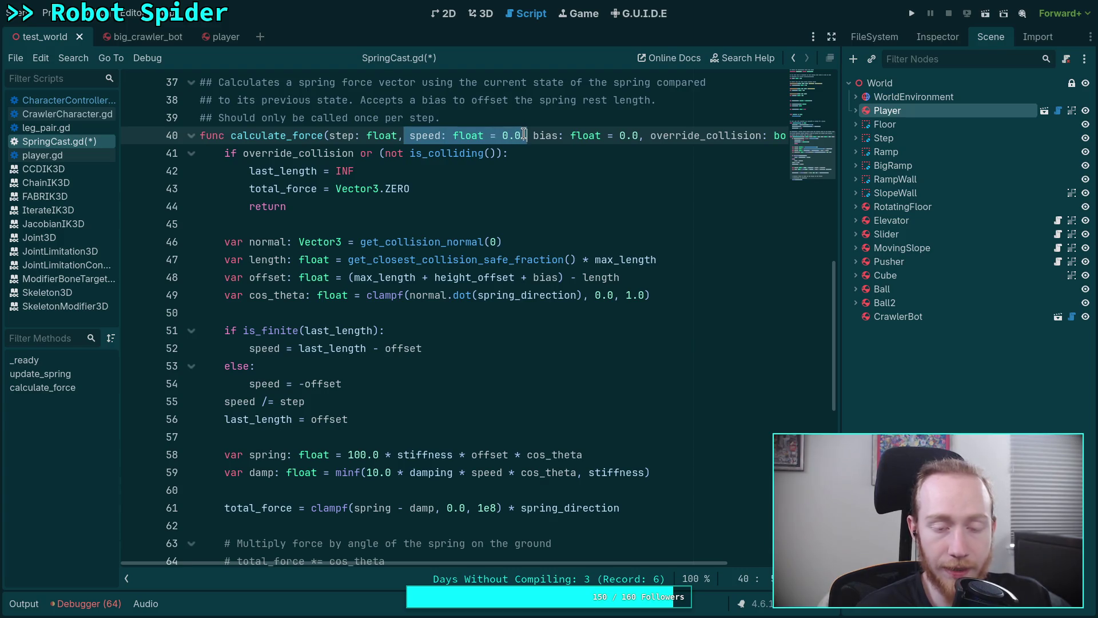
key("BackSpace")
key("ctrl+s")
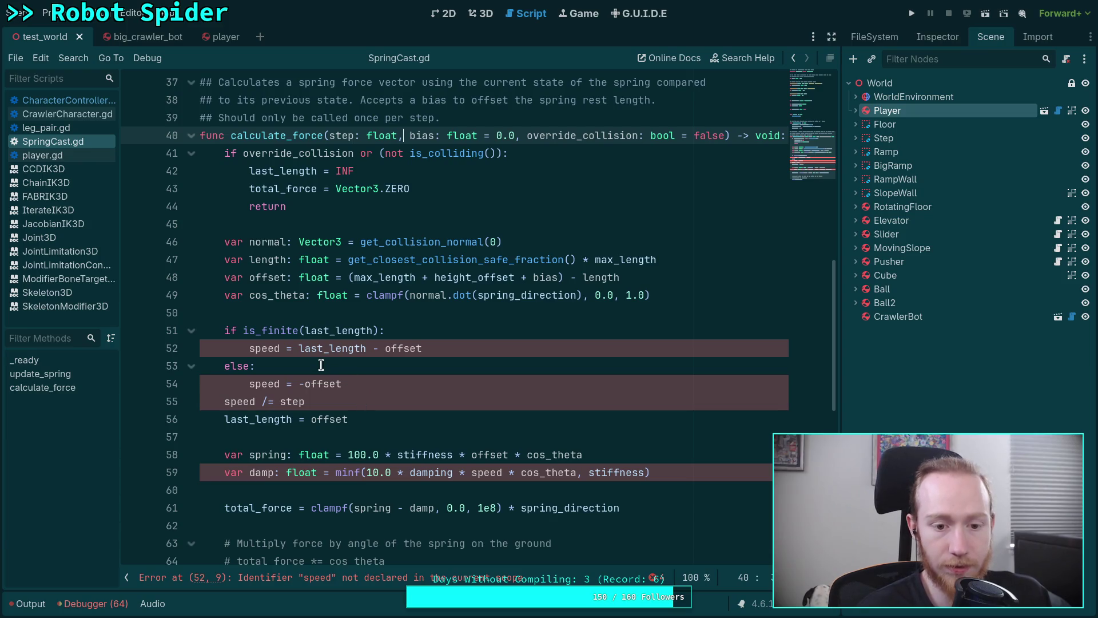
- Declare 'var speed: float' above the is_finite(last_length) check and save
left_click(275, 314)
key("Return")
type("var ")
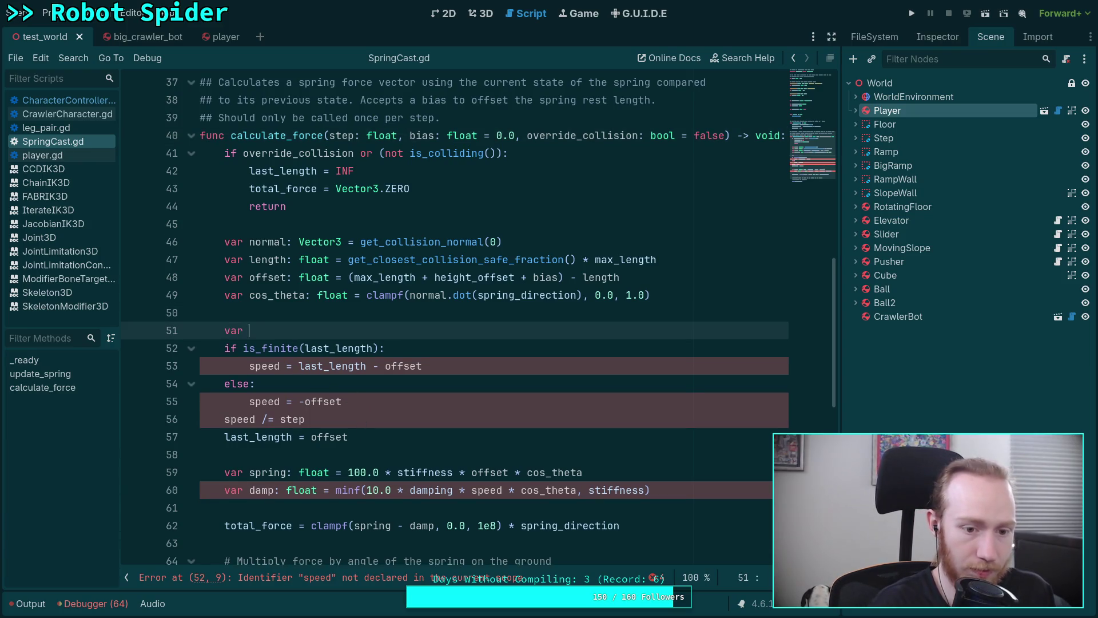
type("speed: float")
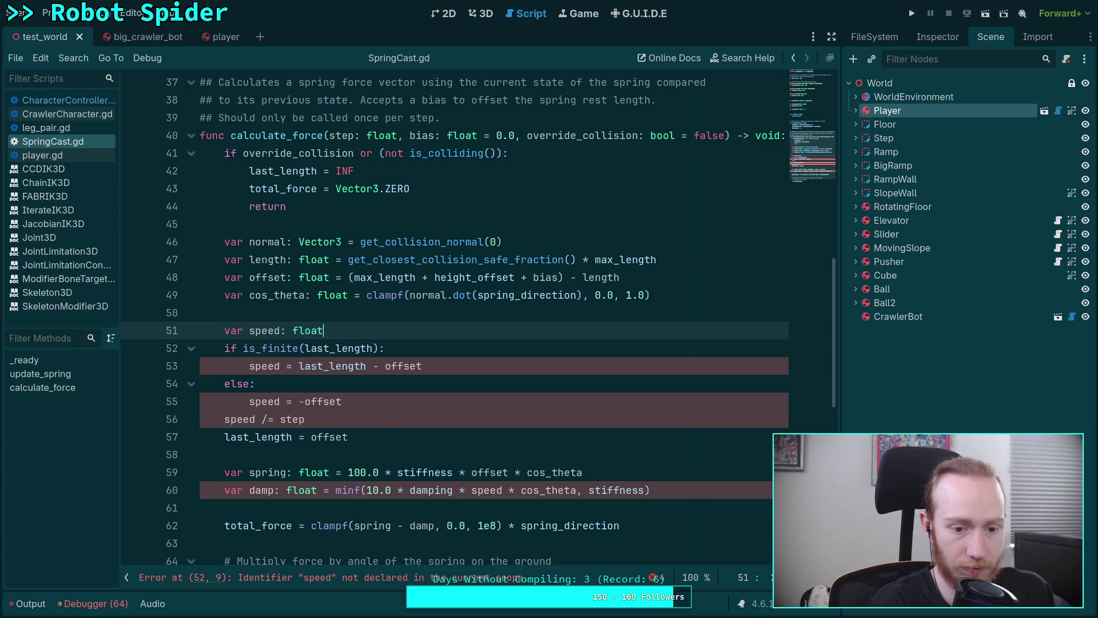
left_click(332, 295)
key("ctrl+s")
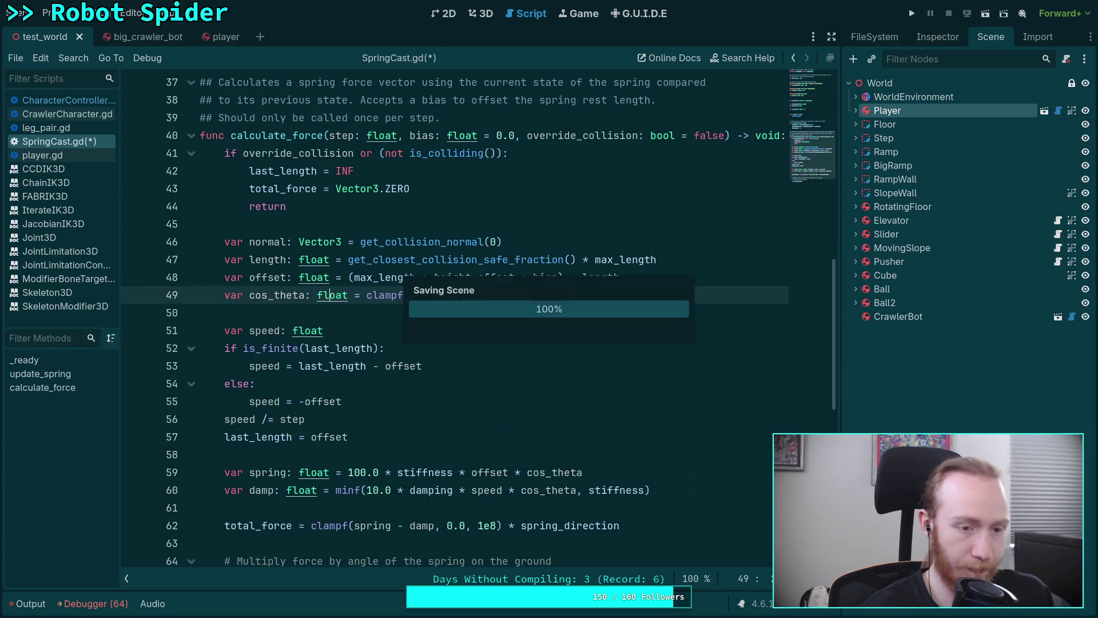
- Delete the two commented-out force-angle lines and save the script
left_click(390, 314)
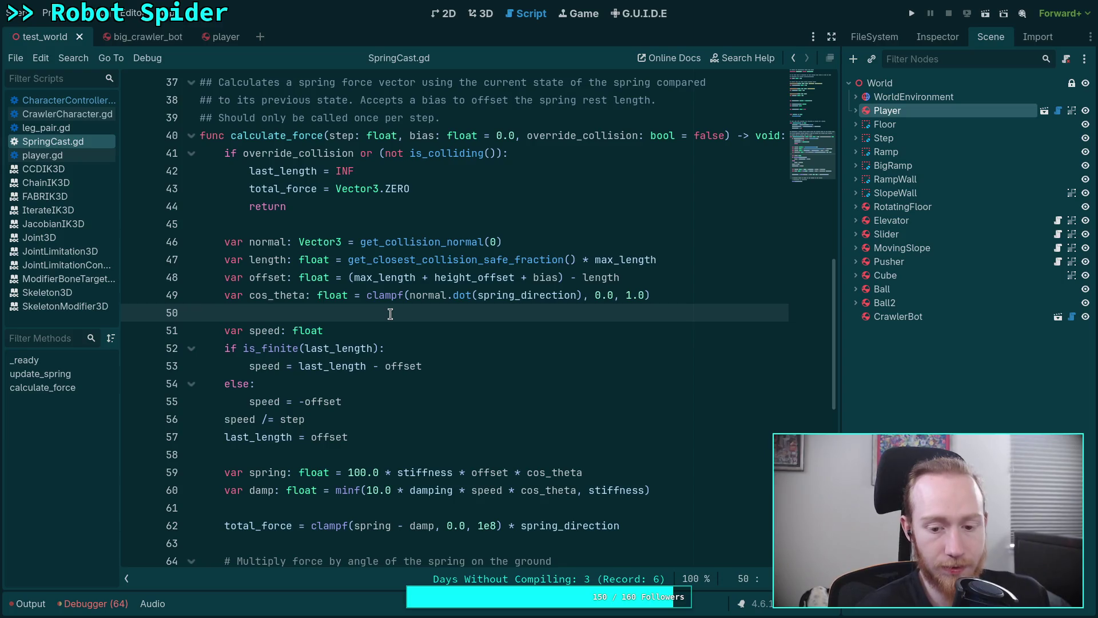
double_click(559, 493)
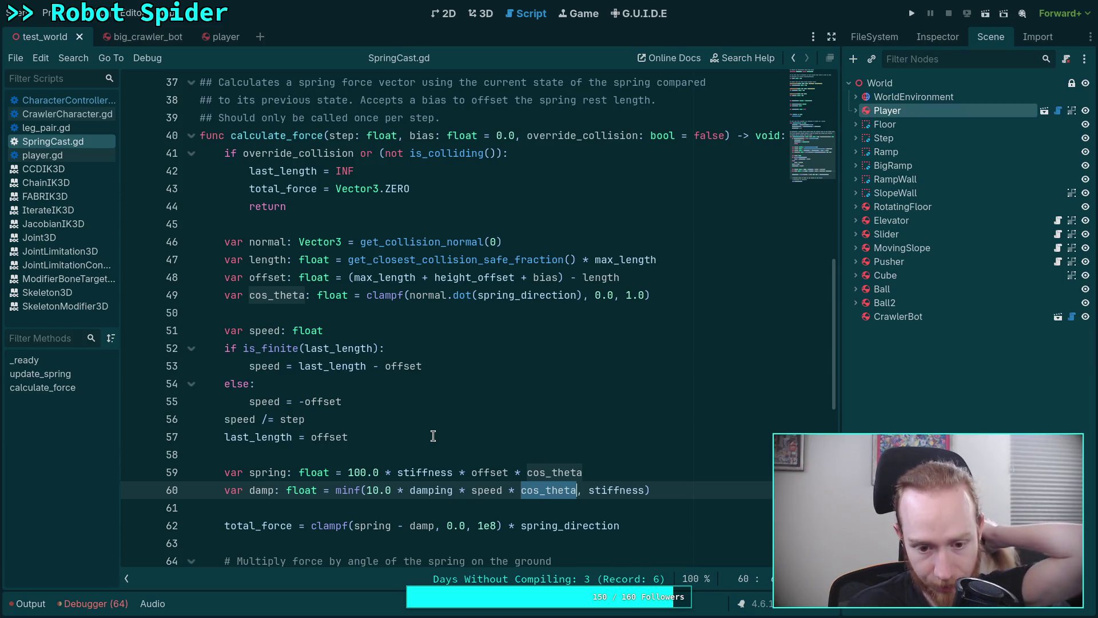
scroll(433, 436, "down", 2)
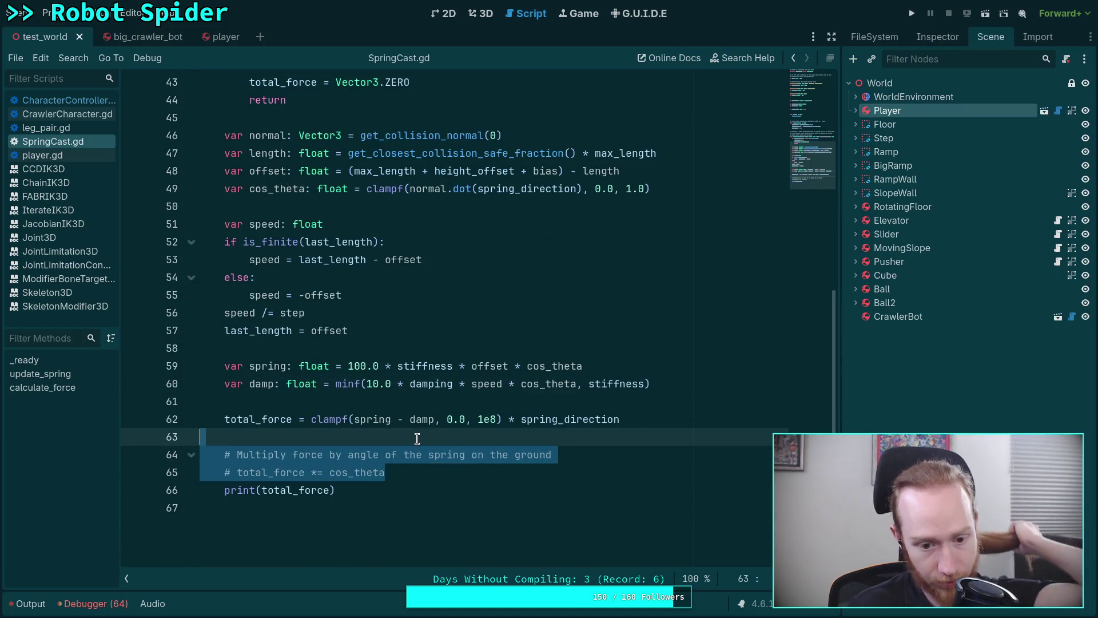
left_click_drag(395, 472, 422, 438)
key("BackSpace")
key("ctrl+s")
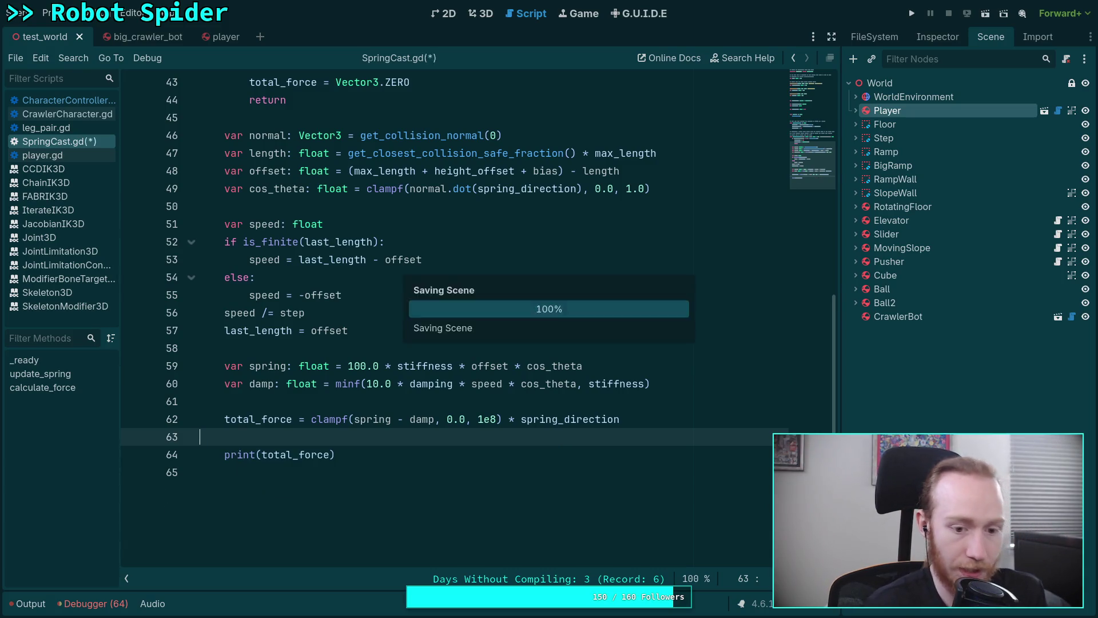
left_click(463, 402)
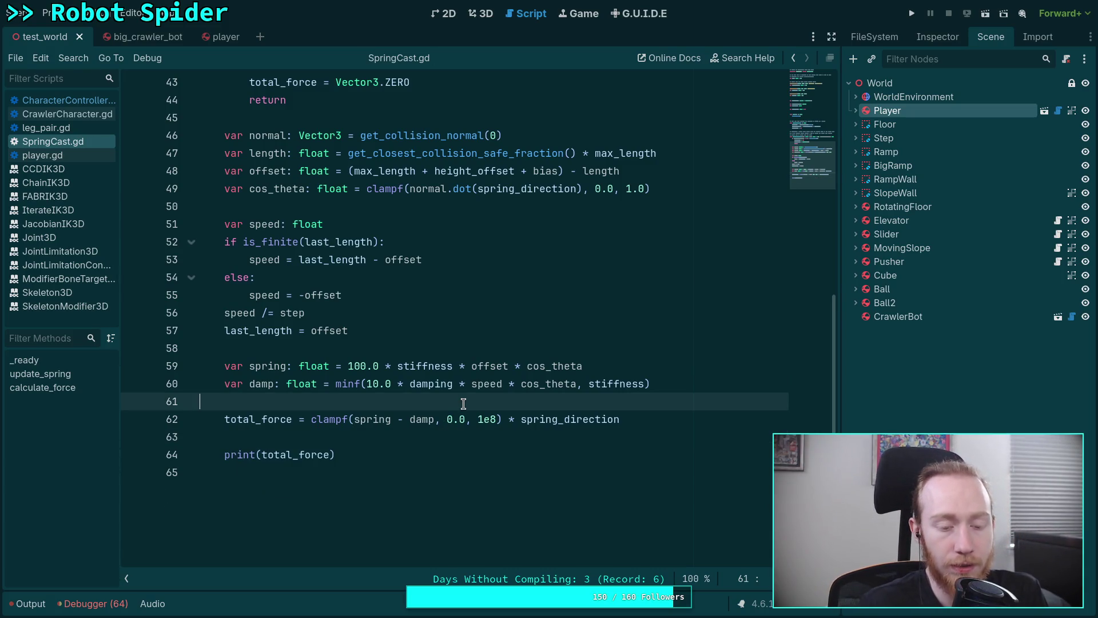
left_click(345, 439)
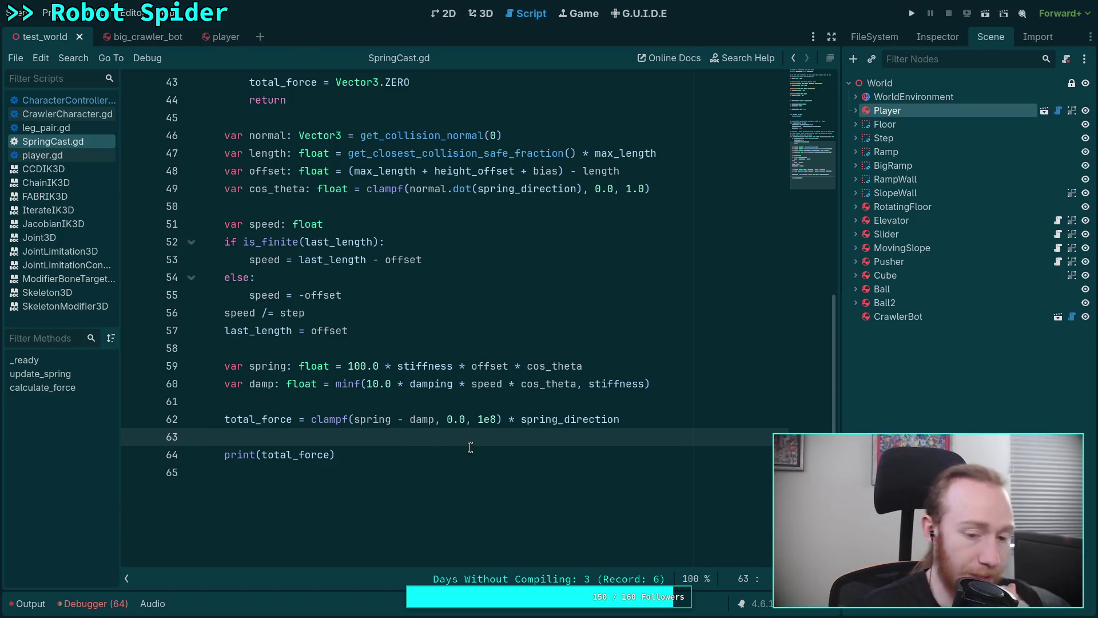
scroll(368, 386, "up", 3)
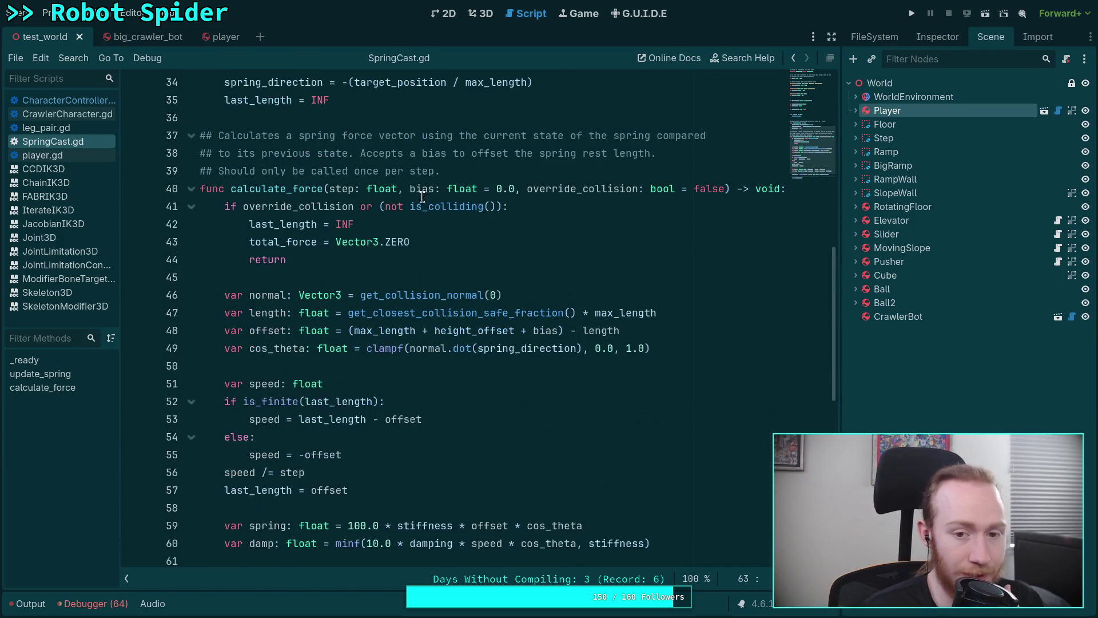
- Check where bias is used, then show CharacterController.gd's ground recast code around lines 413–440
double_click(423, 190)
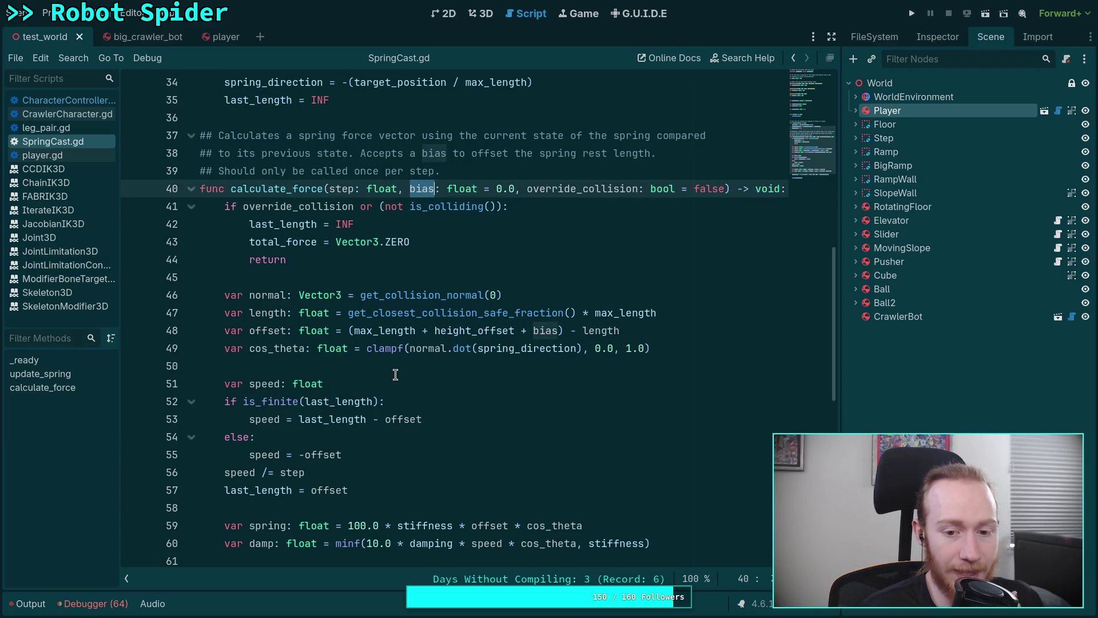
double_click(542, 331)
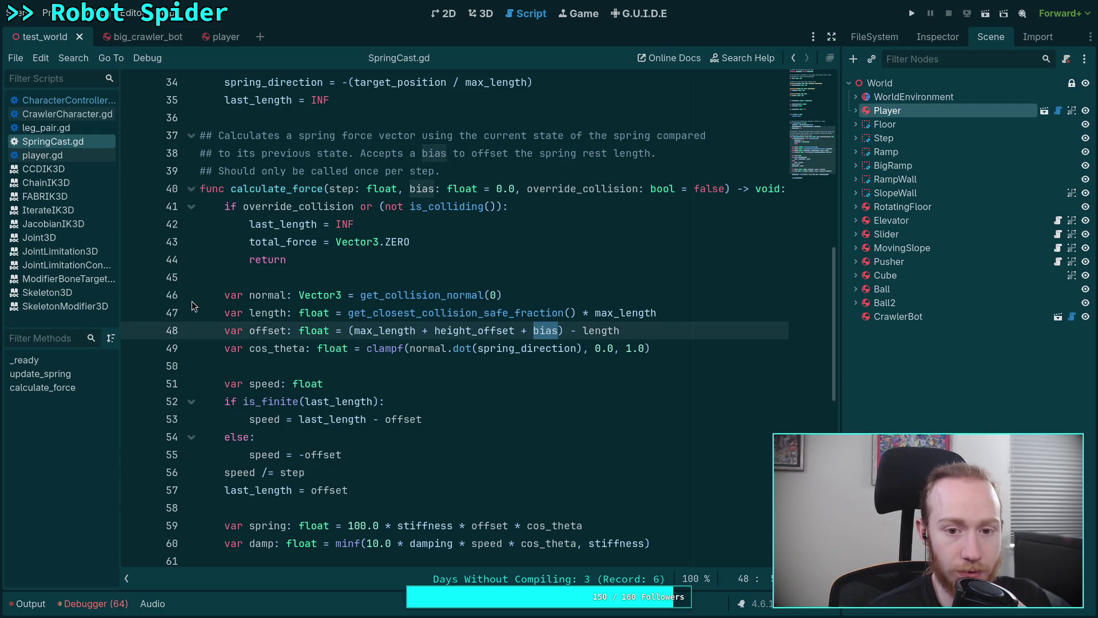
left_click(80, 103)
scroll(417, 384, "up", 3)
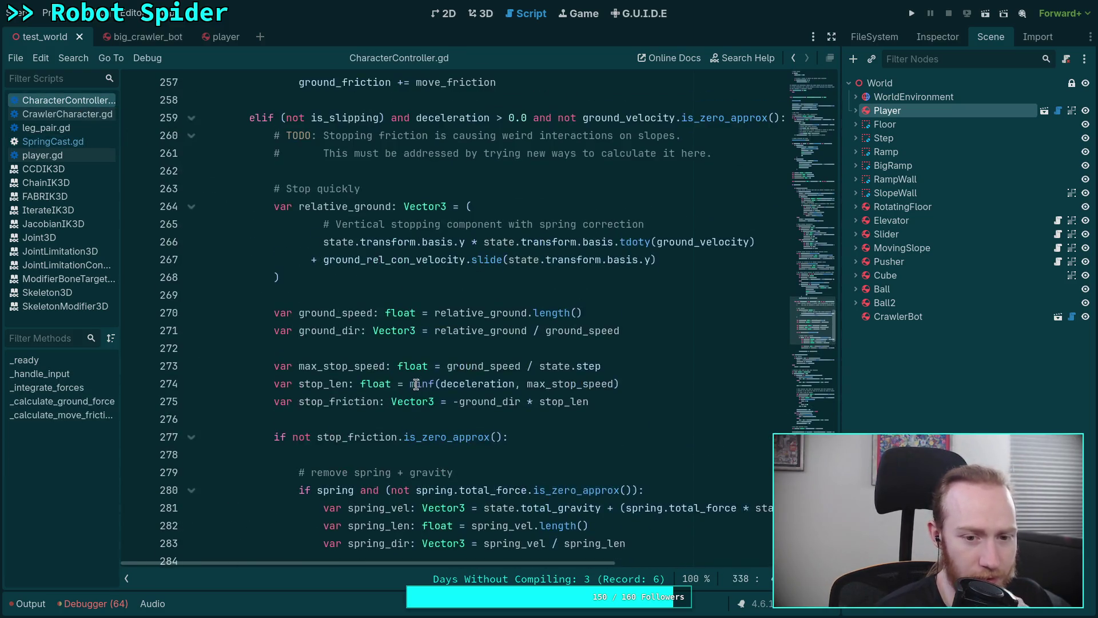
scroll(416, 384, "up", 20)
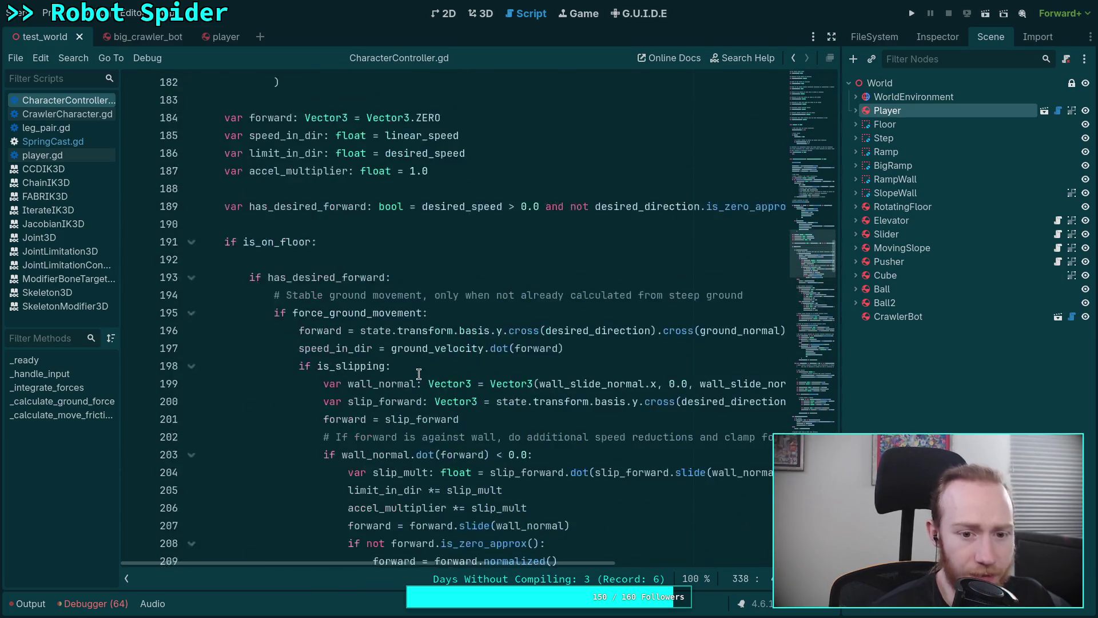
scroll(419, 374, "up", 13)
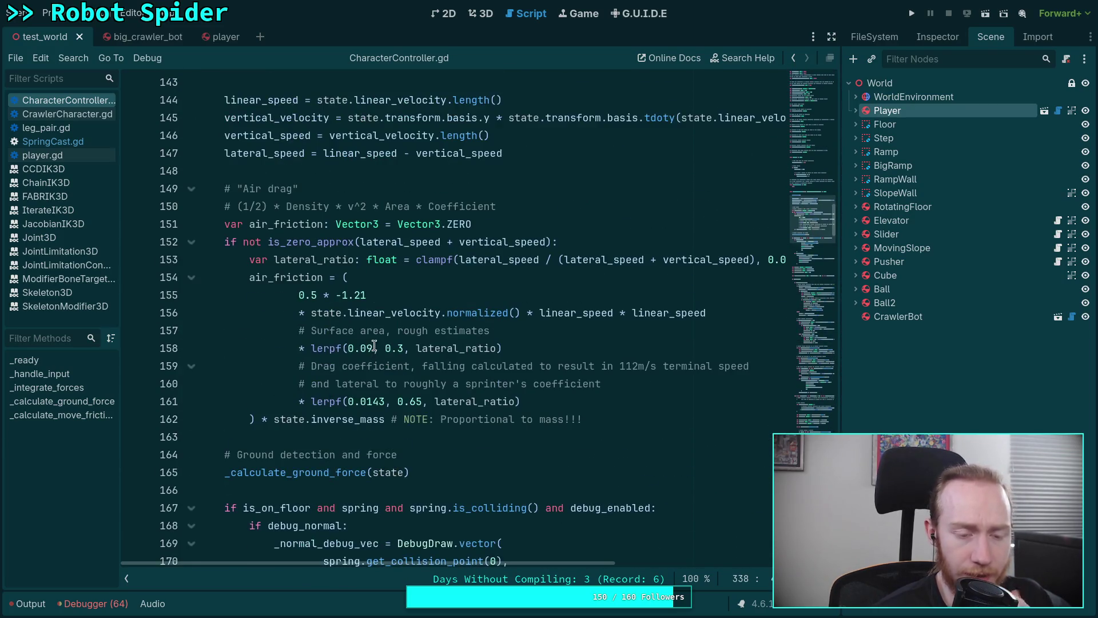
left_click_drag(812, 223, 815, 429)
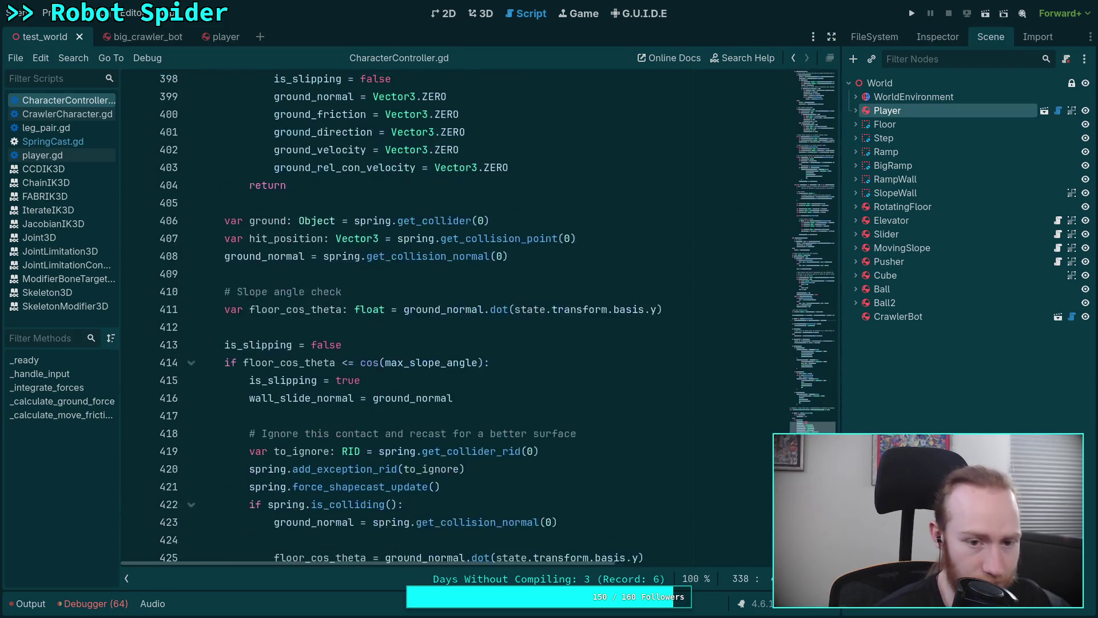
scroll(434, 318, "down", 2)
scroll(435, 318, "up", 2)
scroll(435, 318, "down", 3)
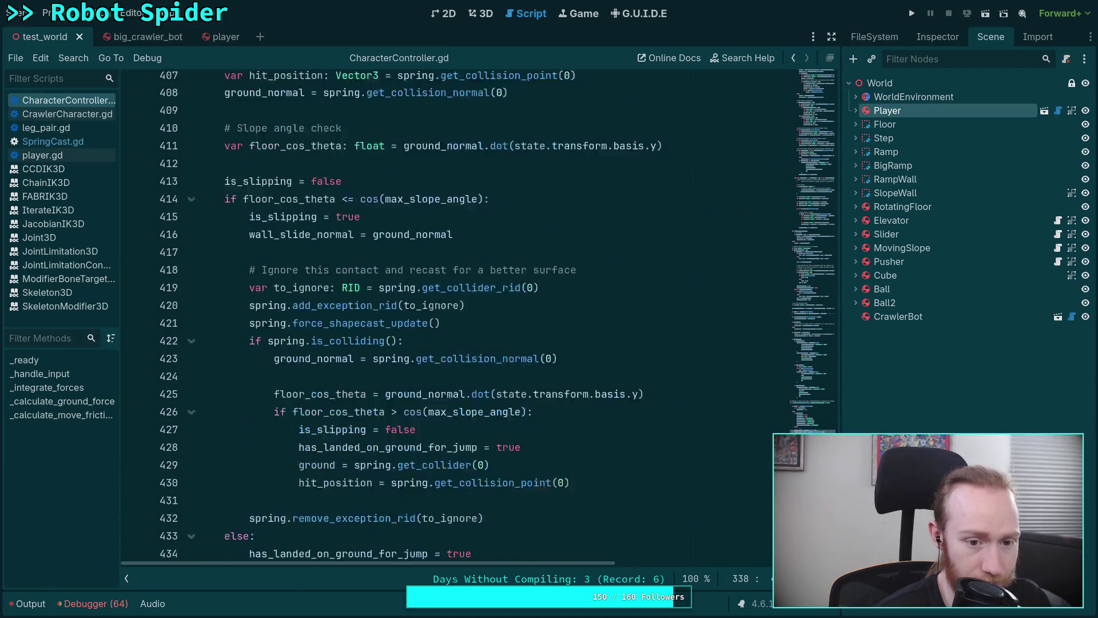
scroll(432, 292, "down", 2)
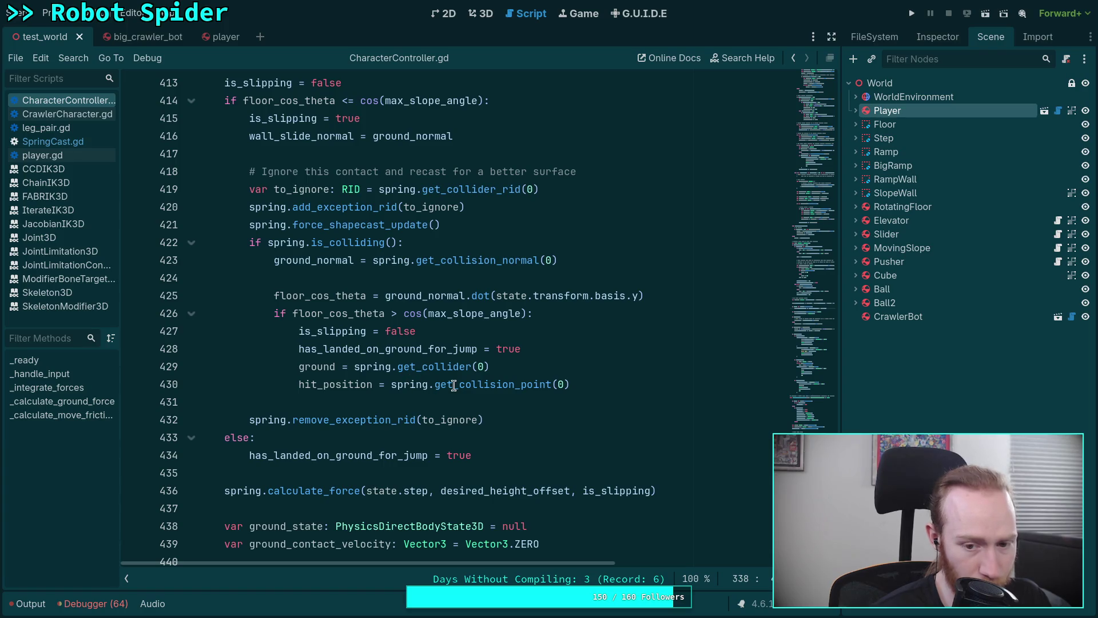
- Start a 'var old_normal' line under the is_colliding check, fixing typos in the name
left_click(447, 246)
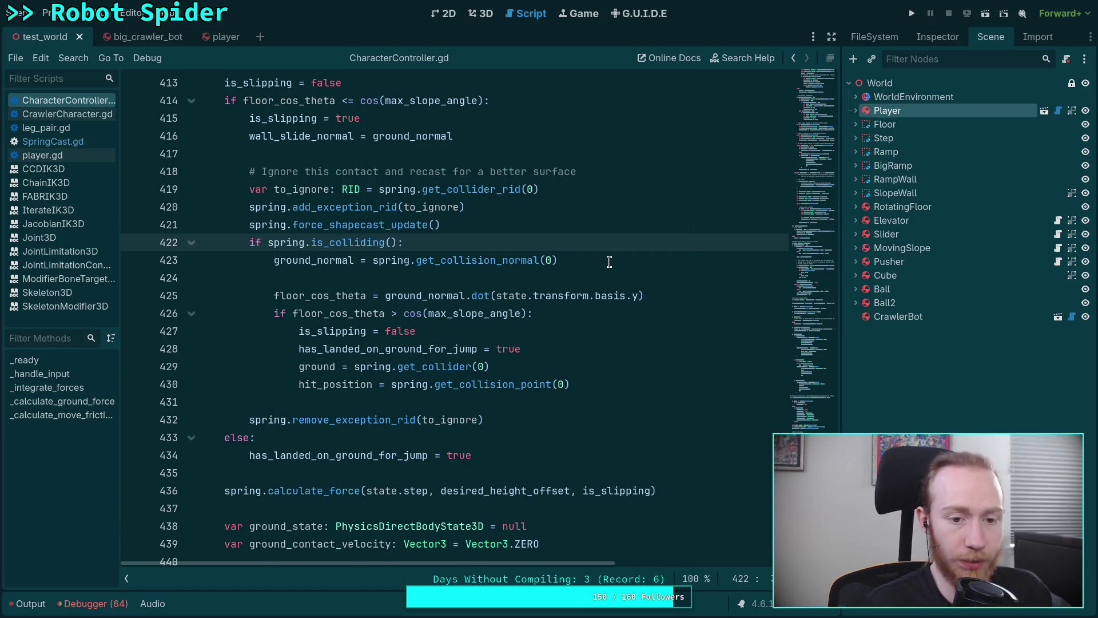
key("Return")
type("var ")
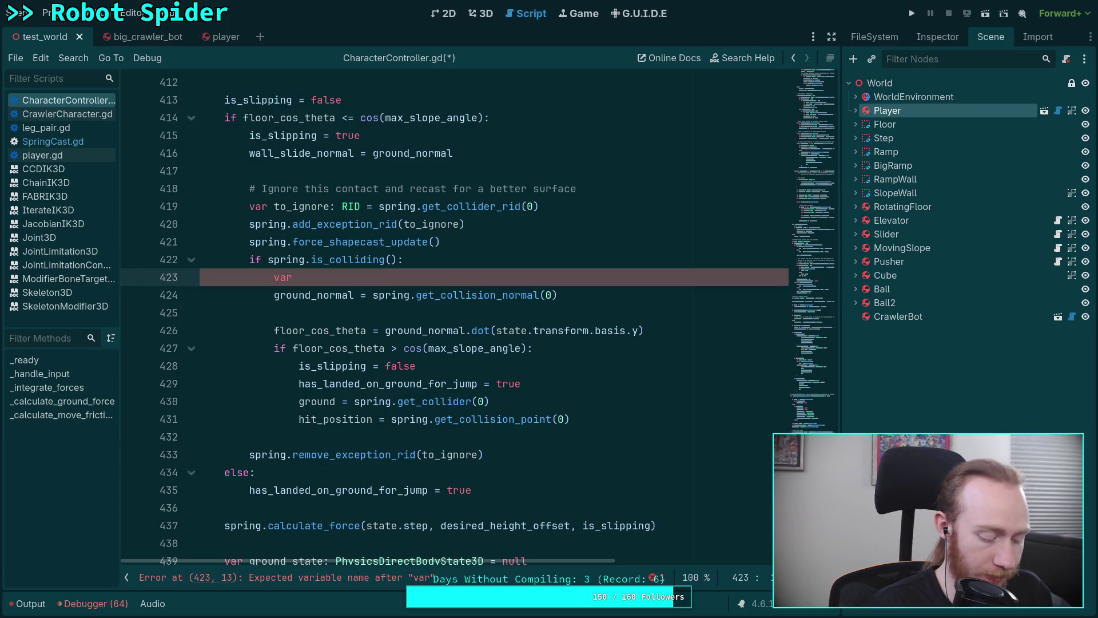
type("old_nerma")
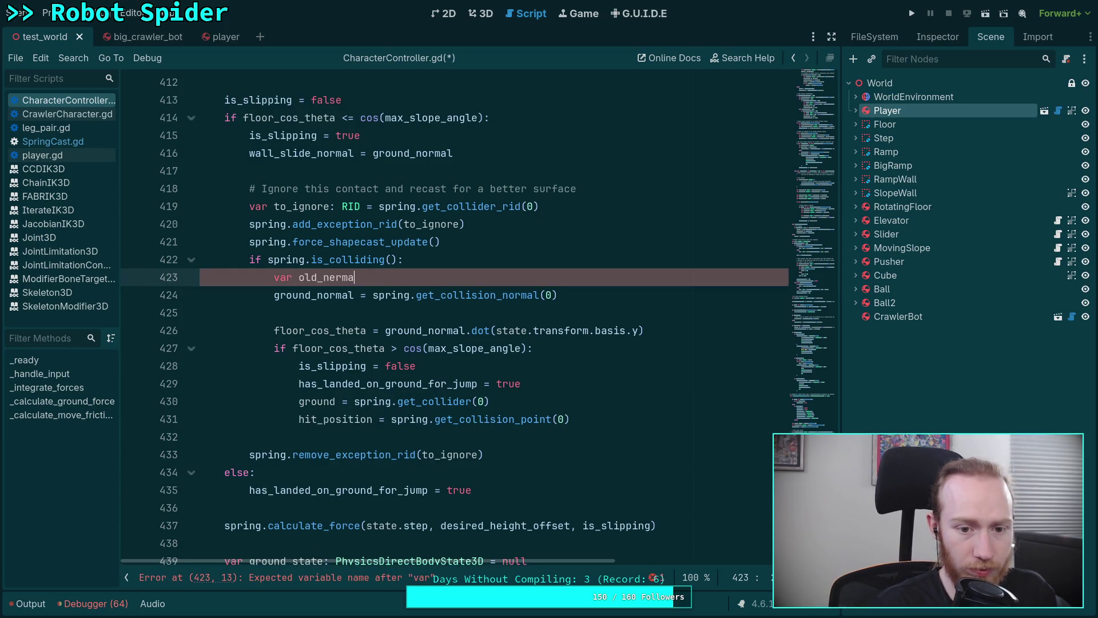
key("BackSpace")
key("BackSpace")
type("ornm")
key("BackSpace")
key("BackSpace")
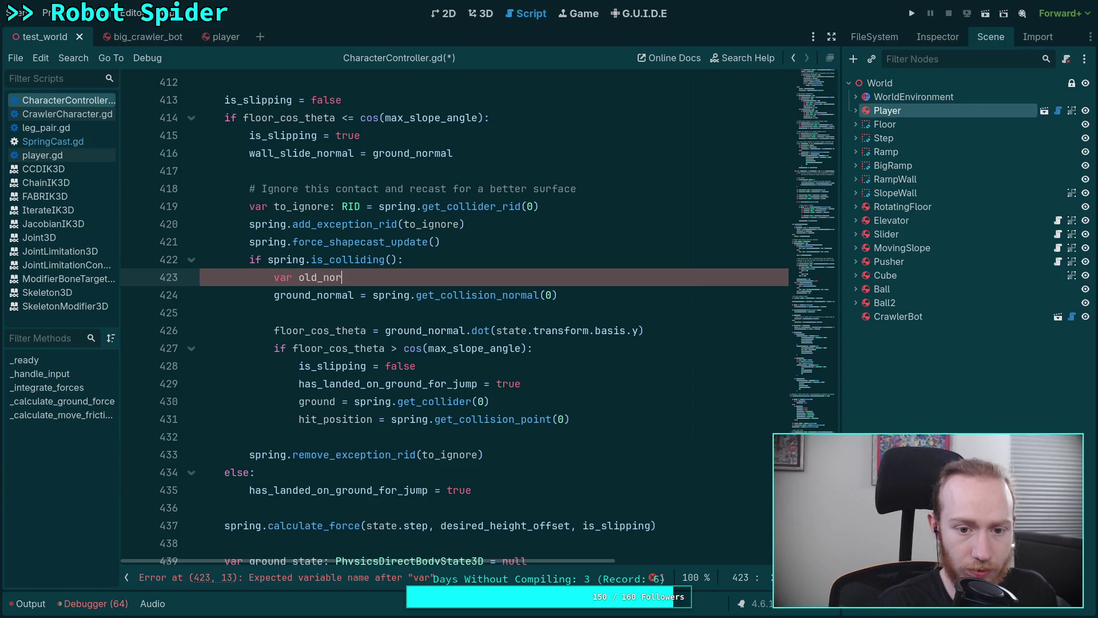
type("mal")
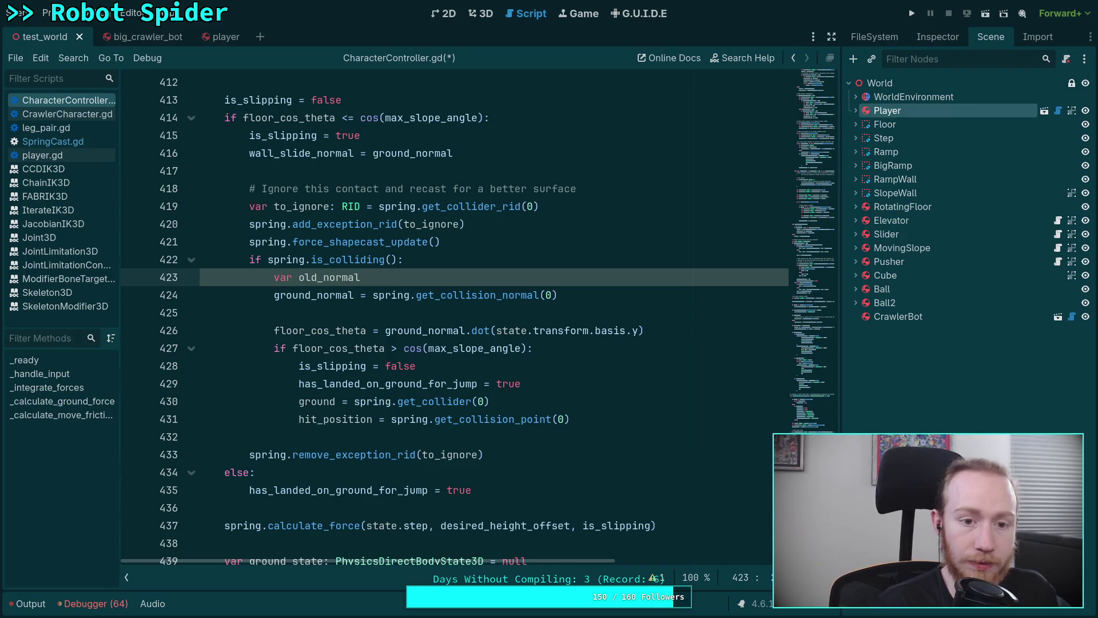
scroll(538, 281, "up", 4)
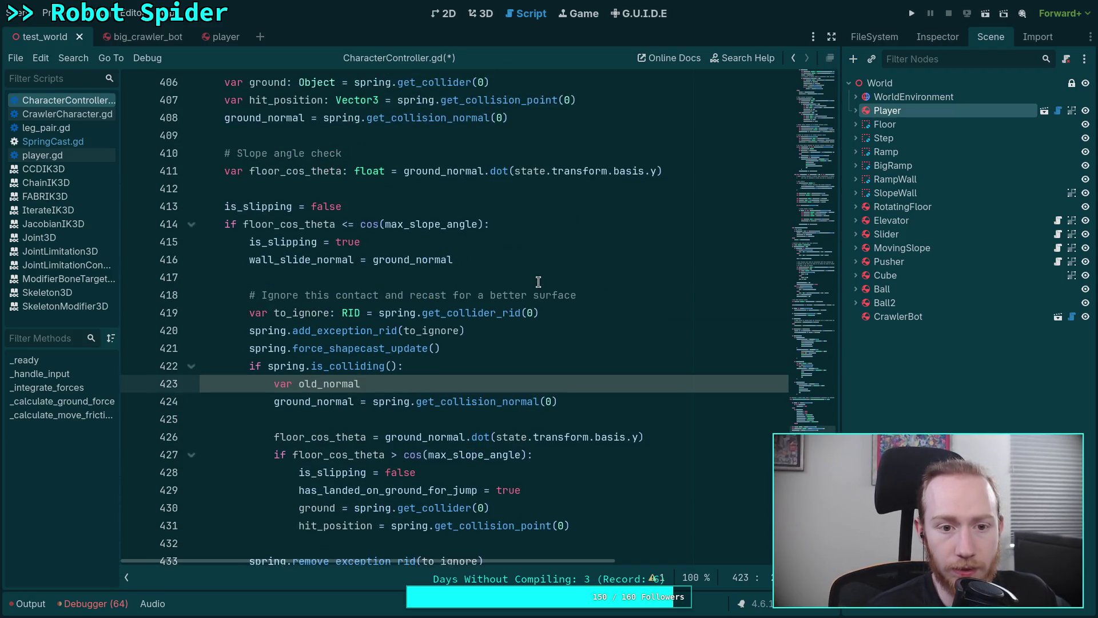
scroll(538, 281, "down", 3)
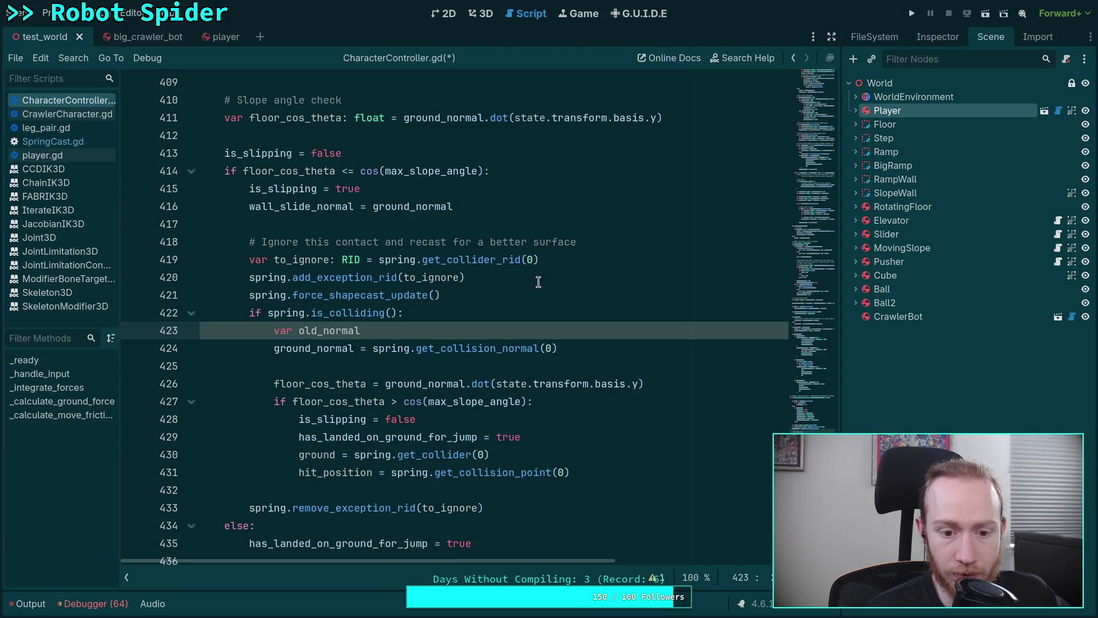
scroll(537, 329, "up", 1)
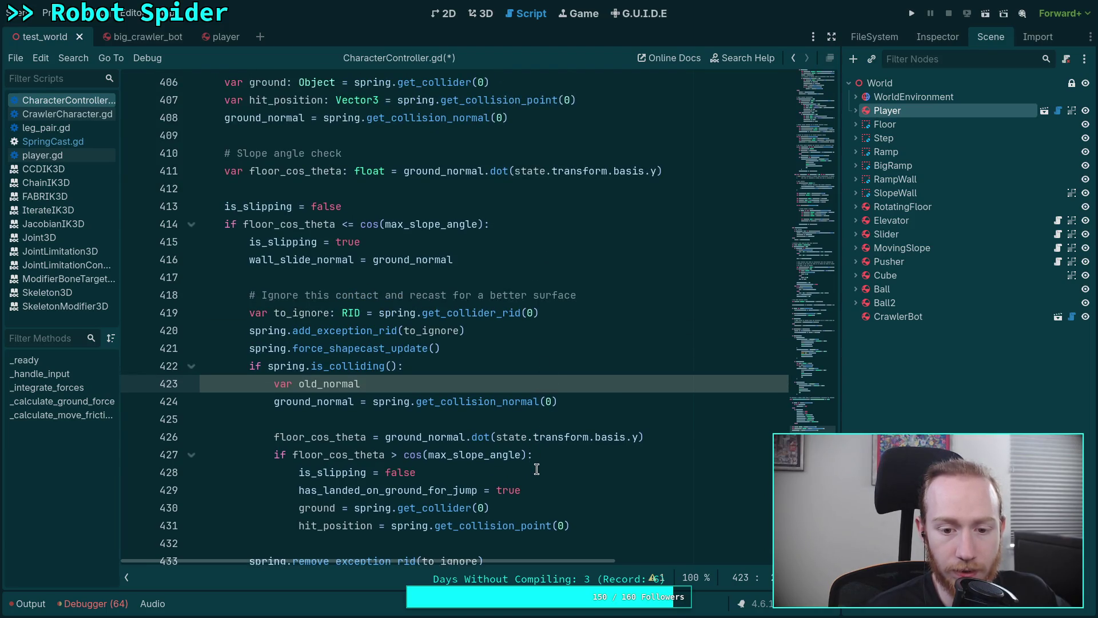
scroll(536, 466, "down", 1)
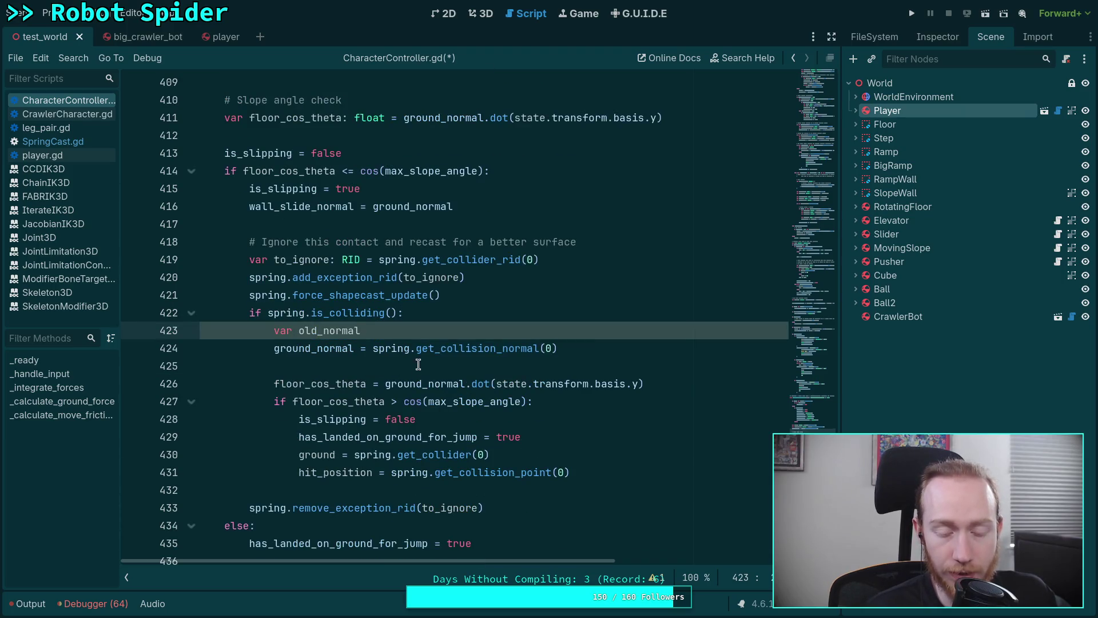
- Complete the line as 'var old_normal : Vector3 = ground_normal' using autocomplete
left_click_drag(471, 329, 491, 319)
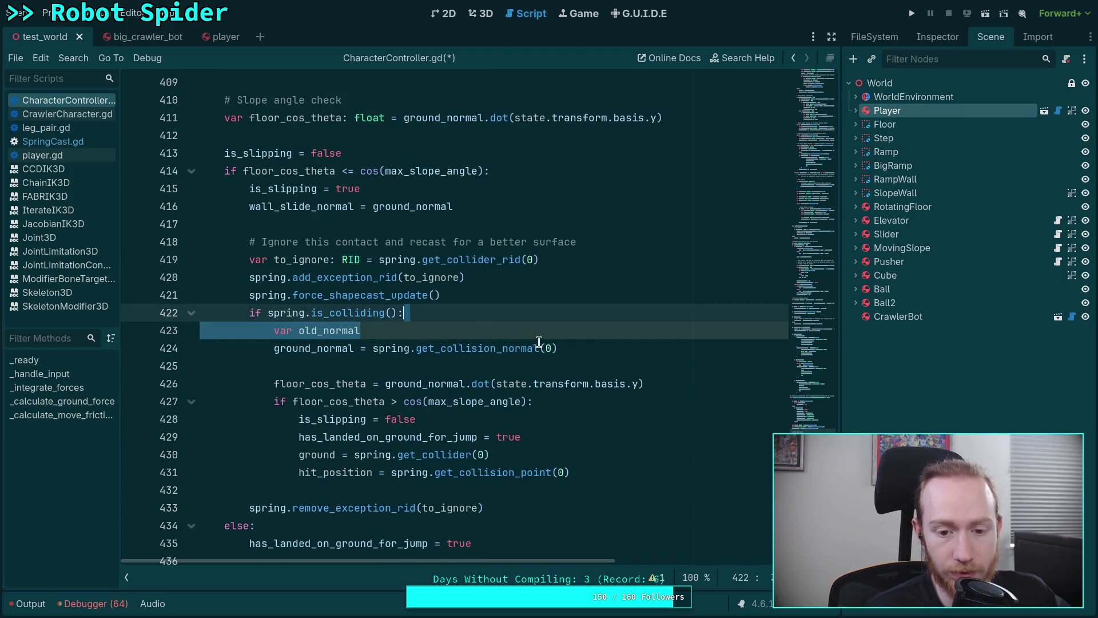
left_click(487, 334)
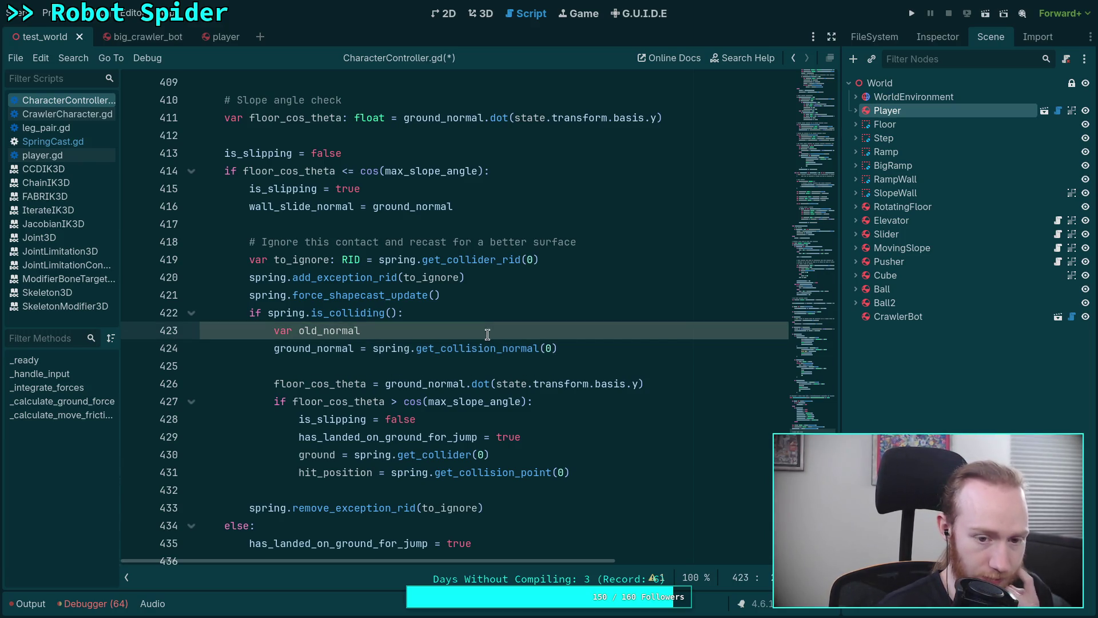
key("BackSpace")
key("BackSpace")
key("BackSpace")
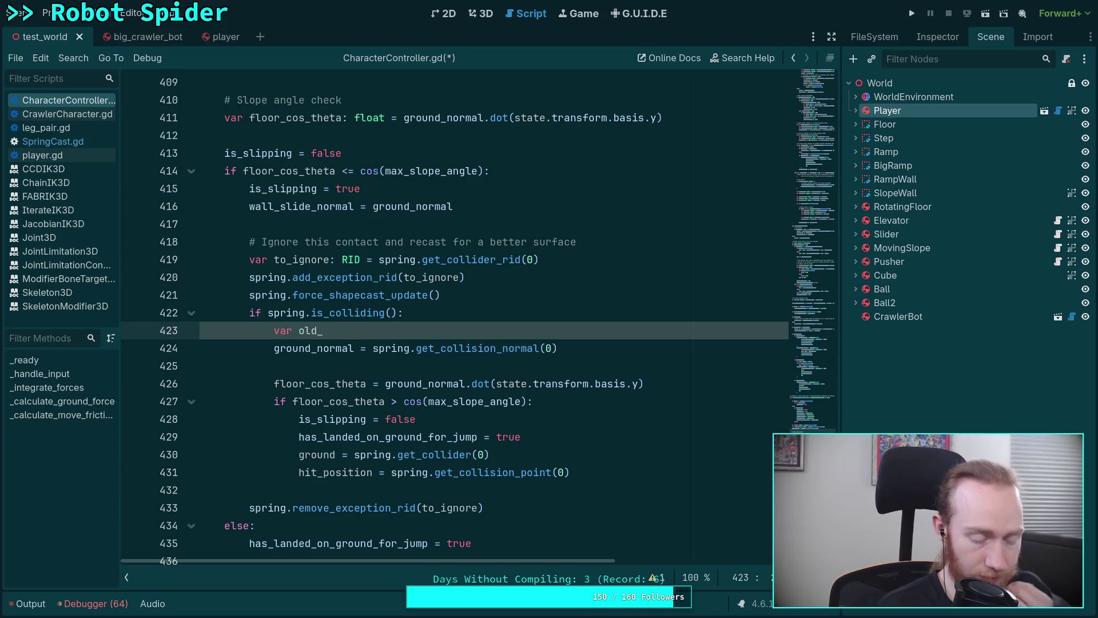
type("normal = ")
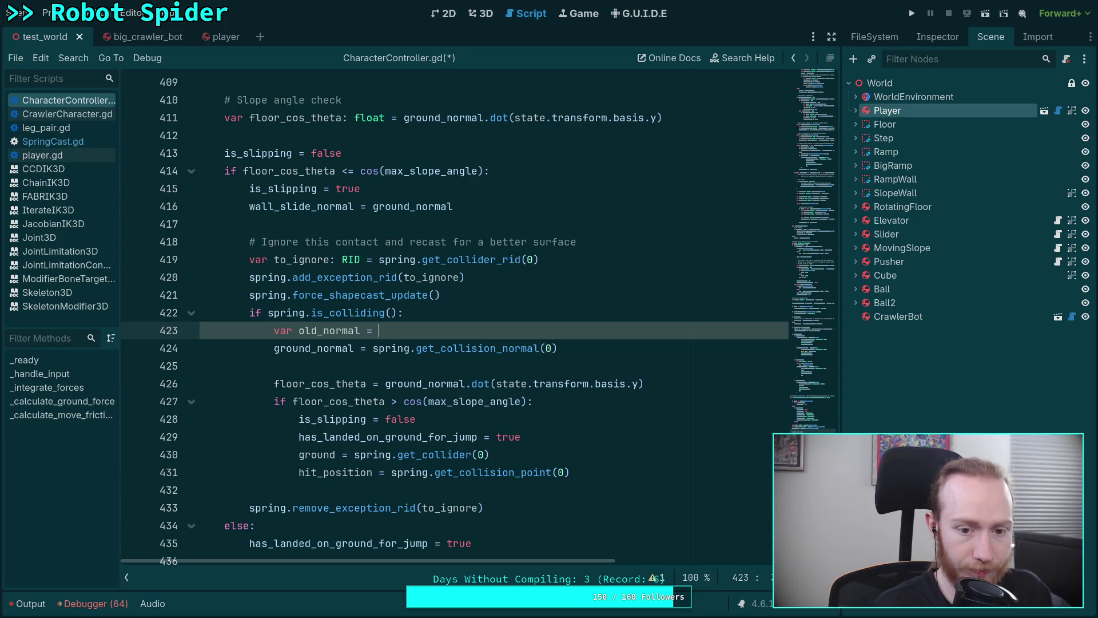
key("BackSpace")
key("BackSpace")
key("BackSpace")
type(": Vector")
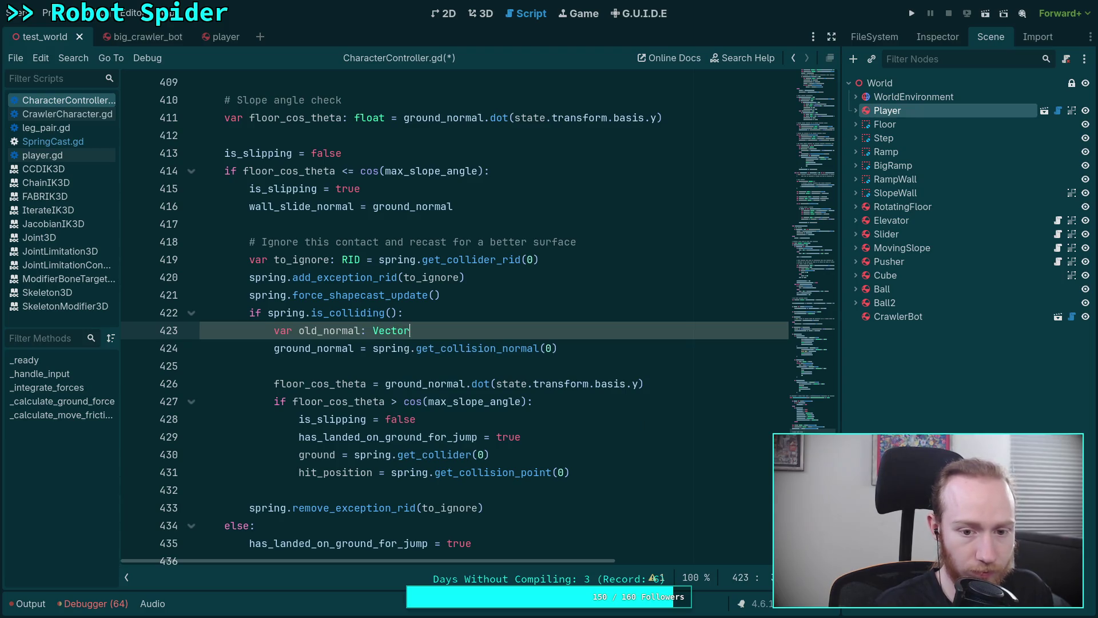
type("3 = grou")
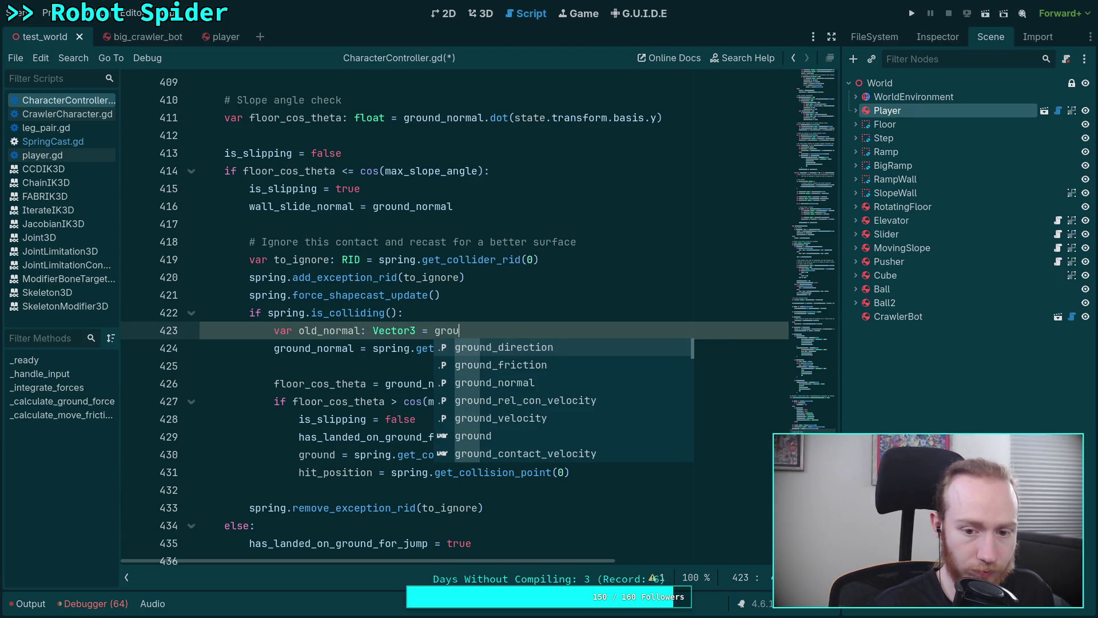
key("Down")
key("Down")
key("Return")
left_click(467, 364)
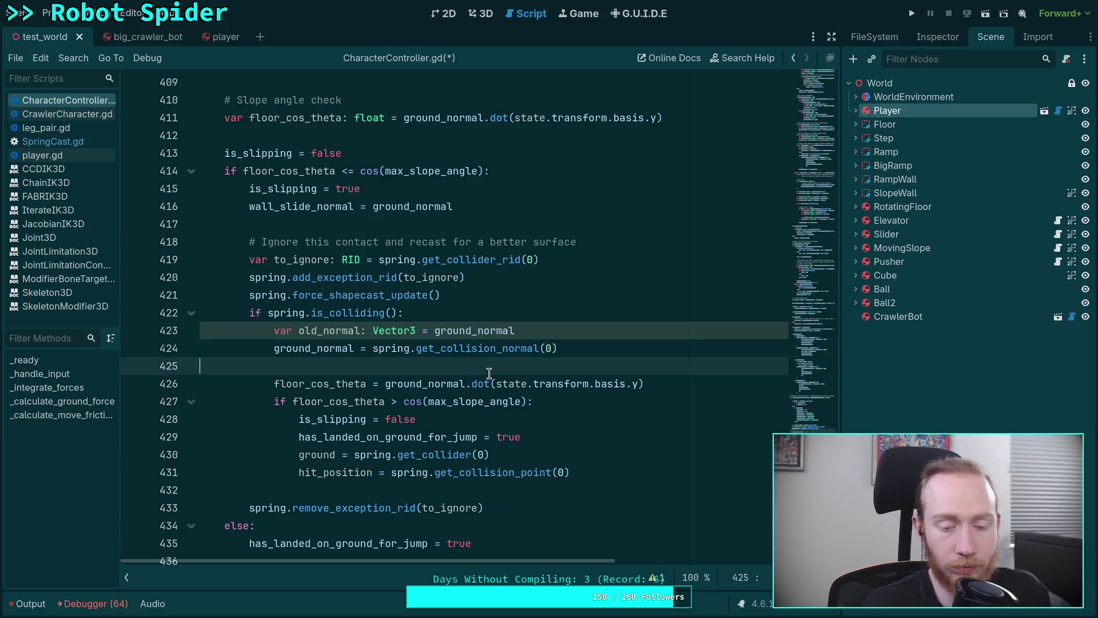
- Append '+ slope_offset' after desired_height_offset in the calculate_force call
scroll(448, 385, "down", 1)
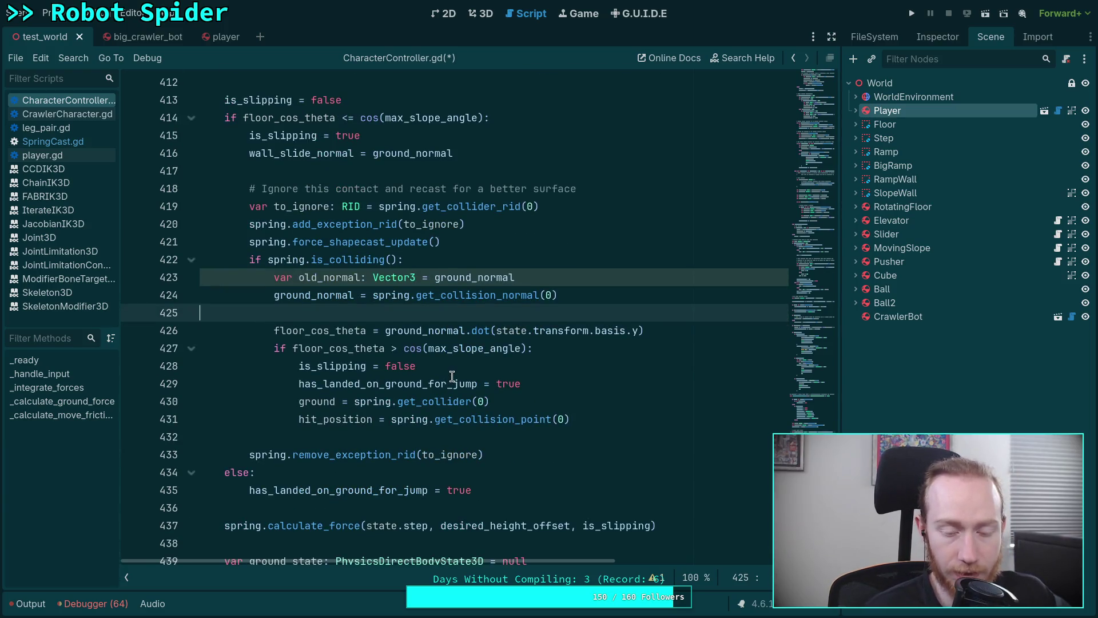
scroll(448, 374, "down", 2)
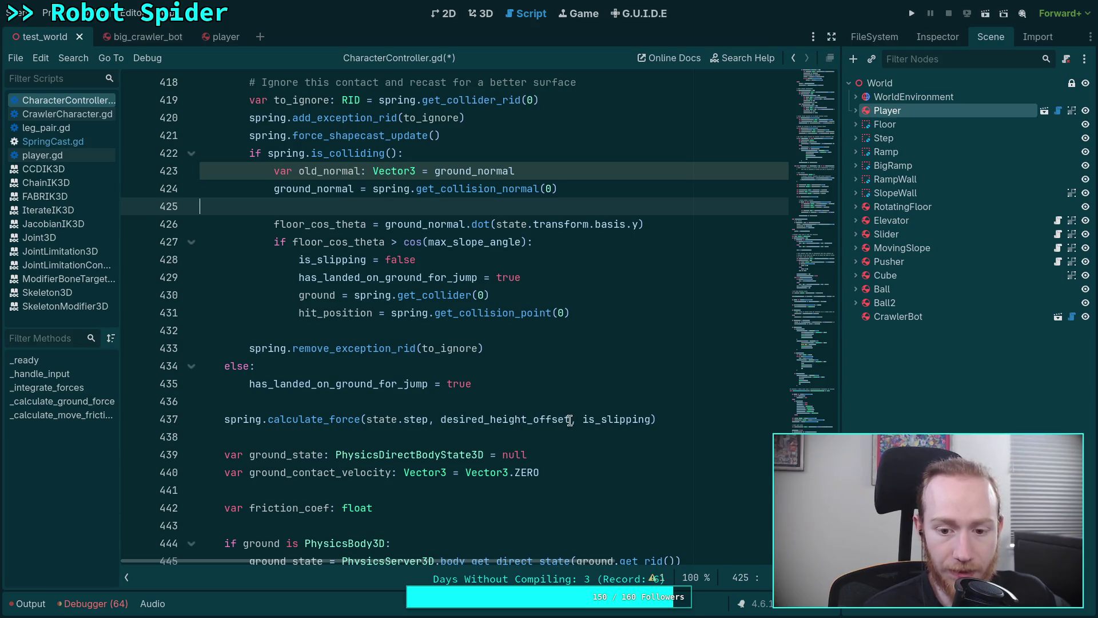
left_click(571, 420)
type("+ ")
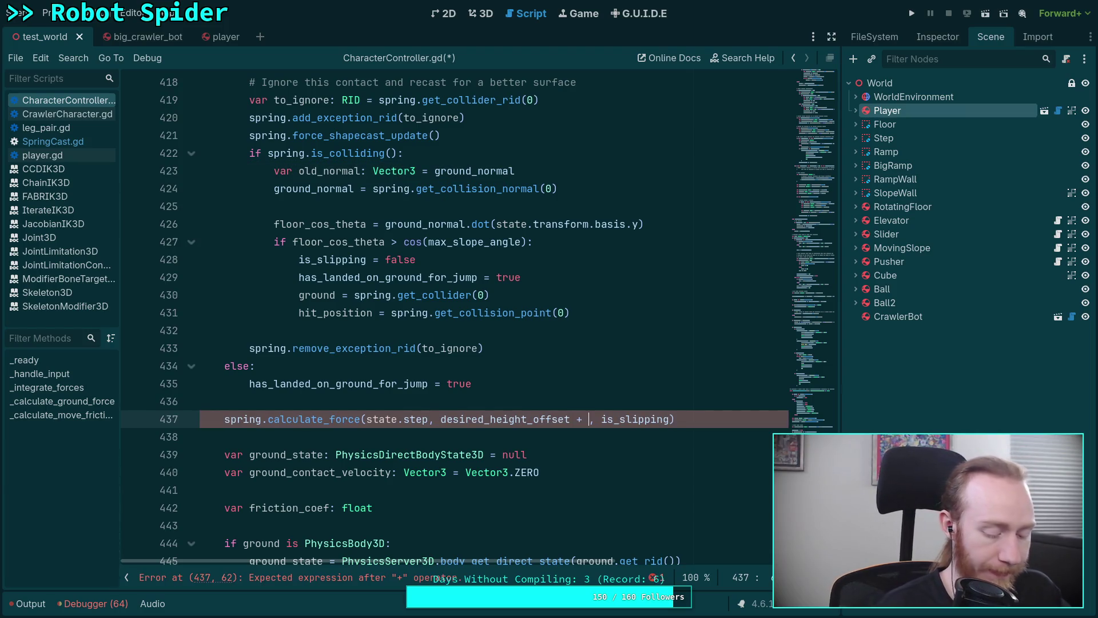
type("slope_offset")
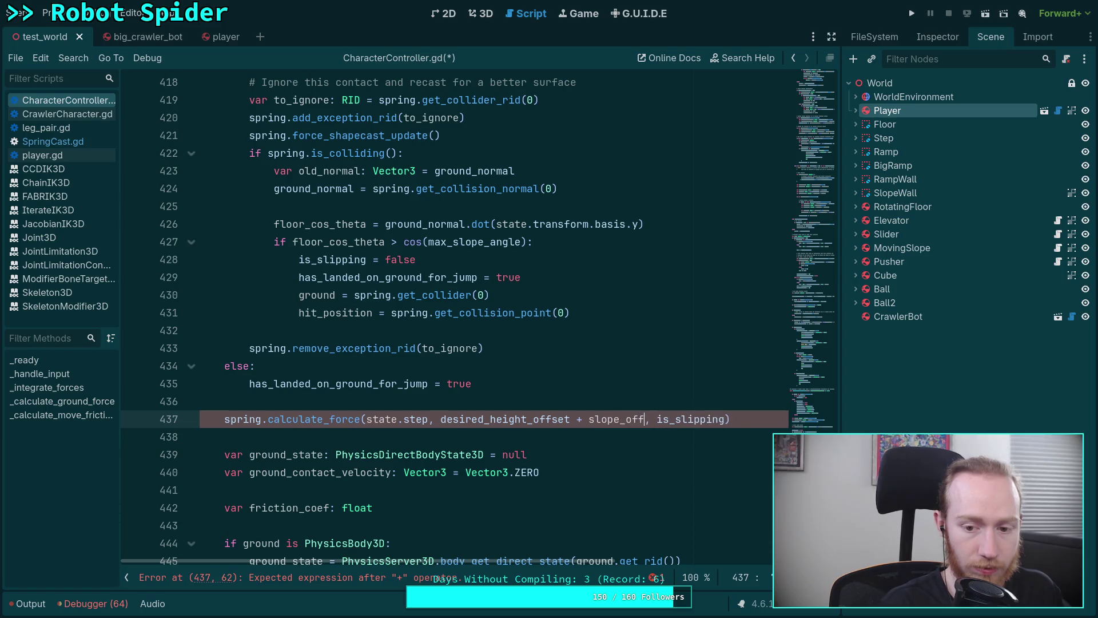
- Declare 'var slope_offset: float = 0.0' on a new line below 'is_slipping = false'
scroll(570, 402, "up", 4)
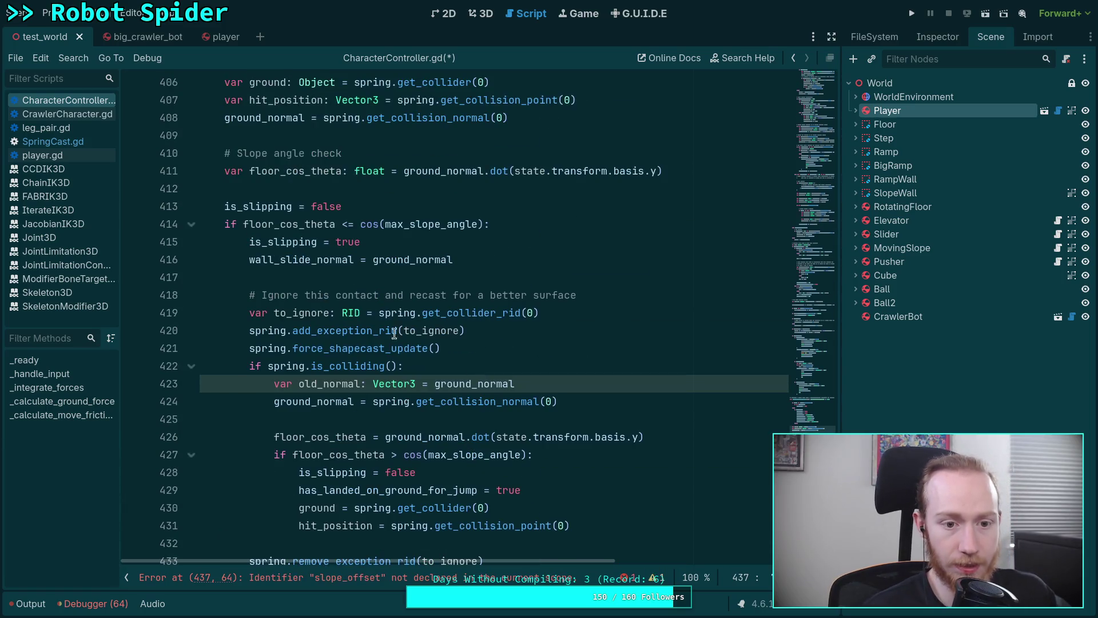
left_click(416, 207)
key("Return")
type("var sl")
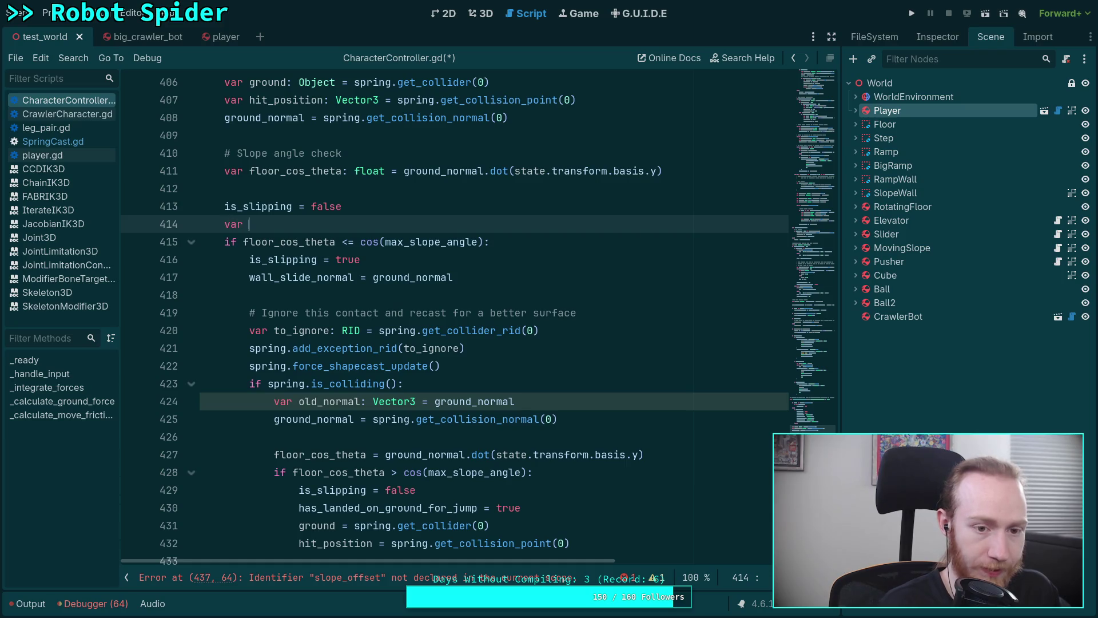
type("ope_o")
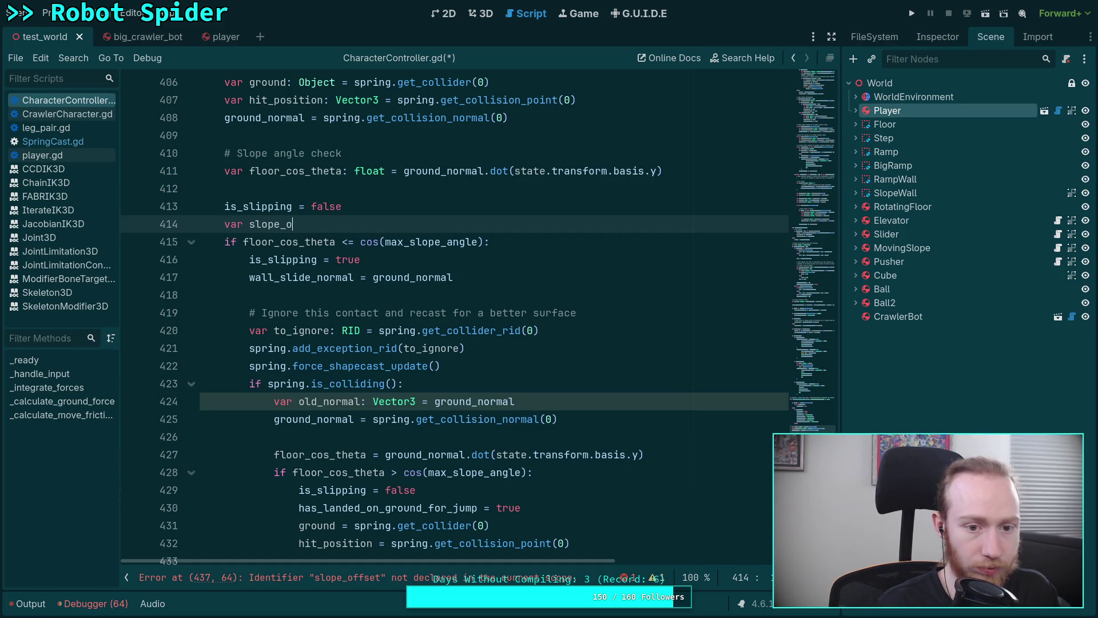
type("ffset: f")
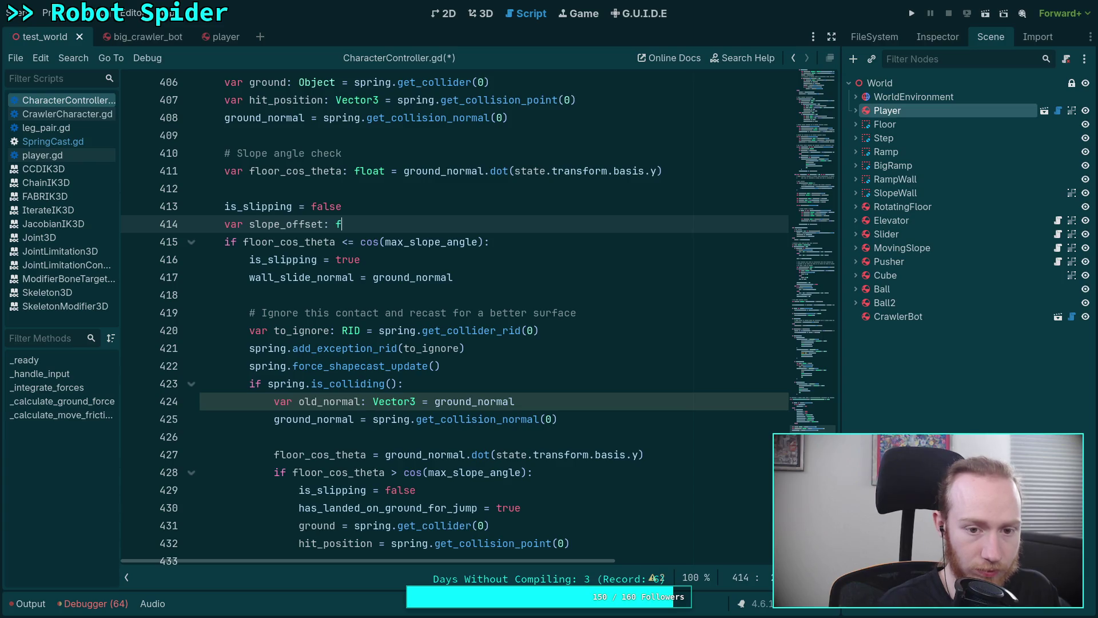
type("loat = 0.0")
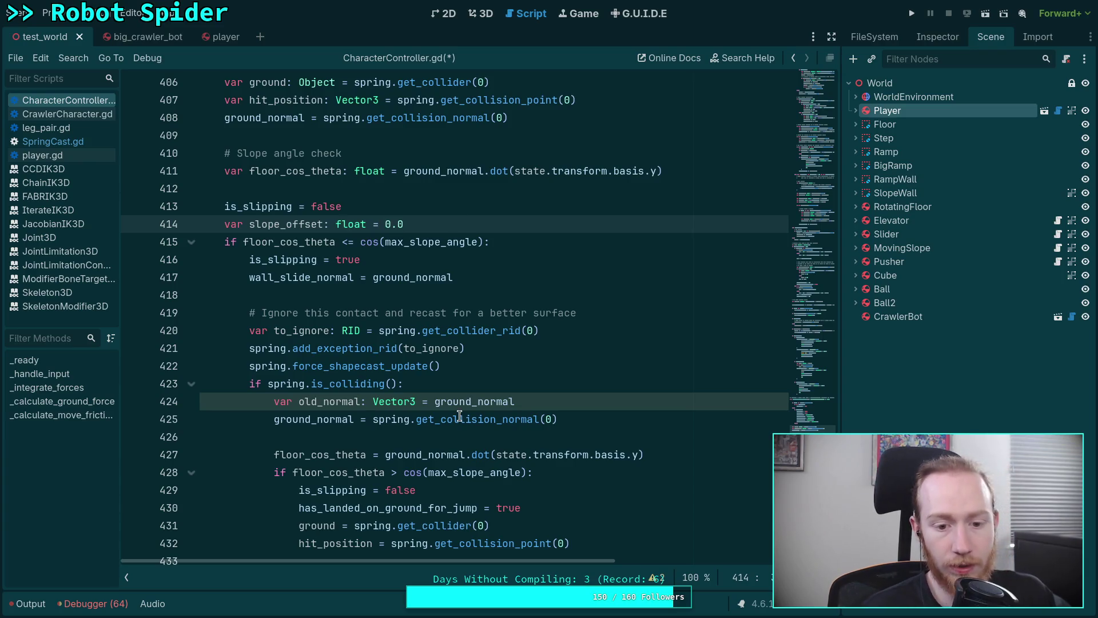
left_click(462, 436)
scroll(486, 415, "down", 2)
scroll(486, 414, "down", 1)
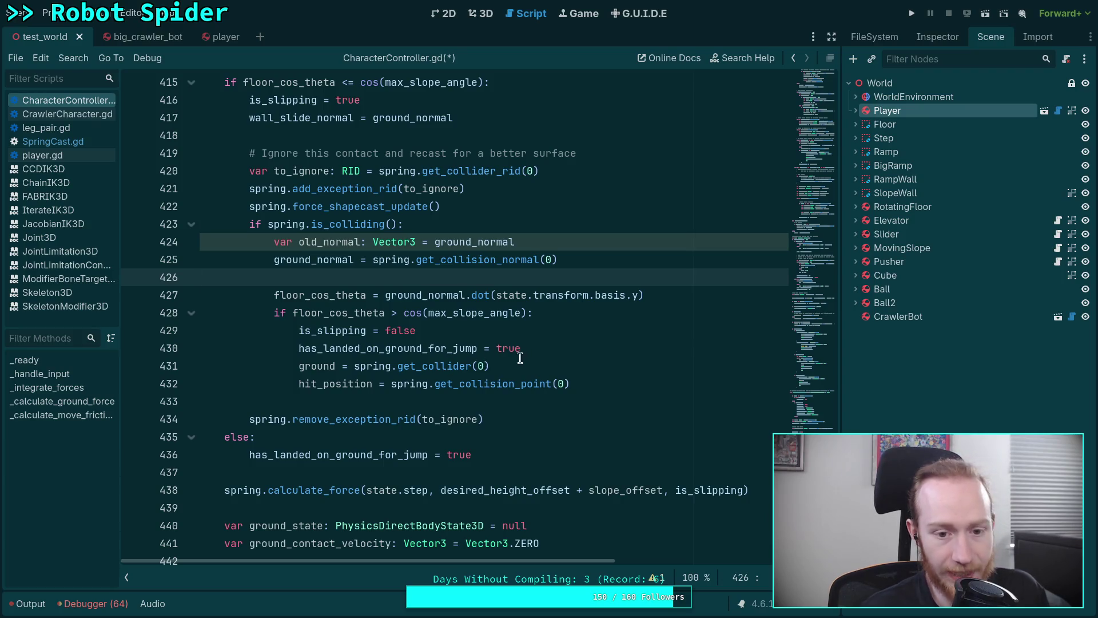
- Tidy the blank lines after line 430 near the has_landed_on_ground_for_jump line
left_click(584, 379)
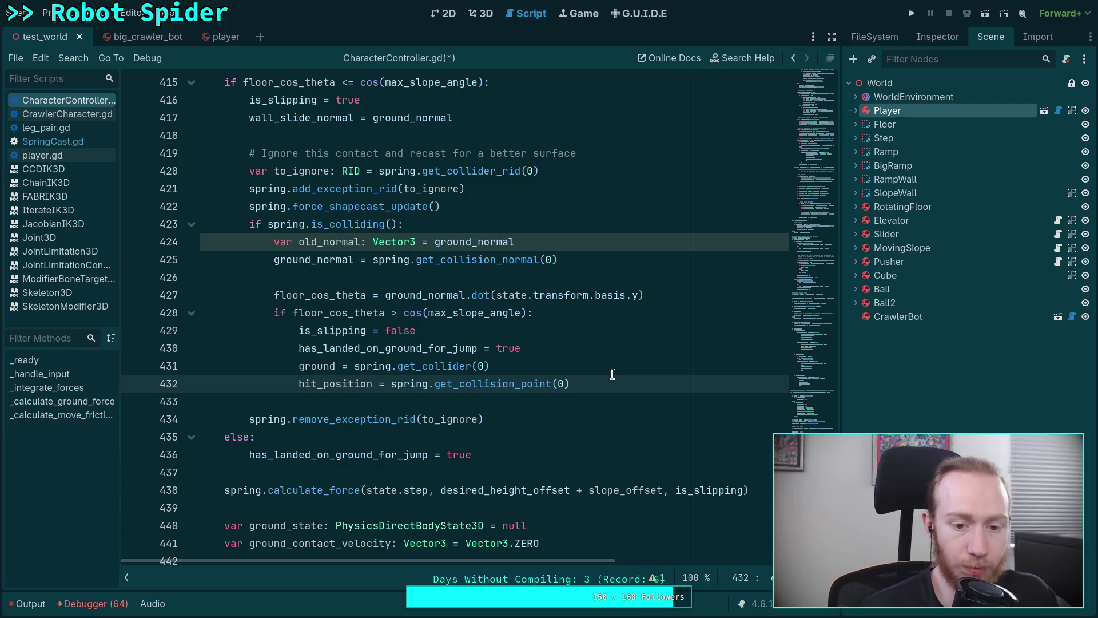
key("Up")
key("Up")
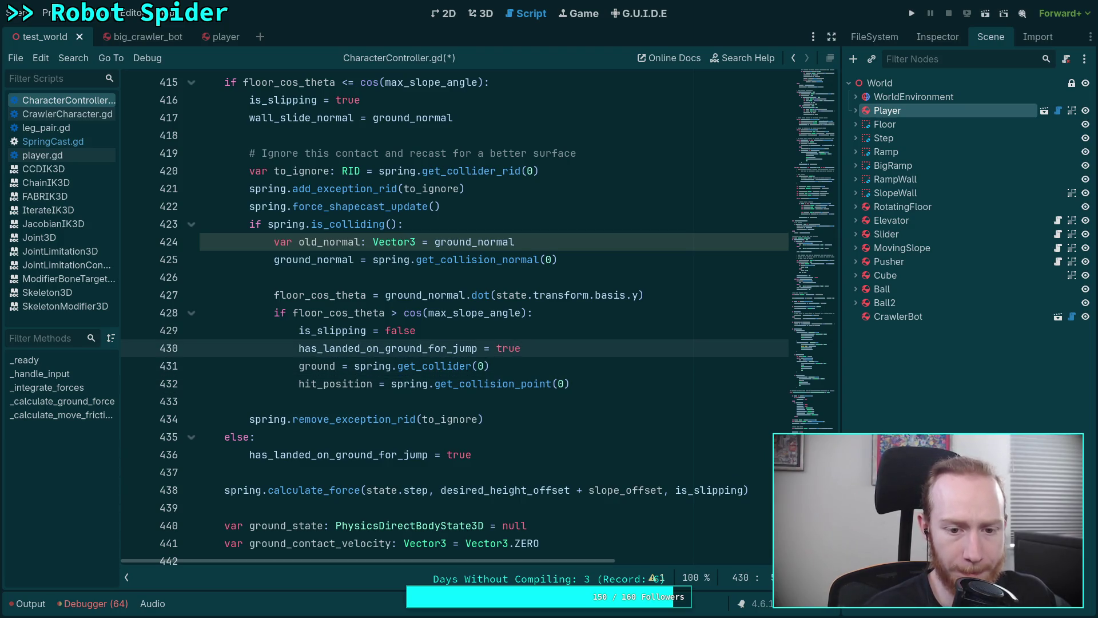
key("Return")
key("Return")
key("Return")
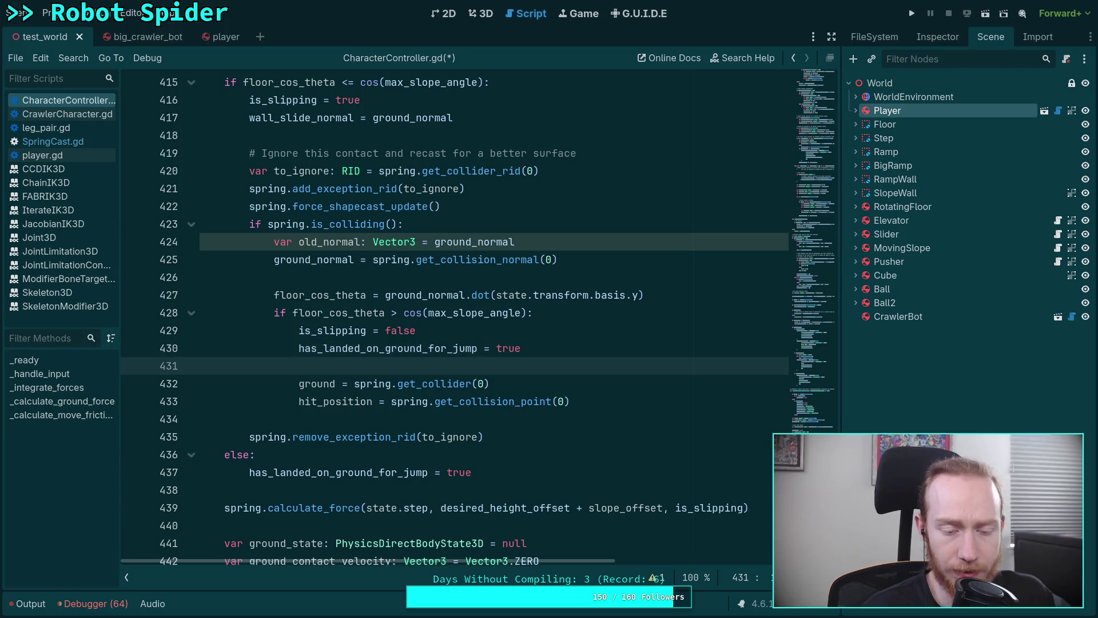
key("Up")
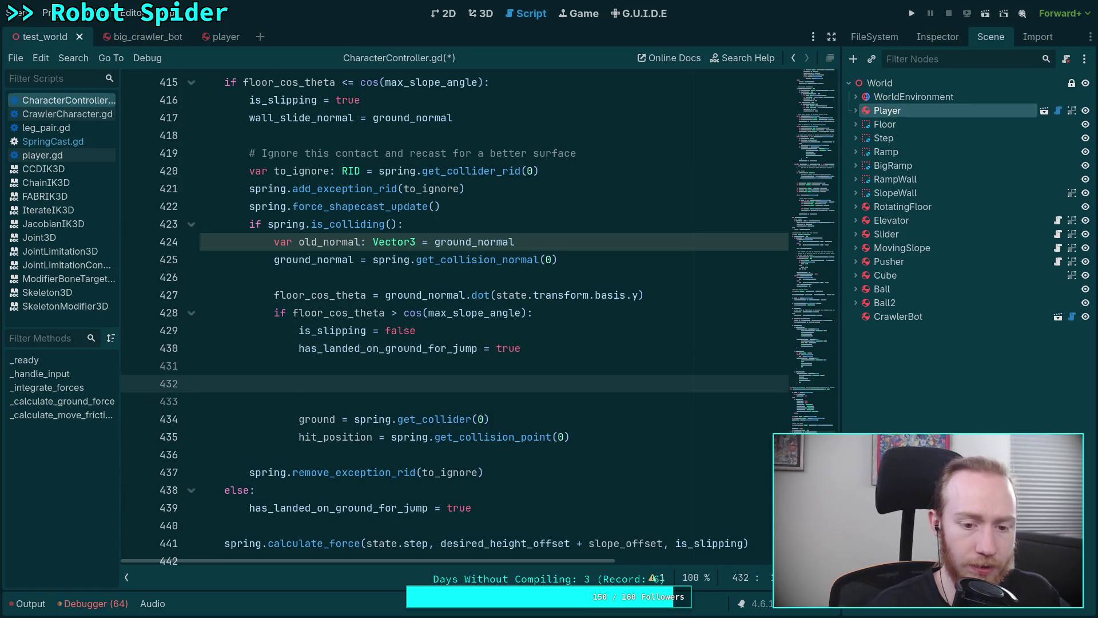
key("BackSpace")
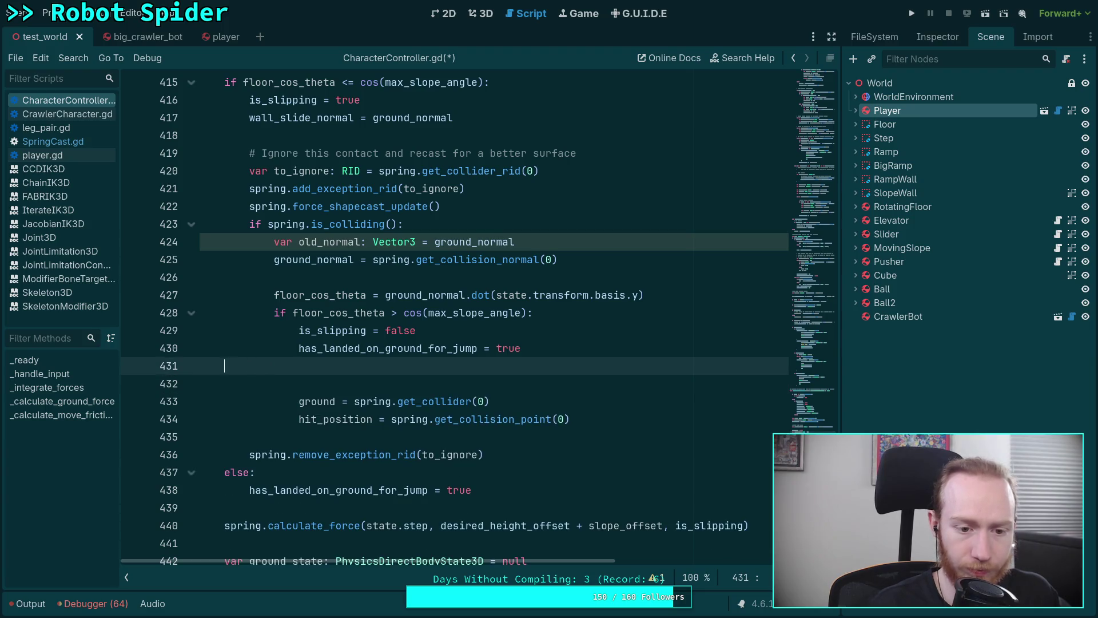
key("BackSpace")
key("Down")
key("Down")
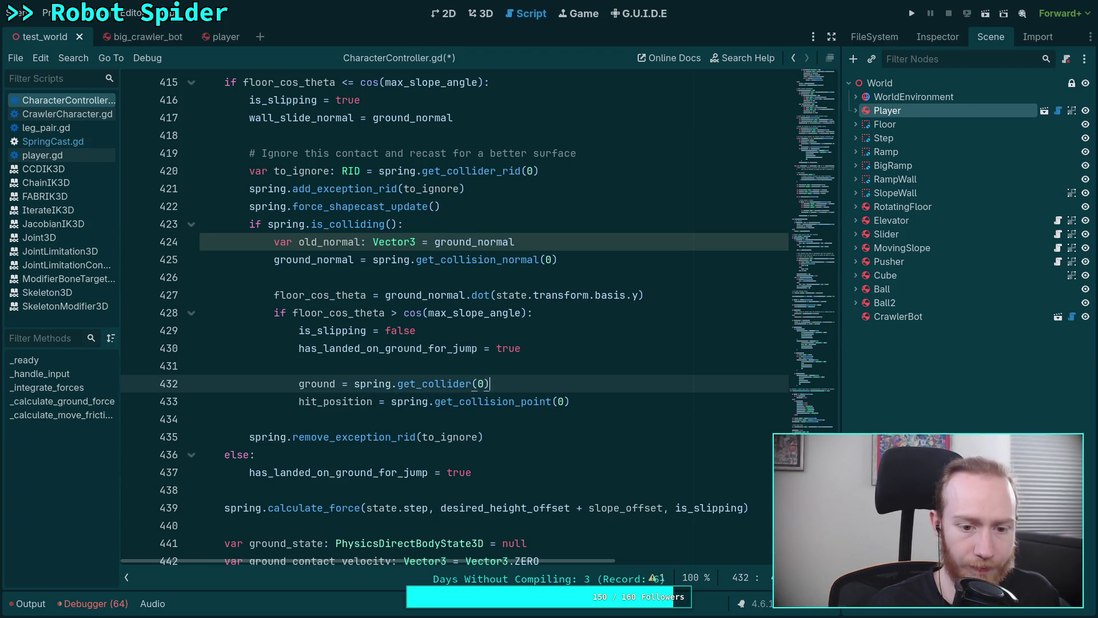
key("Down")
key("Up")
key("Up")
key("BackSpace")
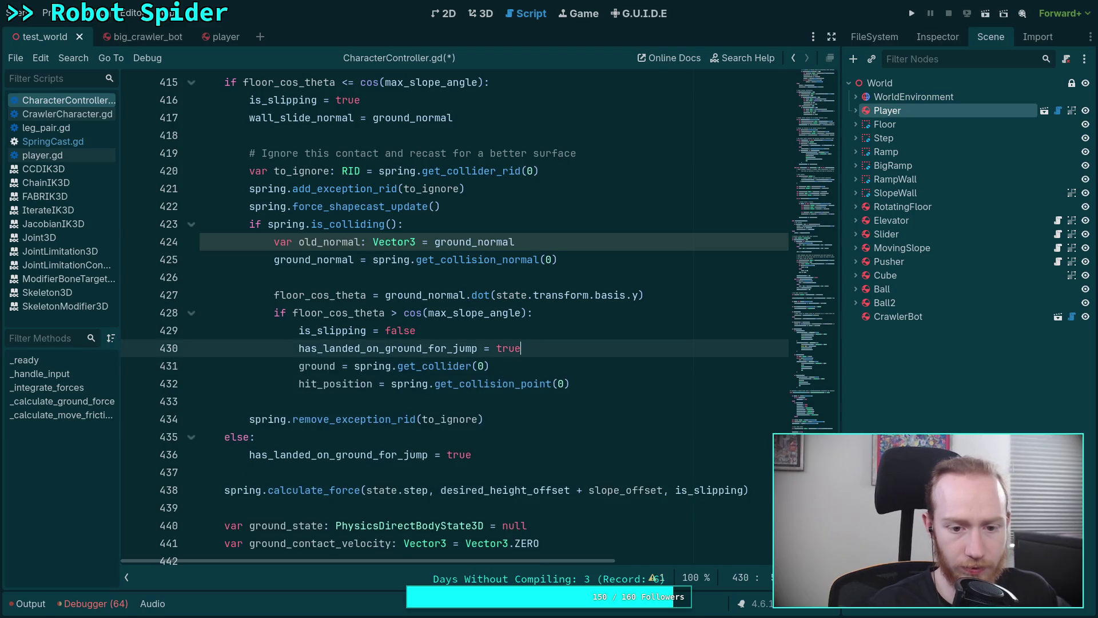
- Insert 'var old_position: Vector3 = hit_position' above the hit_position update, with space below
key("Down")
key("Return")
key("Return")
type("var")
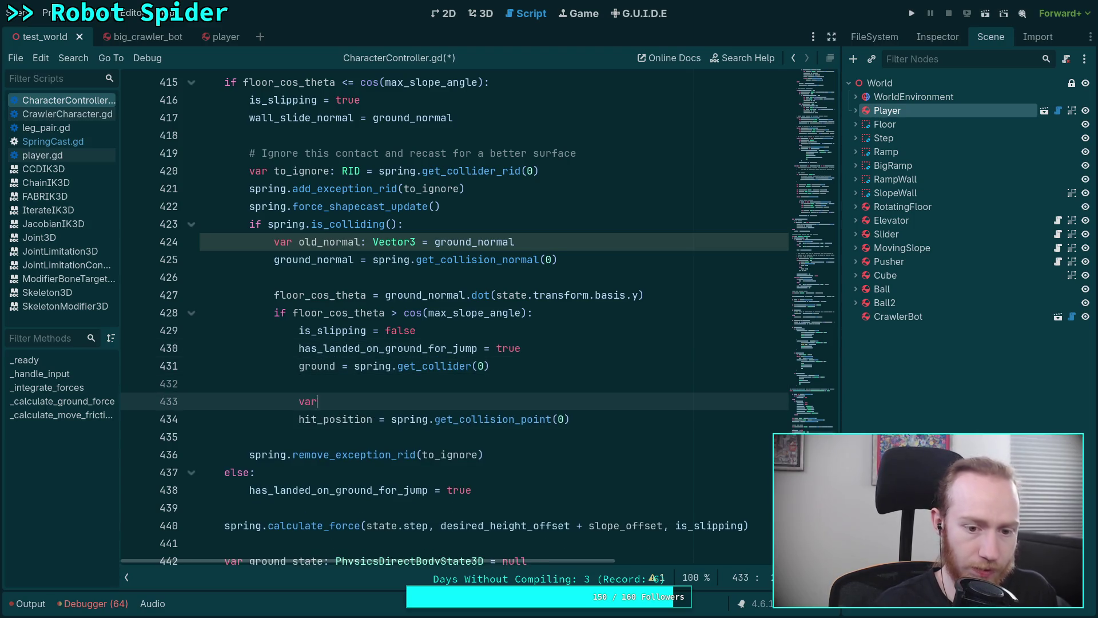
type(" old_position: Vector3 = ")
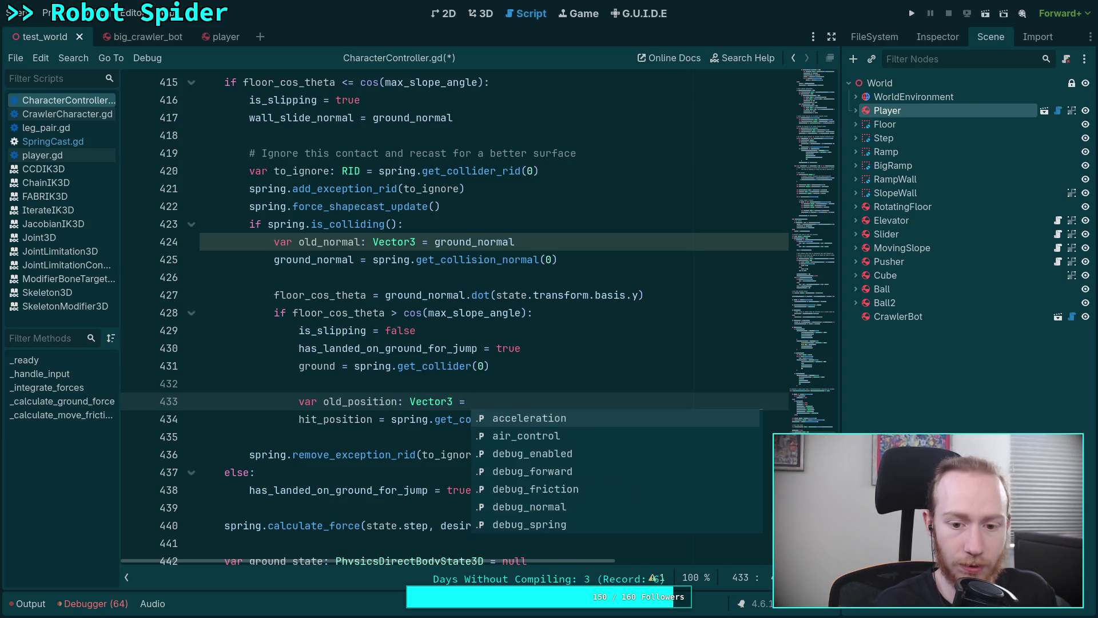
type("hit_")
key("Return")
left_click(650, 415)
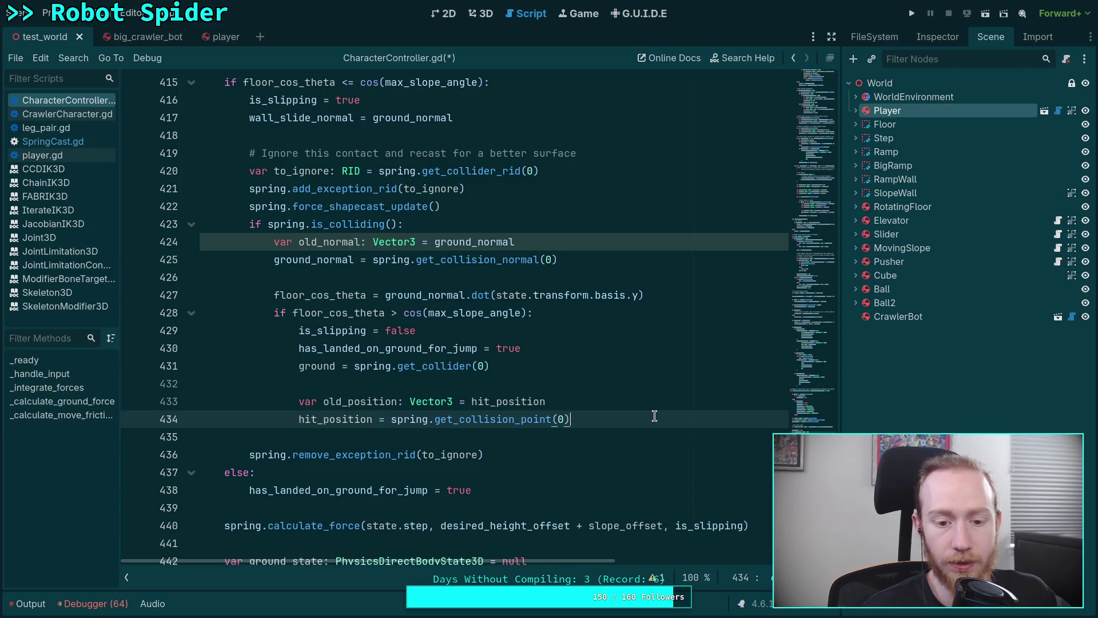
key("Return")
key("Return")
- Write the comment '# Interpolate between heights using normal alignment' on line 436 with a new line below
scroll(653, 416, "down", 1)
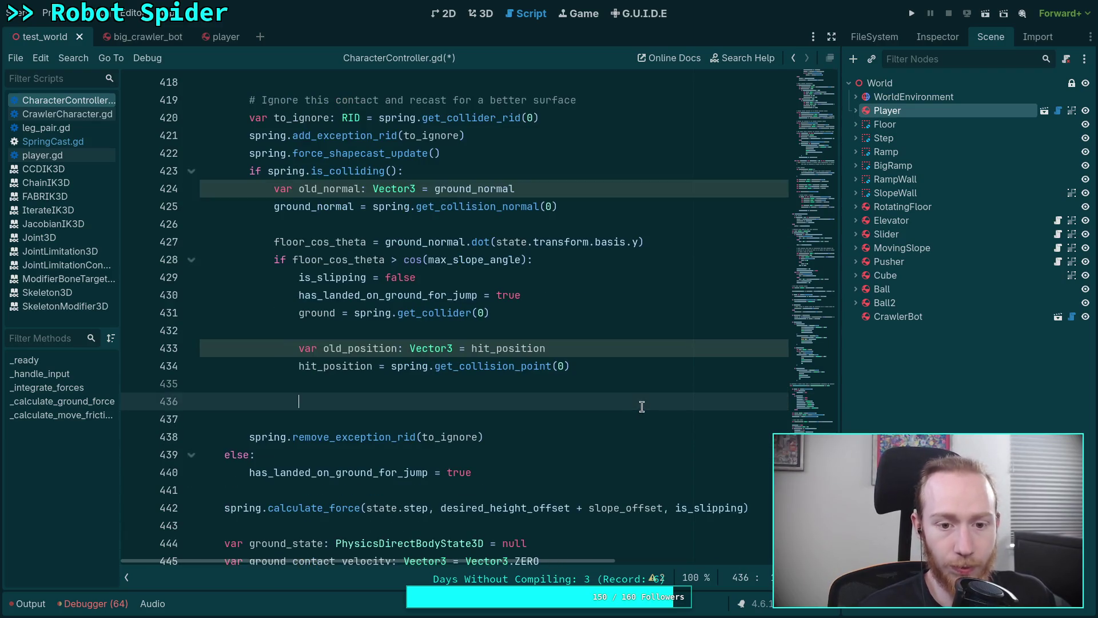
scroll(642, 406, "up", 1)
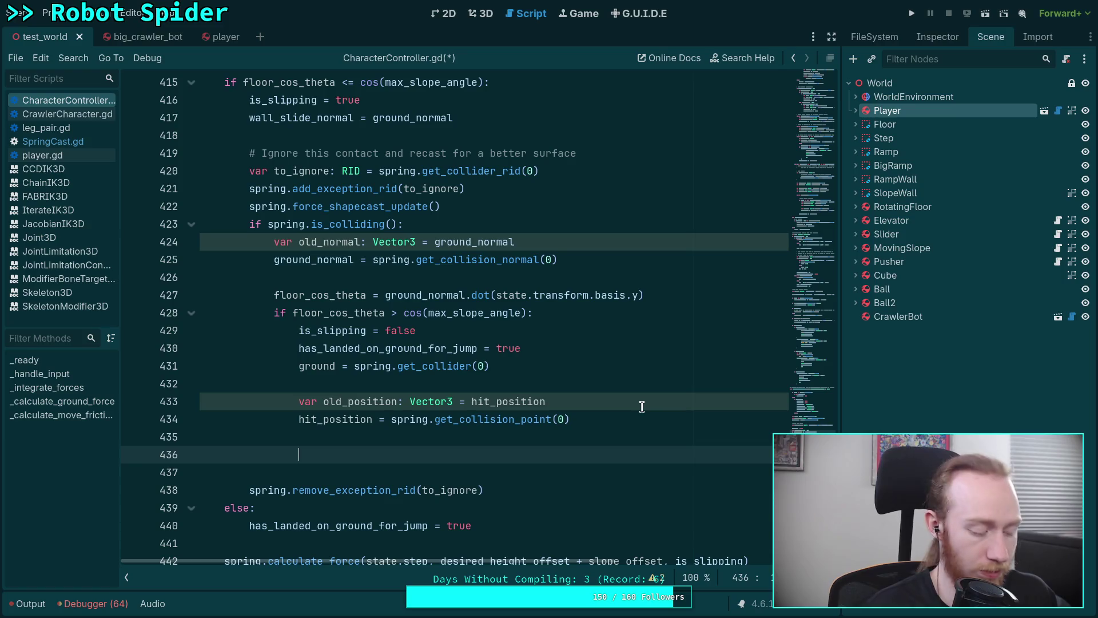
type("# Interpolate")
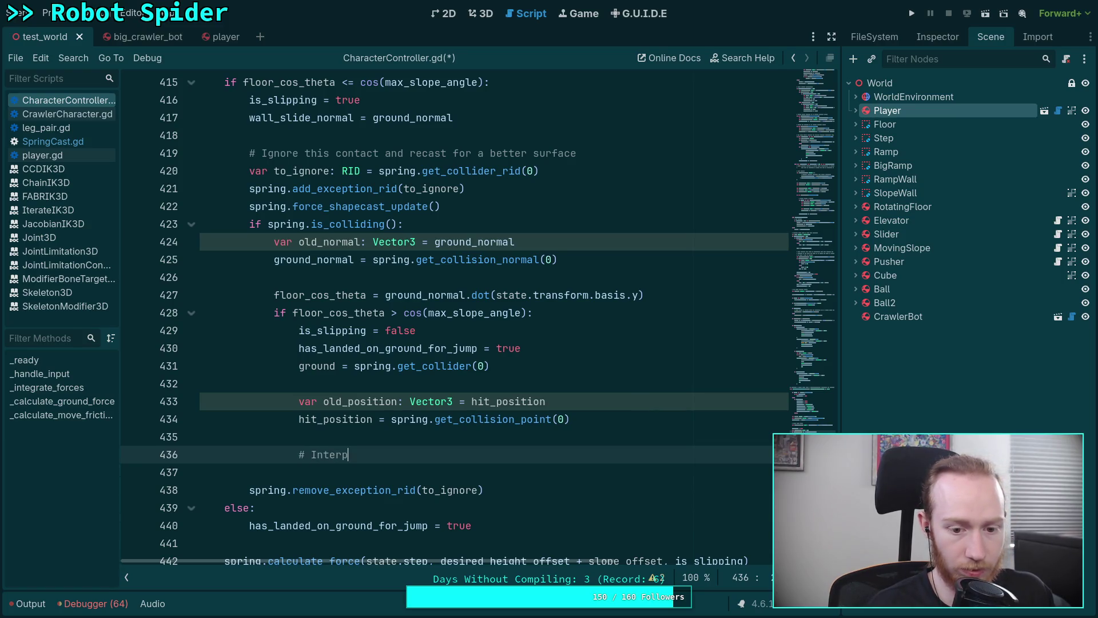
type(" betw")
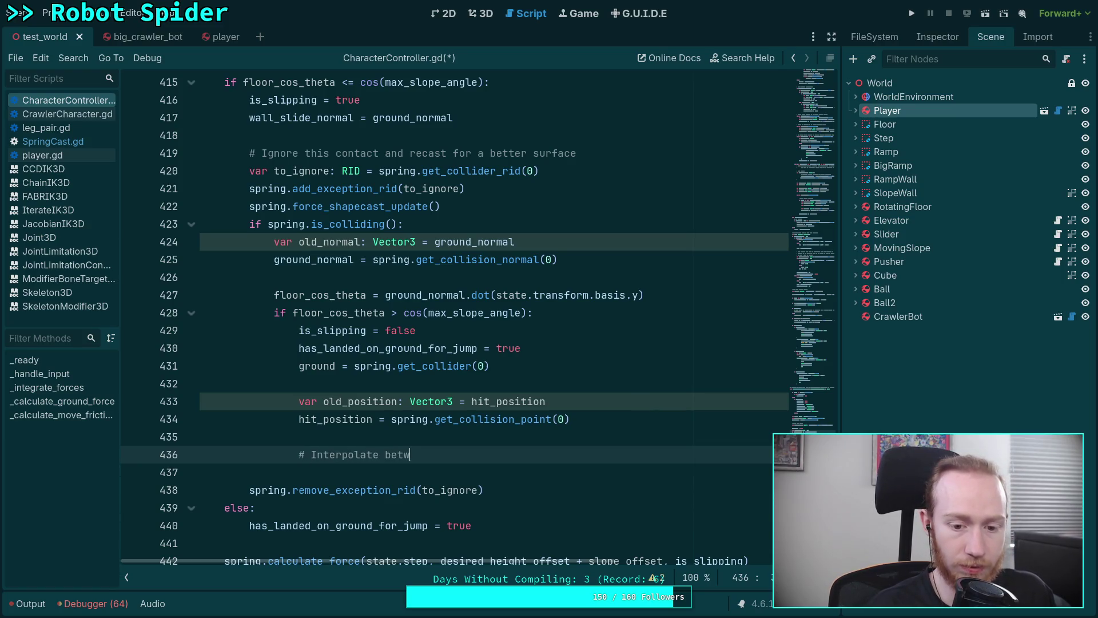
type("een heights")
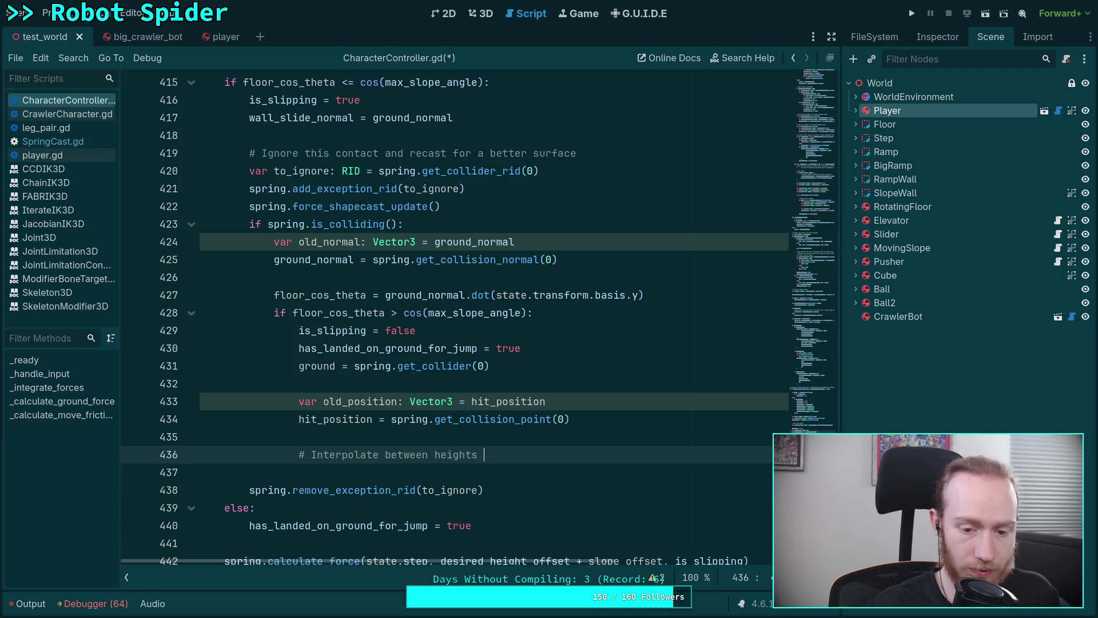
type(" usin")
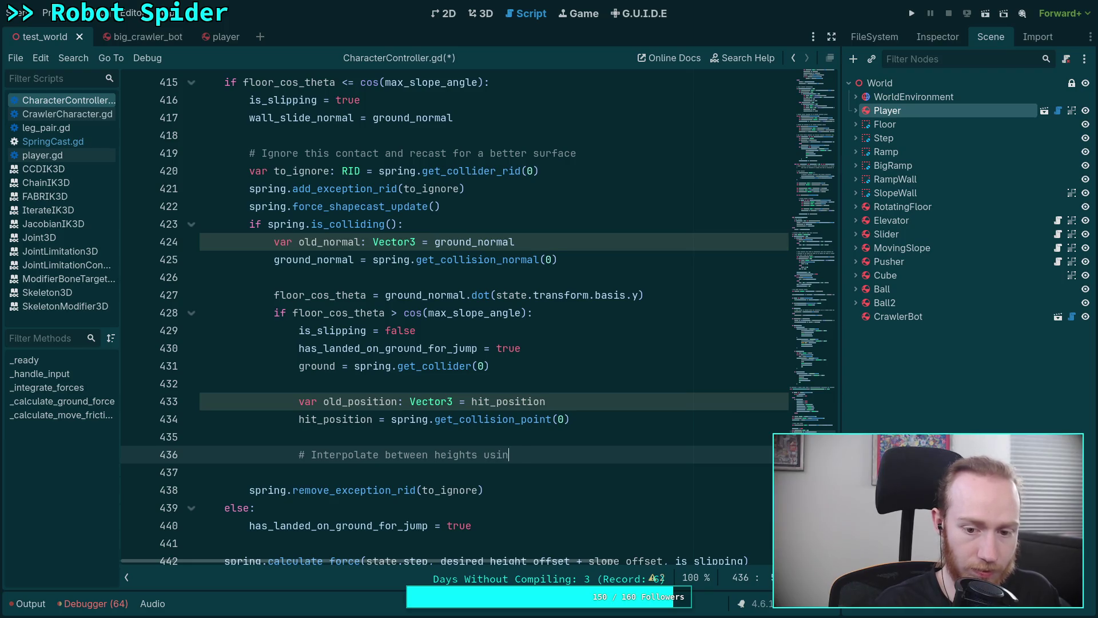
type("g normal alignment")
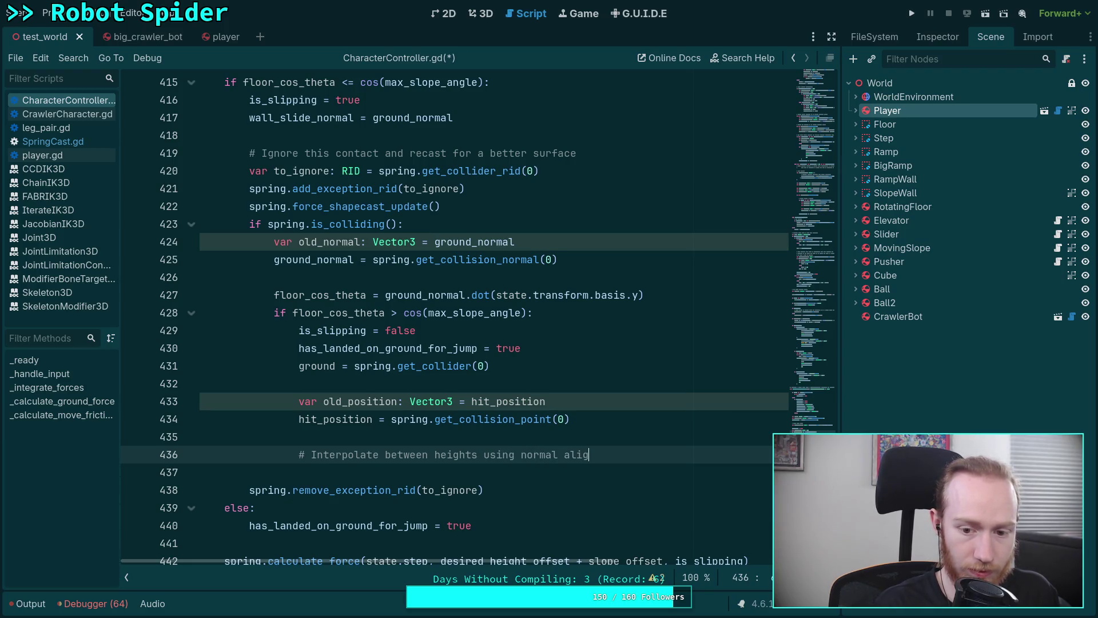
key("Return")
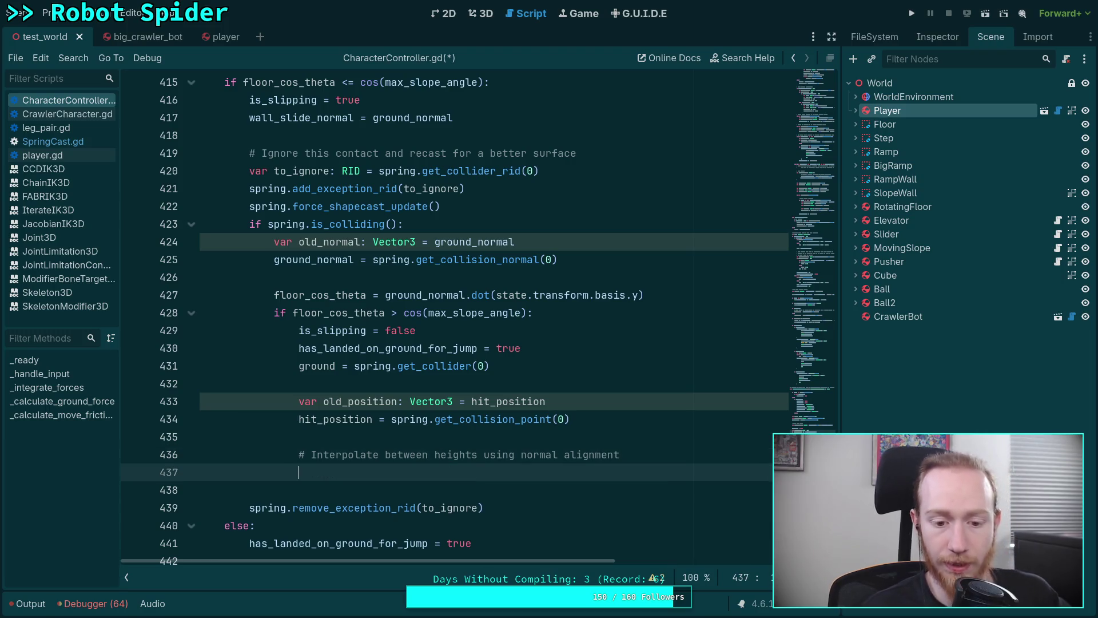
scroll(568, 390, "down", 1)
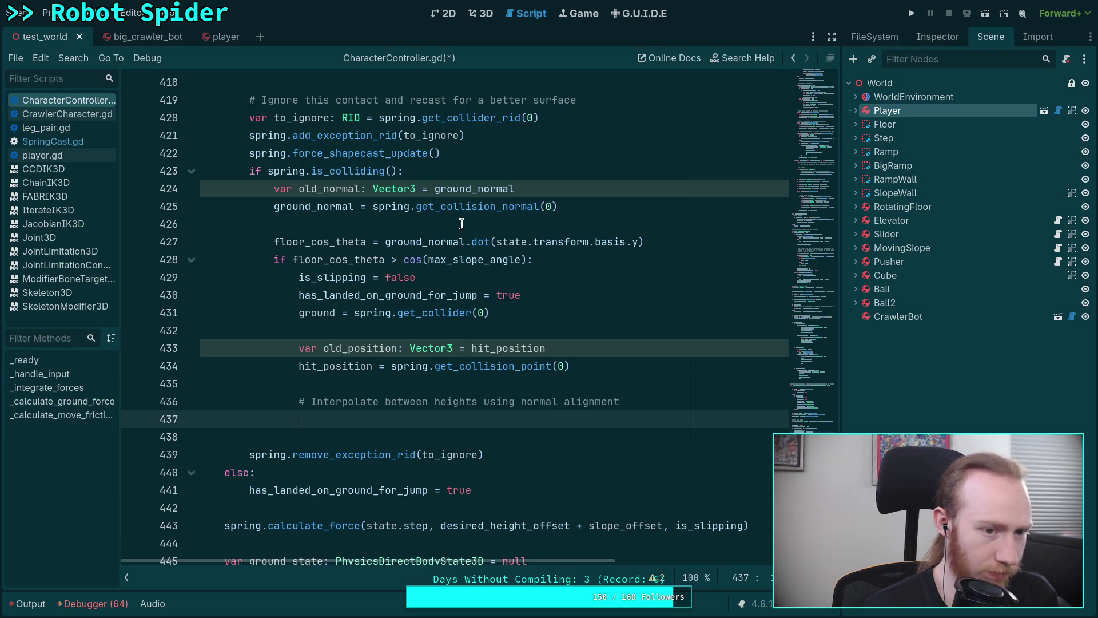
left_click(83, 136)
- Inspect the length variable on line 48 of SpringCast.gd's calculate_force
left_click(585, 331)
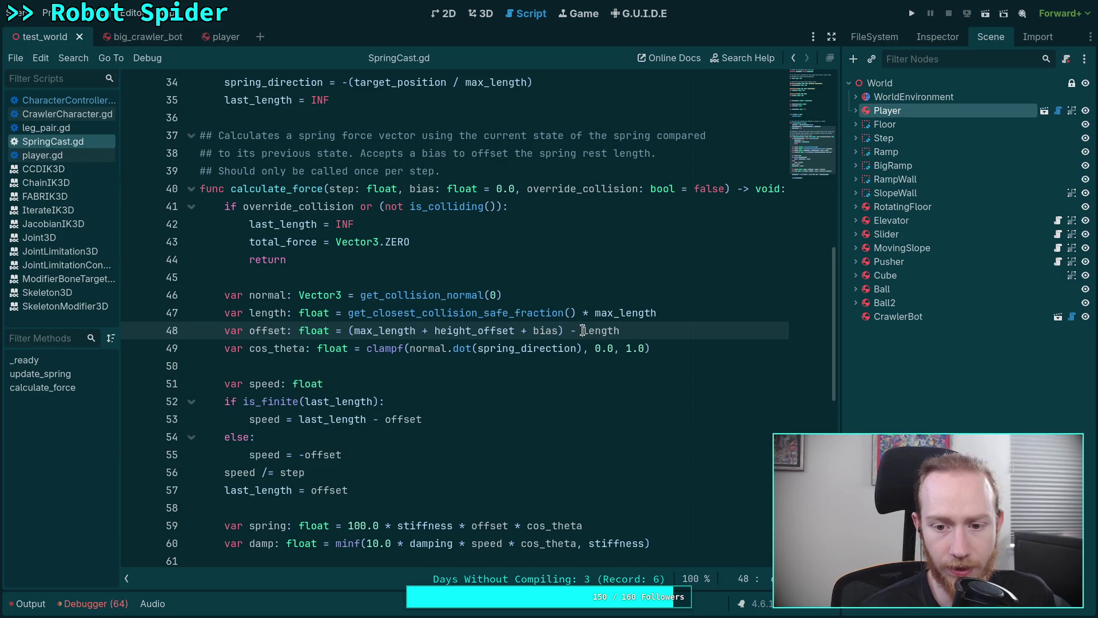
left_click_drag(583, 331, 620, 332)
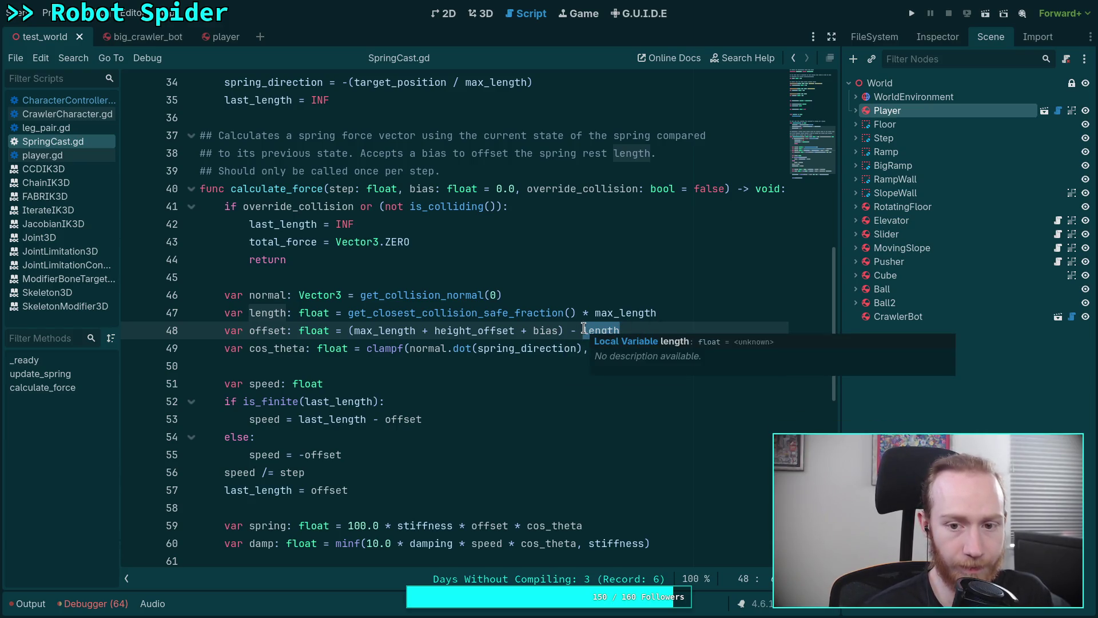
left_click(583, 330)
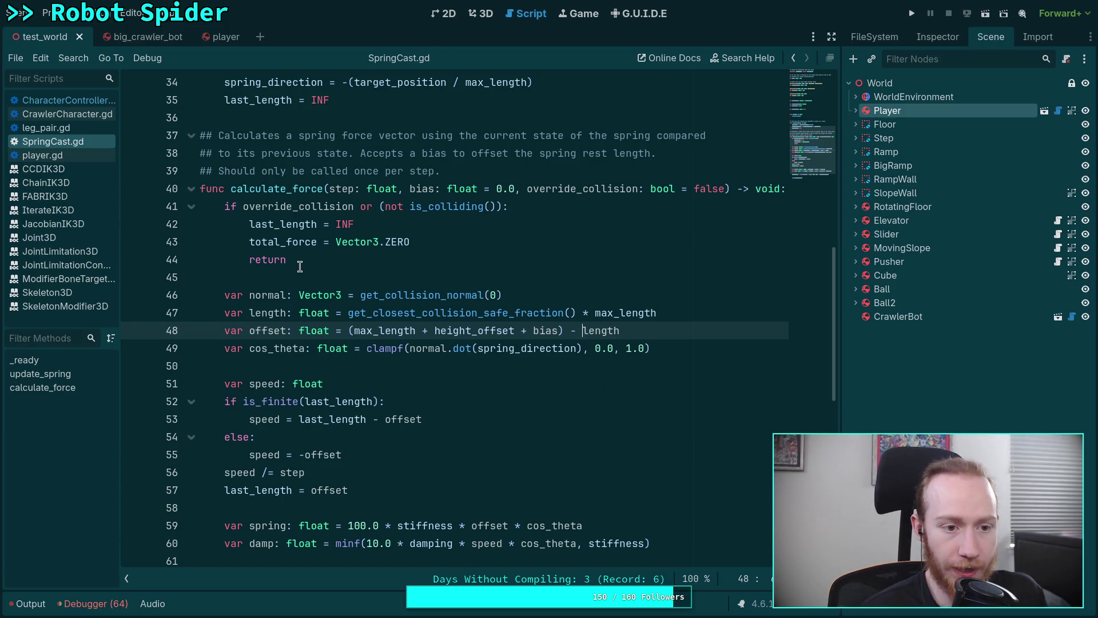
left_click(86, 101)
- On line 437 write 'slope_offset = spring.spring_direction', completing both names from autocomplete
left_click(658, 355)
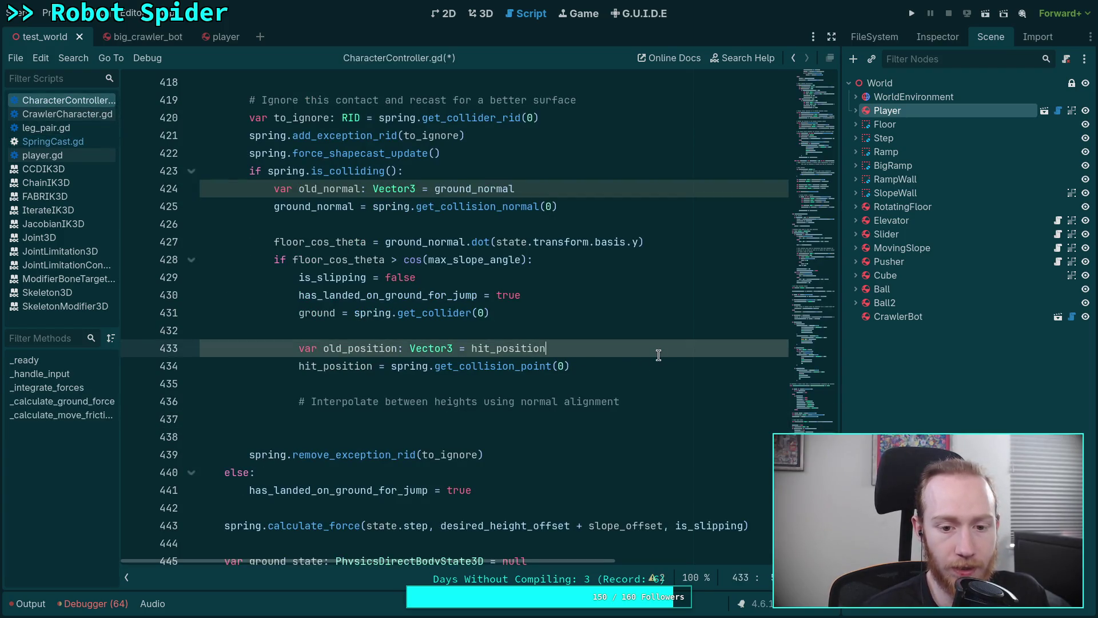
left_click(649, 423)
type("var")
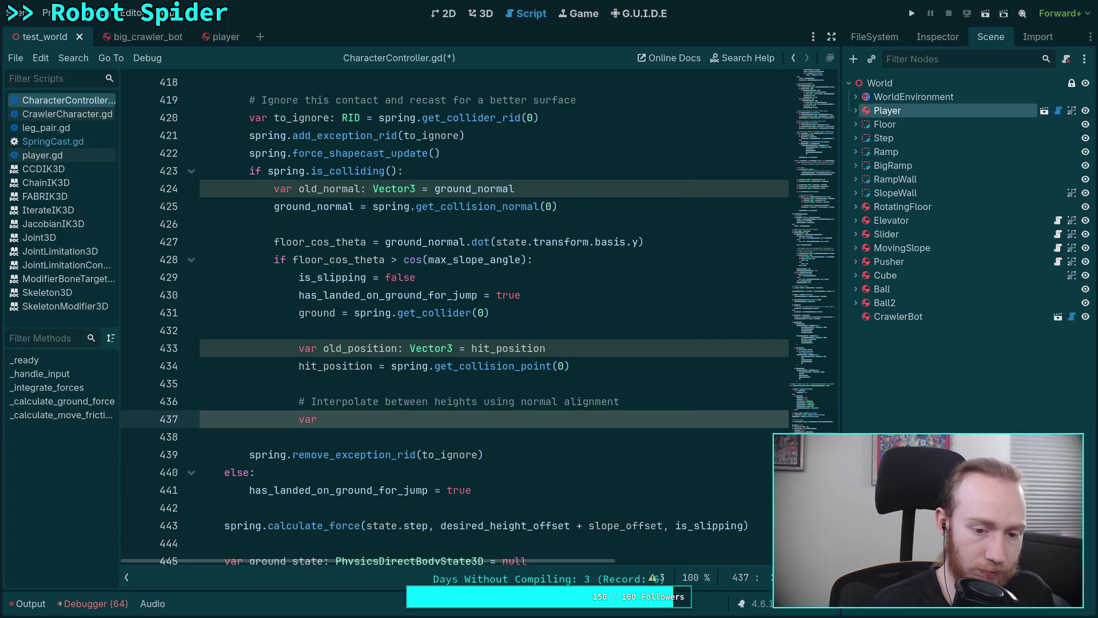
key("BackSpace")
key("BackSpace")
key("BackSpace")
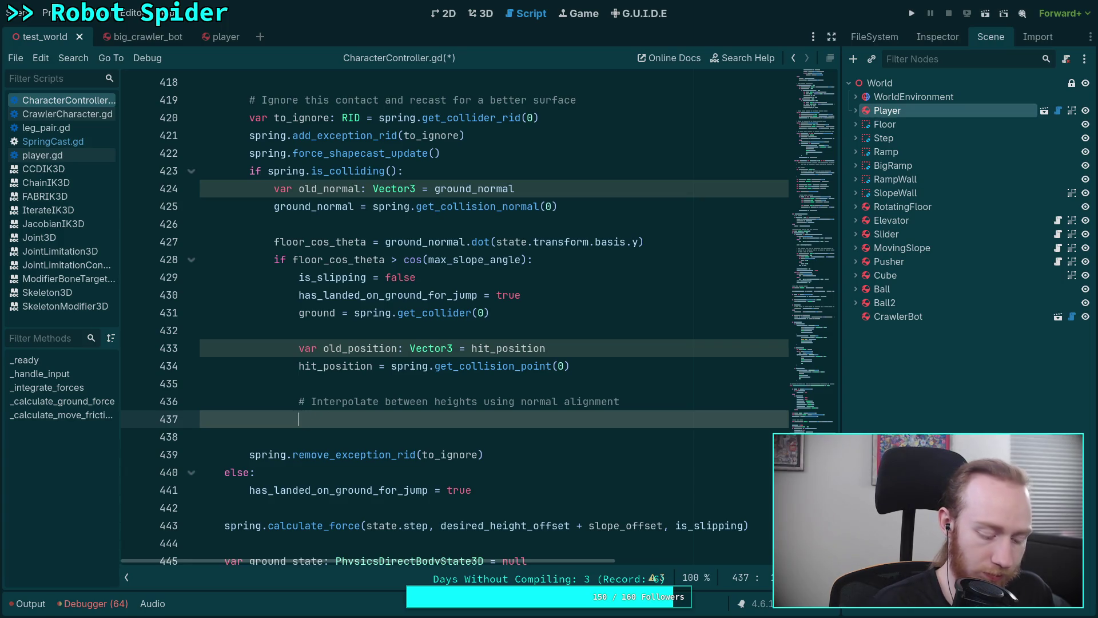
type("sl")
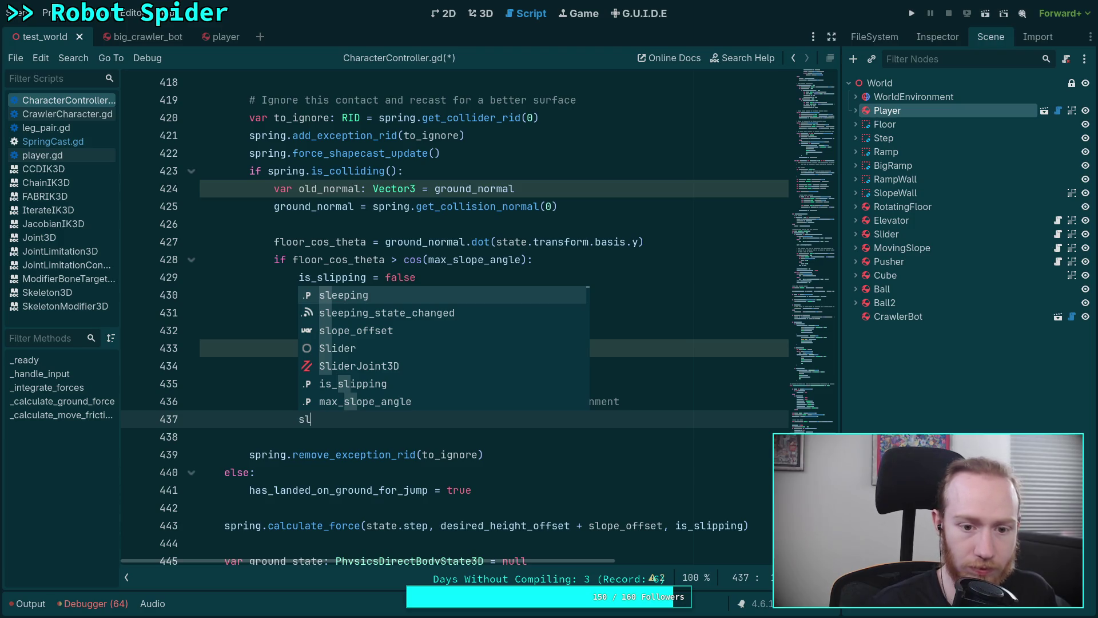
key("Down")
key("Down")
key("Return")
type("=")
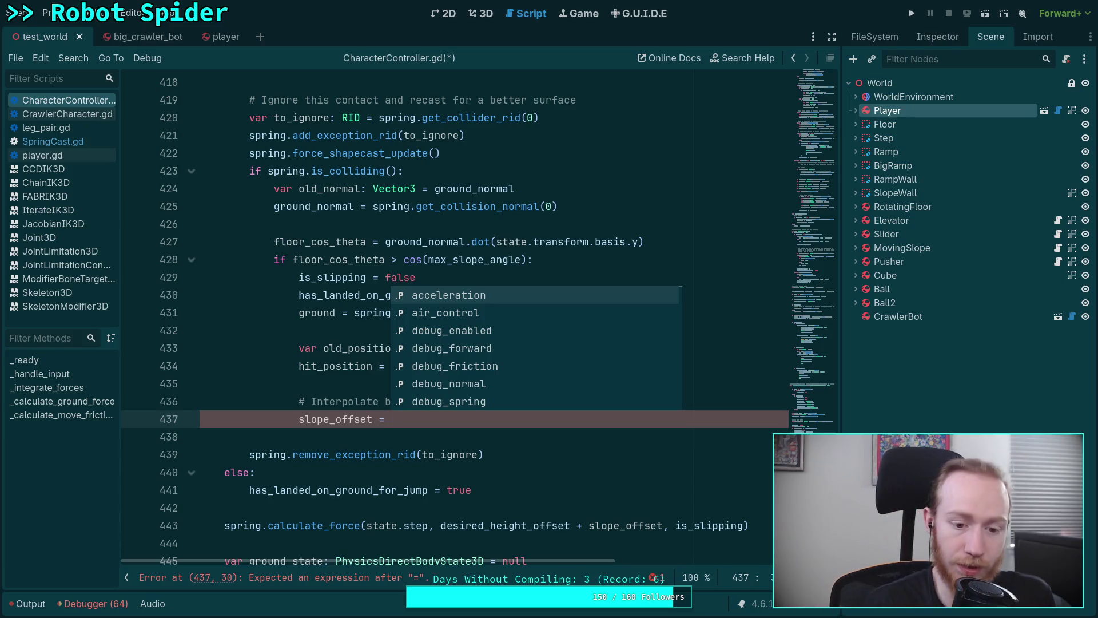
left_click(516, 440)
left_click(530, 421)
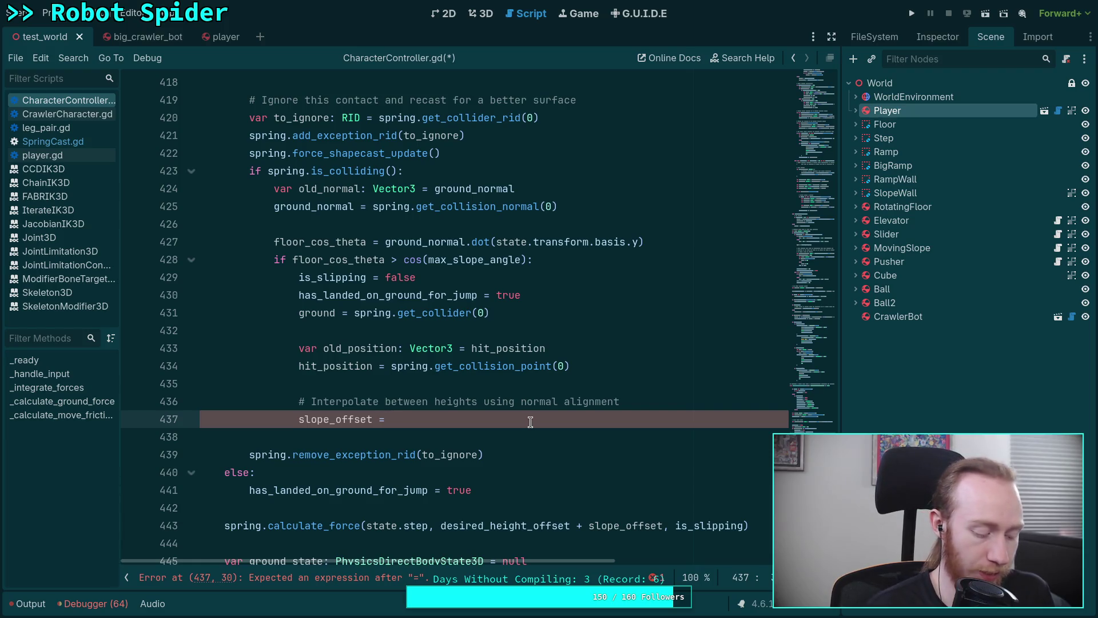
type("s")
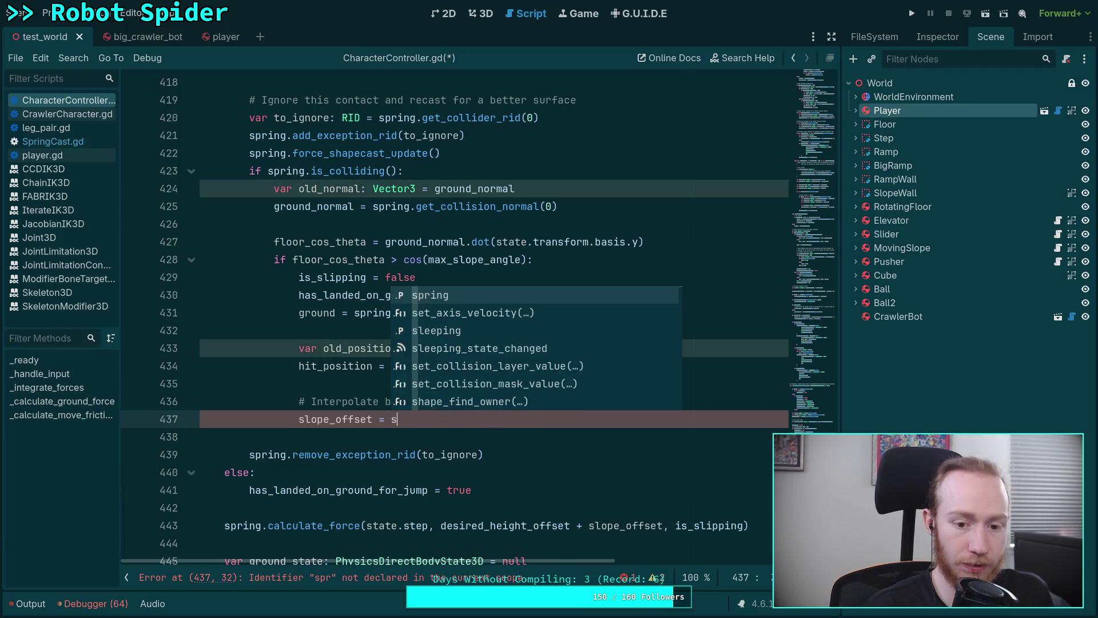
type("pring.")
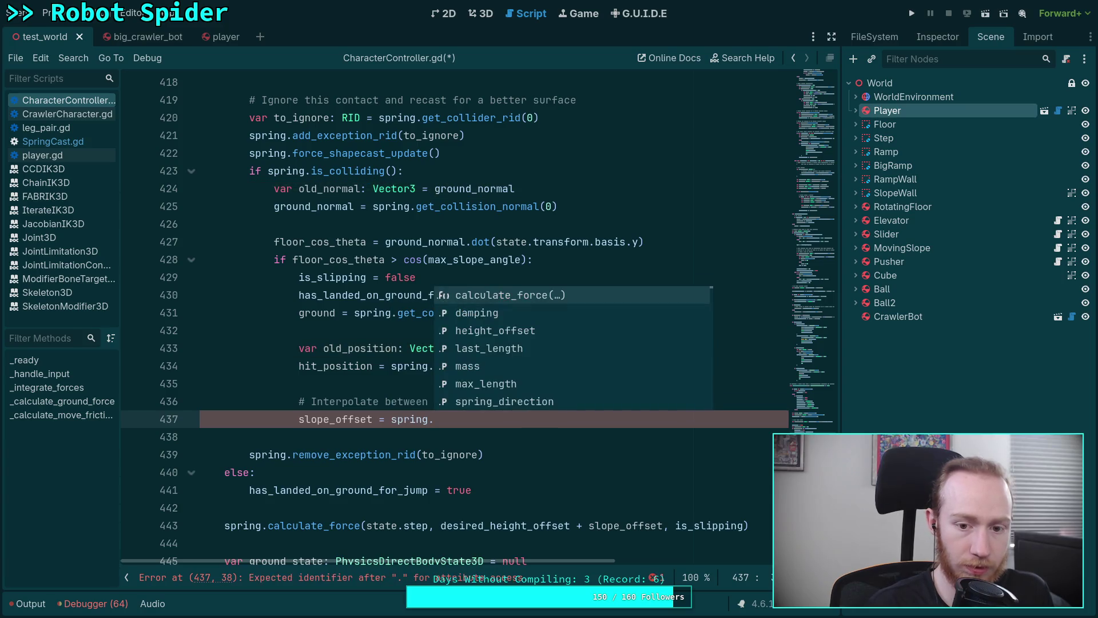
type("spr")
key("Return")
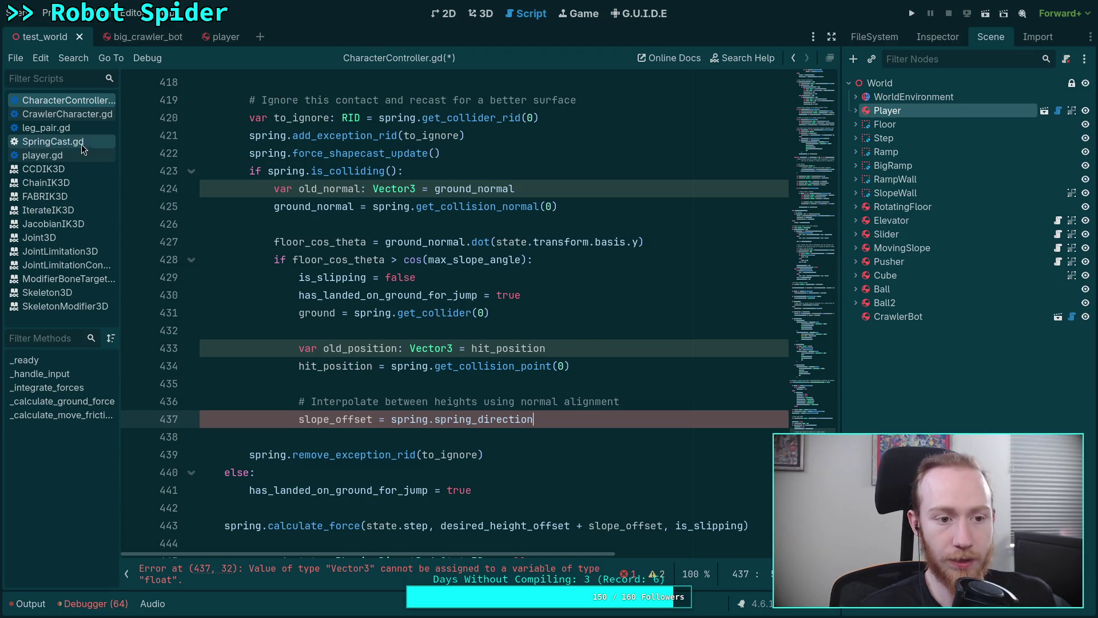
- Search for spring_direction and change line 437 of CharacterController.gd to spring.direction
left_click(83, 143)
left_click(73, 100)
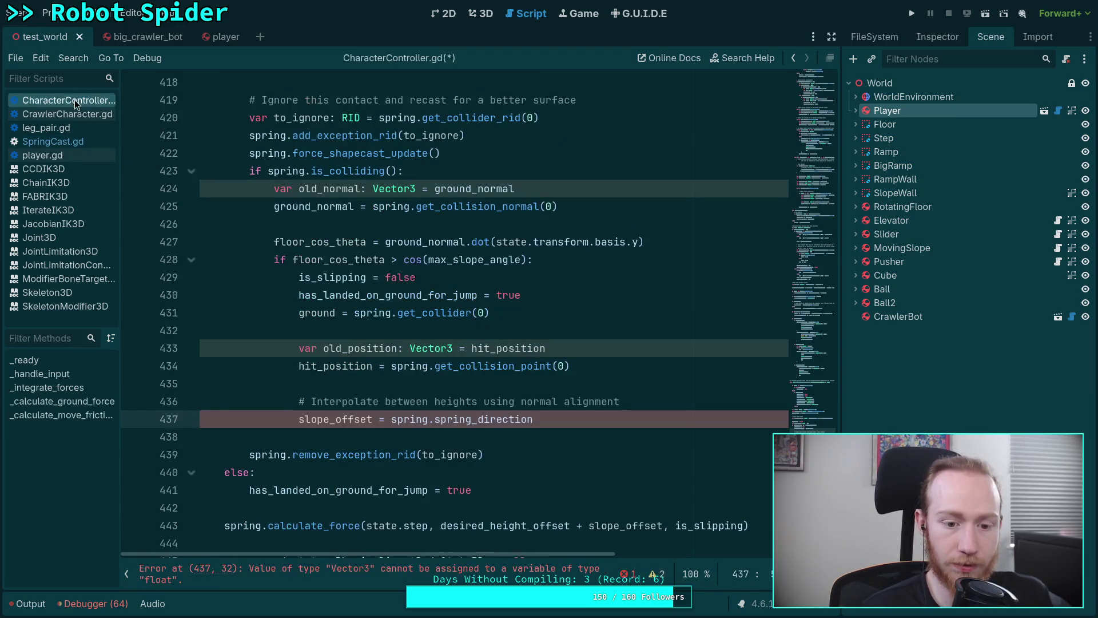
key("ctrl+f")
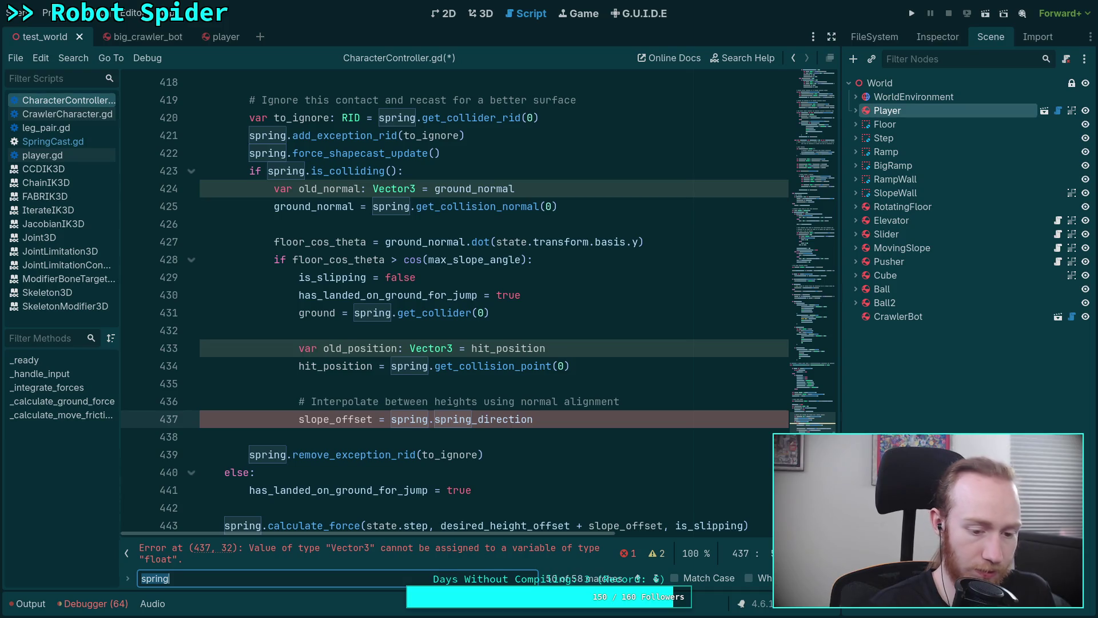
type("_direction")
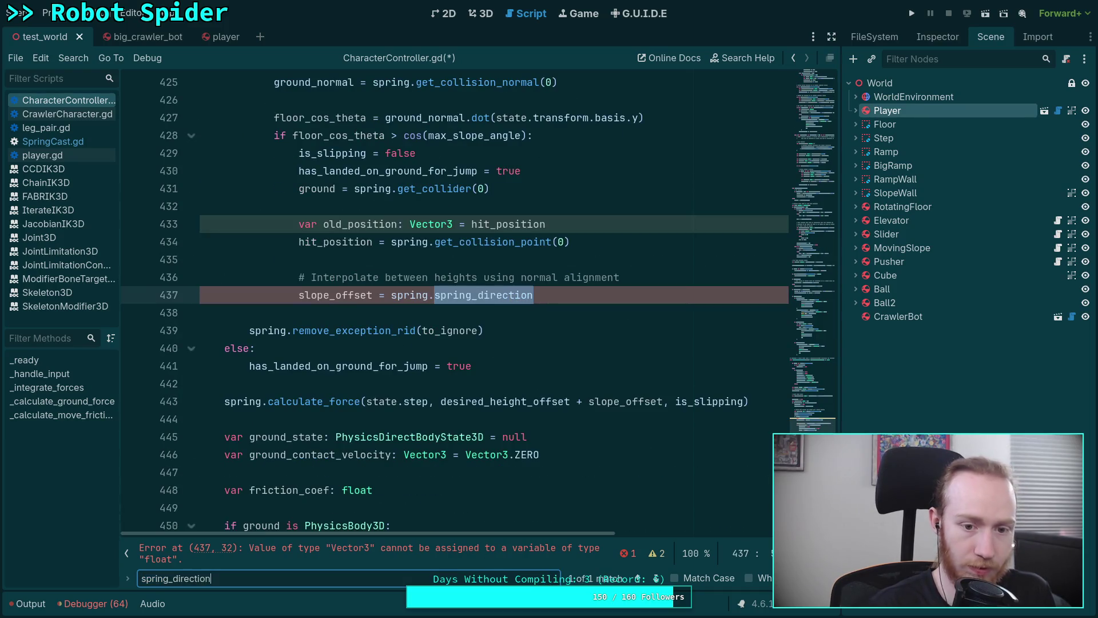
left_click(479, 309)
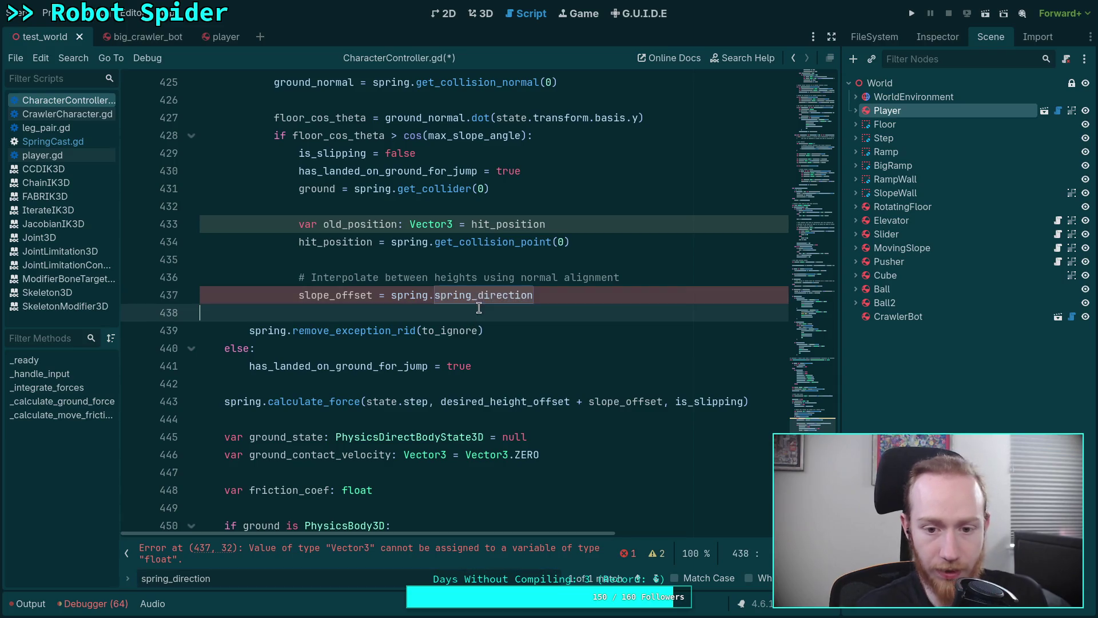
left_click_drag(434, 295, 469, 294)
key("BackSpace")
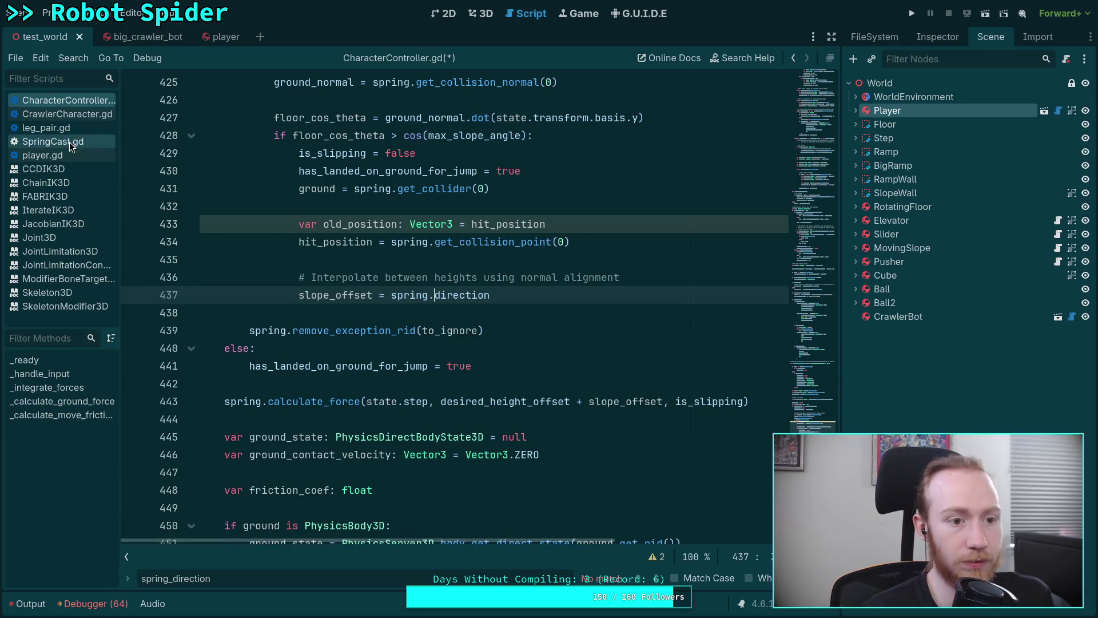
- Rename spring_direction to direction on lines 34 and 21 of SpringCast.gd
left_click(71, 144)
scroll(229, 400, "up", 9)
left_click(227, 454)
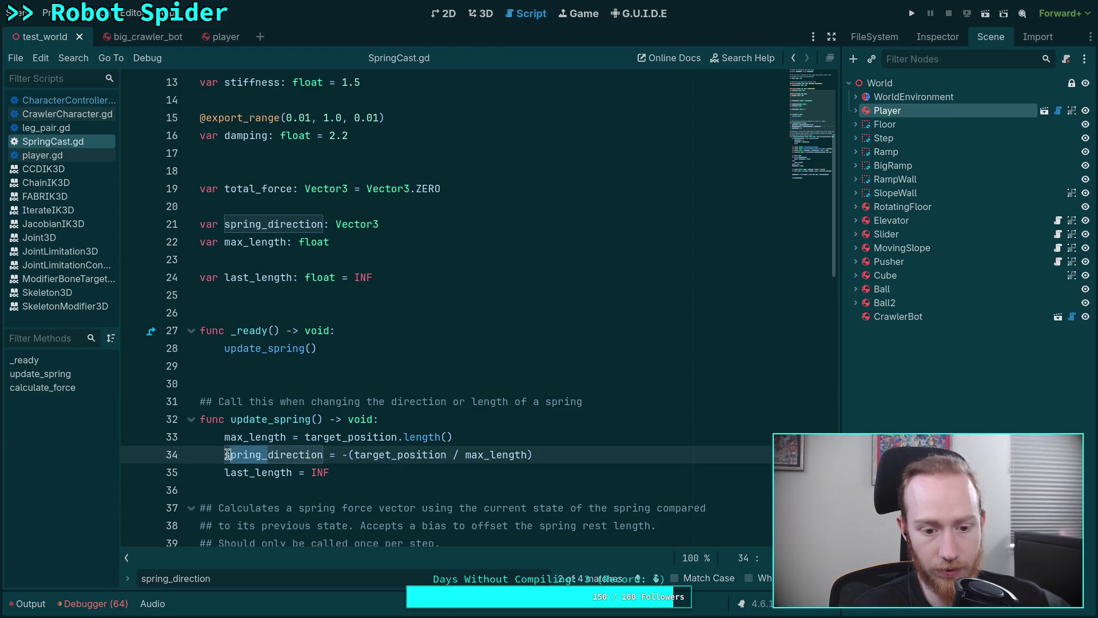
key("BackSpace")
left_click_drag(224, 223, 267, 224)
key("BackSpace")
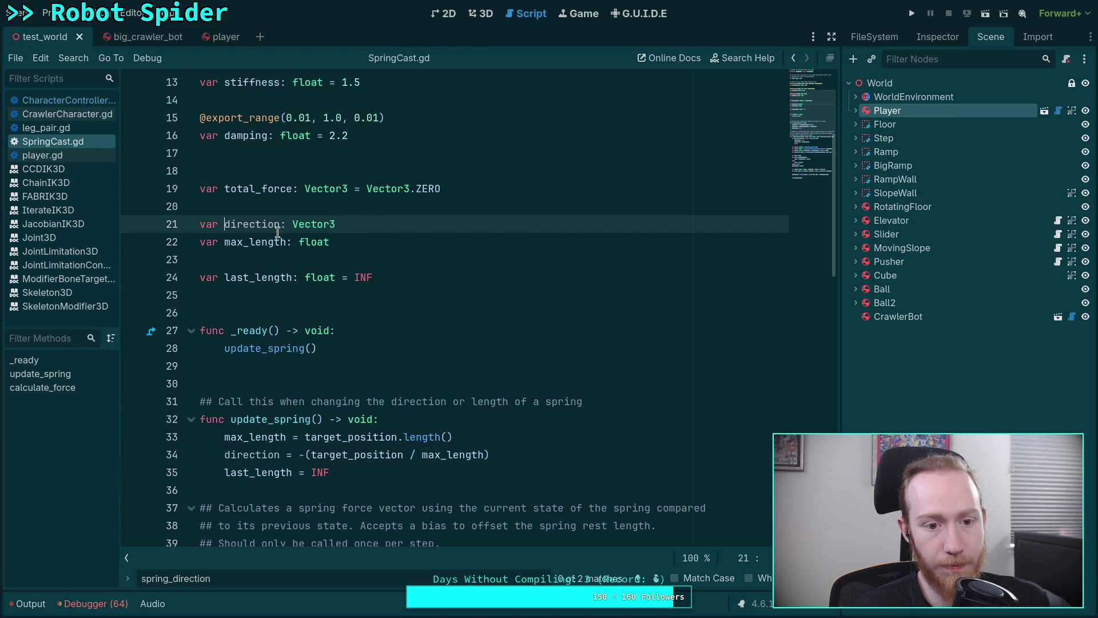
- Rename the uses on lines 62 and 49 to direction and save SpringCast.gd
scroll(278, 232, "down", 12)
double_click(558, 313)
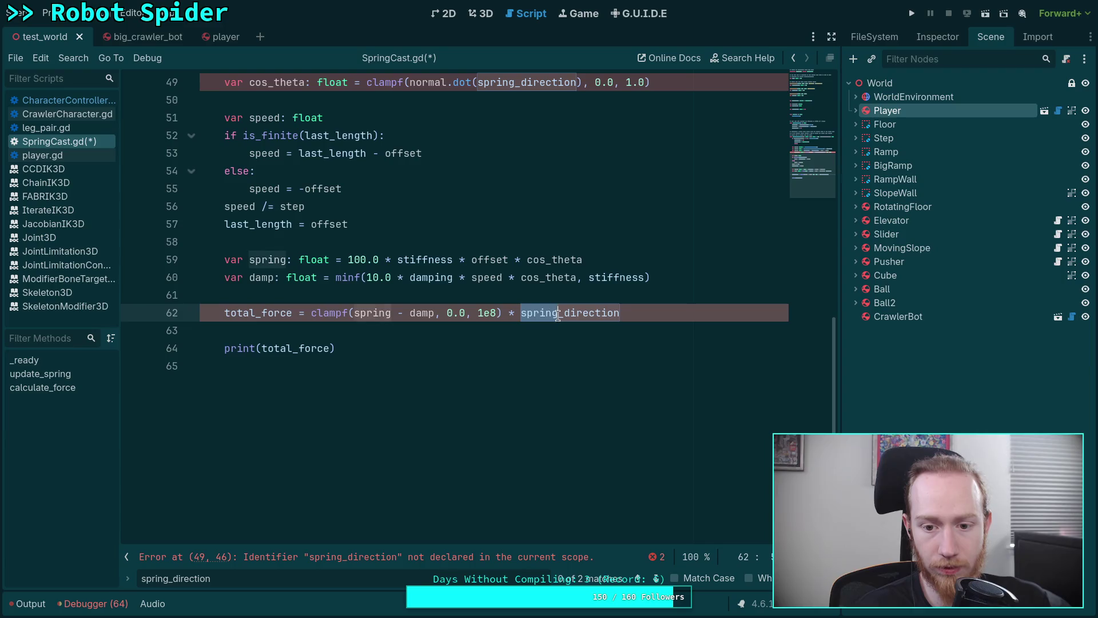
left_click_drag(563, 313, 520, 313)
key("BackSpace")
scroll(520, 313, "up", 3)
left_click_drag(478, 242, 520, 241)
key("BackSpace")
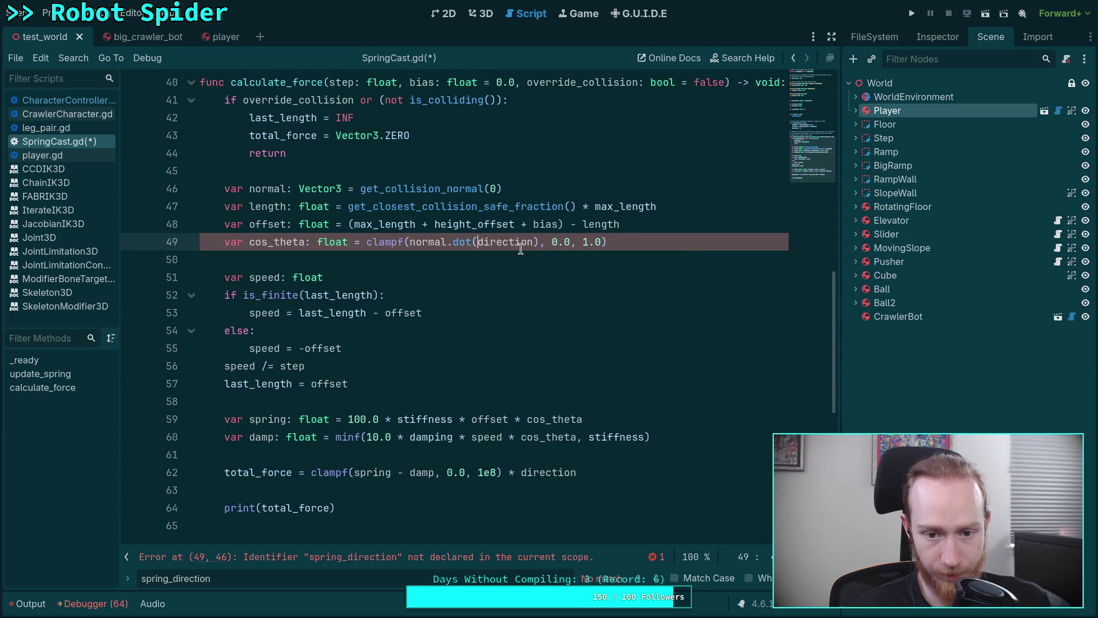
left_click(527, 293)
key("ctrl+s")
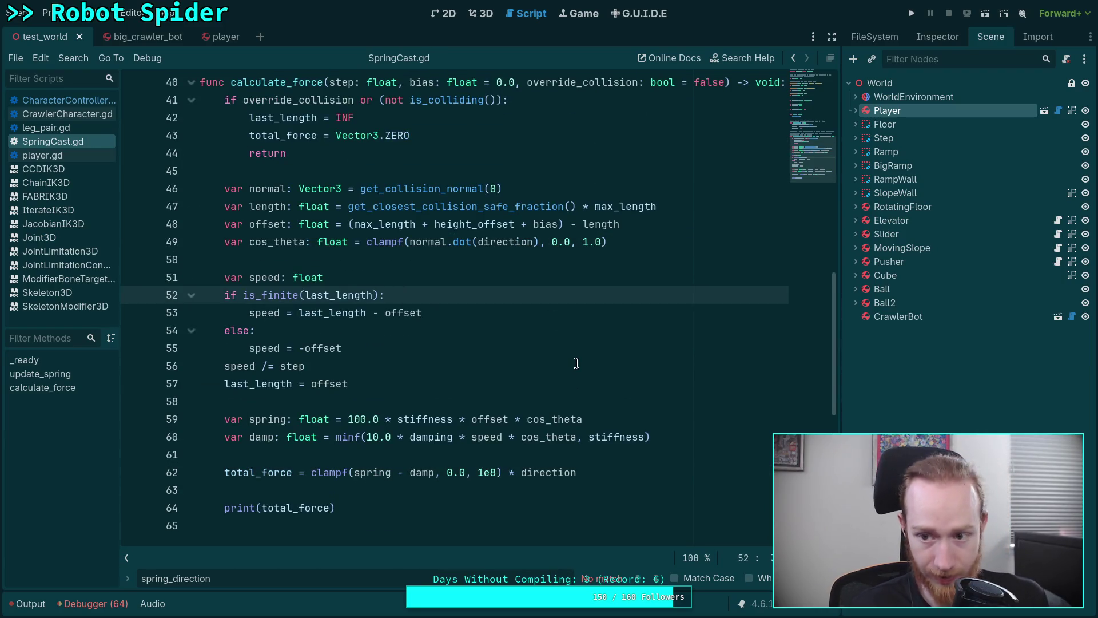
- Make line 437 of CharacterController.gd read 'slope_offset = spring.direction.dot()'
scroll(576, 363, "up", 3)
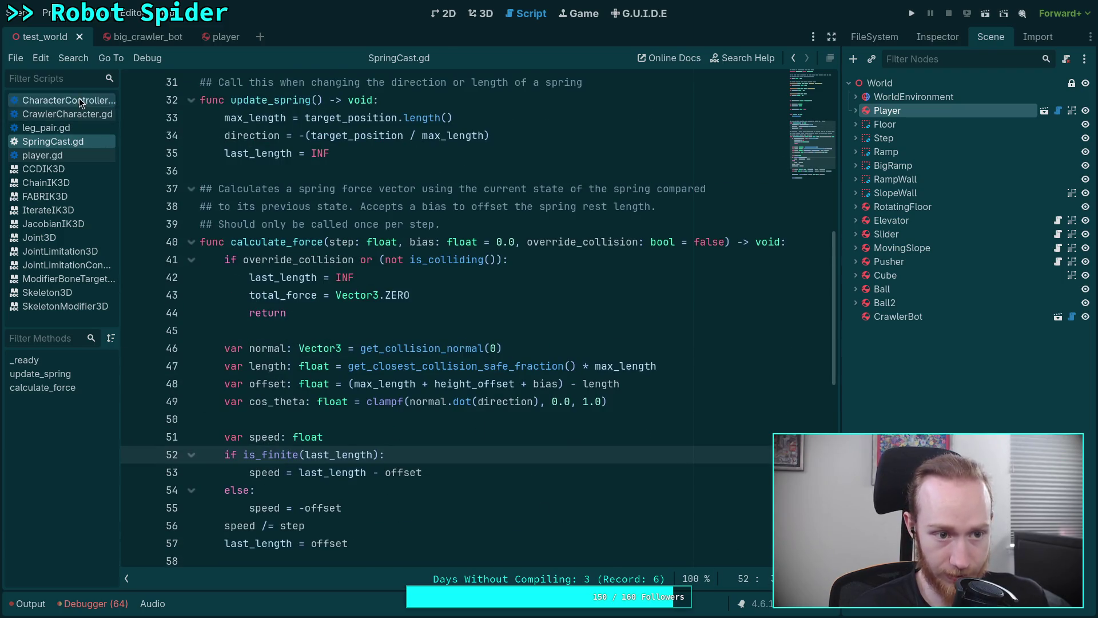
left_click(79, 100)
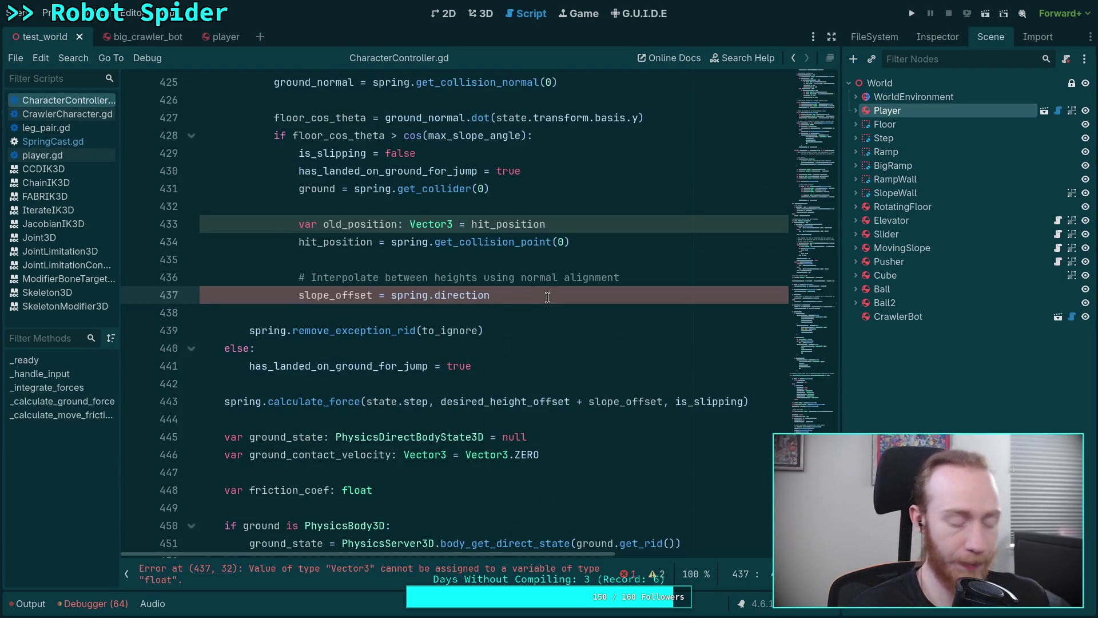
type(".dot")
key("Return")
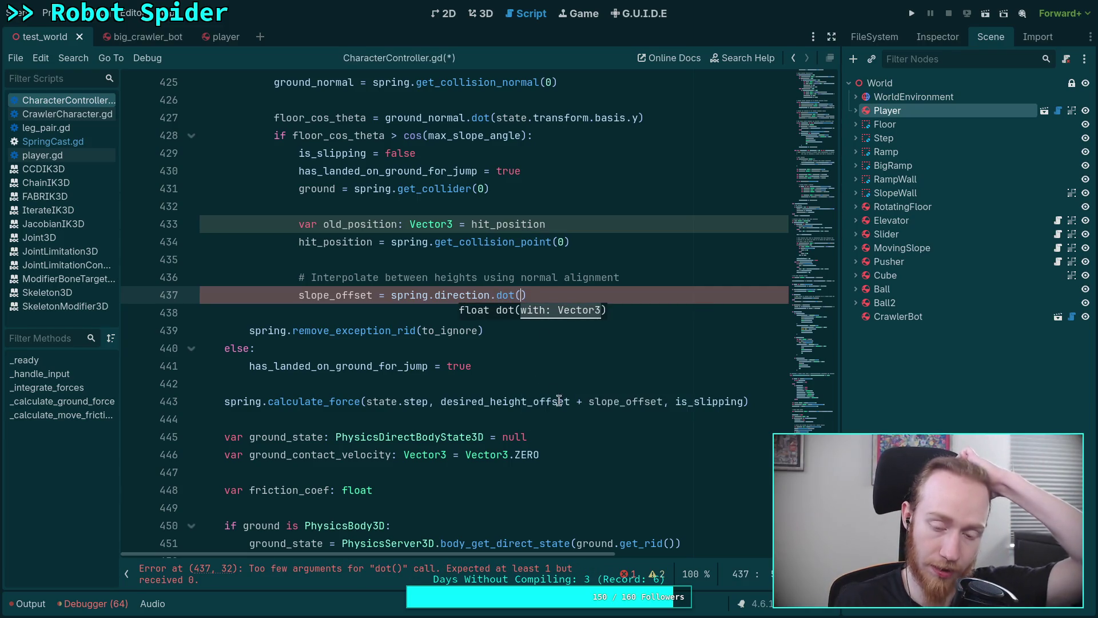
scroll(600, 422, "up", 2)
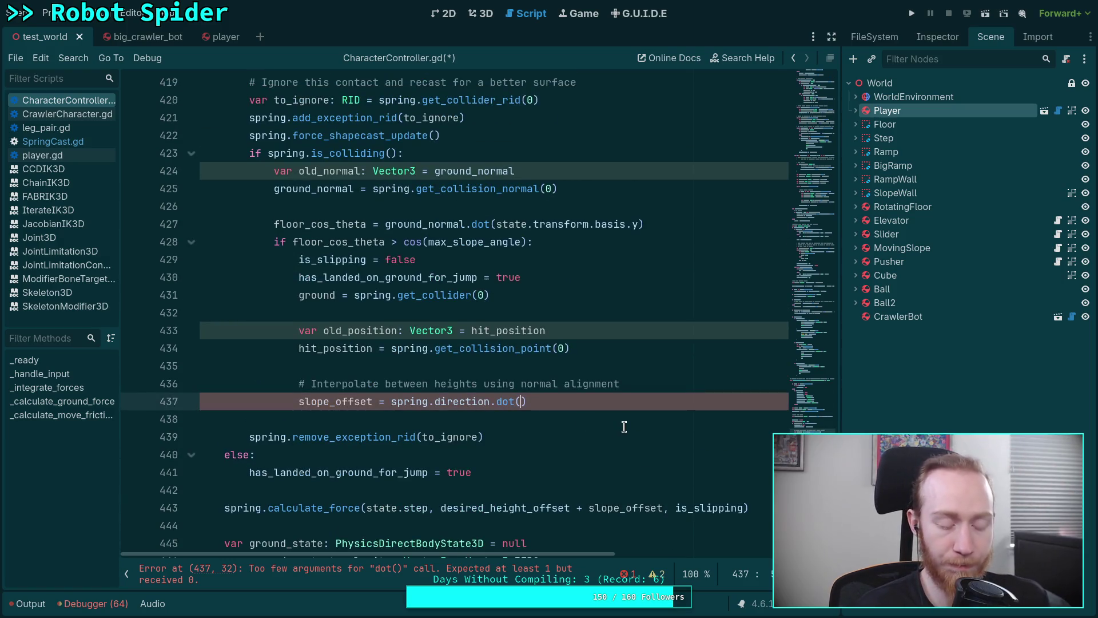
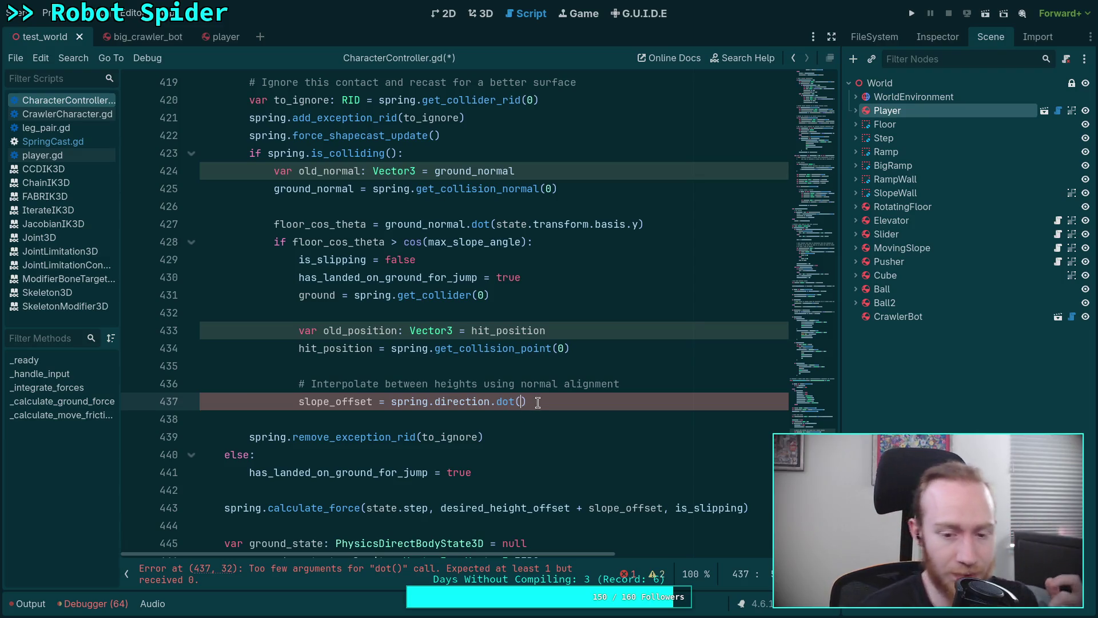
- Delete the old slope_offset expression on line 437 of CharacterController.gd after briefly viewing player.gd
left_click_drag(538, 402, 392, 402)
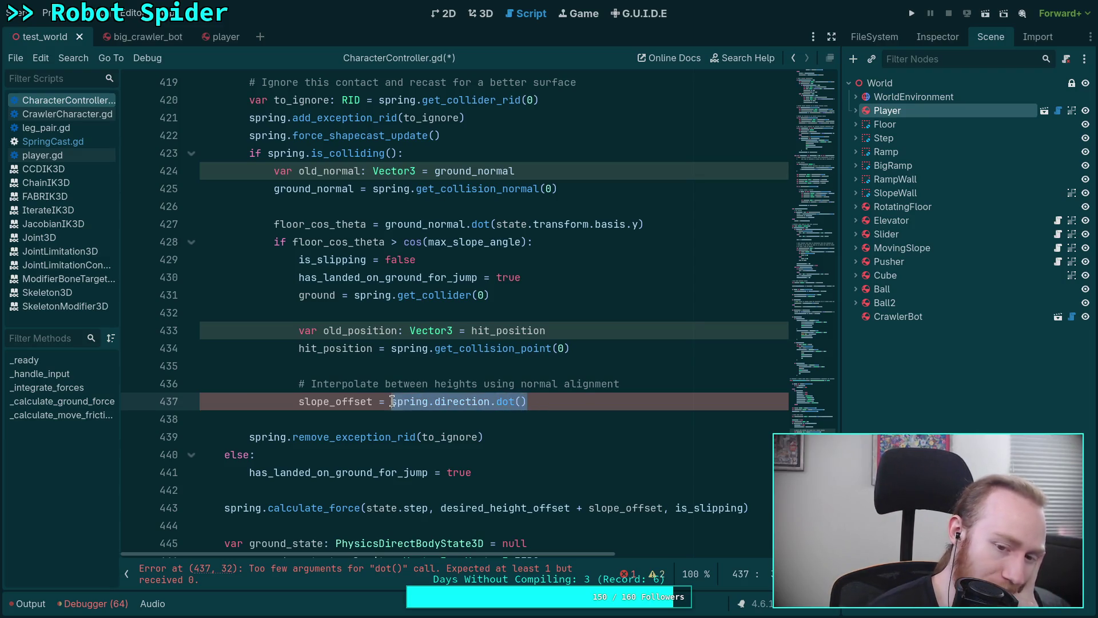
key("BackSpace")
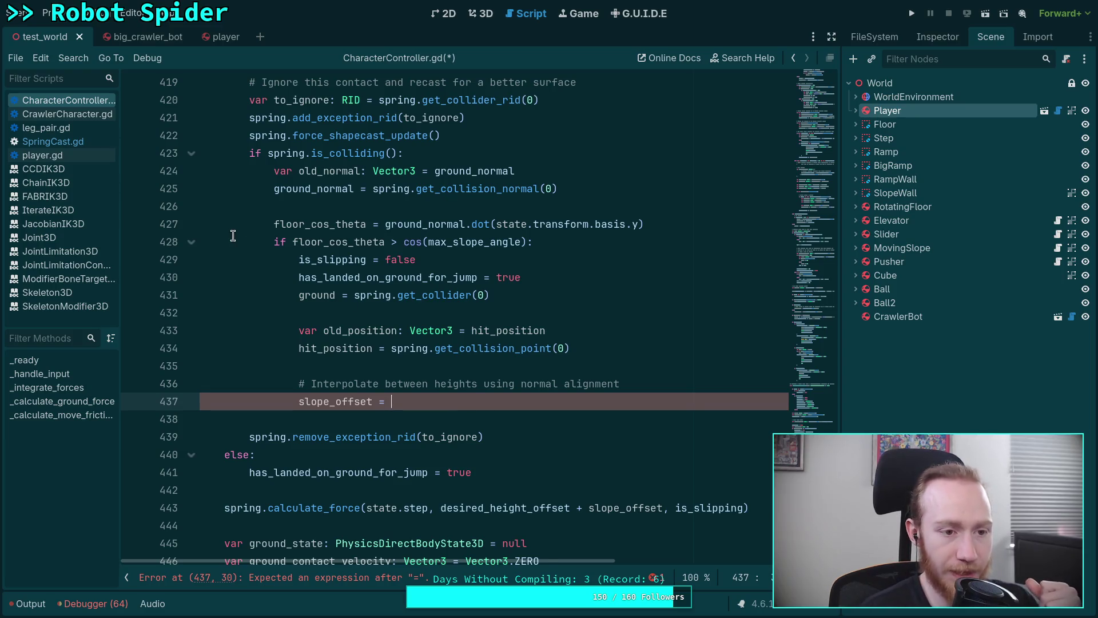
left_click(68, 157)
scroll(395, 314, "down", 2)
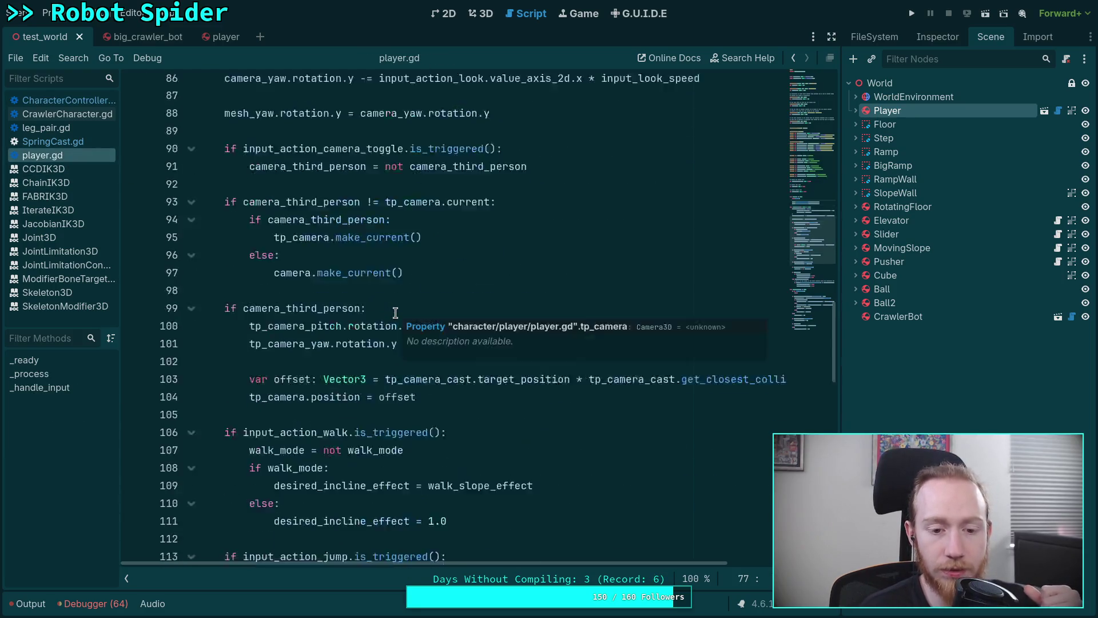
scroll(394, 320, "up", 4)
scroll(425, 322, "down", 7)
scroll(424, 322, "down", 9)
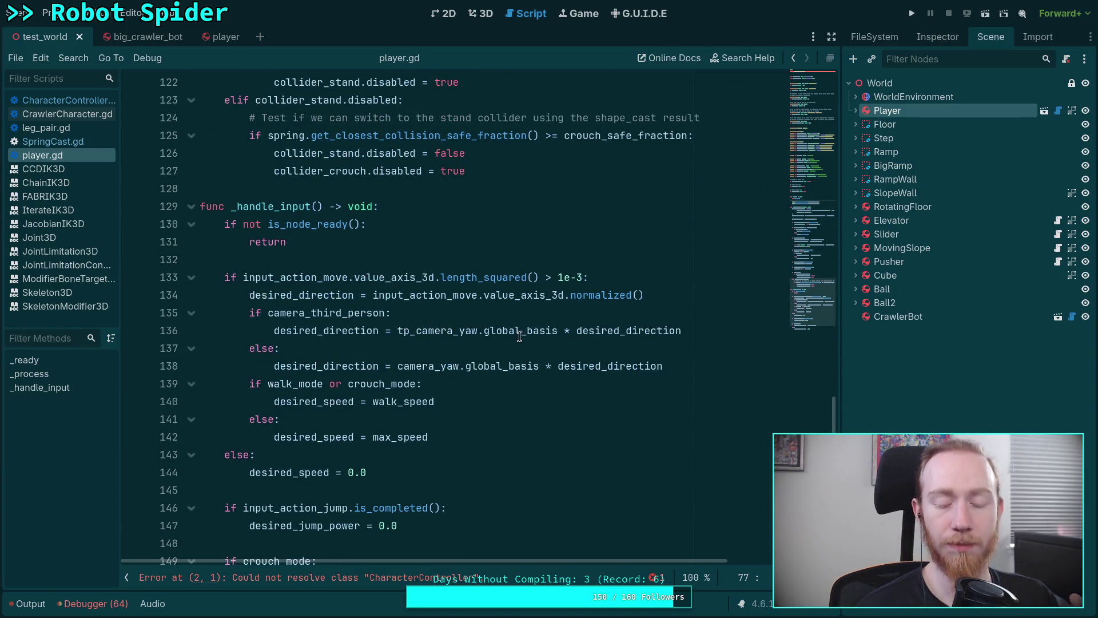
left_click(68, 100)
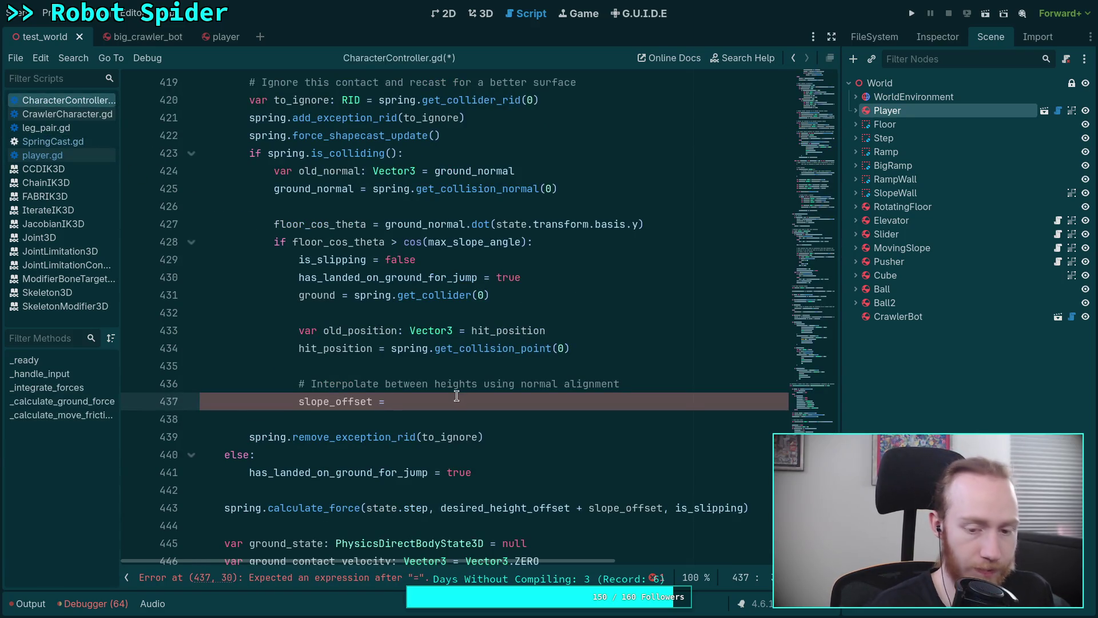
- Write state.transform.basis * spring.direction as the new slope_offset expression
type("state.basis")
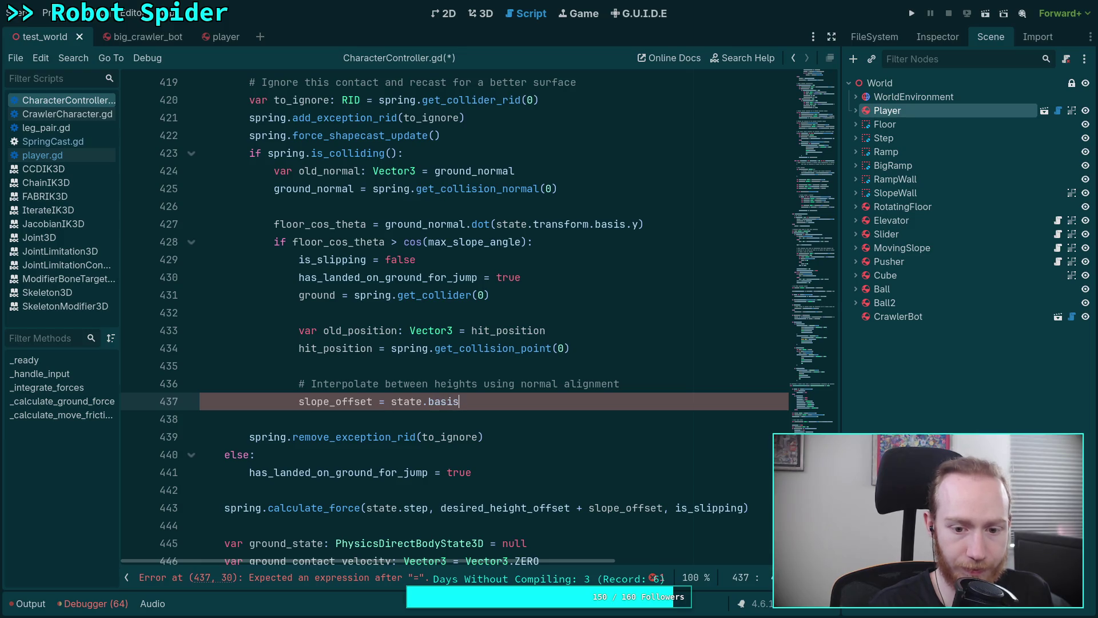
key("BackSpace")
key("BackSpace")
key("BackSpace")
key("BackSpace")
key("BackSpace")
type("tr")
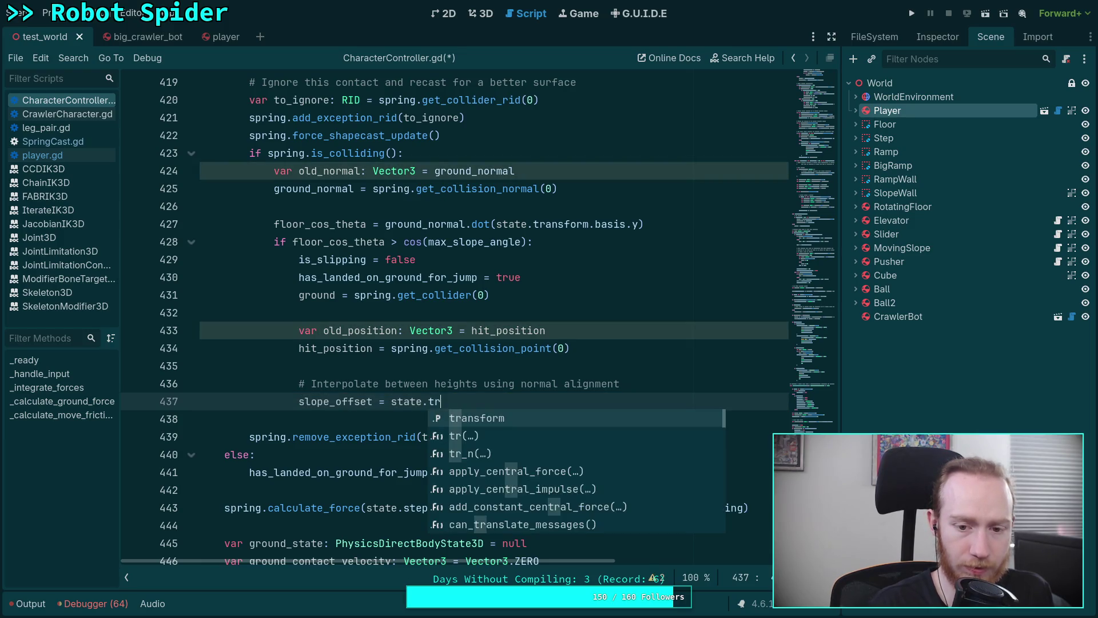
key("Return")
type(".ba")
key("Return")
type("* ")
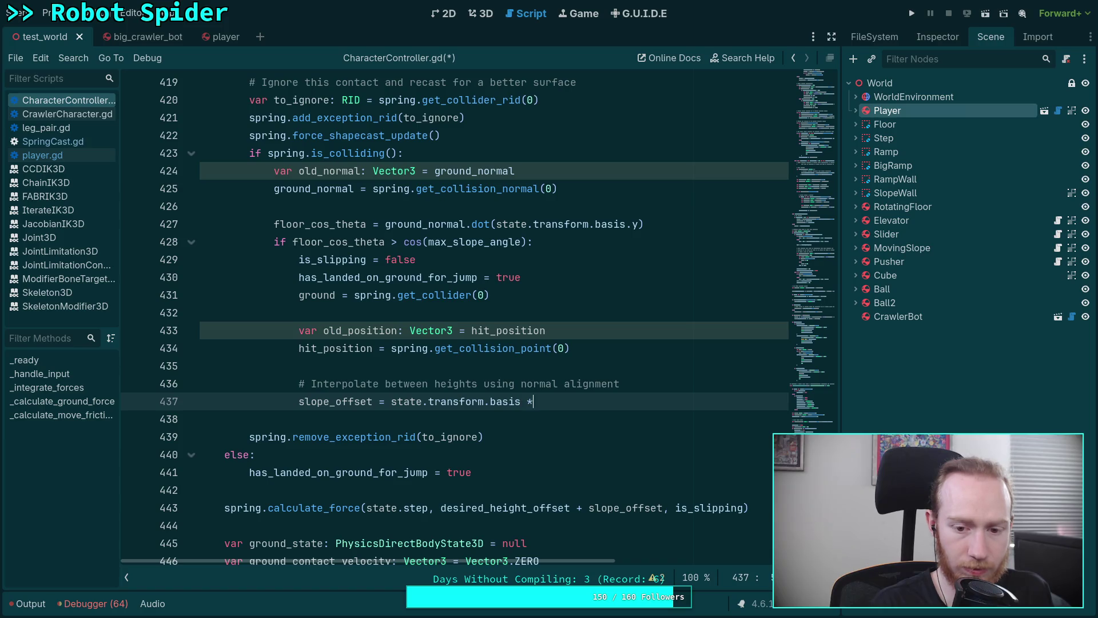
type("spring.di")
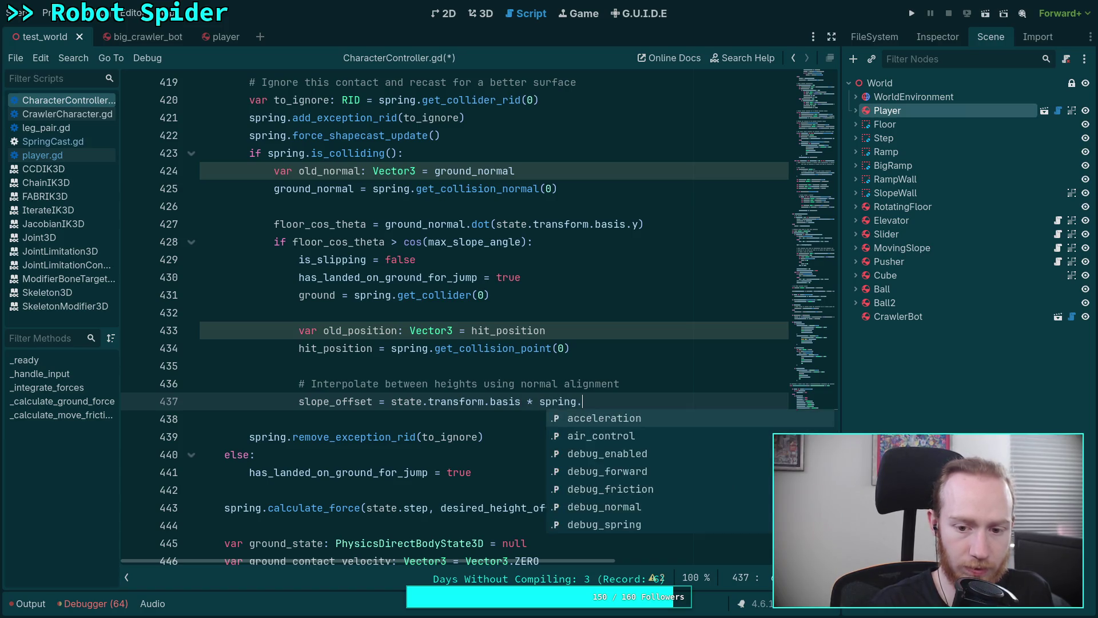
key("Return")
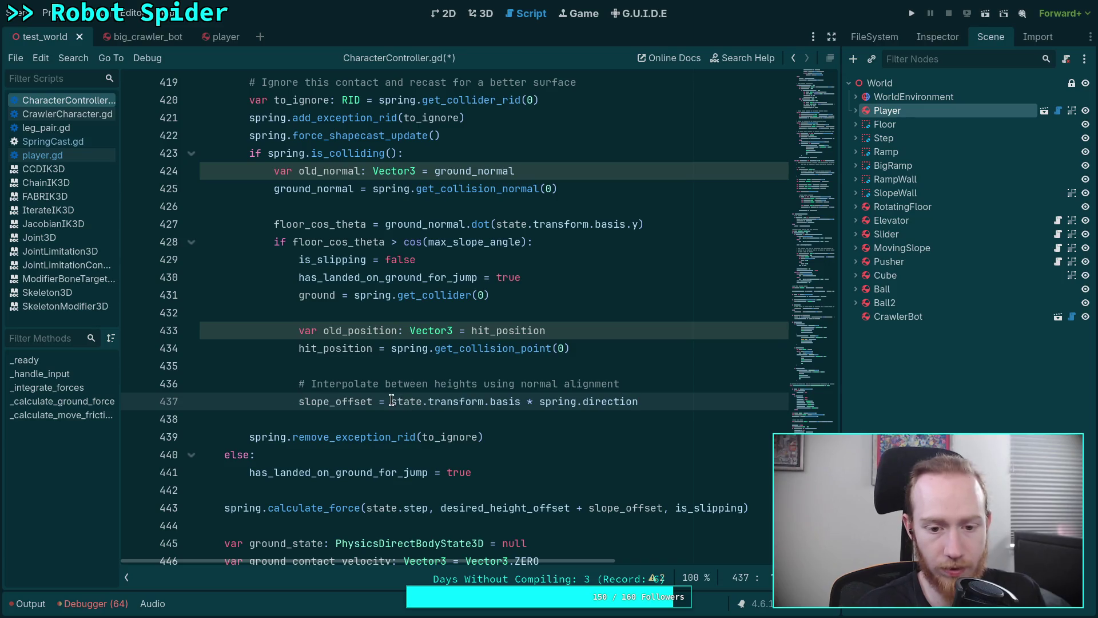
- Wrap that expression in parentheses, append .dot(), and switch to SpringCast.gd
left_click_drag(391, 401, 664, 403)
type("(")
key("Right")
type(".")
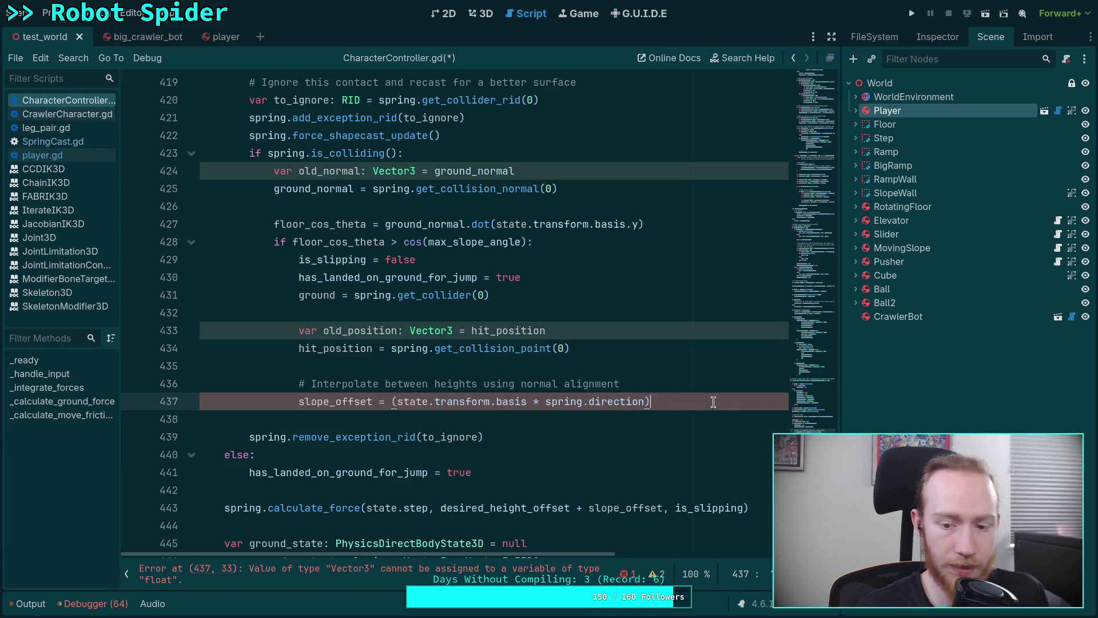
type("dot")
key("Return")
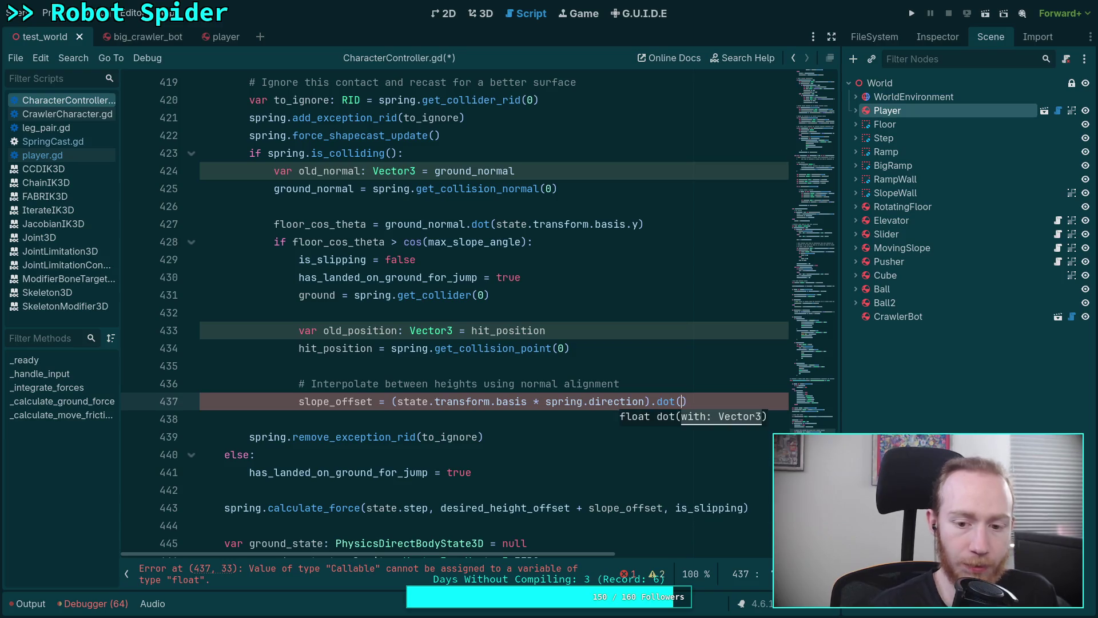
left_click_drag(592, 554, 638, 549)
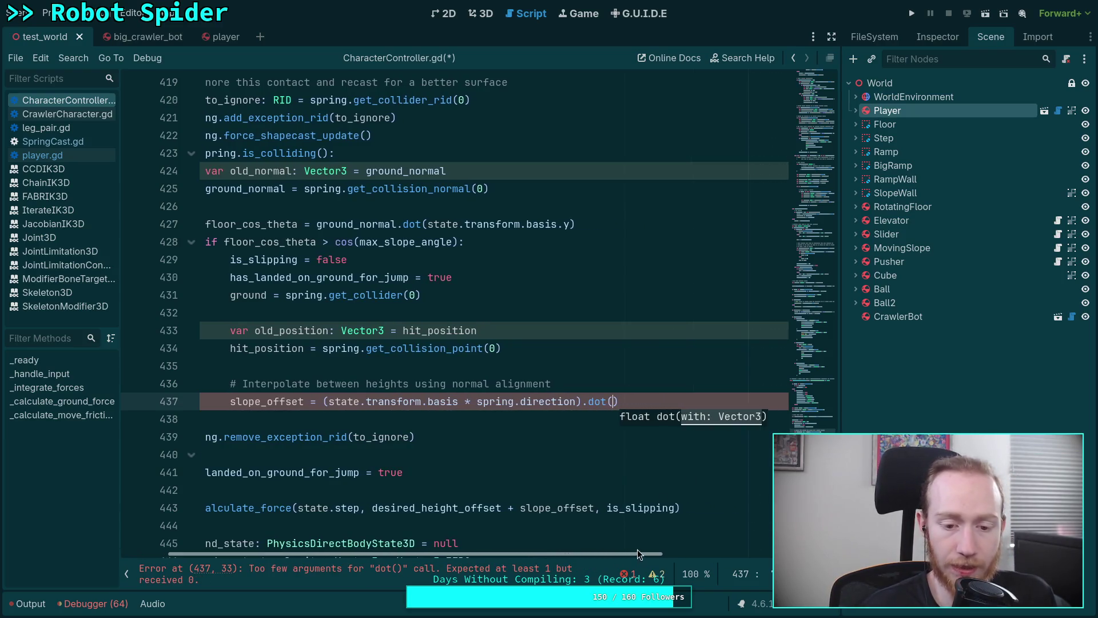
left_click(615, 401)
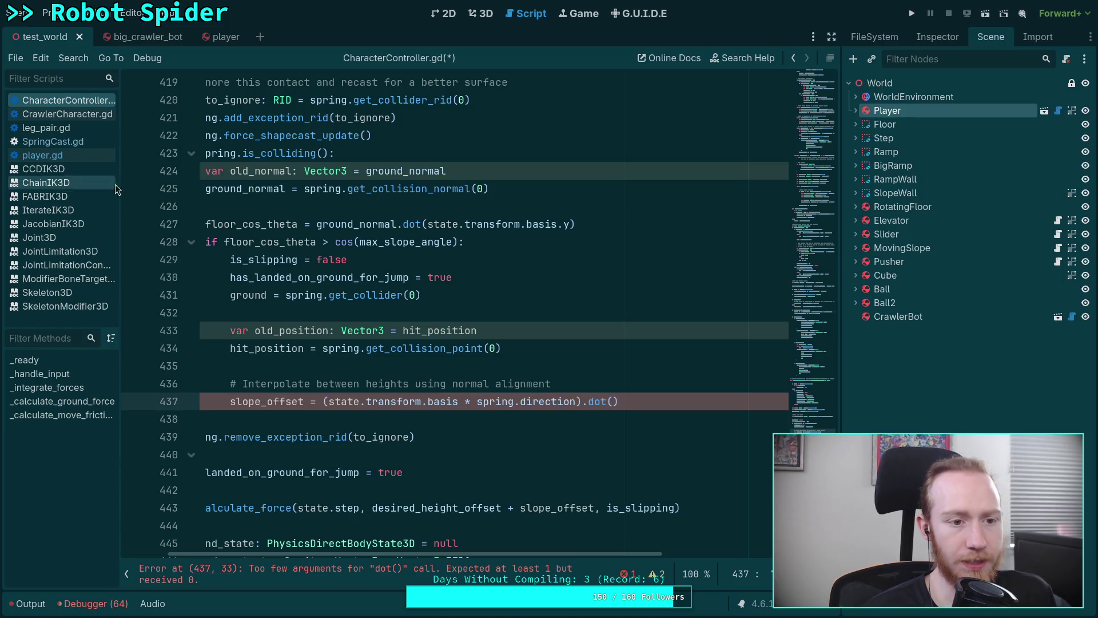
left_click(90, 141)
scroll(400, 375, "up", 2)
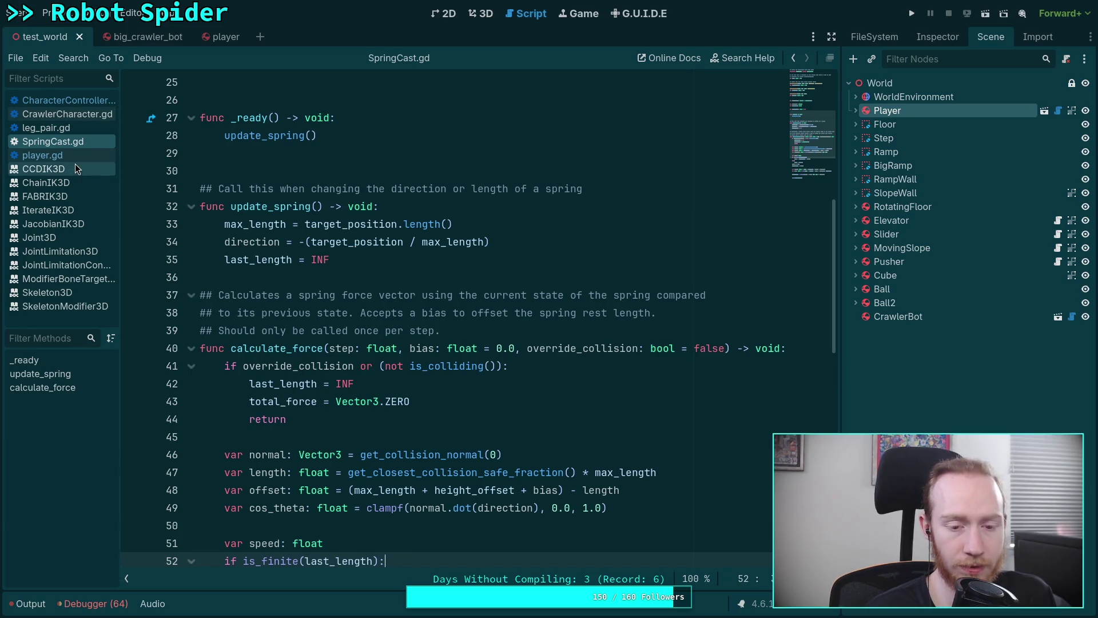
- Prefix line 437's unfinished slope_offset line with #, then return to calculate_force in SpringCast.gd
left_click(95, 102)
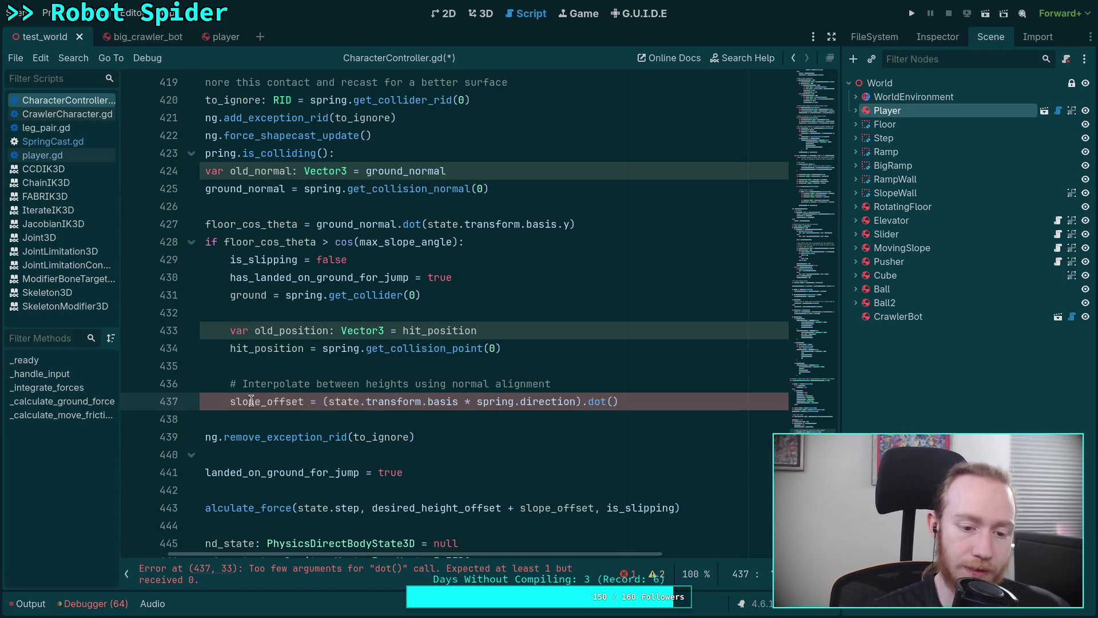
left_click(227, 401)
type("#")
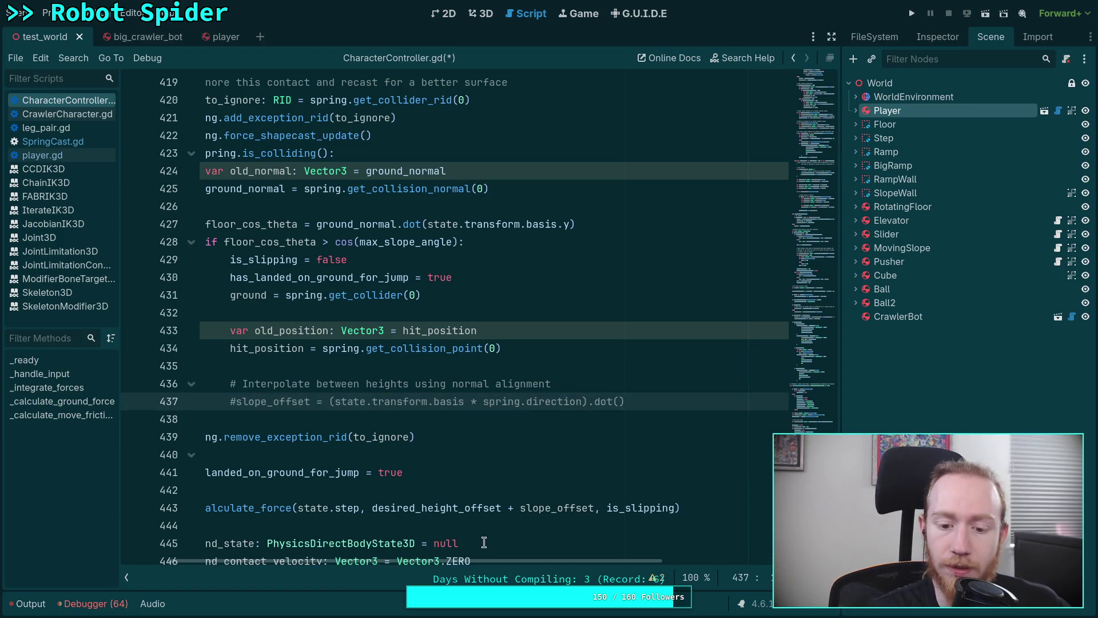
scroll(424, 563, "left", 3)
scroll(428, 497, "down", 1)
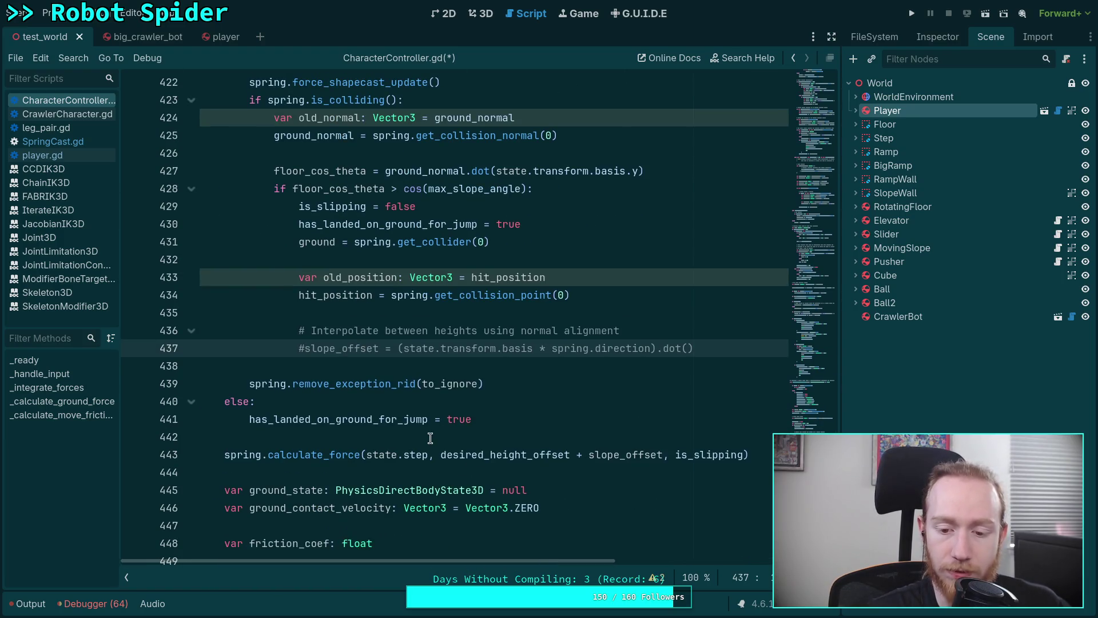
scroll(604, 435, "up", 1)
left_click(761, 402)
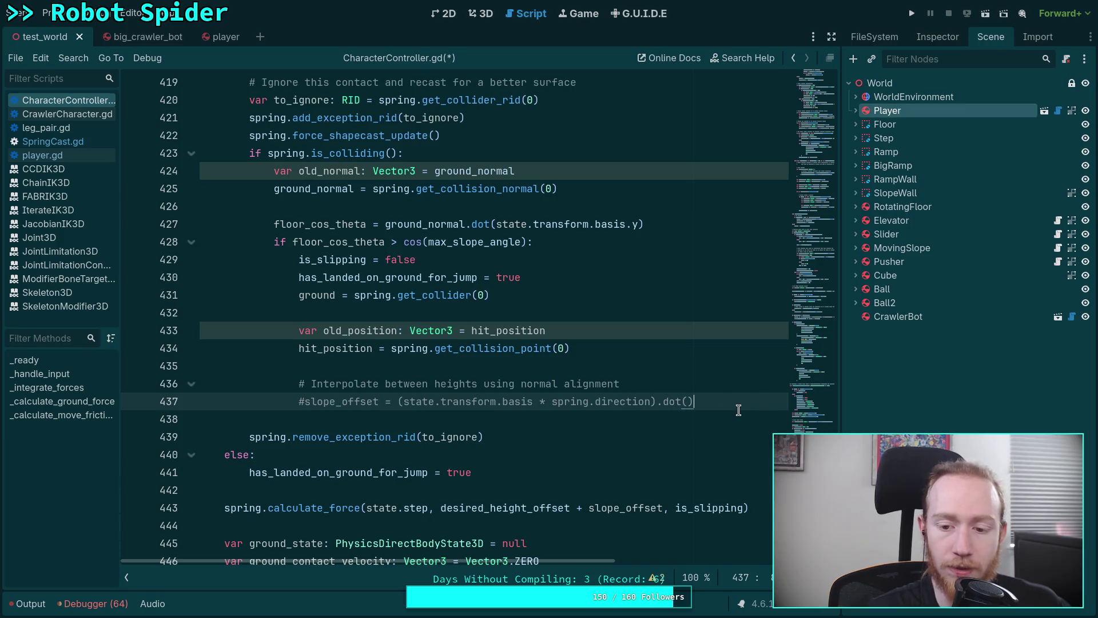
left_click(81, 141)
scroll(434, 371, "down", 5)
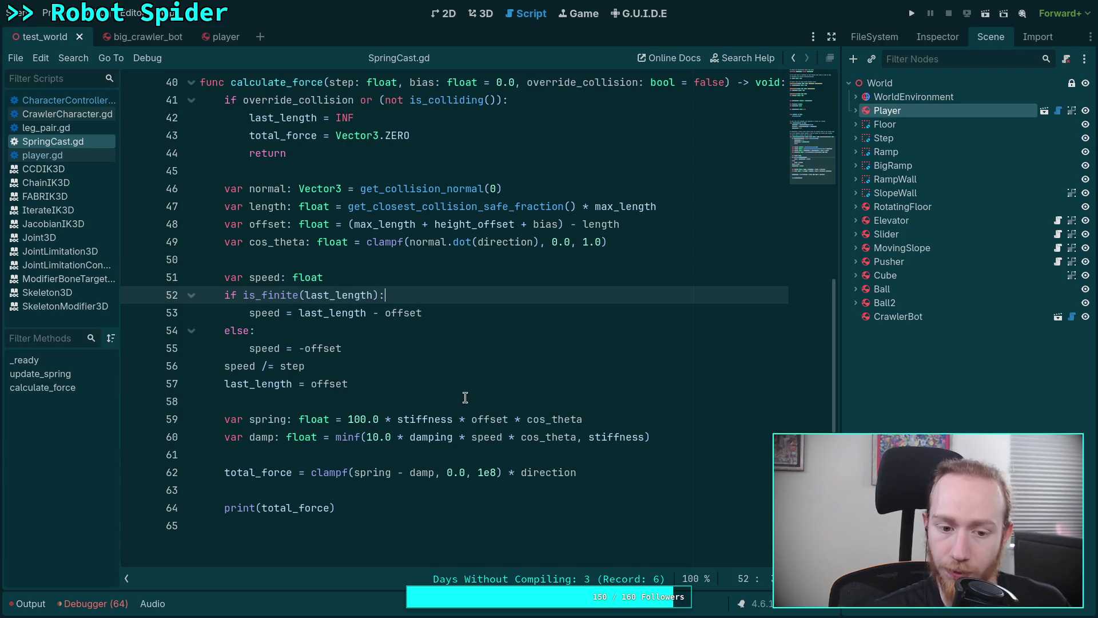
- Add print(offset) after line 58 of calculate_force and run the game with F5
left_click(462, 398)
key("Return")
type("print(of")
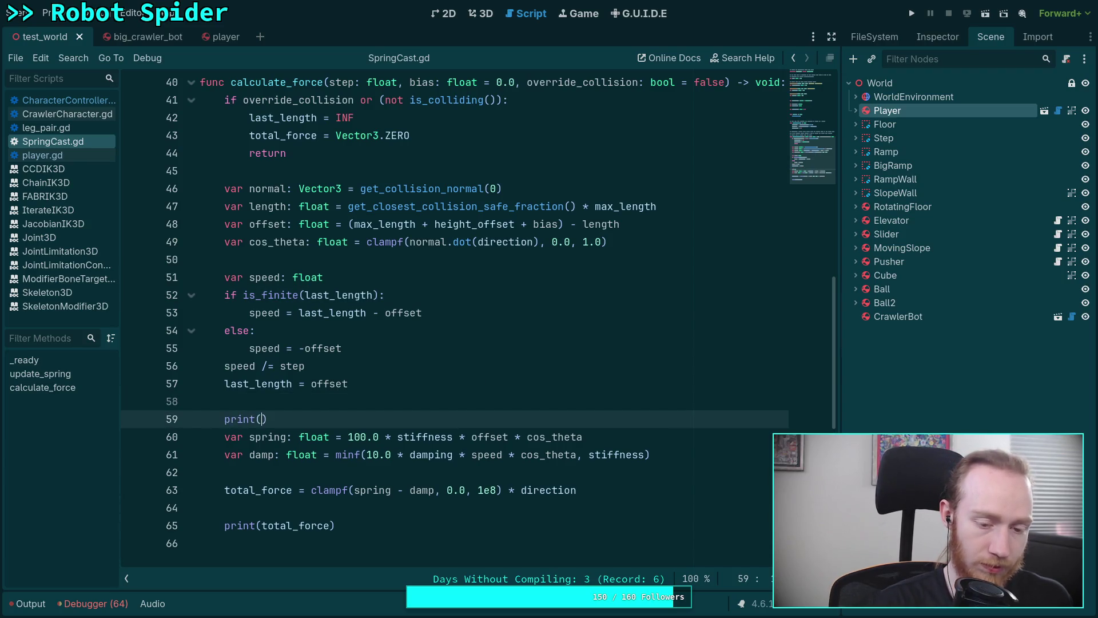
type("fs")
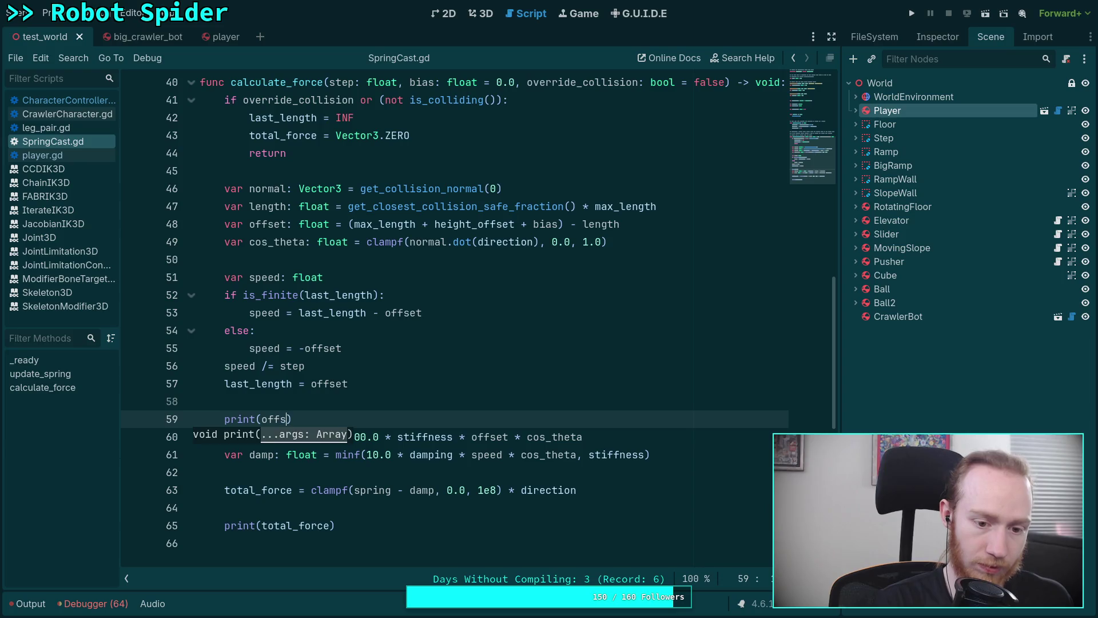
key("Return")
key("F5")
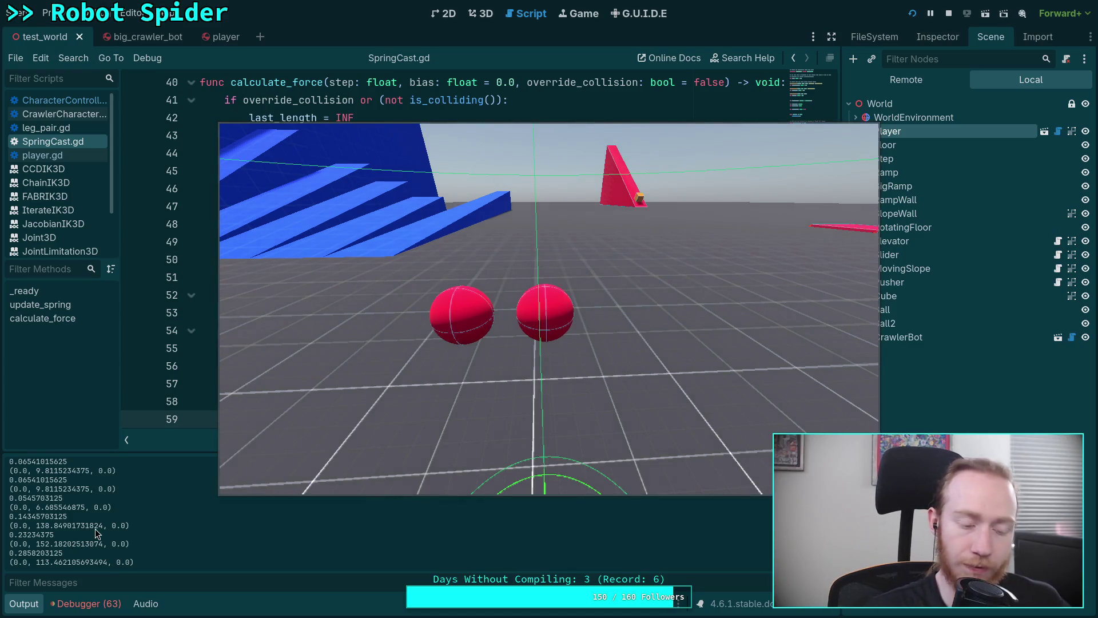
- Stop the game and review the printed offset values in the Output log
left_click(949, 13)
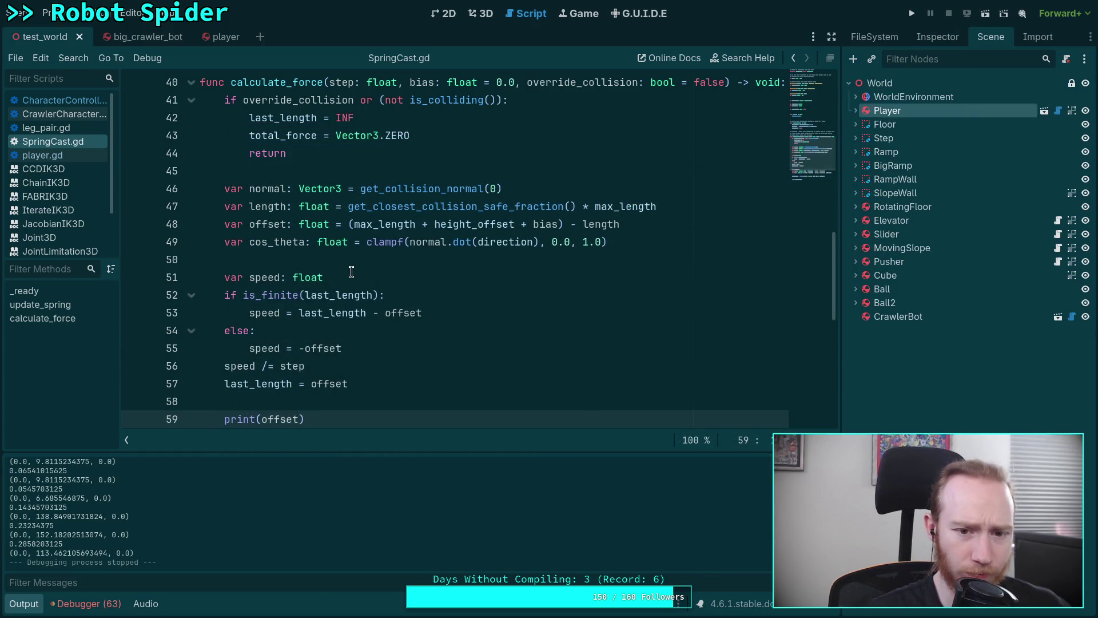
left_click(349, 224)
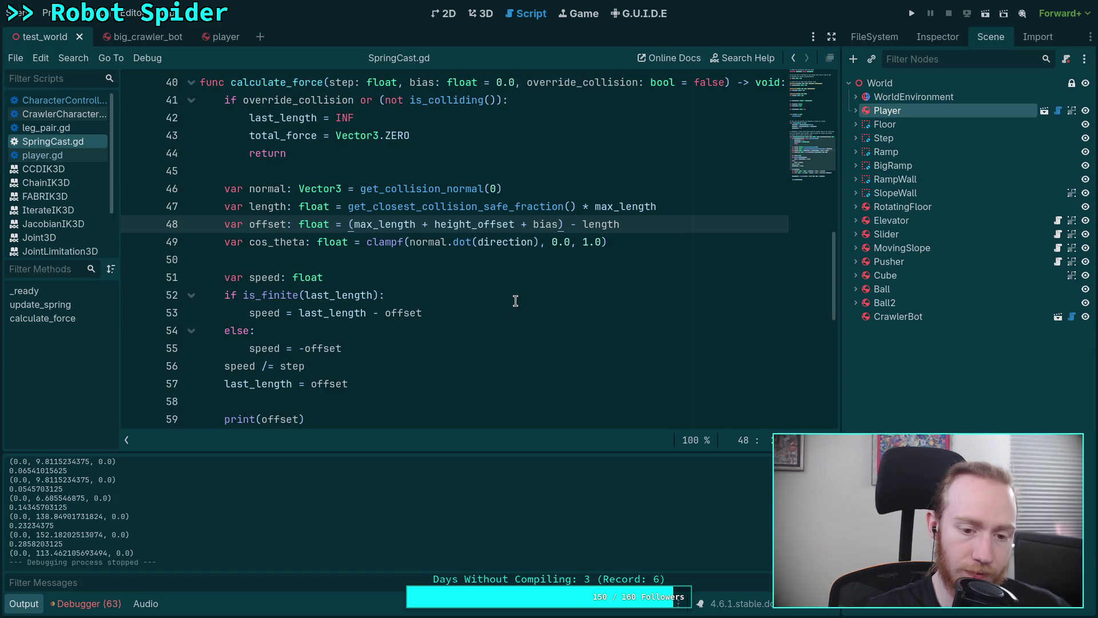
left_click(27, 607)
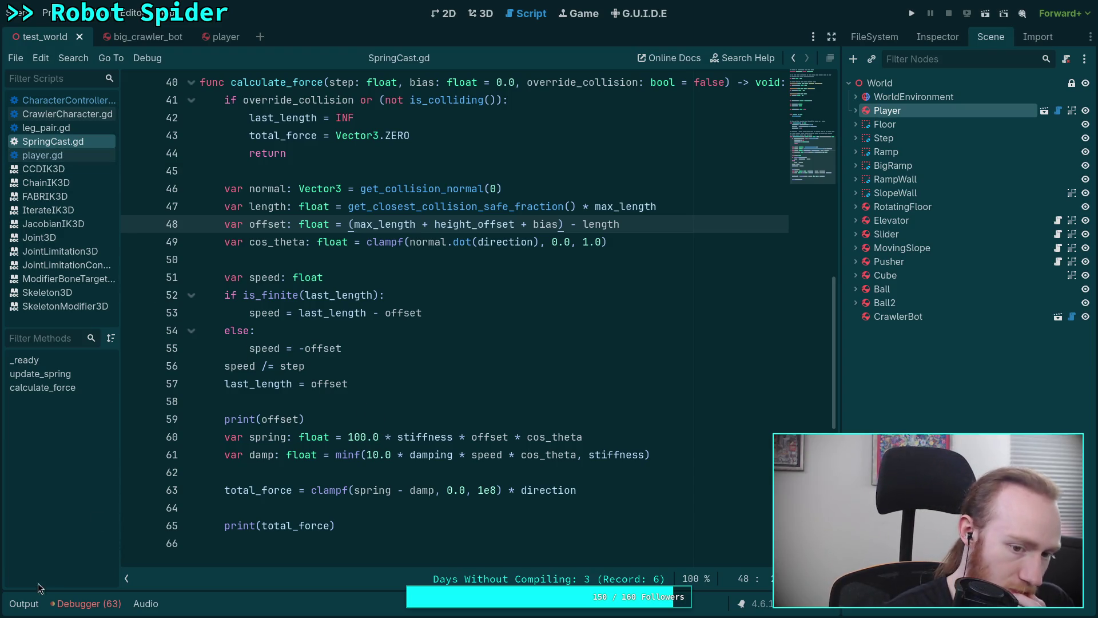
left_click(27, 604)
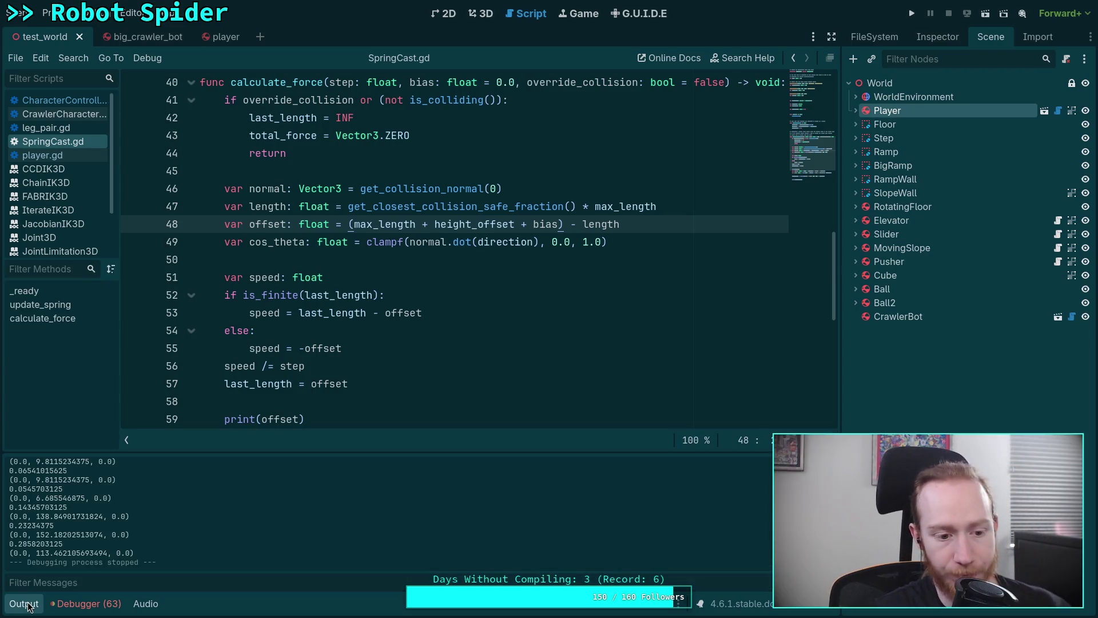
left_click(26, 605)
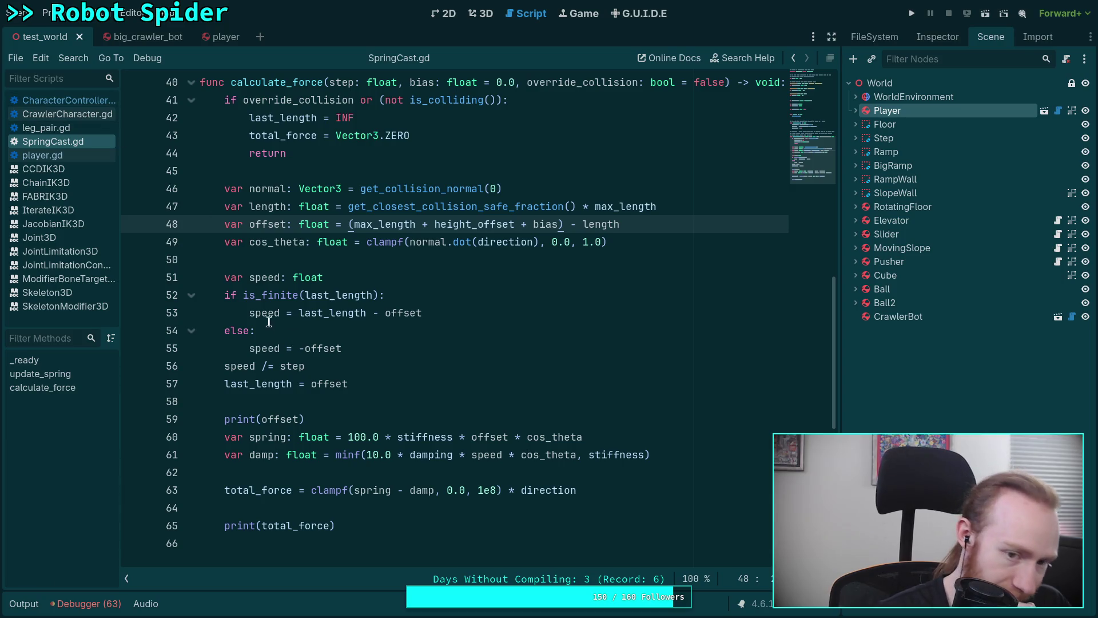
- Check where bias is used in SpringCast.gd, then return to CharacterController.gd's calculate_force call
left_click(72, 101)
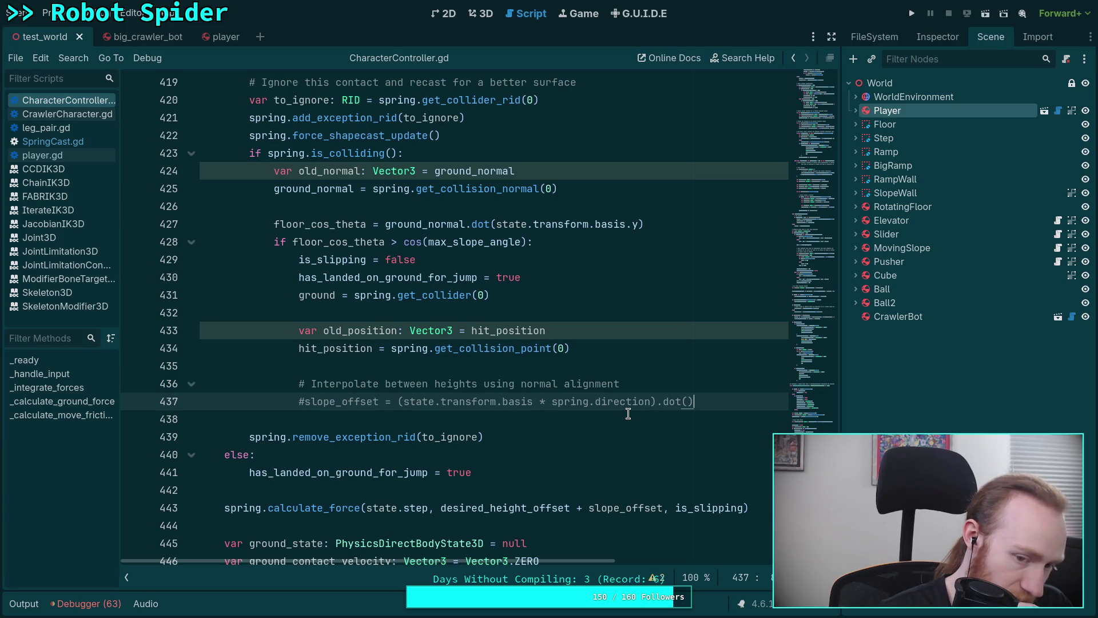
left_click(85, 140)
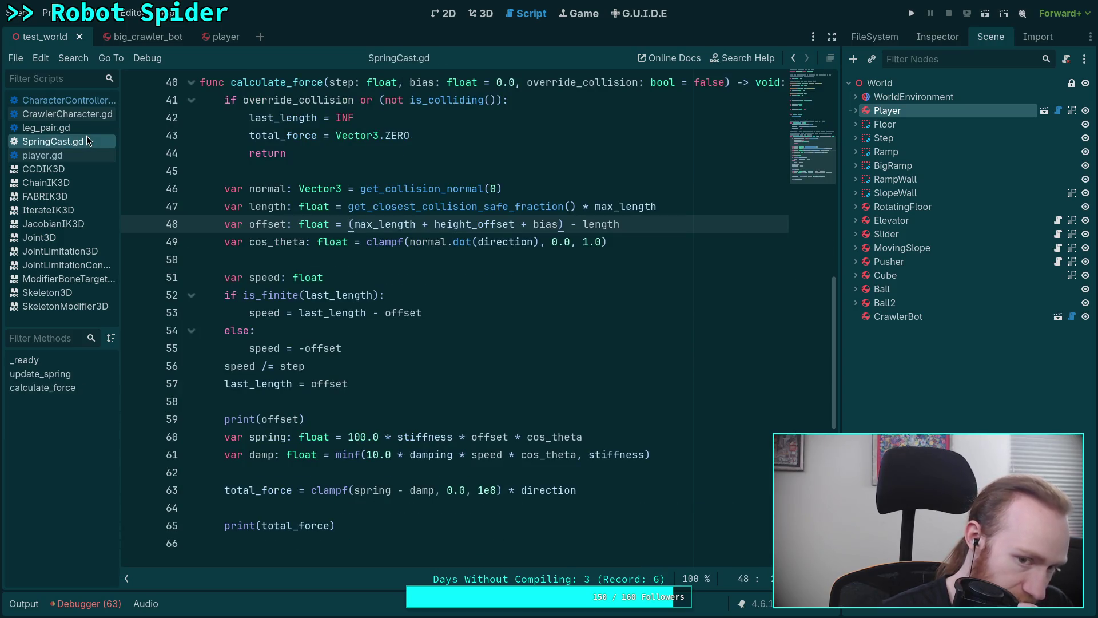
double_click(546, 224)
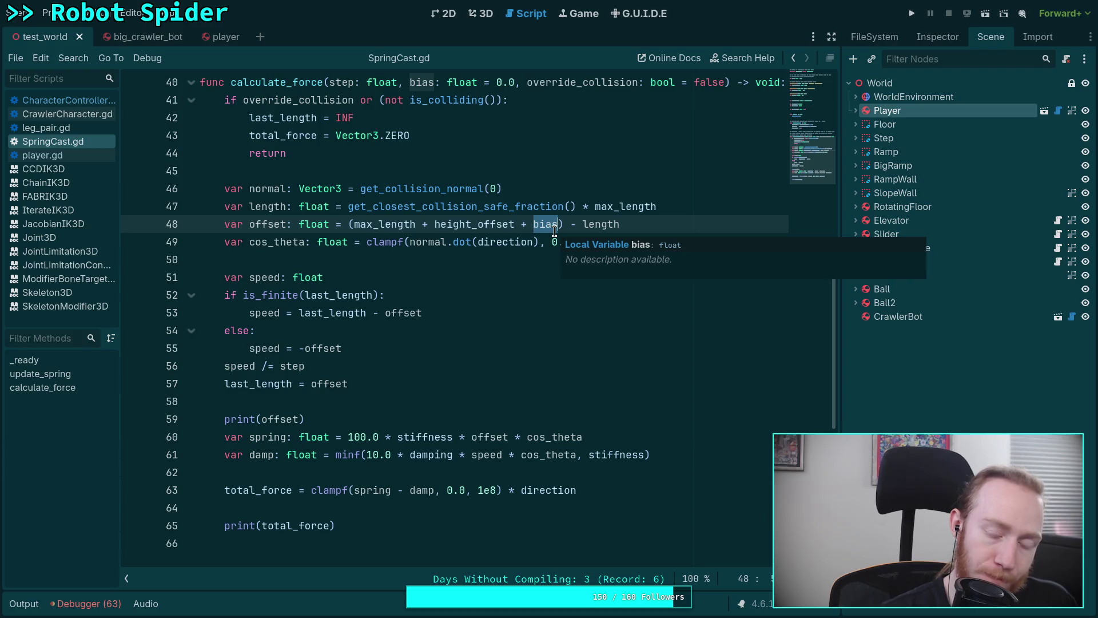
left_click(67, 155)
left_click(92, 100)
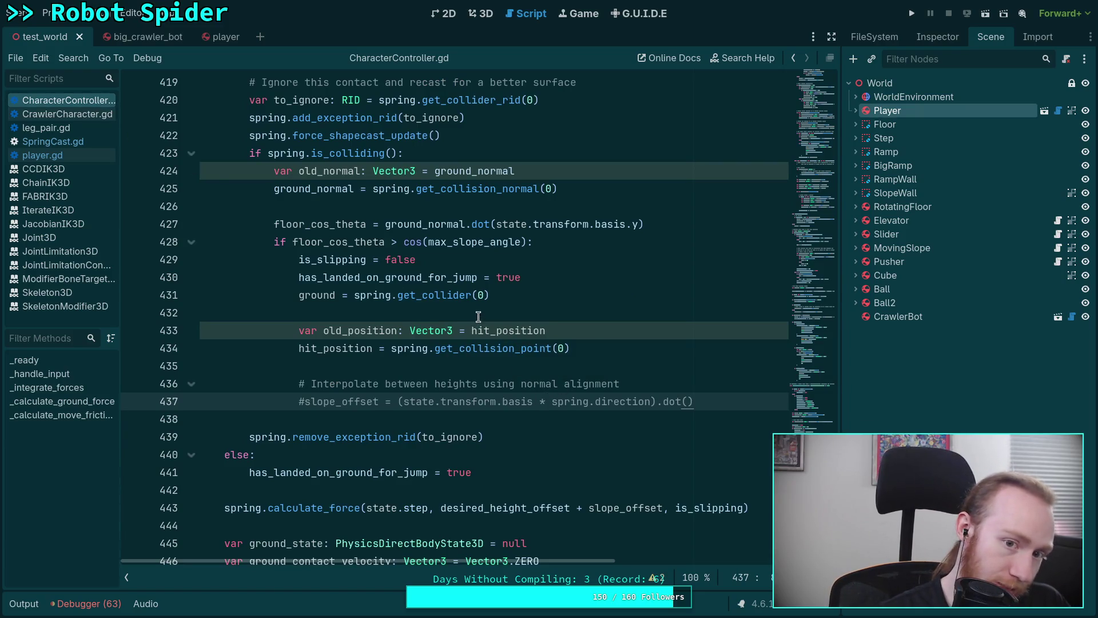
- Remove the # from the commented slope_offset dot-product line 437
scroll(476, 320, "up", 3)
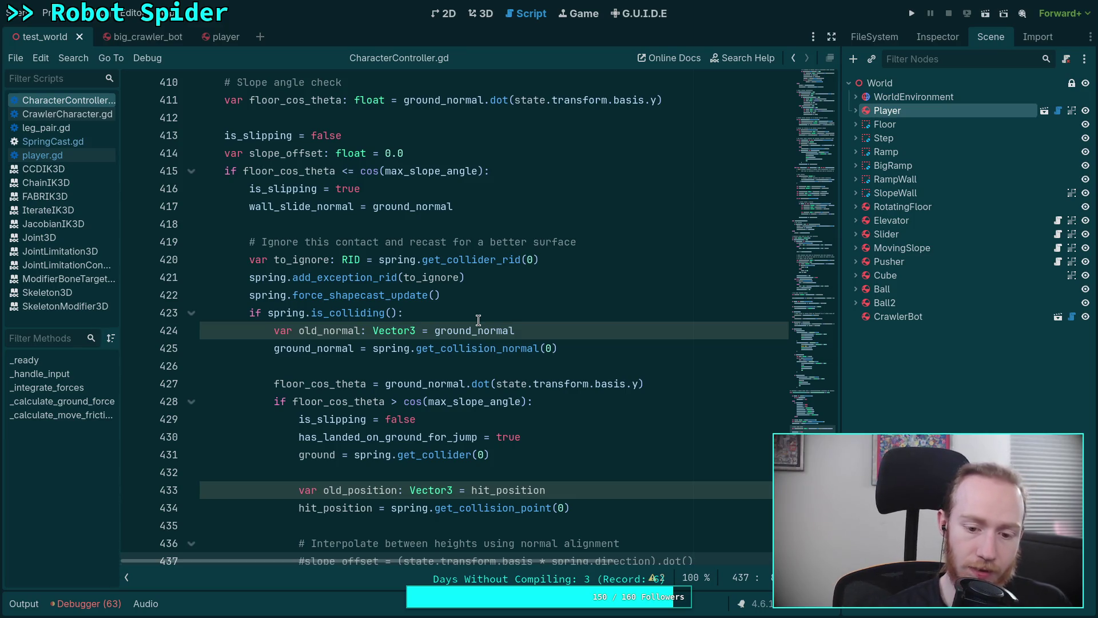
scroll(478, 320, "down", 1)
left_click(305, 509)
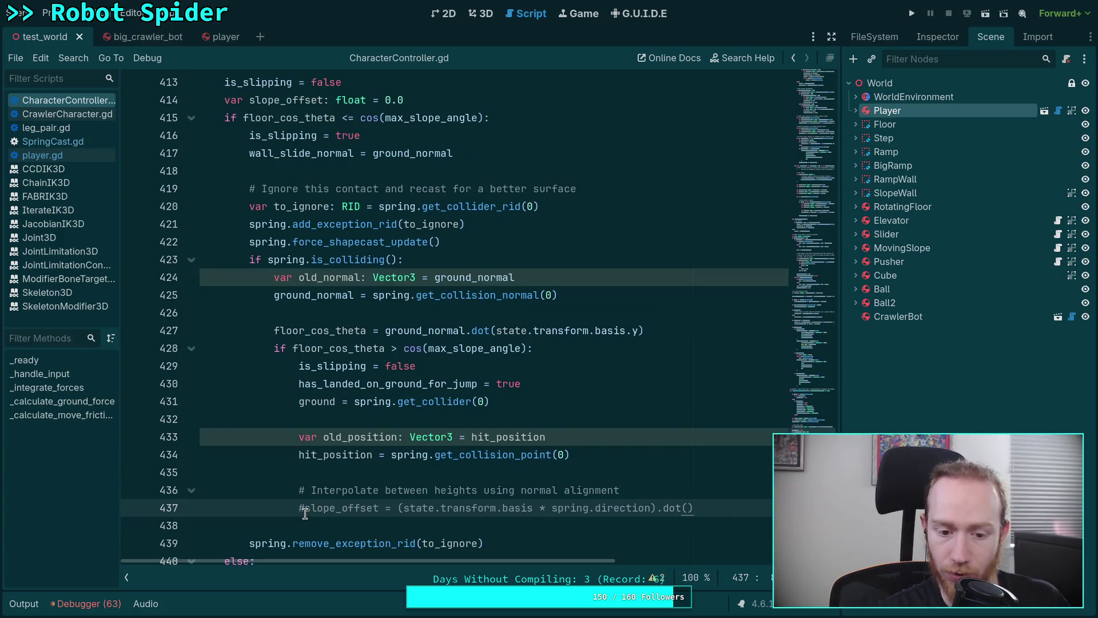
key("BackSpace")
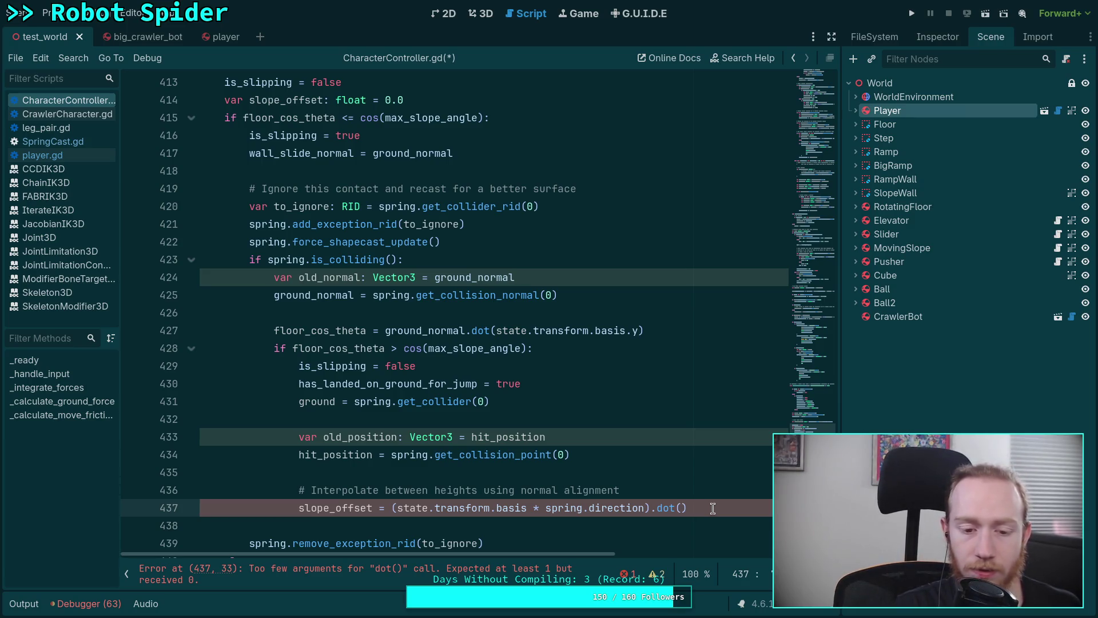
- Fill the dot() argument with old_position - hit_position and close the call
type("old")
key("Return")
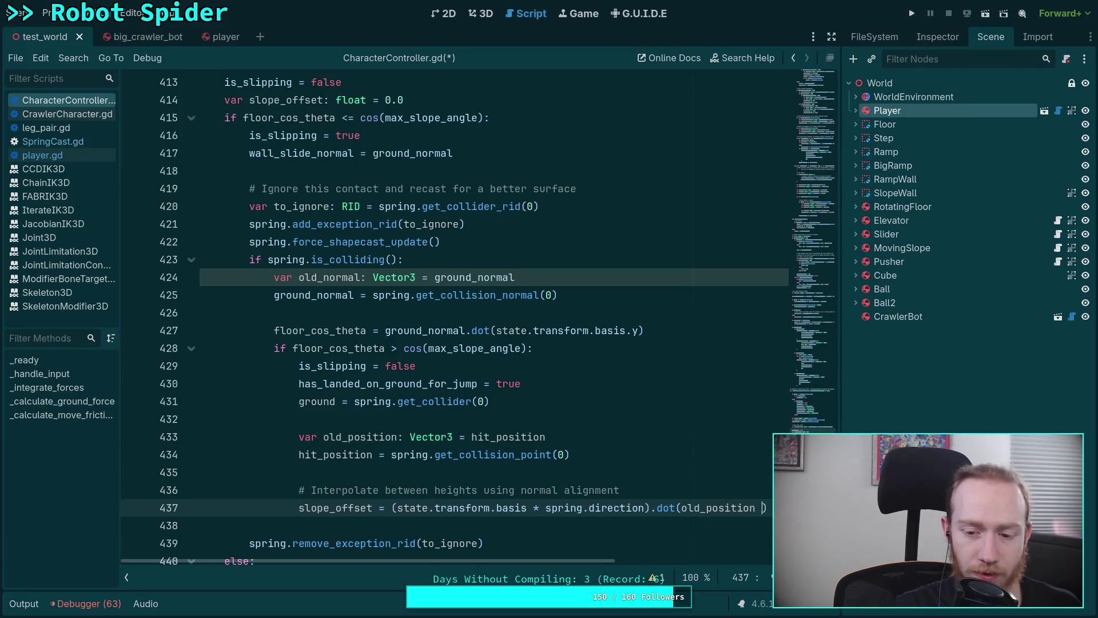
type("- hit")
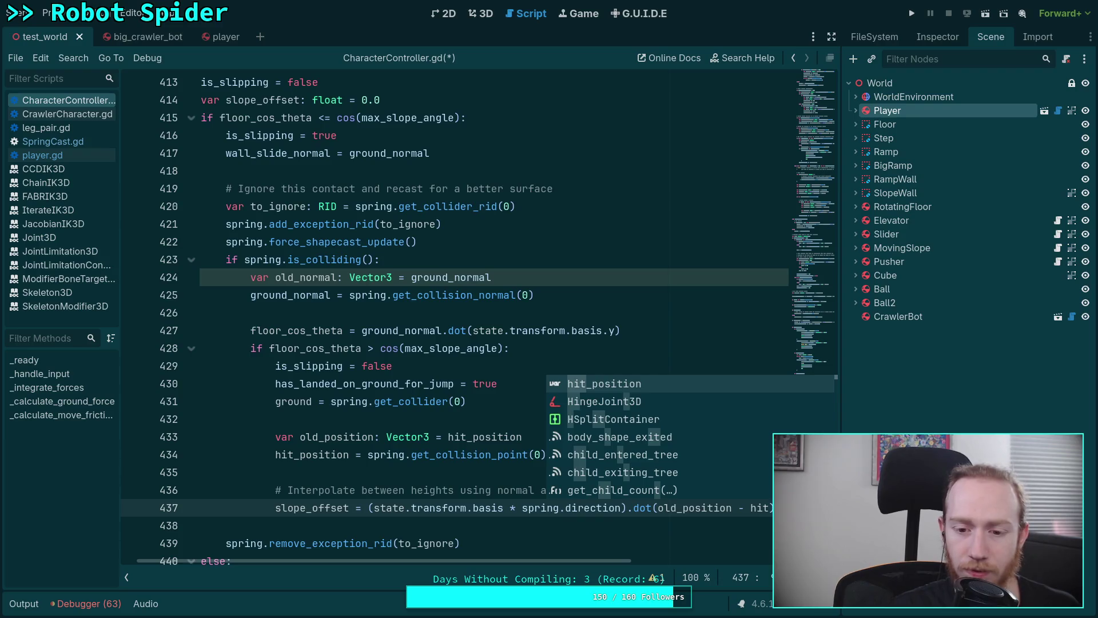
key("Return")
type(")")
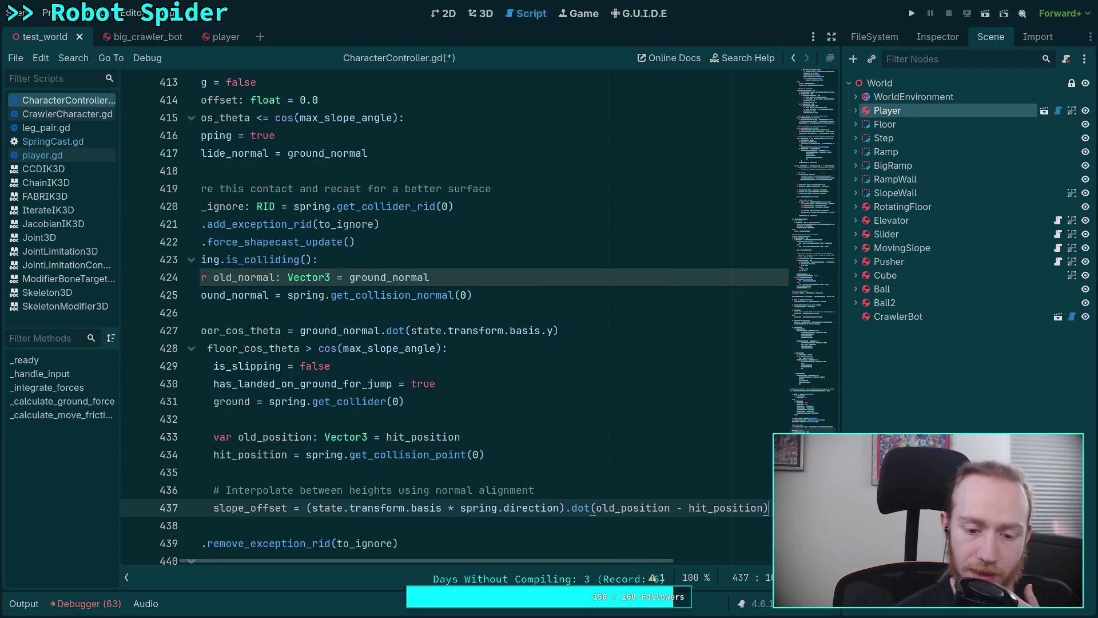
- Add print(slope_offset) on line 438 and save CharacterController.gd
left_click(200, 525)
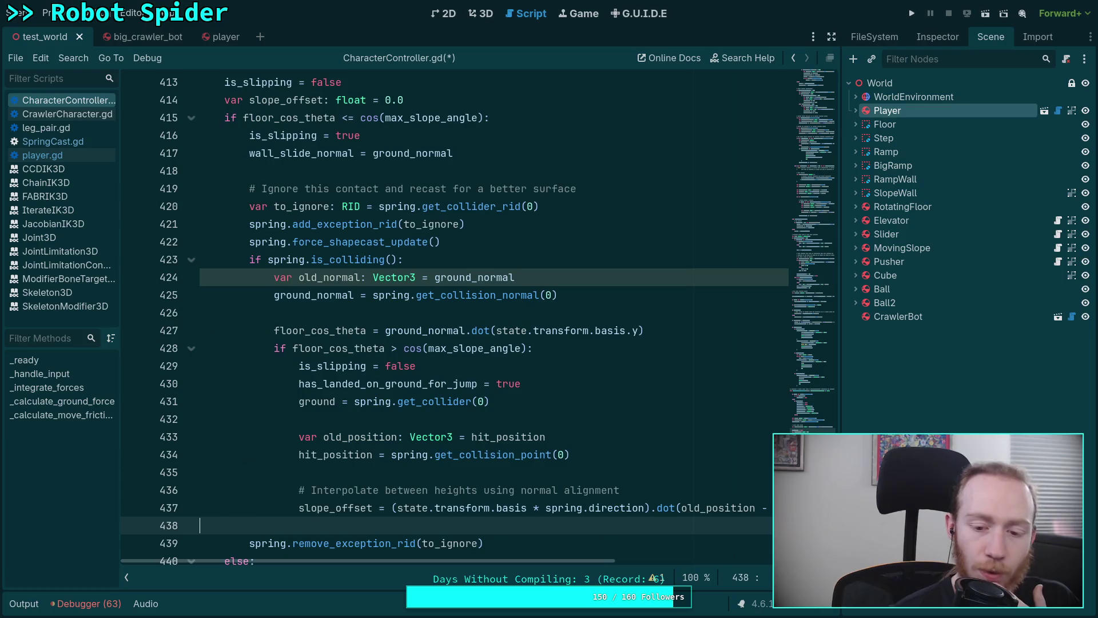
scroll(559, 540, "down", 1)
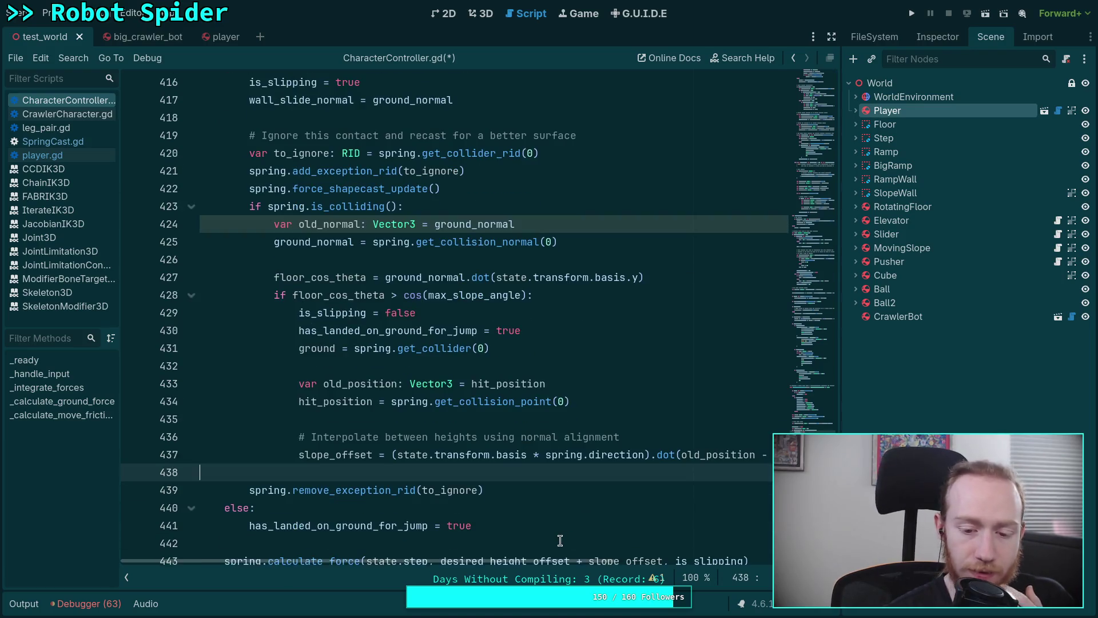
left_click_drag(561, 565, 597, 563)
mouse_move(627, 560)
left_mouse_down()
mouse_move(642, 558)
mouse_move(591, 556)
mouse_move(605, 554)
left_mouse_up()
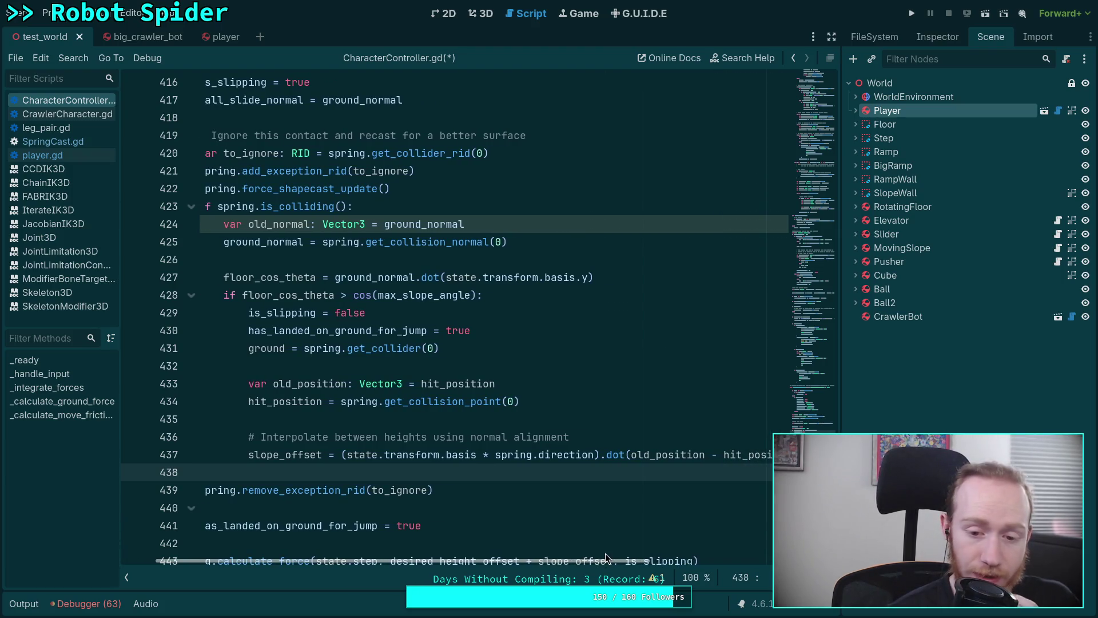
left_click_drag(496, 455, 601, 455)
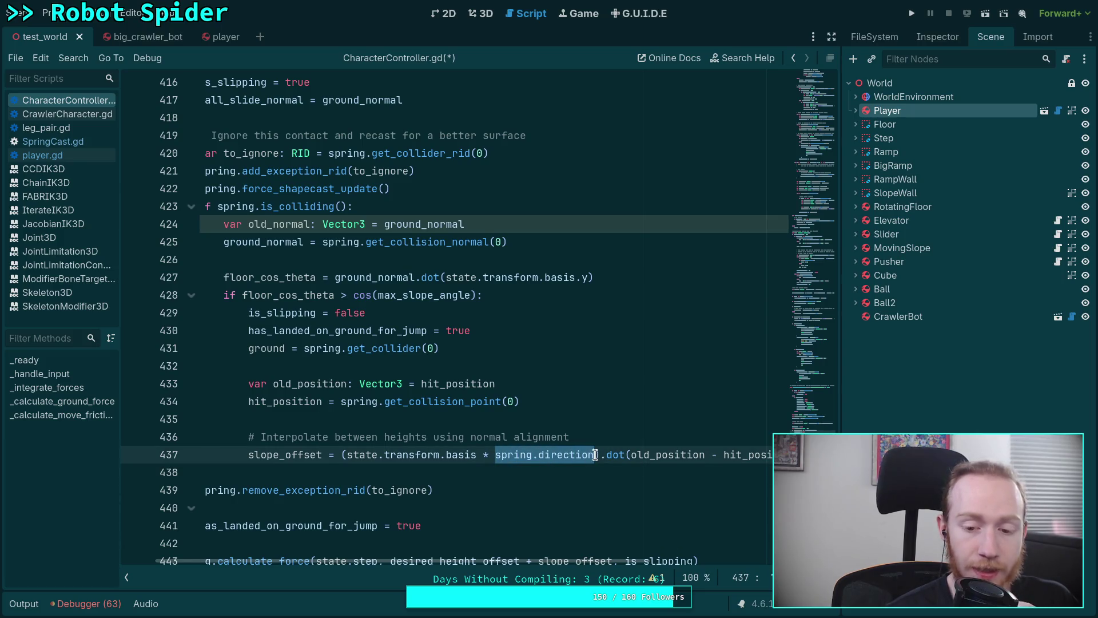
left_click(556, 470)
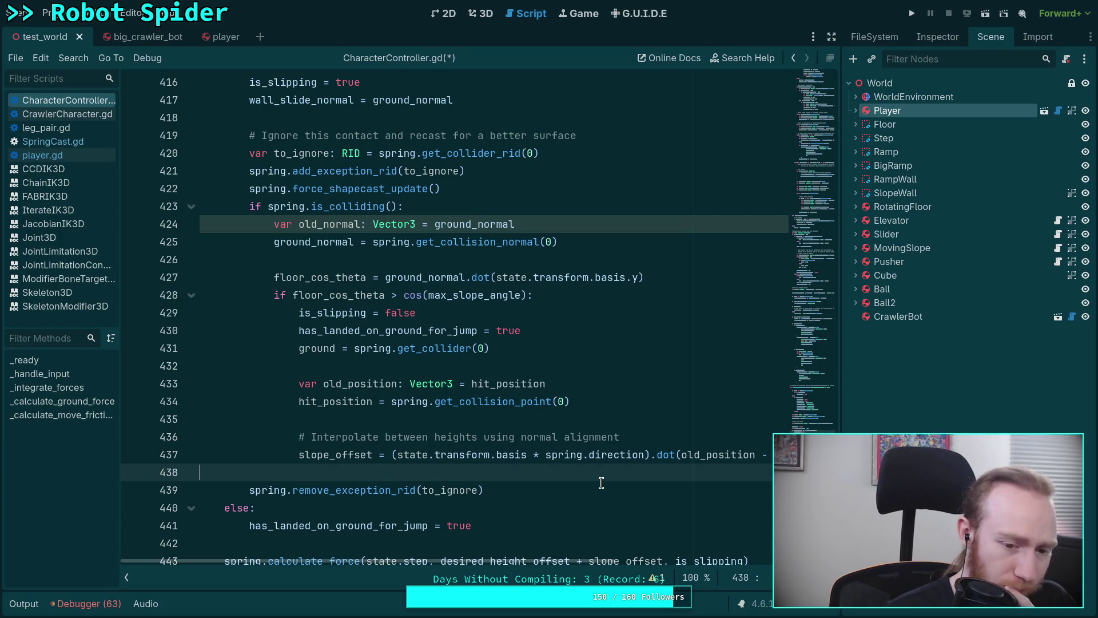
key("Return")
key("Up")
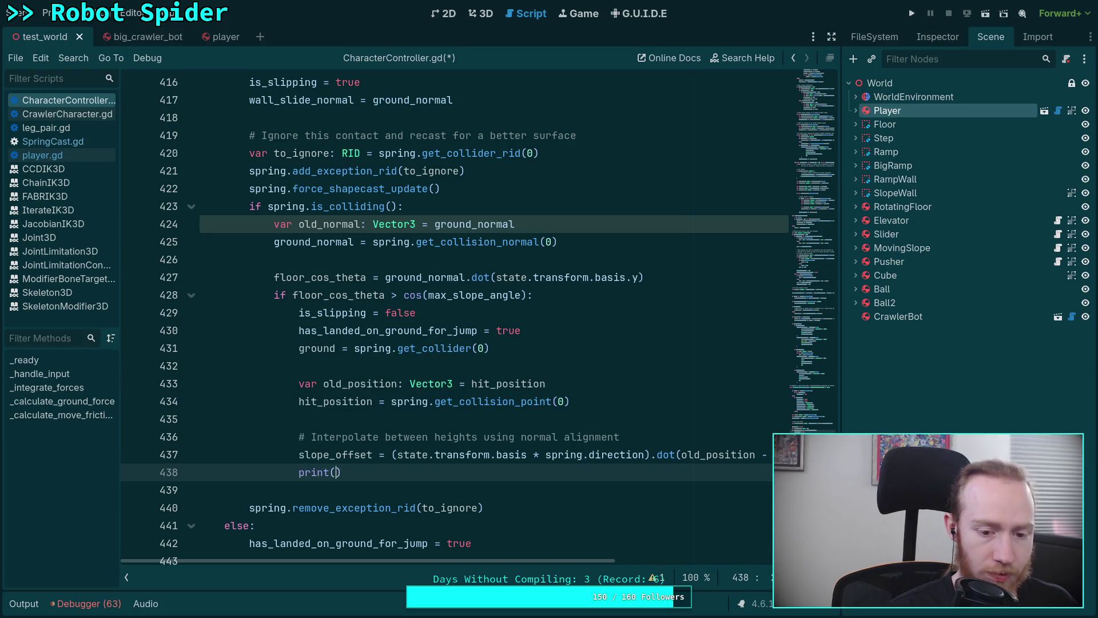
type("sl")
key("Return")
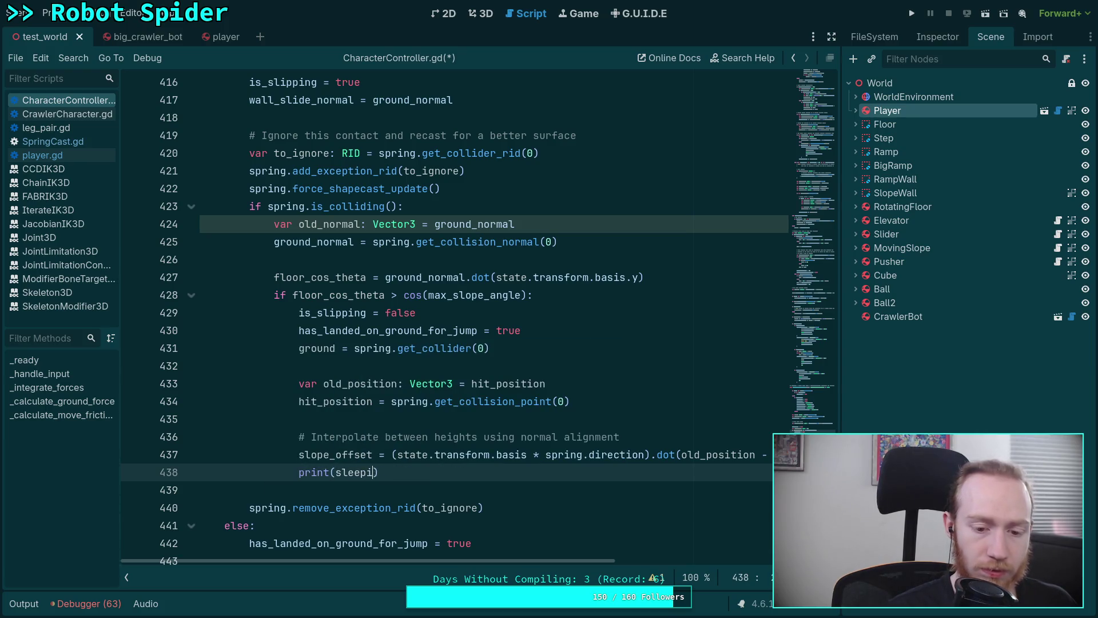
key("Return")
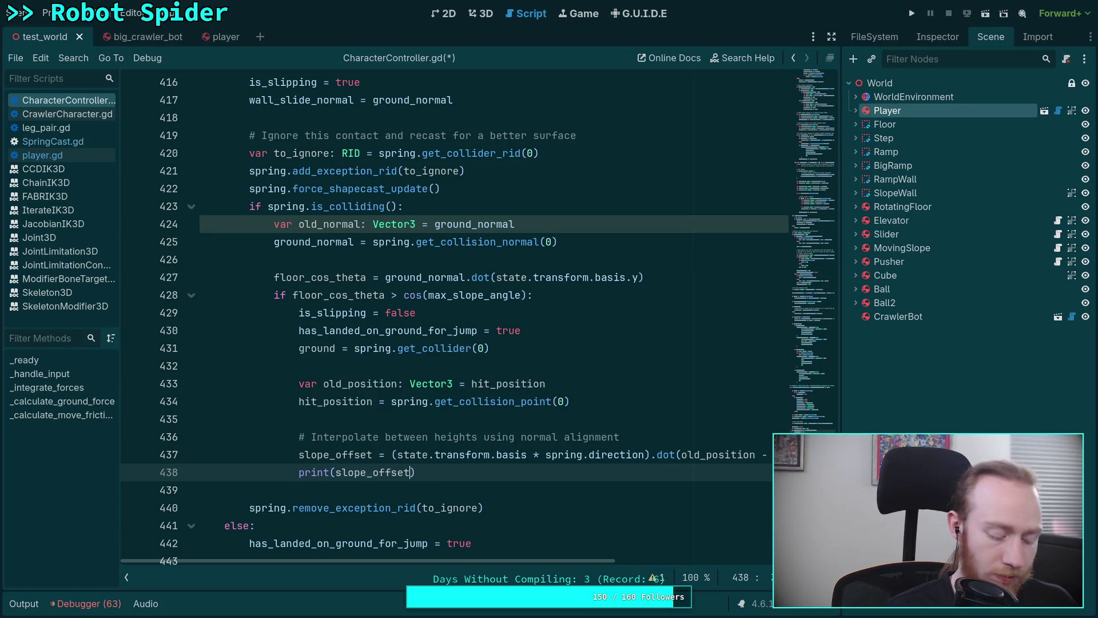
key("ctrl+s")
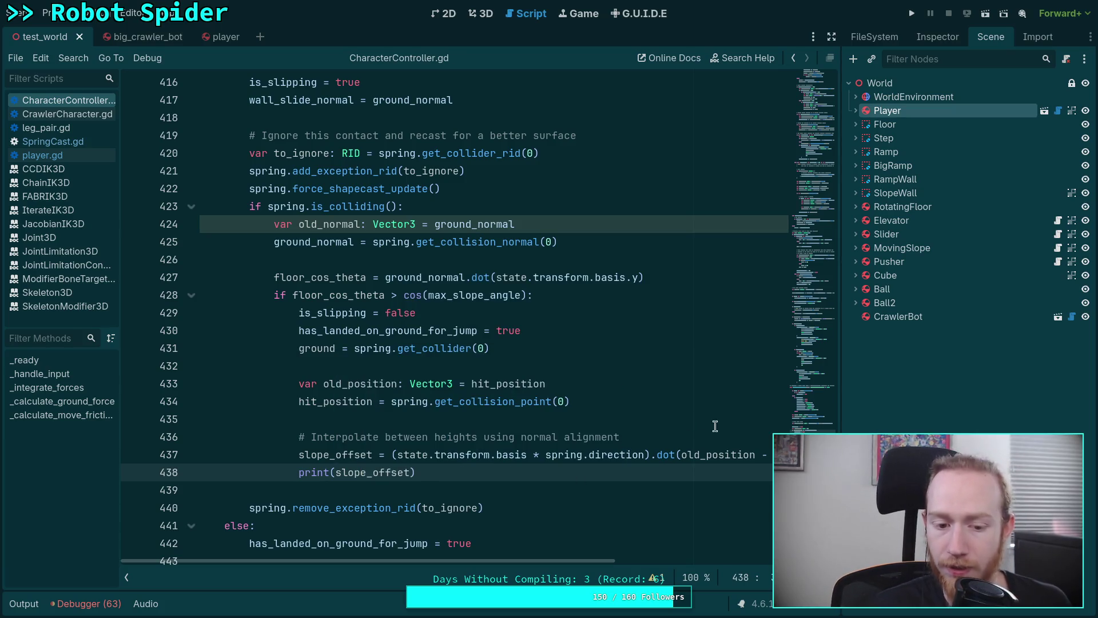
scroll(455, 320, "down", 2)
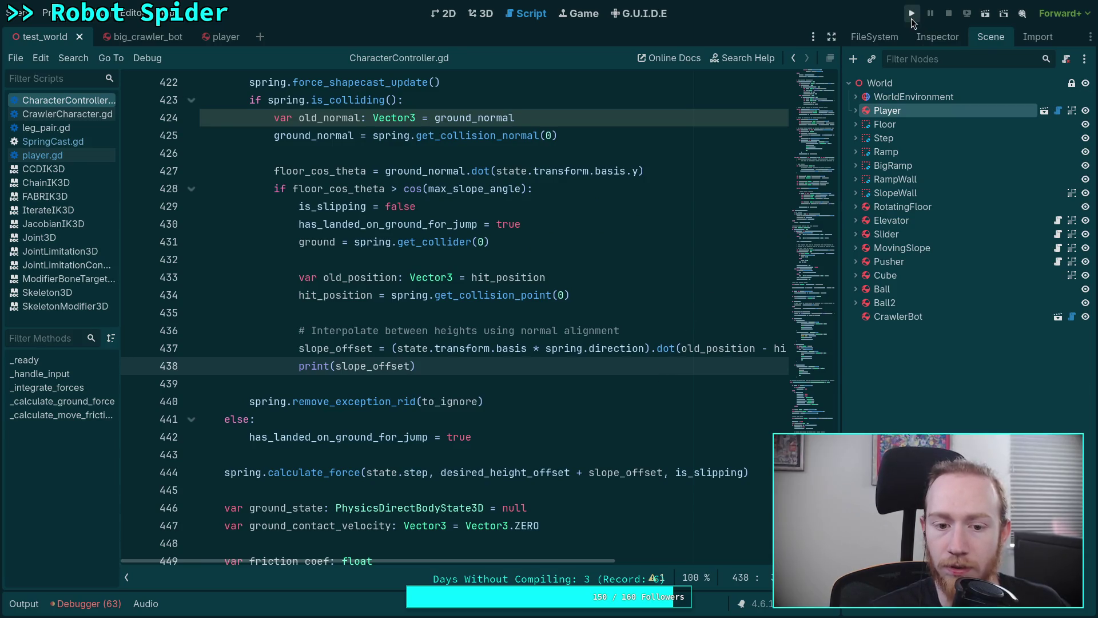
- Drop '+ slope_offset' from the calculate_force call on line 444, save, and test-run the game
left_click_drag(571, 472, 662, 472)
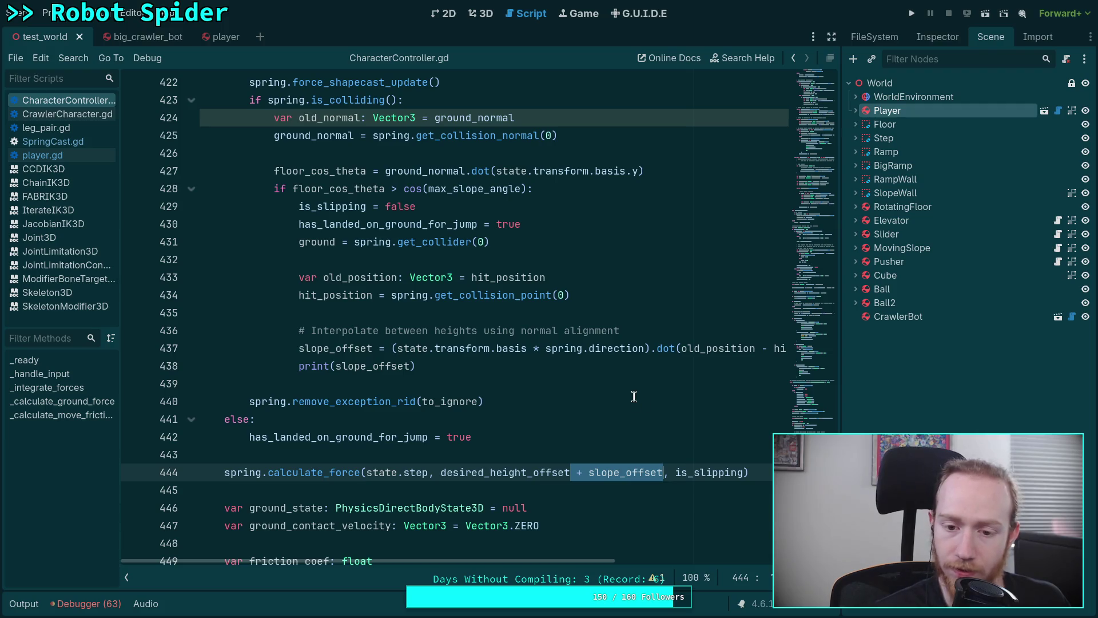
key("BackSpace")
key("ctrl+s")
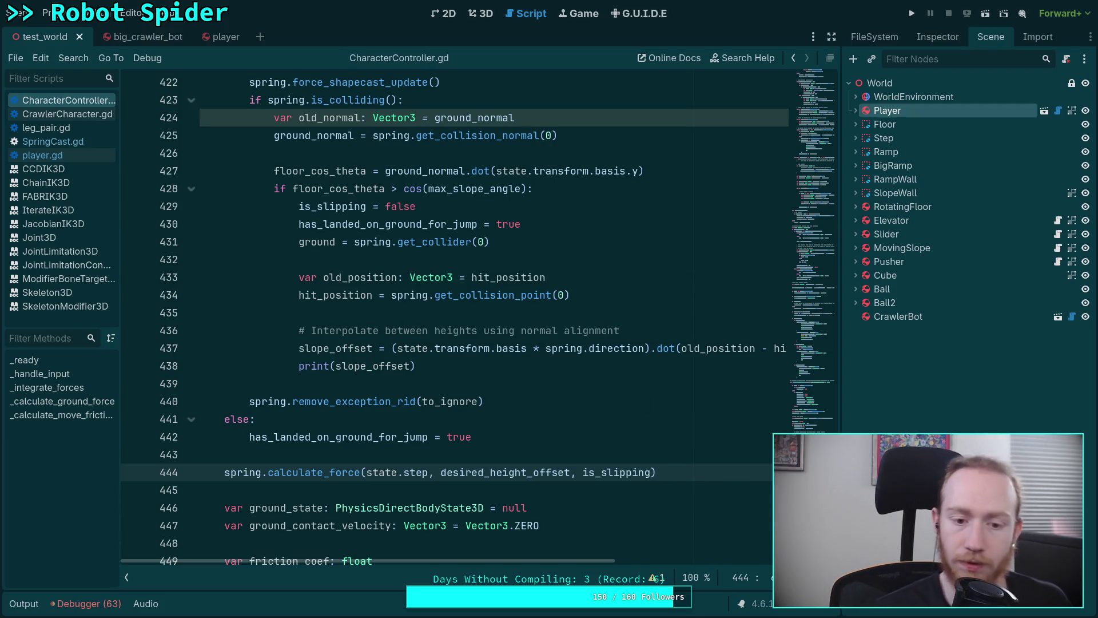
left_click(912, 13)
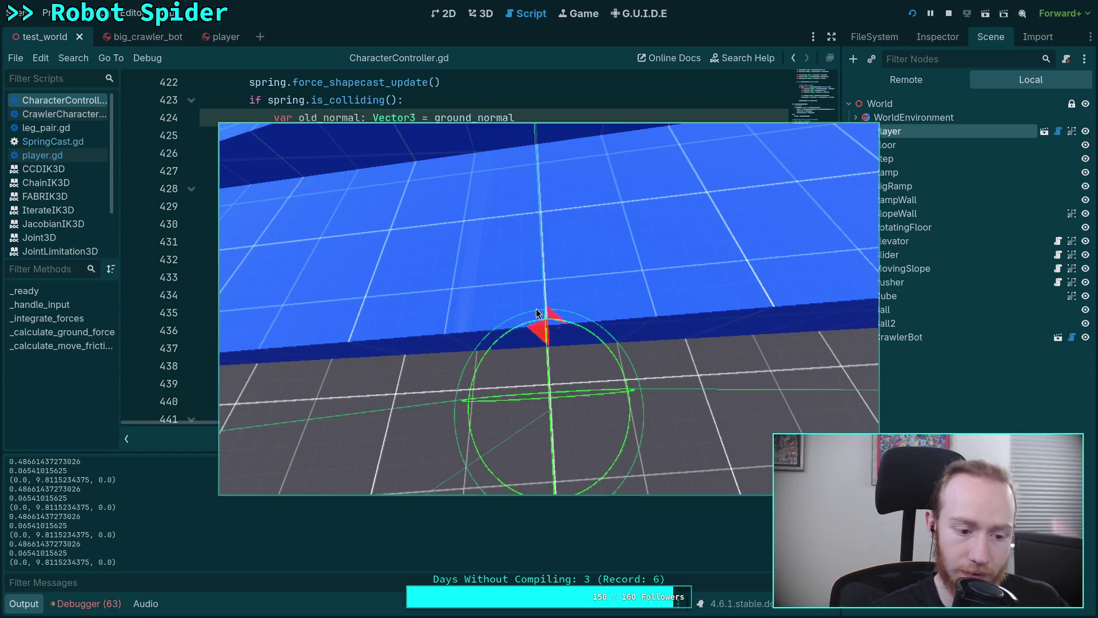
left_click(943, 14)
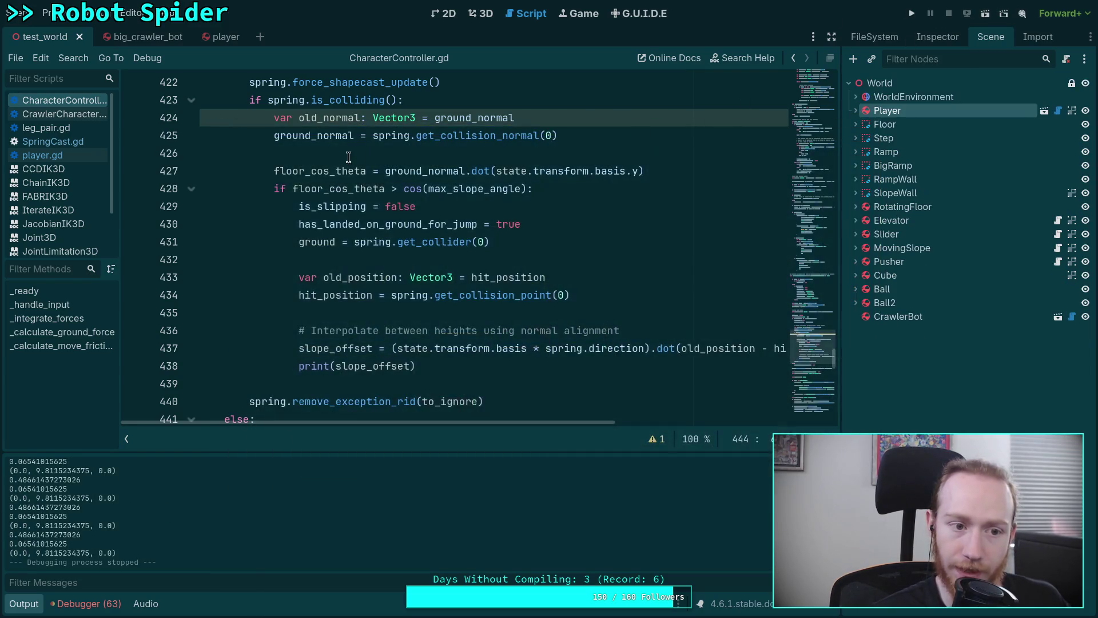
- Delete the print(offset) and print(total_force) lines from SpringCast.gd
left_click(79, 143)
scroll(327, 286, "down", 2)
left_click_drag(306, 313, 269, 296)
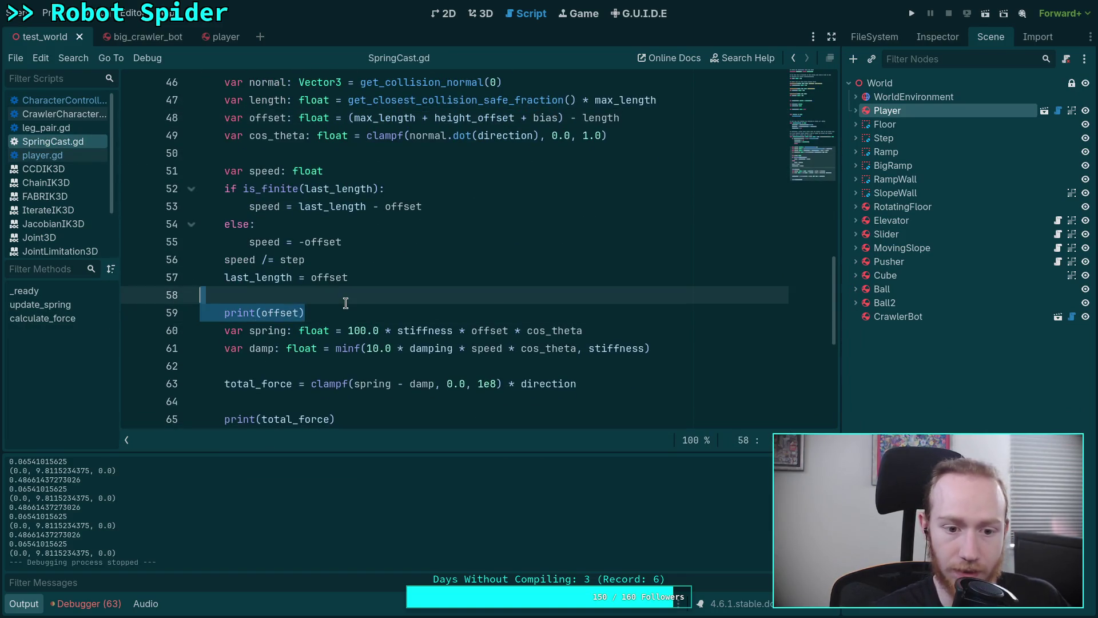
key("BackSpace")
scroll(320, 309, "down", 2)
left_click_drag(337, 348, 320, 330)
key("BackSpace")
key("BackSpace")
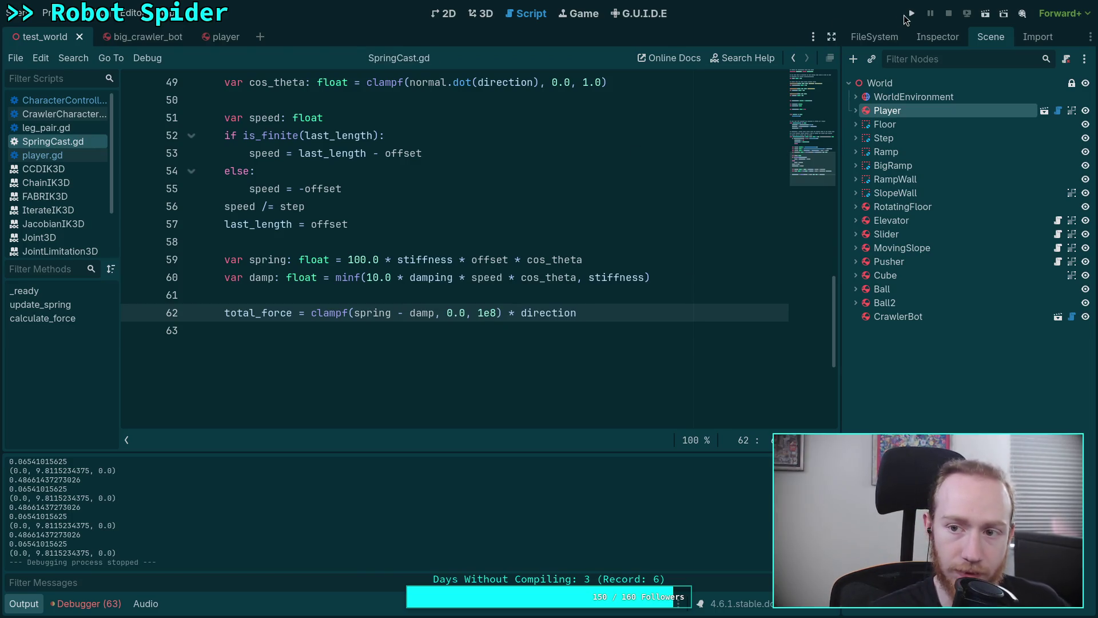
- Run the game, reposition its window to watch the output, then stop it
left_click(911, 13)
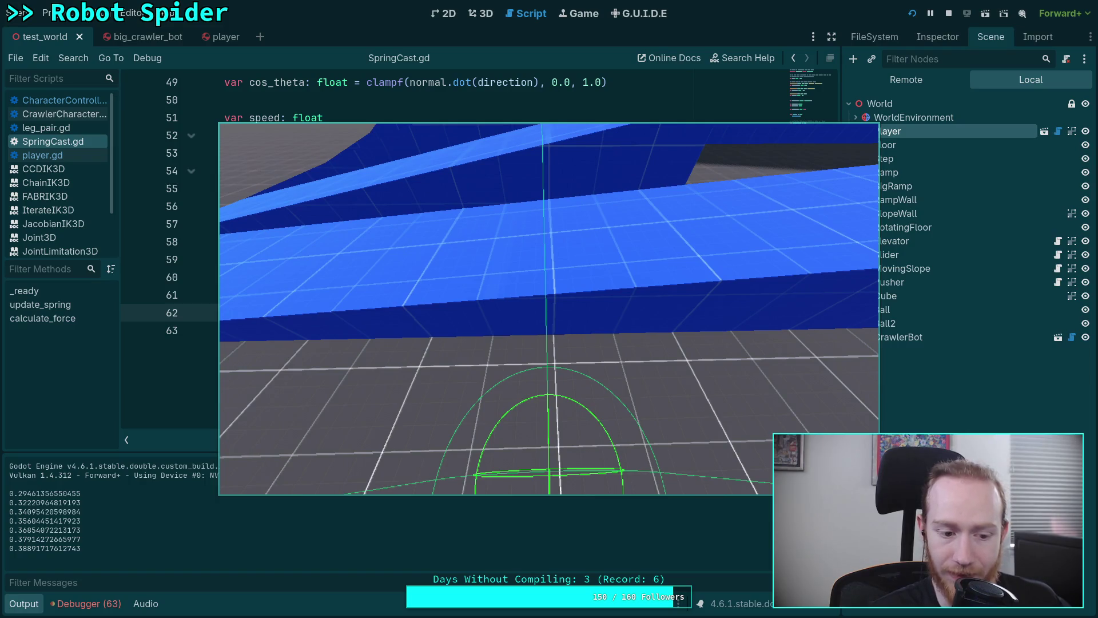
left_click_drag(596, 342, 552, 267)
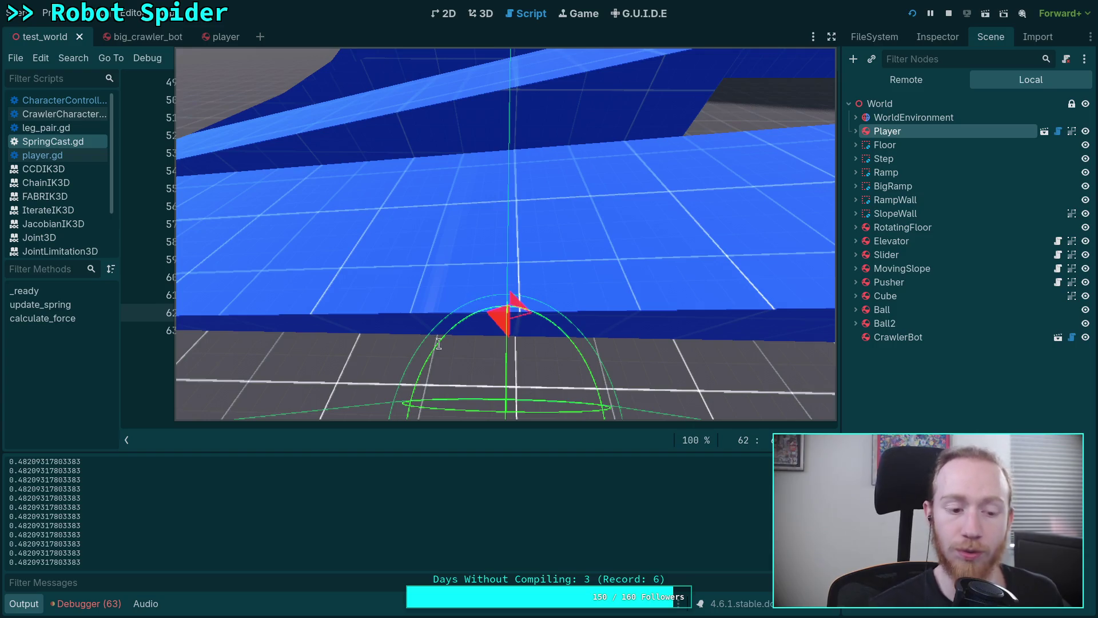
left_click(948, 13)
- Replace the print(slope_offset) line with slope_offset multiplied by ground_normal.dot()
left_click(77, 100)
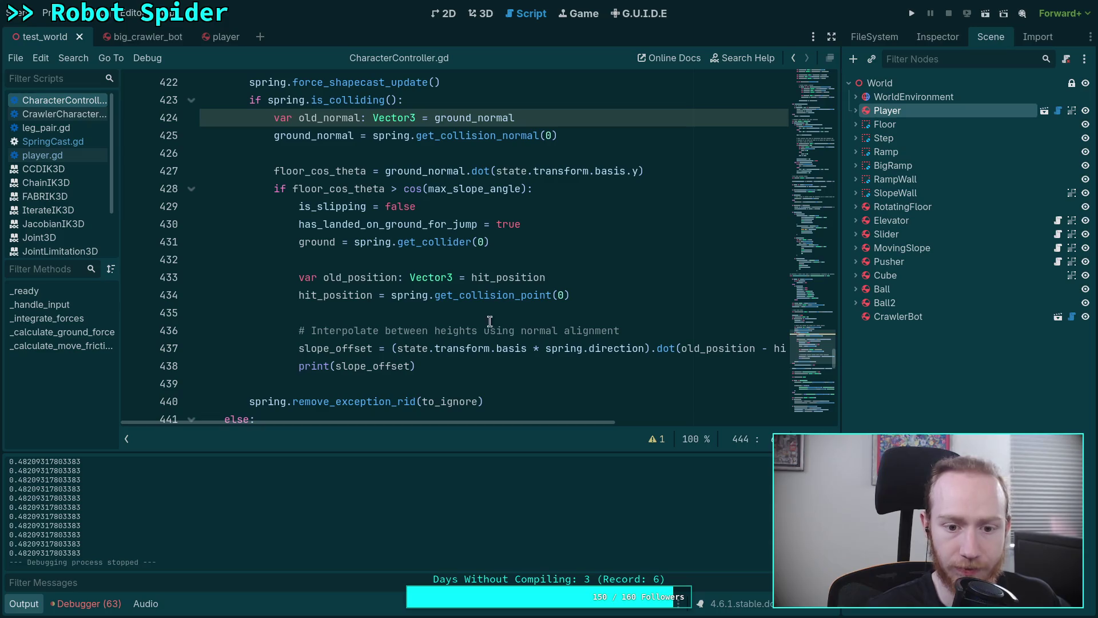
left_click_drag(417, 361, 299, 366)
type("slop")
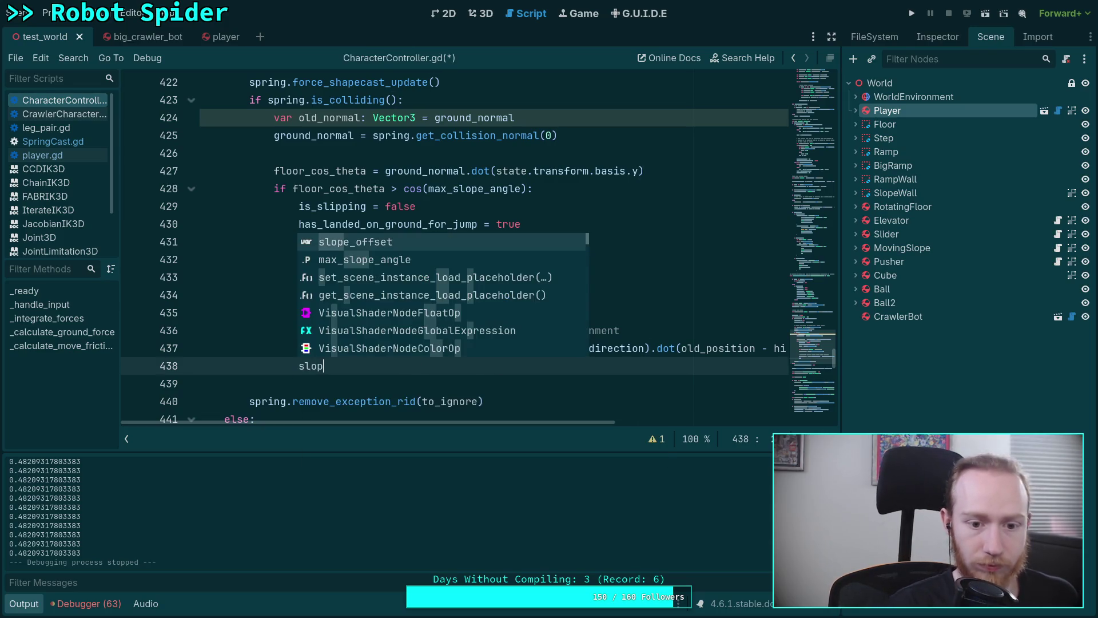
key("Return")
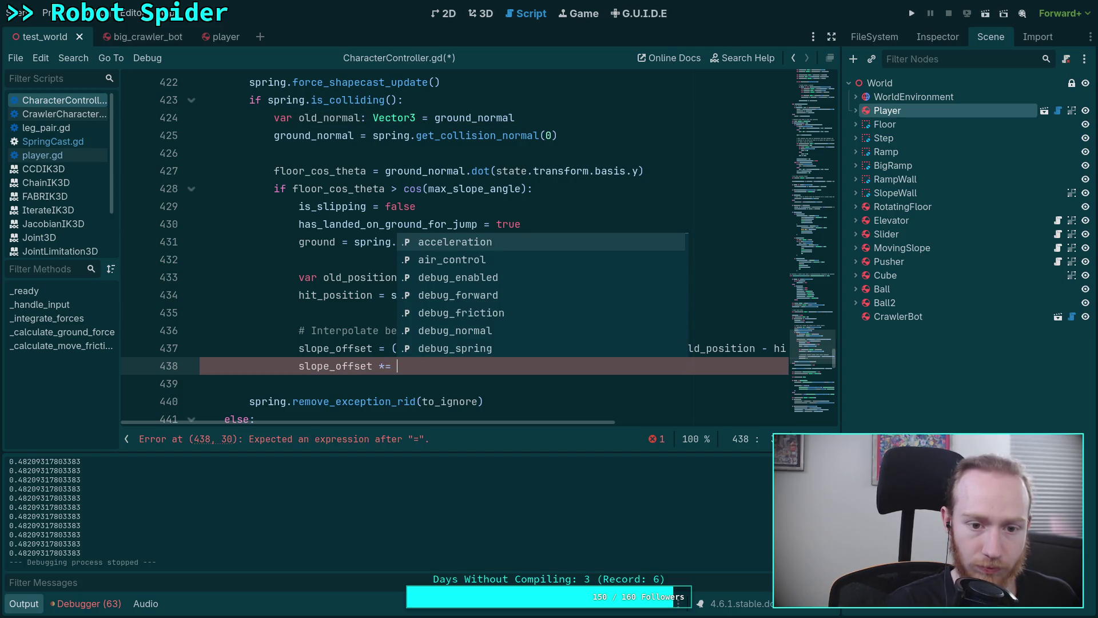
type("ground")
key("Down")
key("Down")
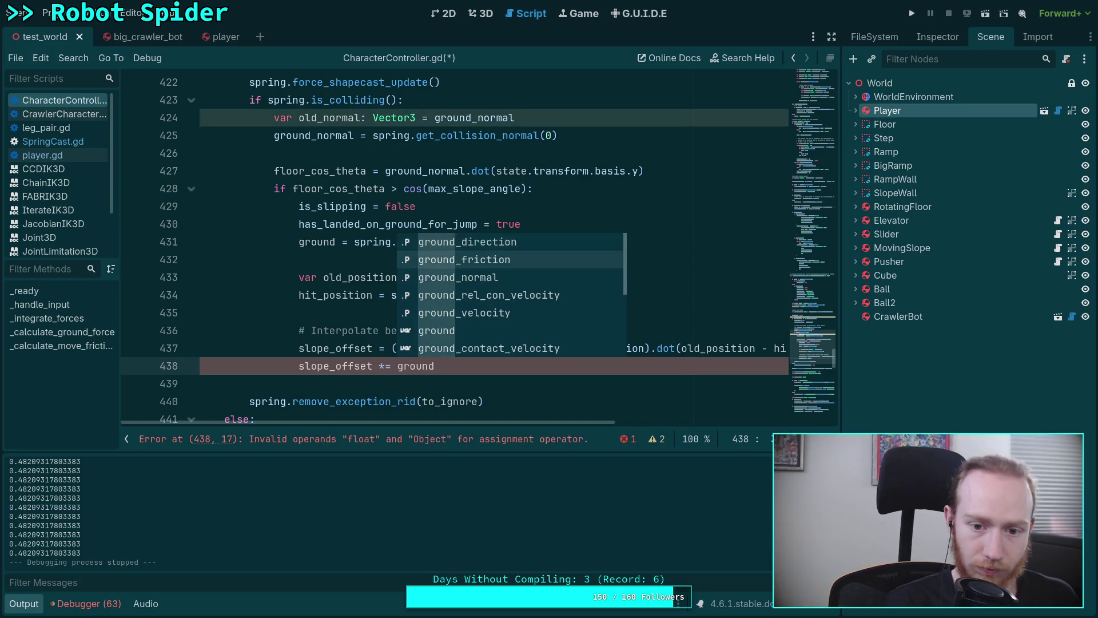
key("Return")
type(".dot(")
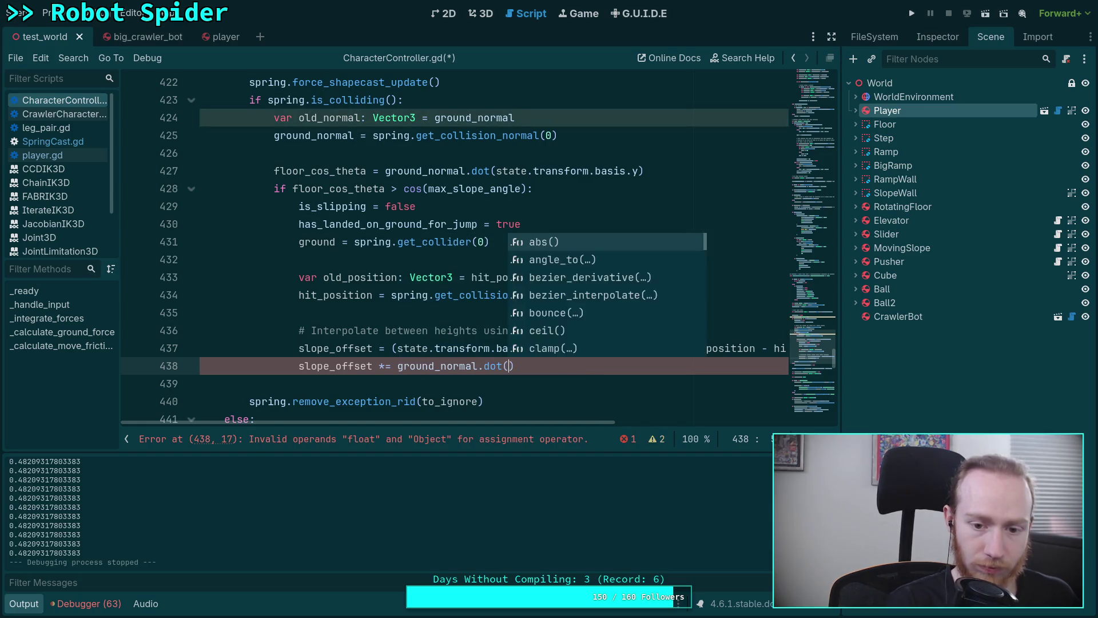
key("Return")
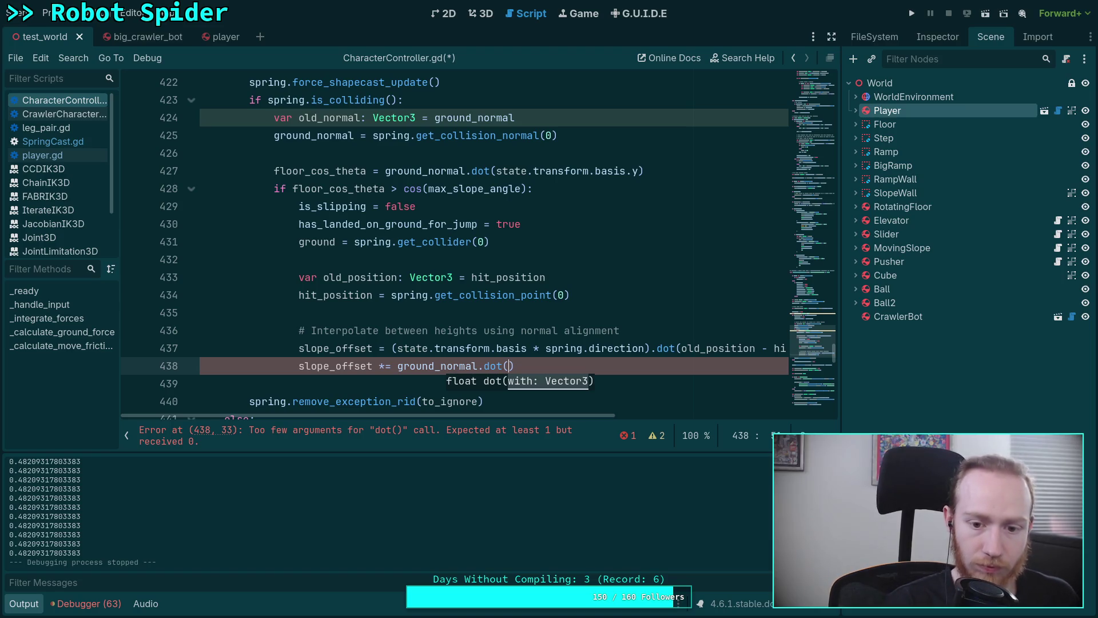
- Use old_normal as the dot argument and clamp the result with clampf(..., 0.0, 1.0)
type("old")
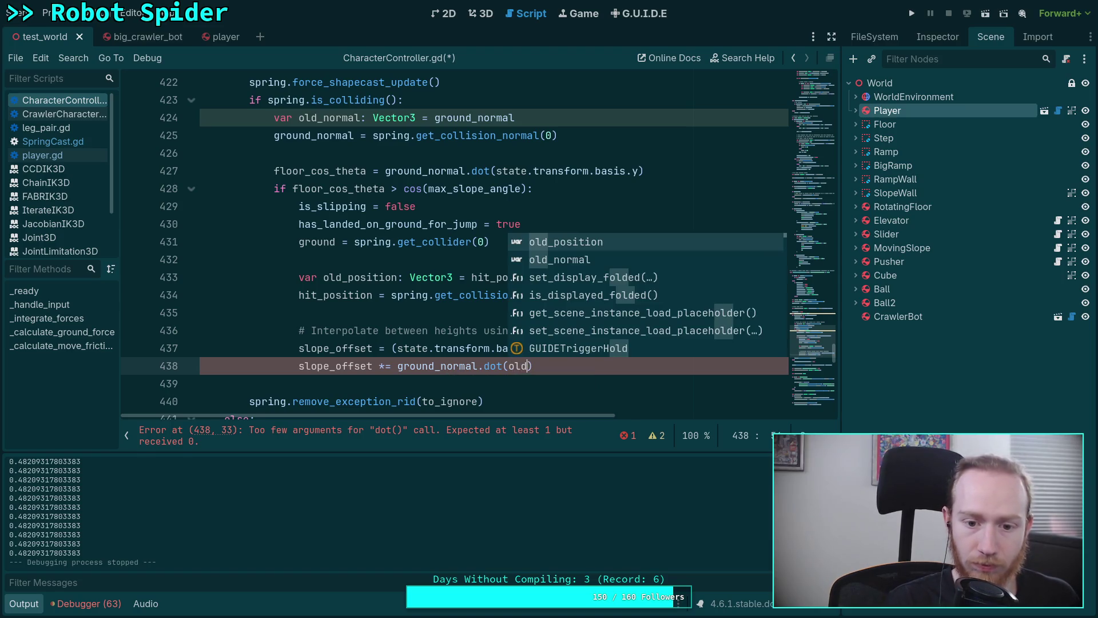
key("Return")
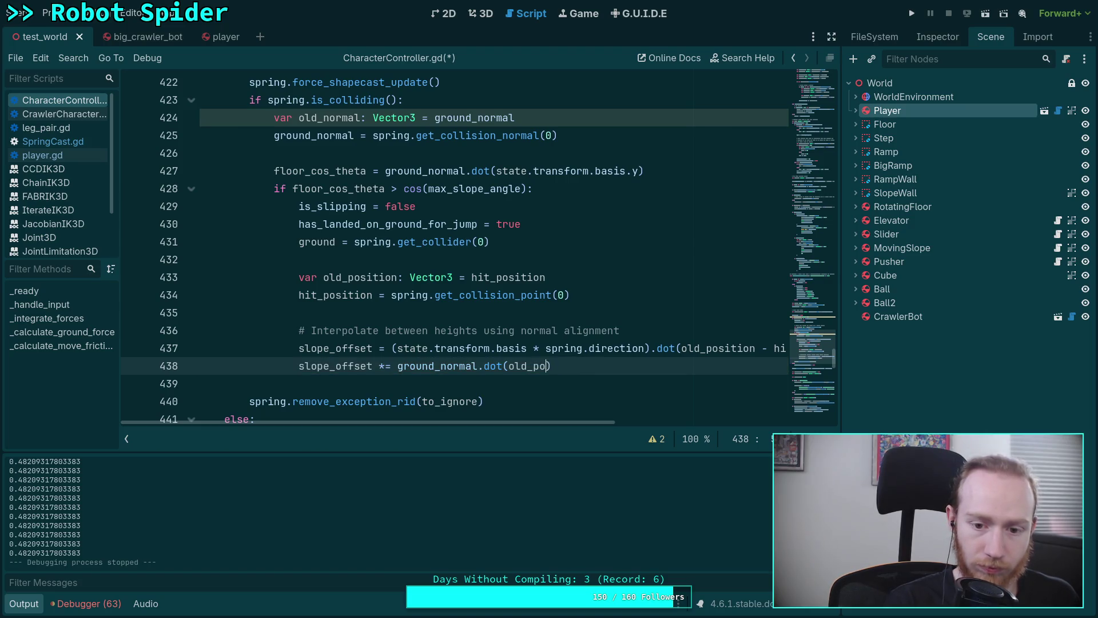
type("r")
key("Return")
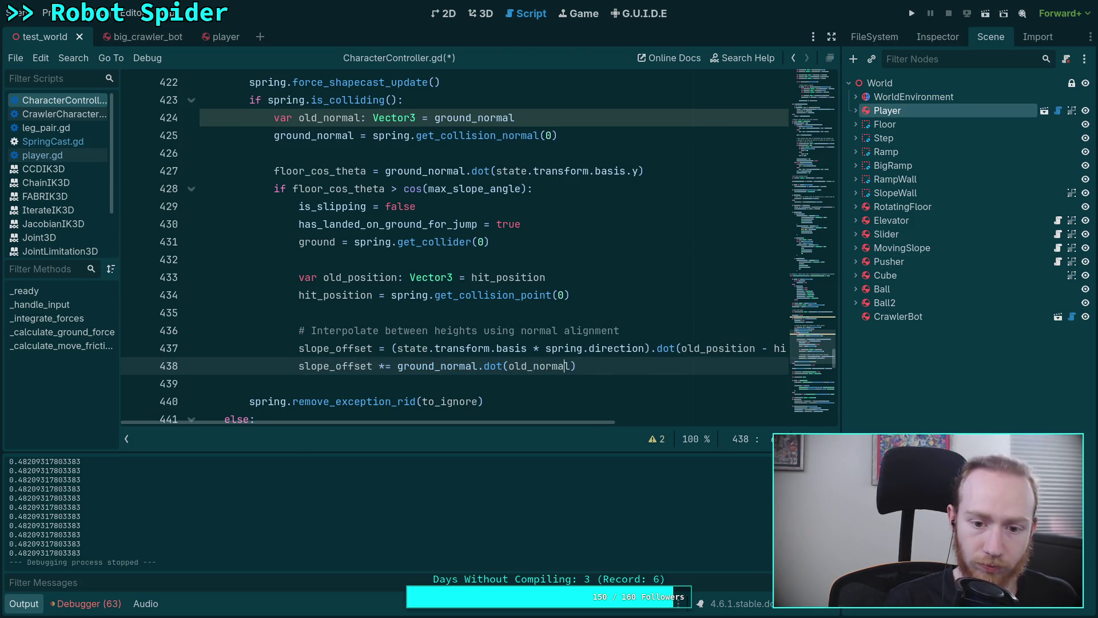
type("cla")
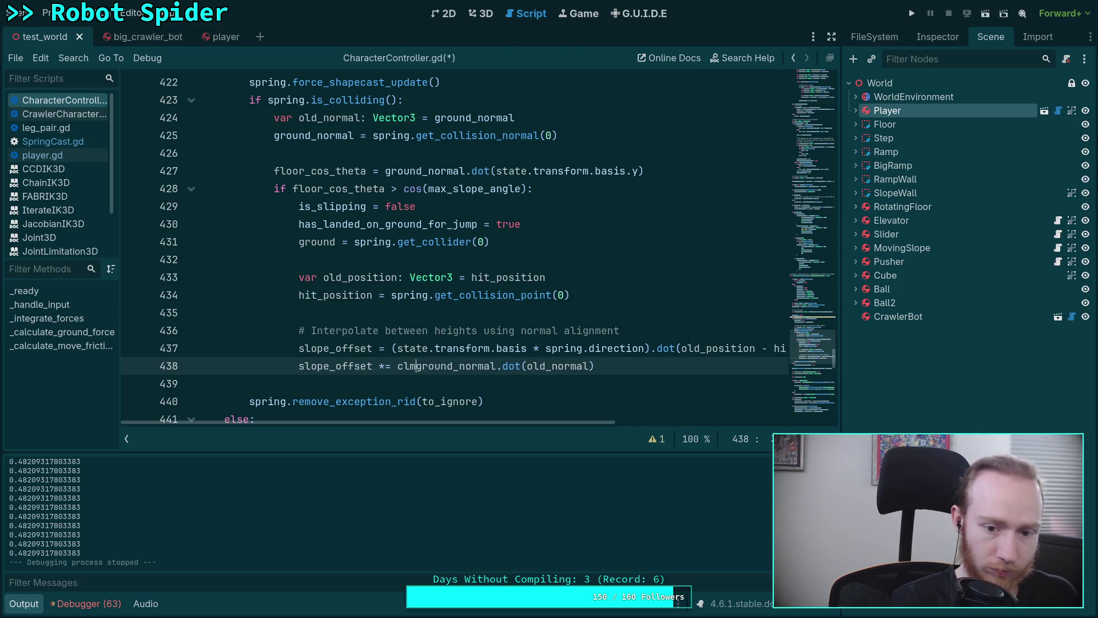
type("mpf")
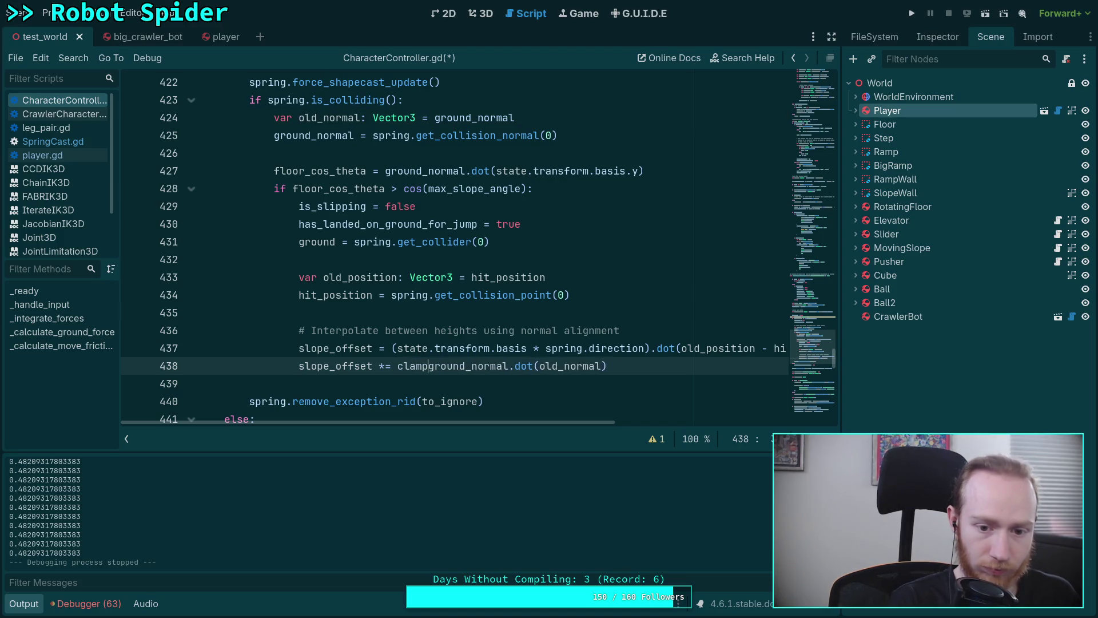
type("(")
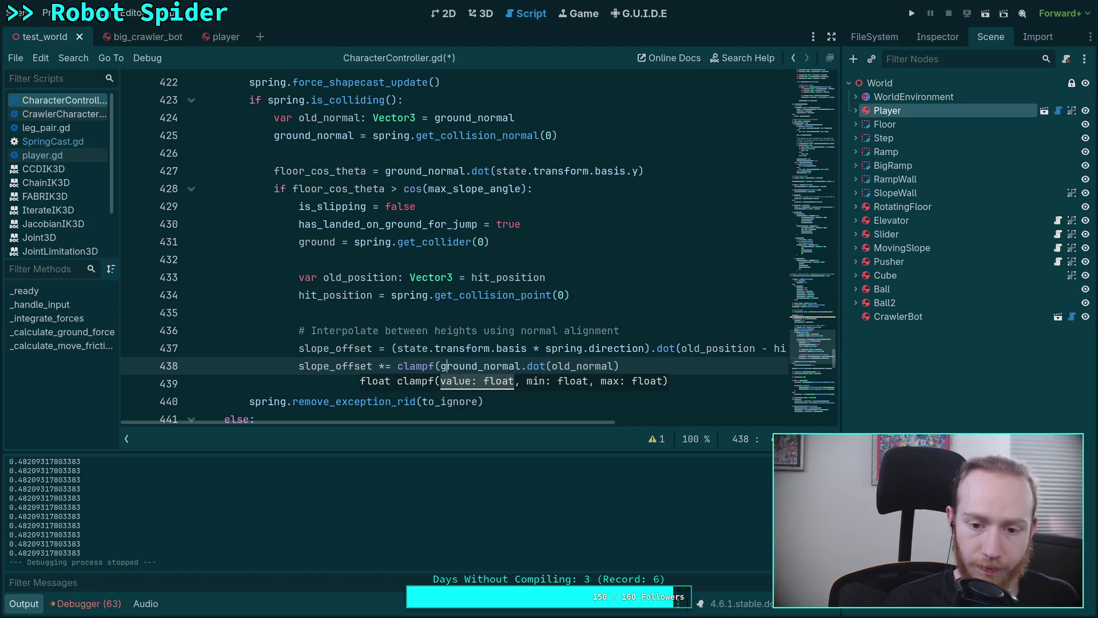
left_click(619, 366)
type("0")
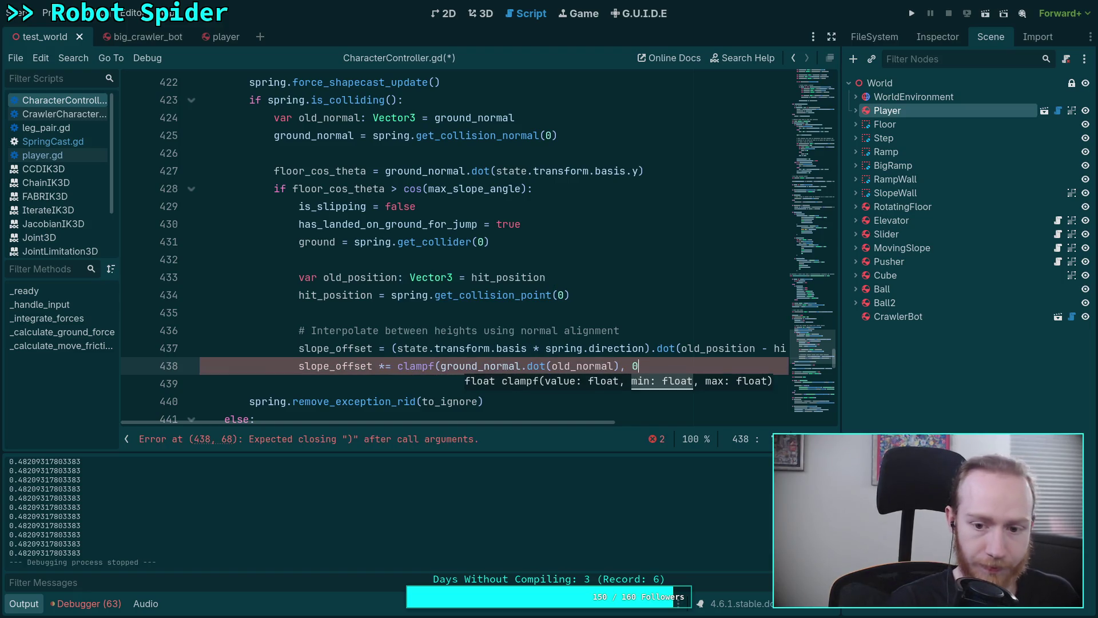
type(".0, 1.0)")
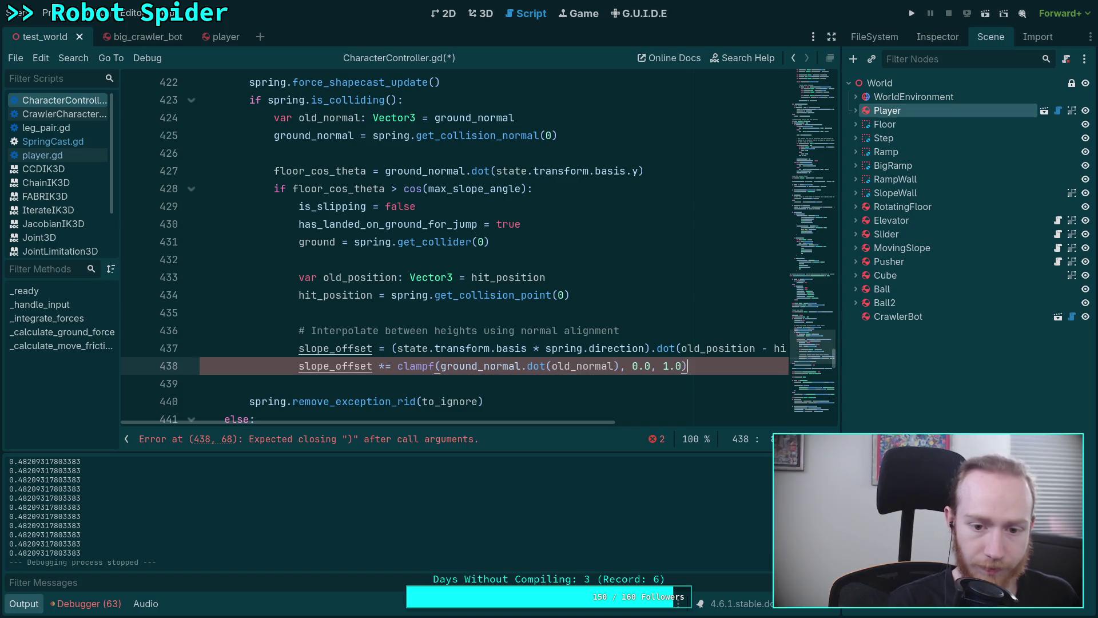
scroll(502, 330, "down", 1)
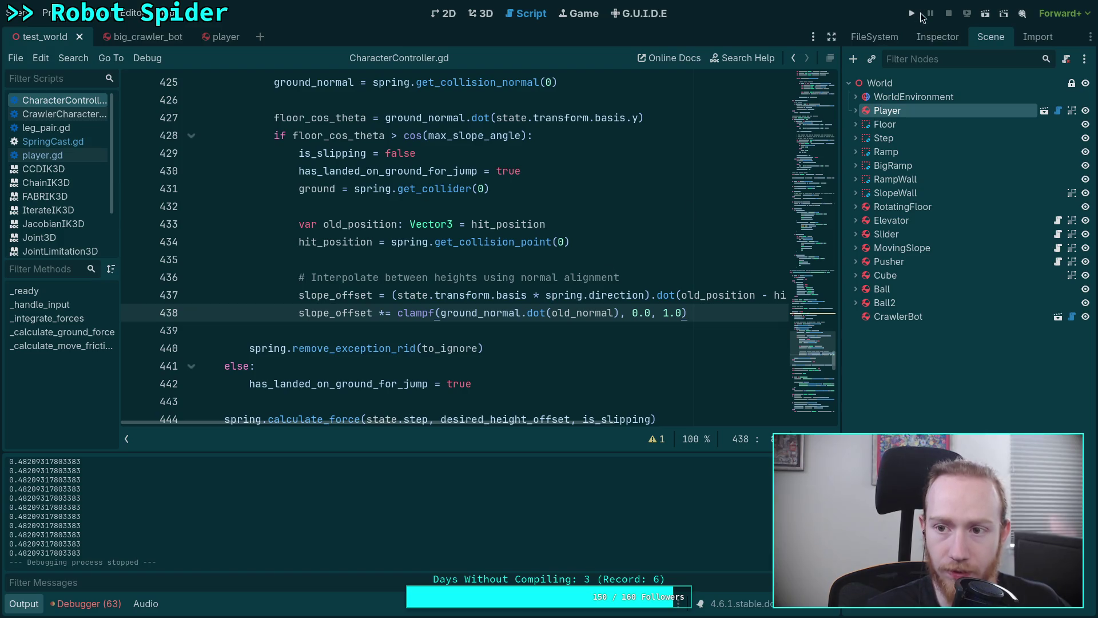
left_click(913, 13)
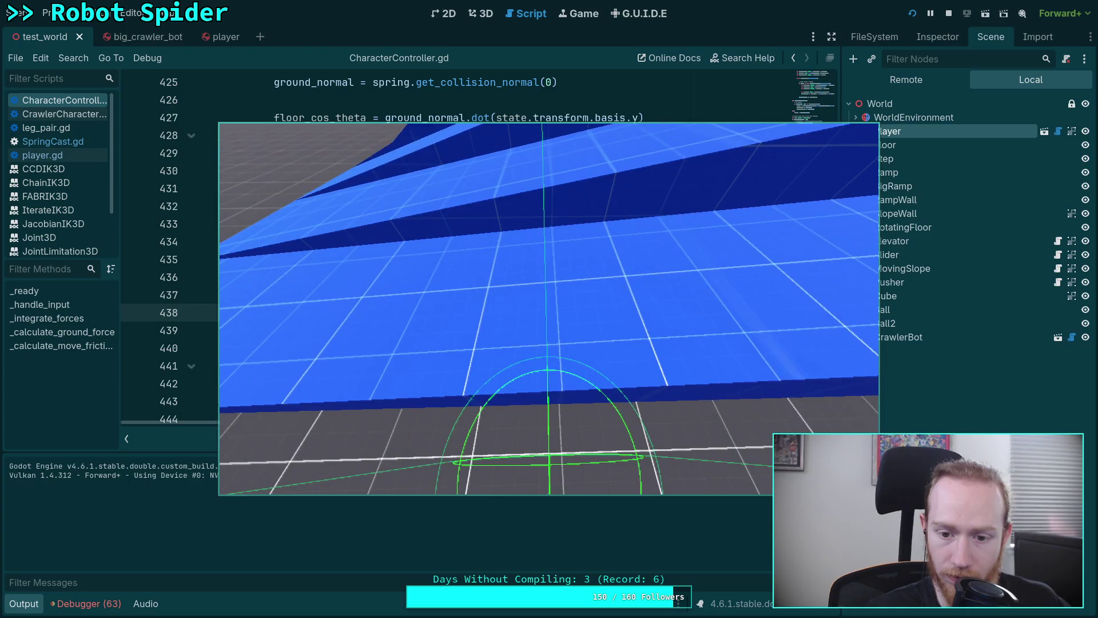
left_click(948, 14)
scroll(501, 330, "down", 1)
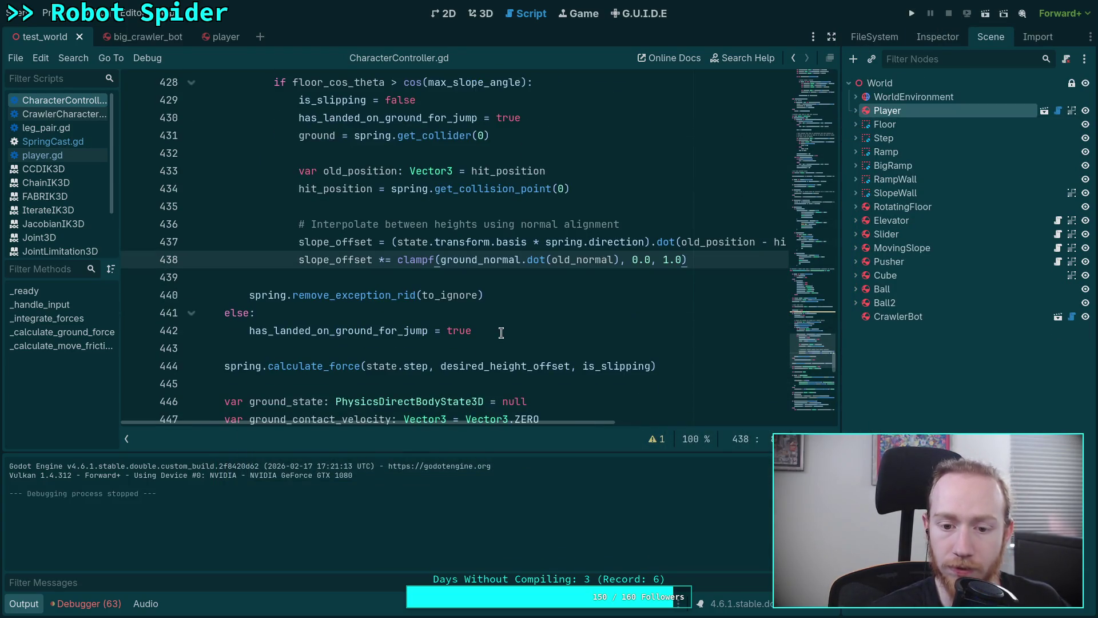
- Append '+ slope_offset' after desired_height_offset in the line 444 calculate_force call
left_click(570, 366)
type("+ s")
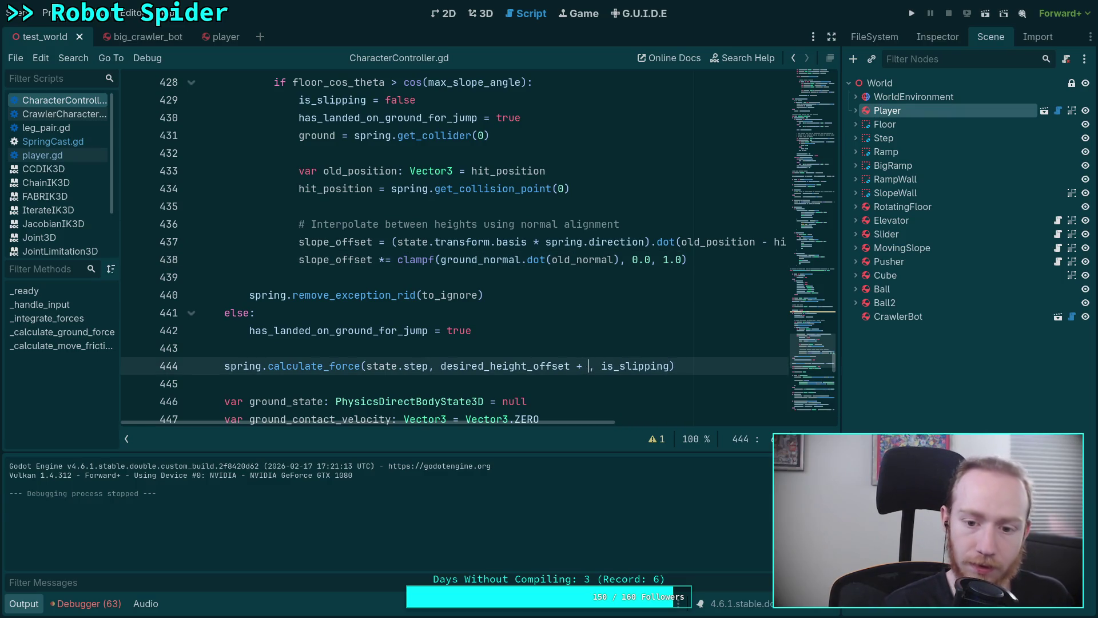
key("Return")
- Add print(slope_offset) below line 438, save, run the game with F5, then stop it
key("Up")
key("Up")
key("Up")
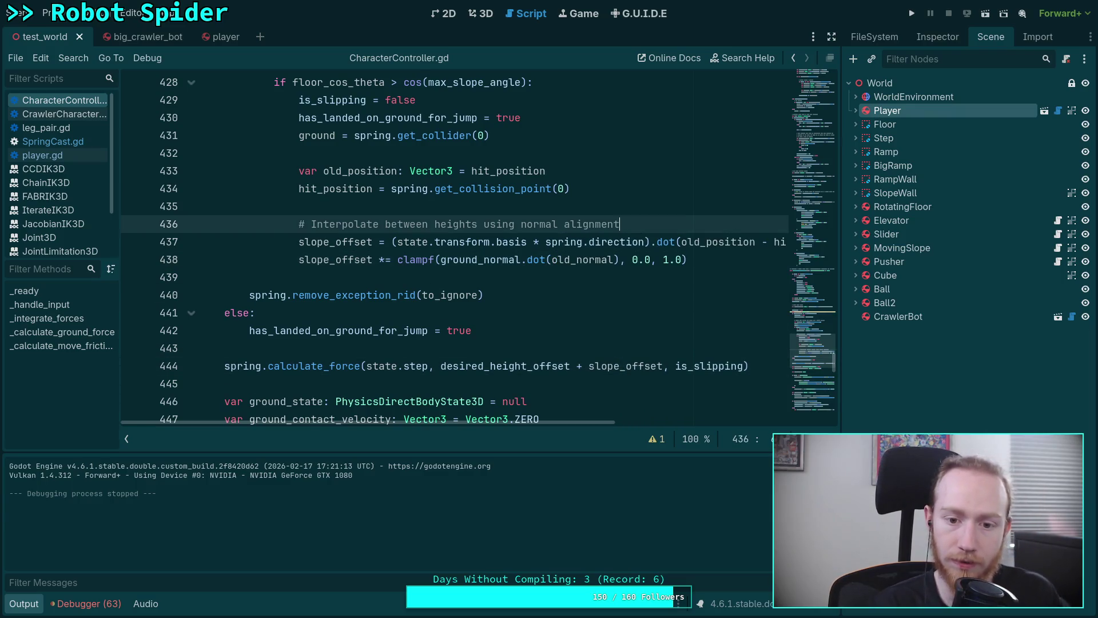
key("Return")
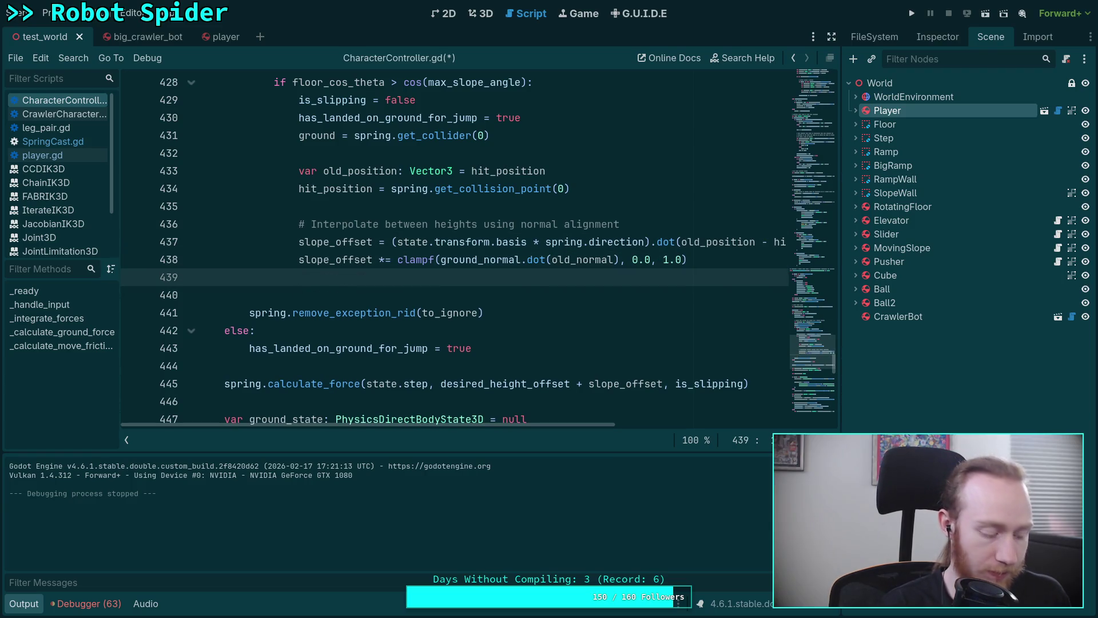
type("print(sl")
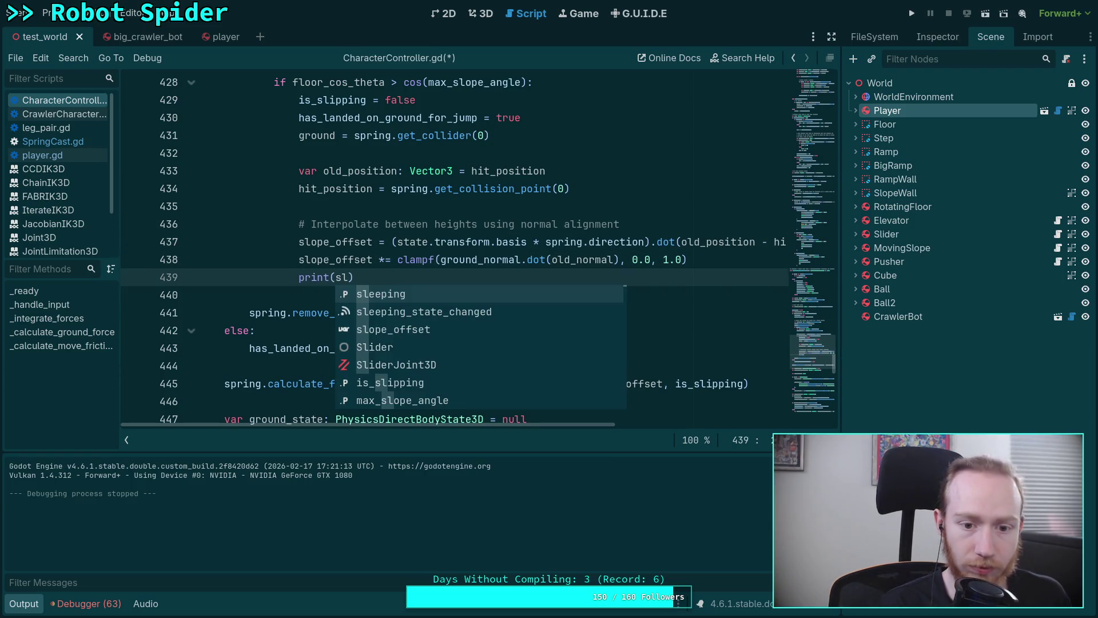
key("Down")
key("Down")
key("Return")
key("ctrl+s")
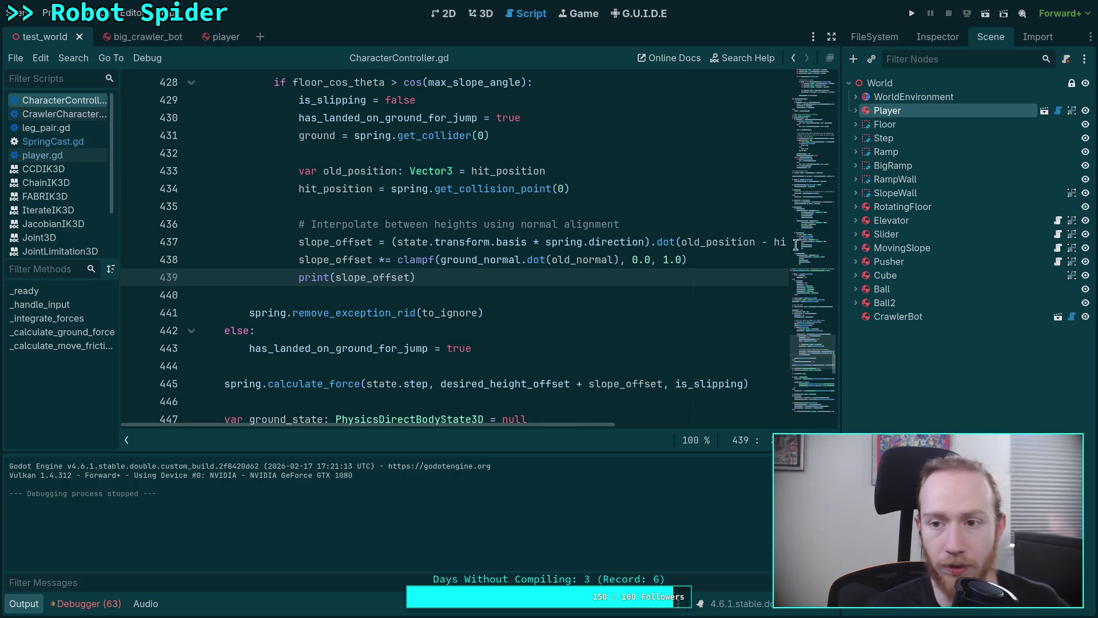
key("F5")
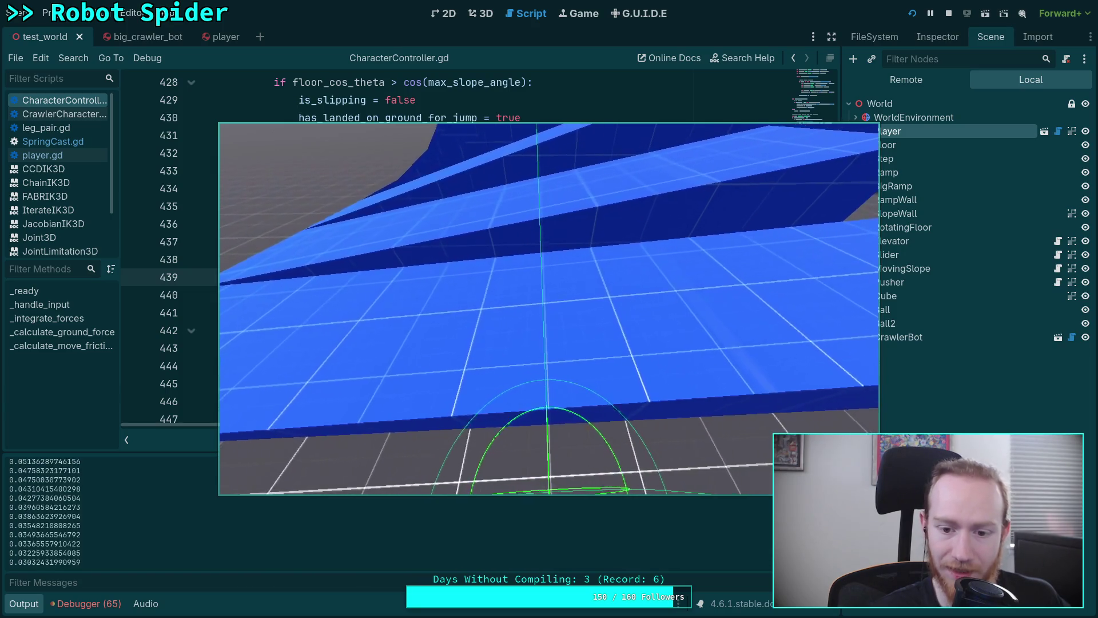
left_click(949, 13)
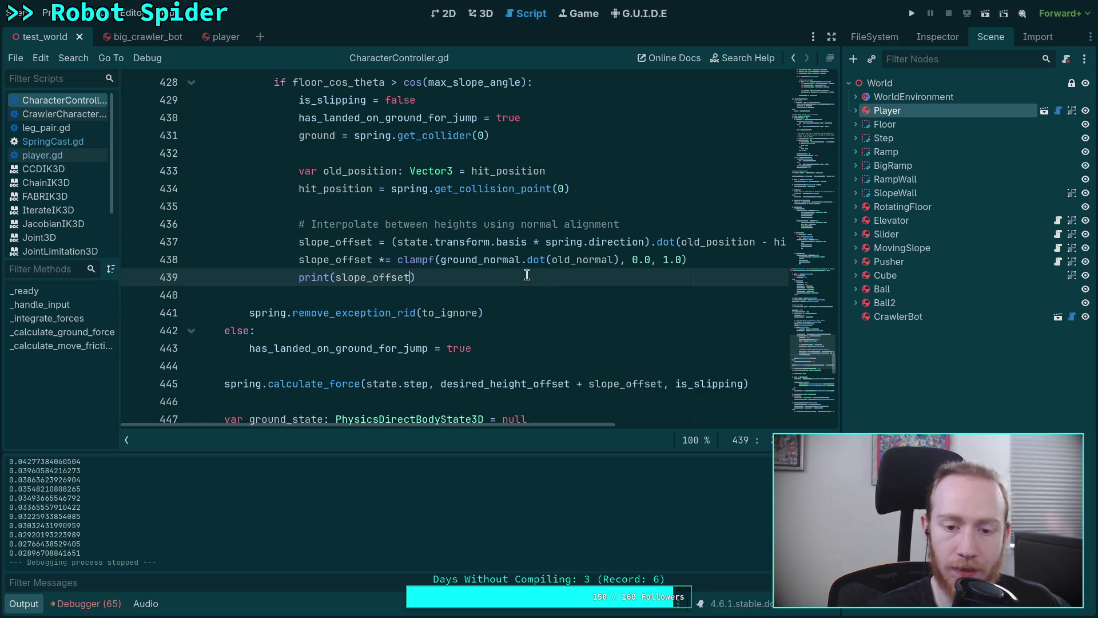
- Insert a blank line at 438, above the clamped slope_offset line
key("Up")
scroll(512, 343, "up", 1)
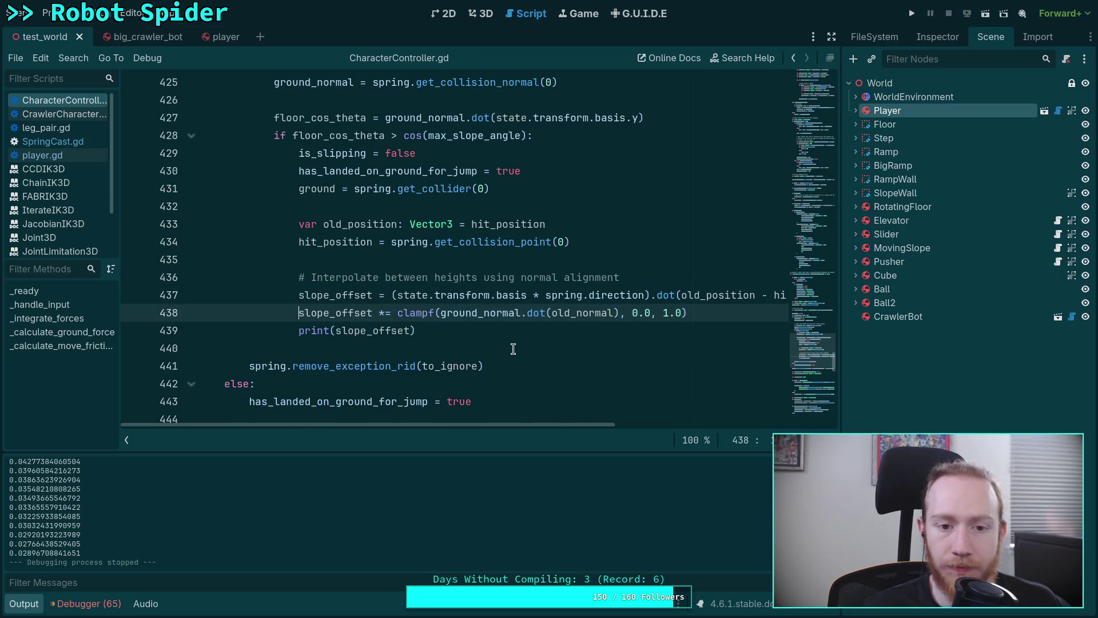
scroll(513, 348, "up", 2)
scroll(513, 349, "down", 1)
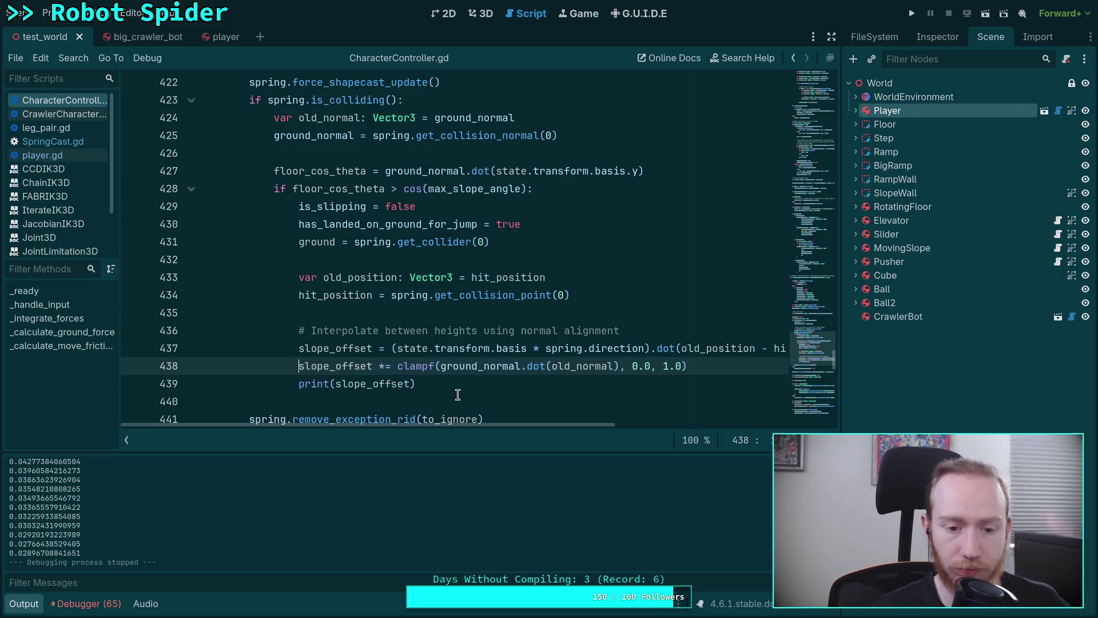
key("Return")
key("Up")
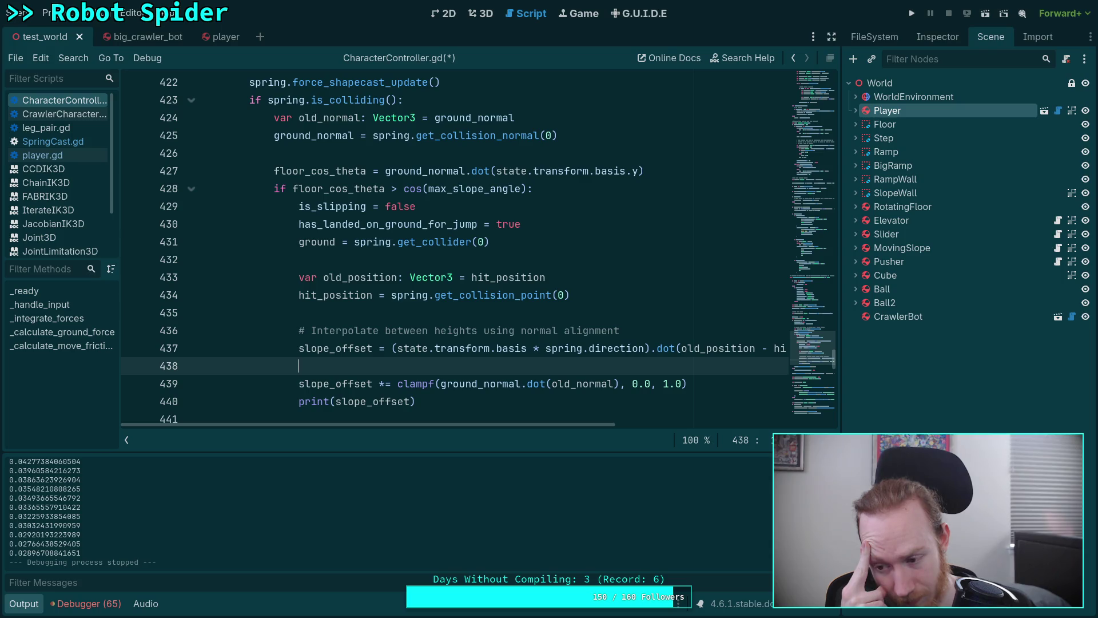
- Switch to the player scene
scroll(391, 339, "down", 3)
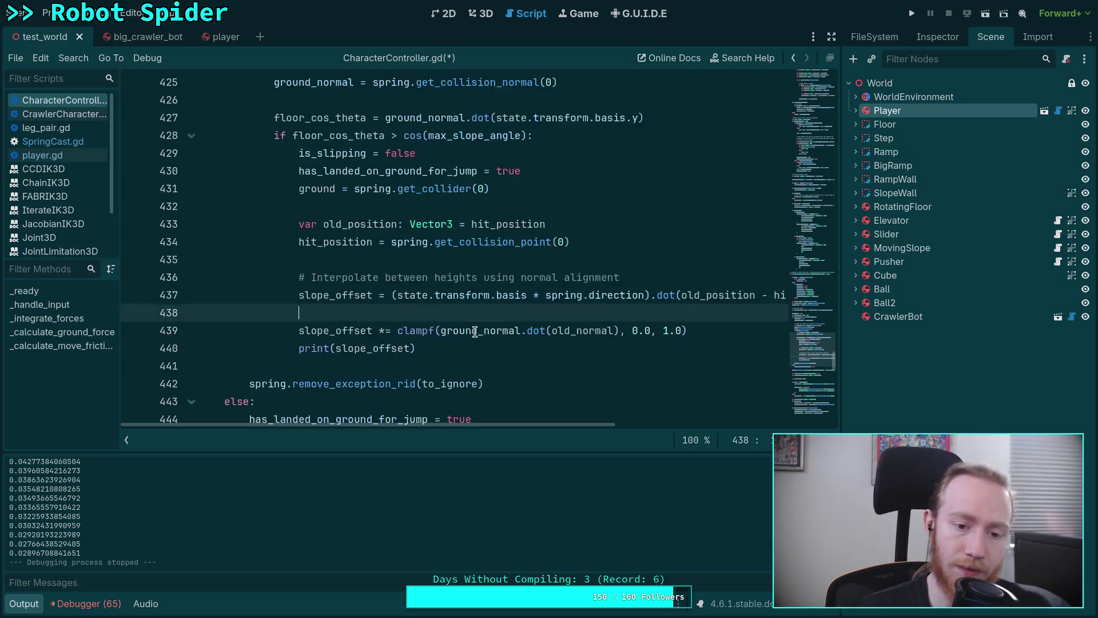
scroll(381, 333, "up", 2)
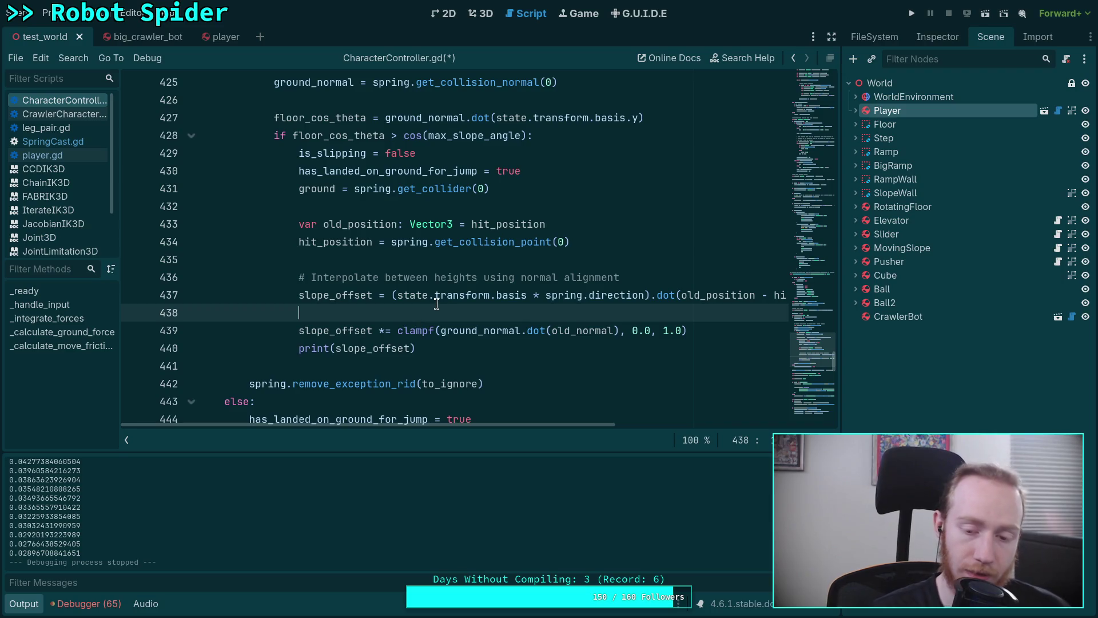
left_click(223, 38)
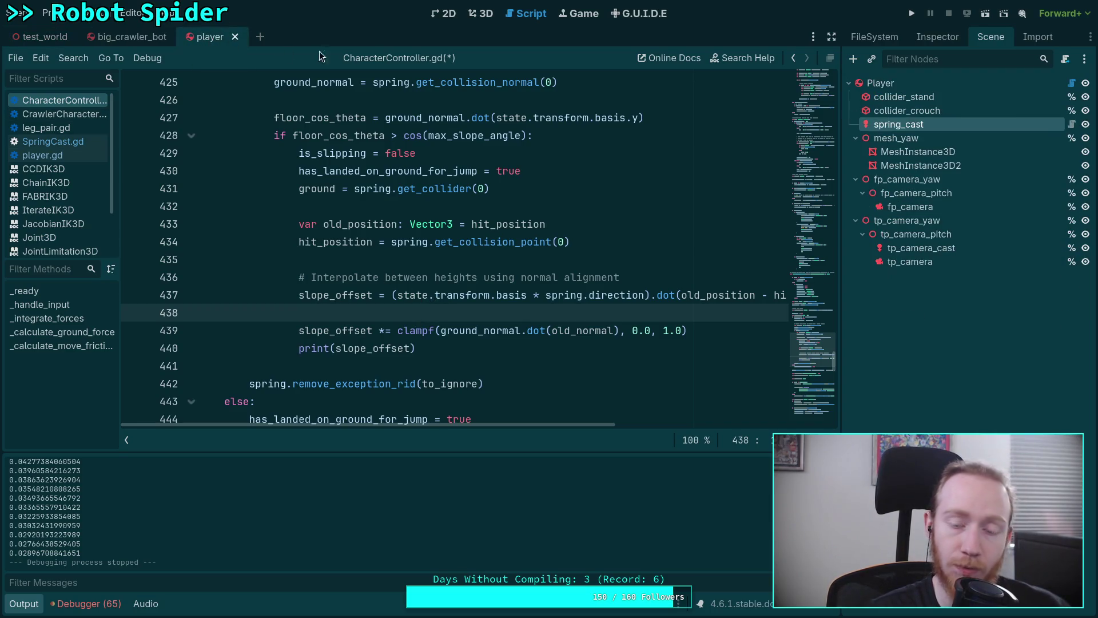
- Select spring_cast in the 3D view and drag its Target Position y down toward -0.99
left_click(480, 14)
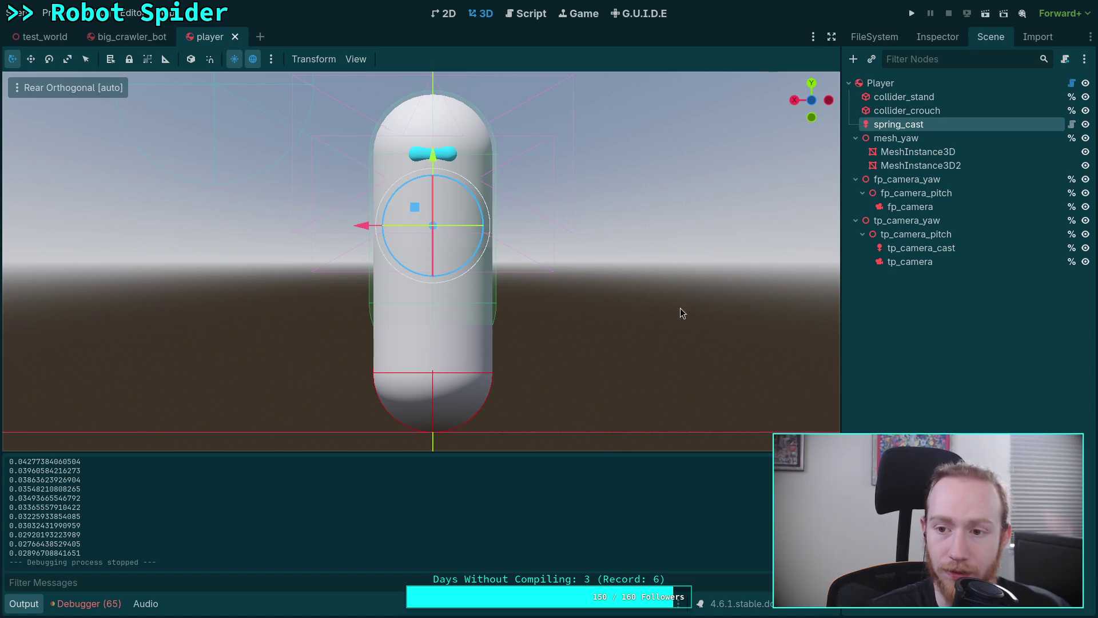
left_click(939, 39)
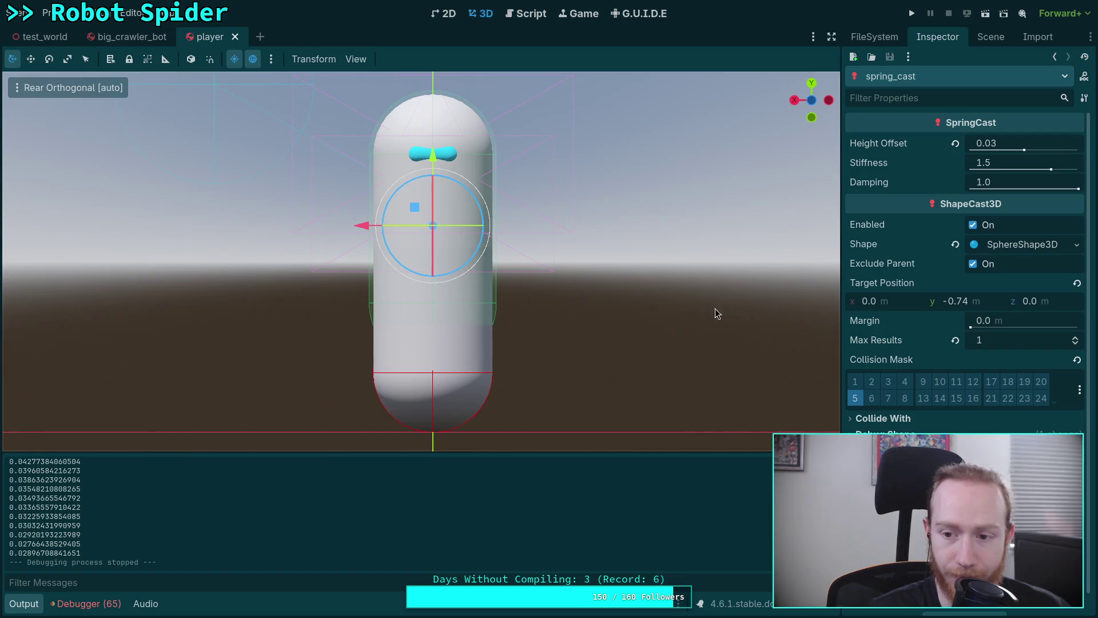
scroll(808, 326, "down", 2)
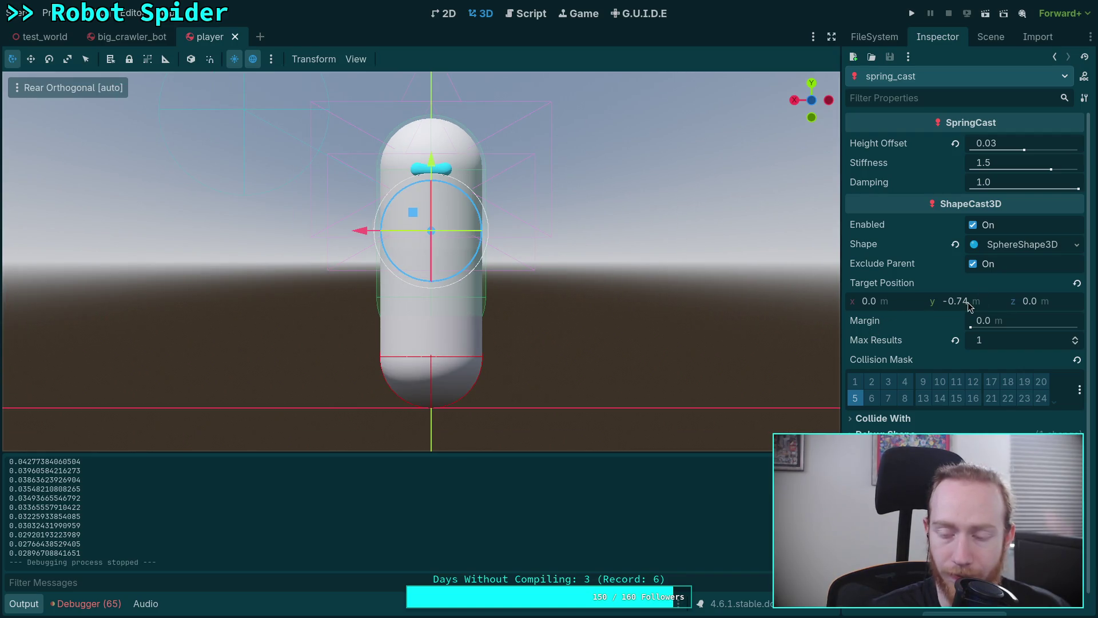
left_click_drag(970, 302, 933, 301)
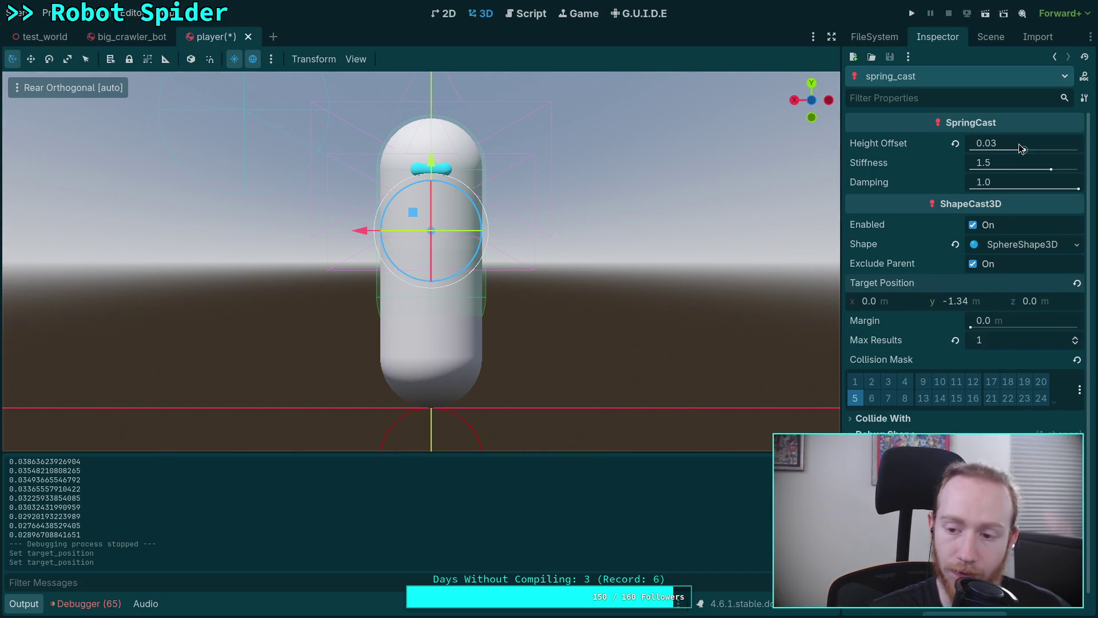
- Undo the target y back to -0.74, then settle on -1.34 and bring up the git diff
left_click(995, 303)
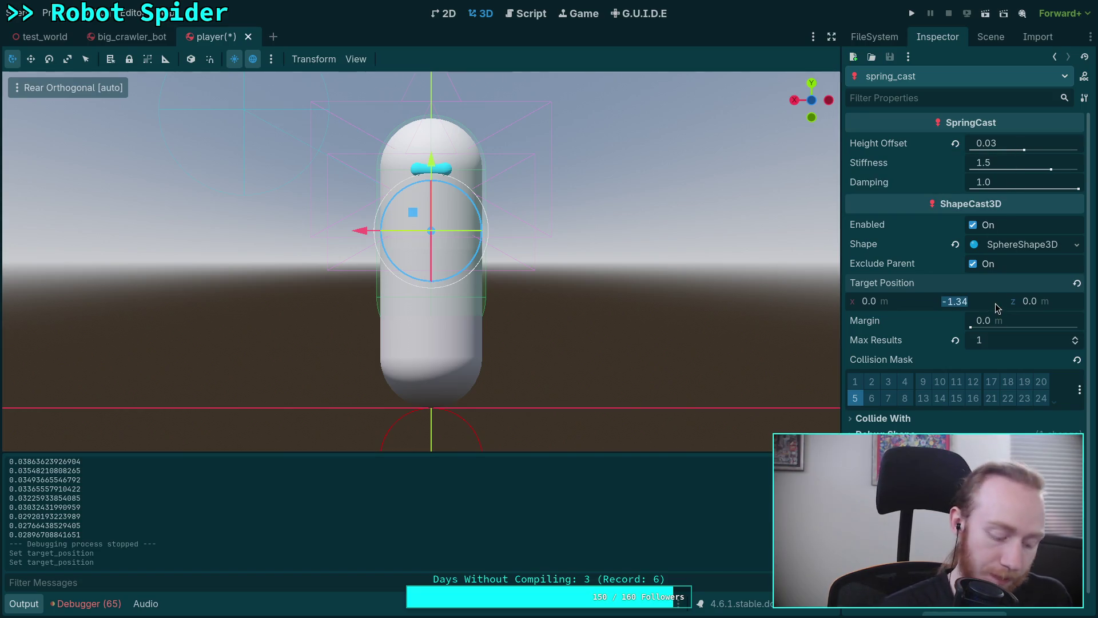
key("Return")
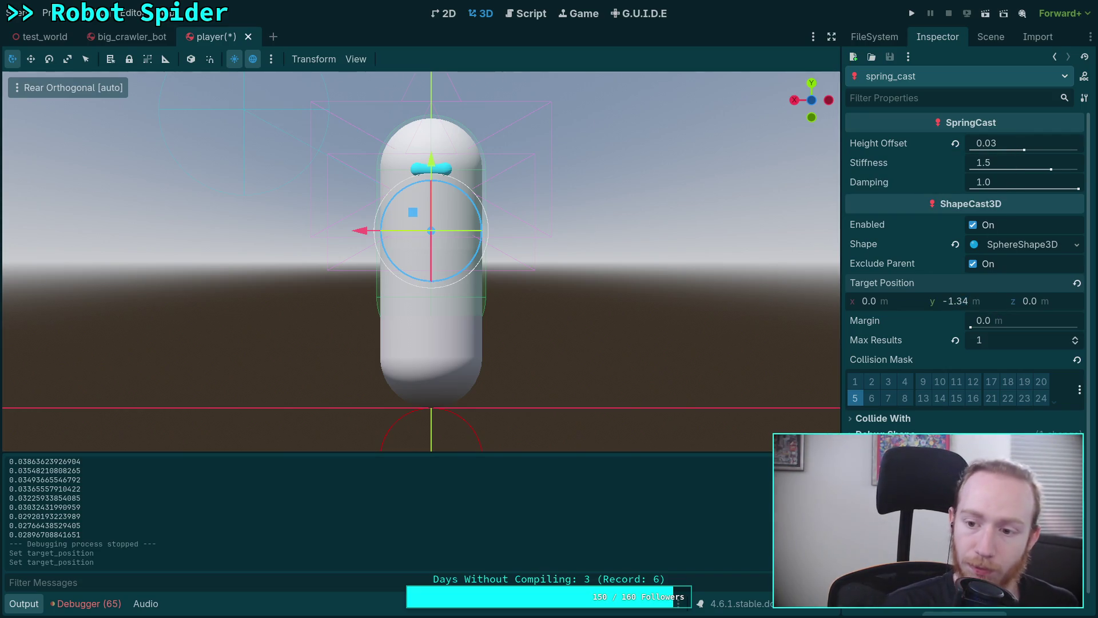
key("ctrl+z")
key("ctrl+z")
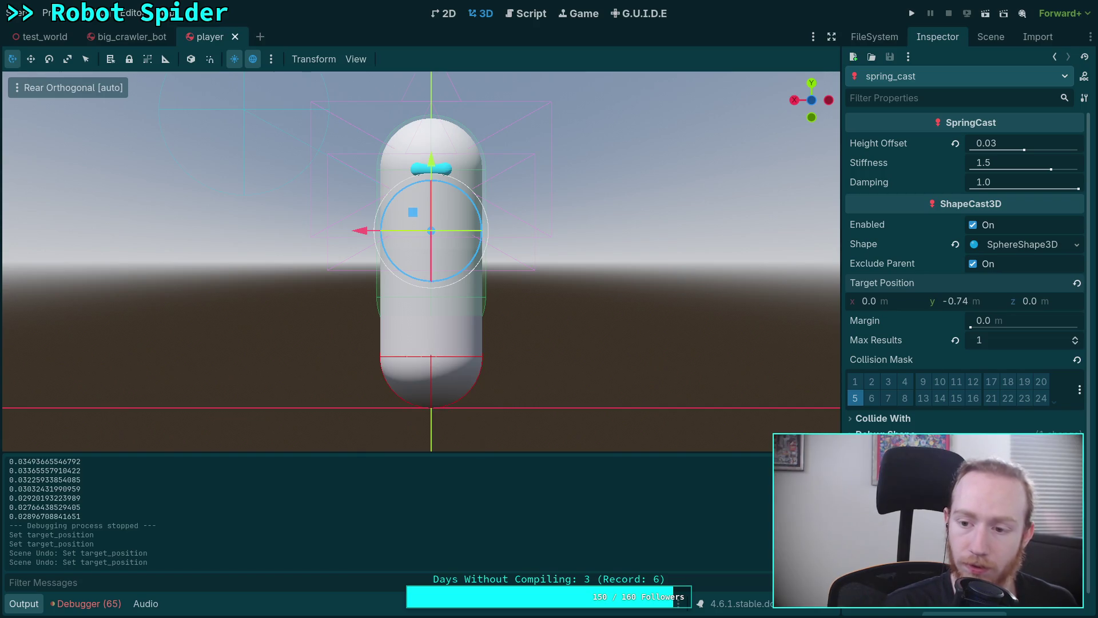
left_click(964, 301)
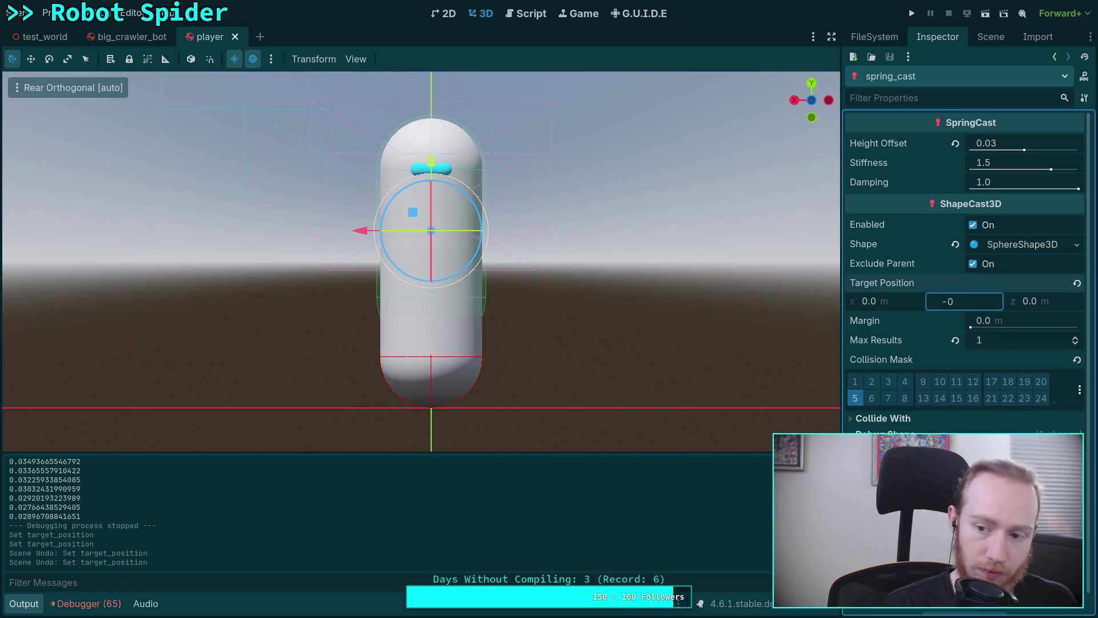
type("-1.34")
key("Return")
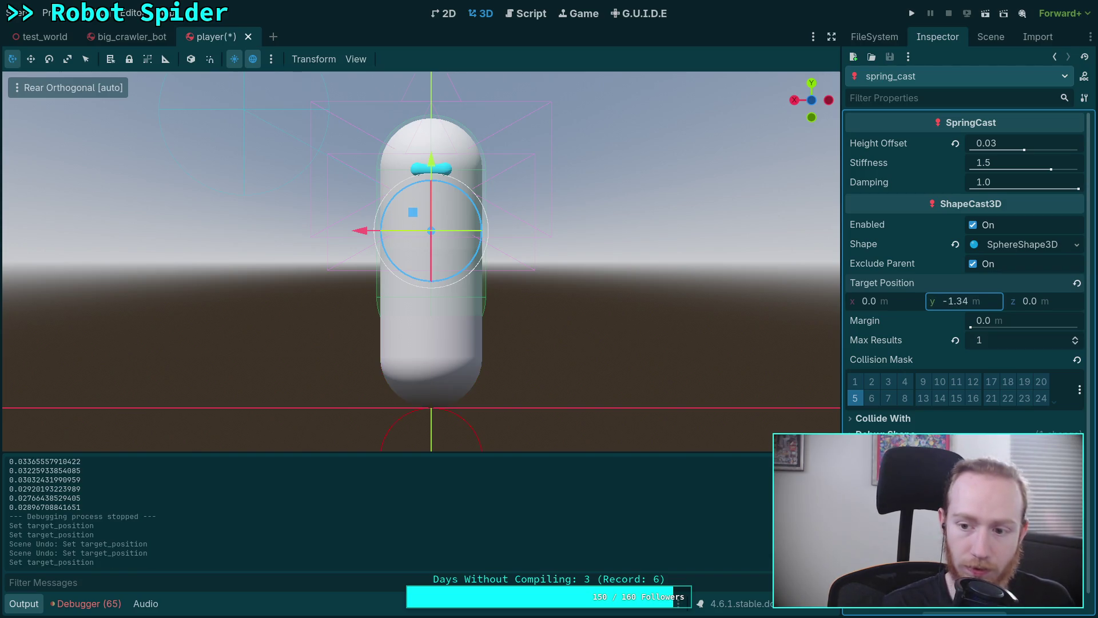
key("super+1")
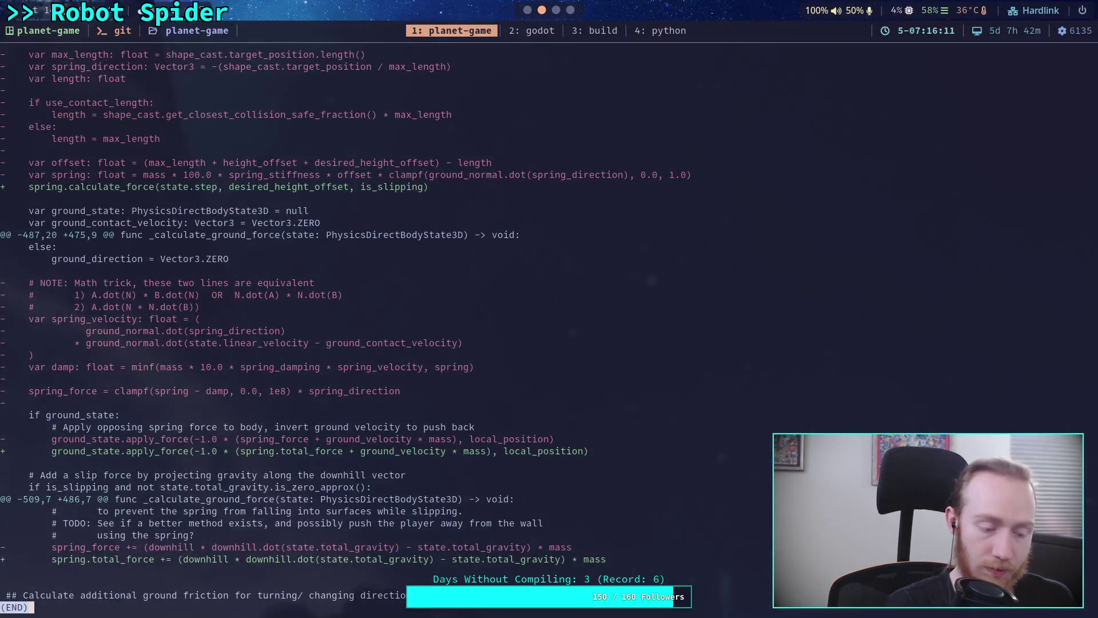
- Evaluate 1.34-.74 in the Python REPL, getting 0.6, then go back to Godot
key("super+4")
type("1.4")
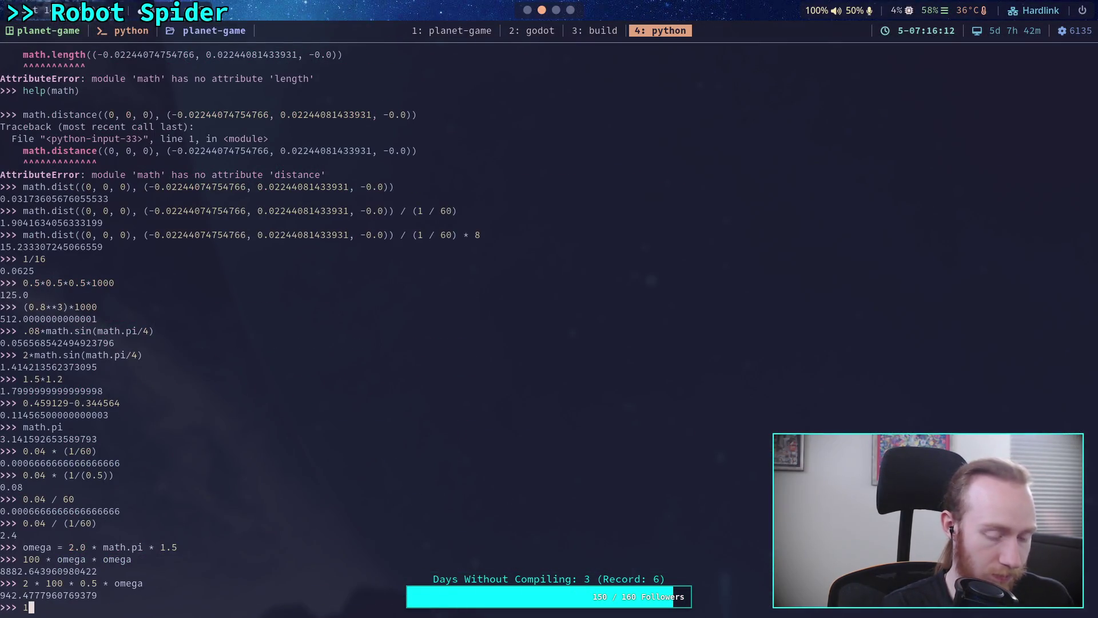
key("BackSpace")
type("34-.")
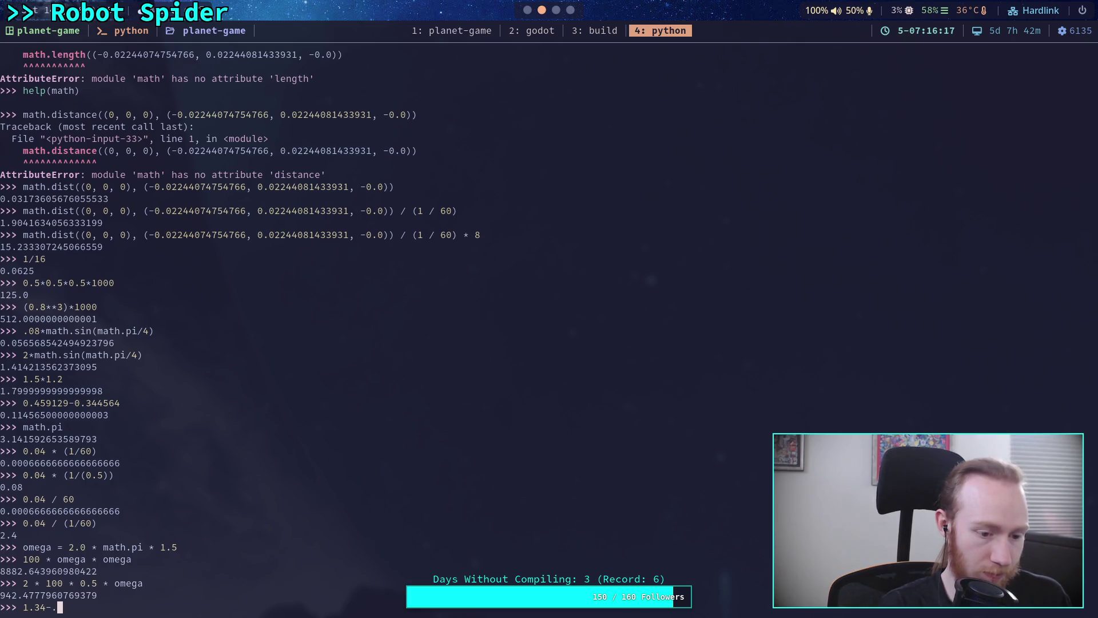
type("74")
key("Return")
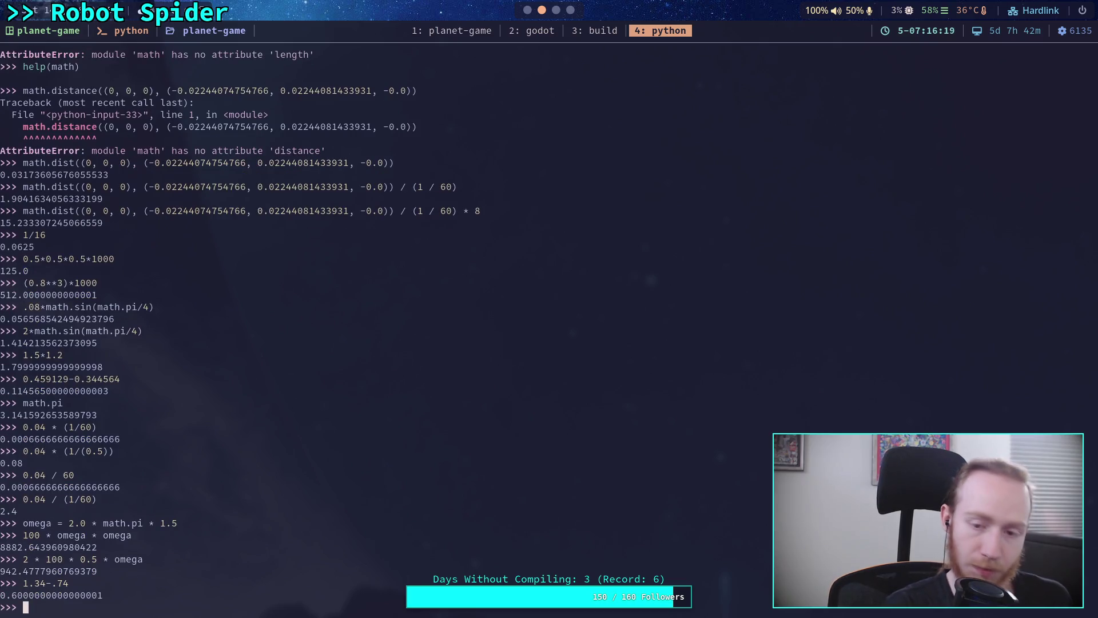
key("super+2")
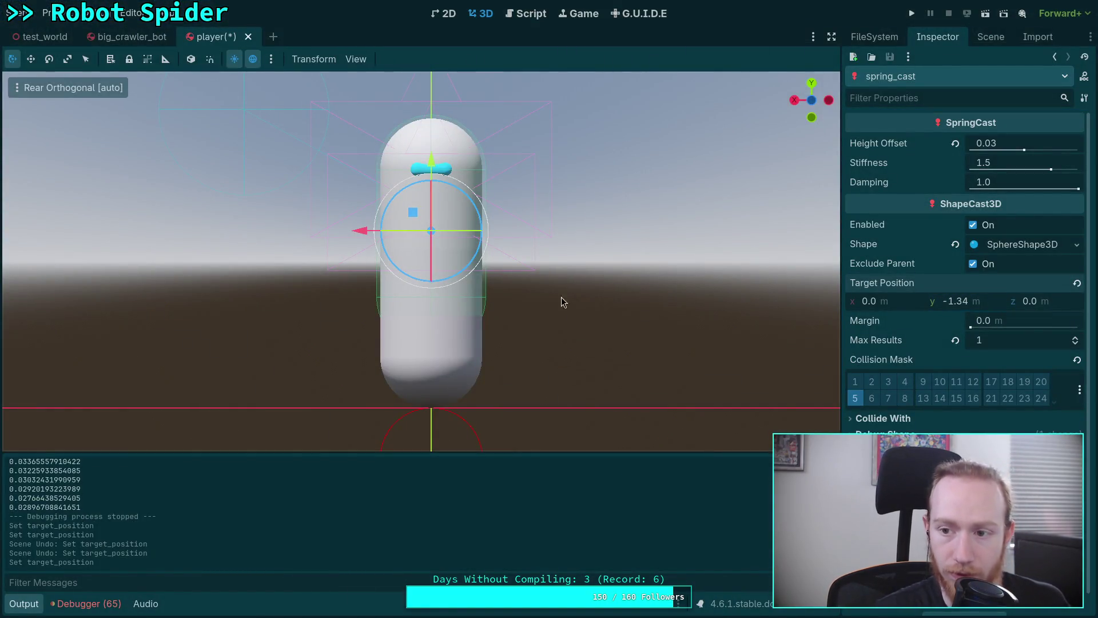
- Change spring_cast's Height Offset from 0.03 to -0.57 and save the player scene
left_click(1016, 142)
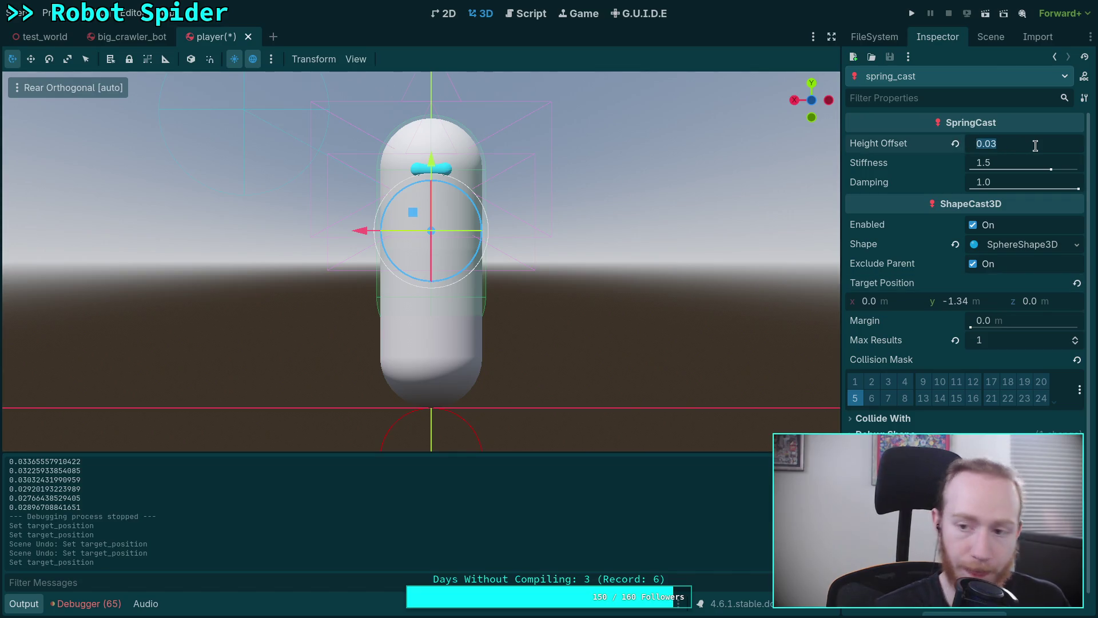
key("End")
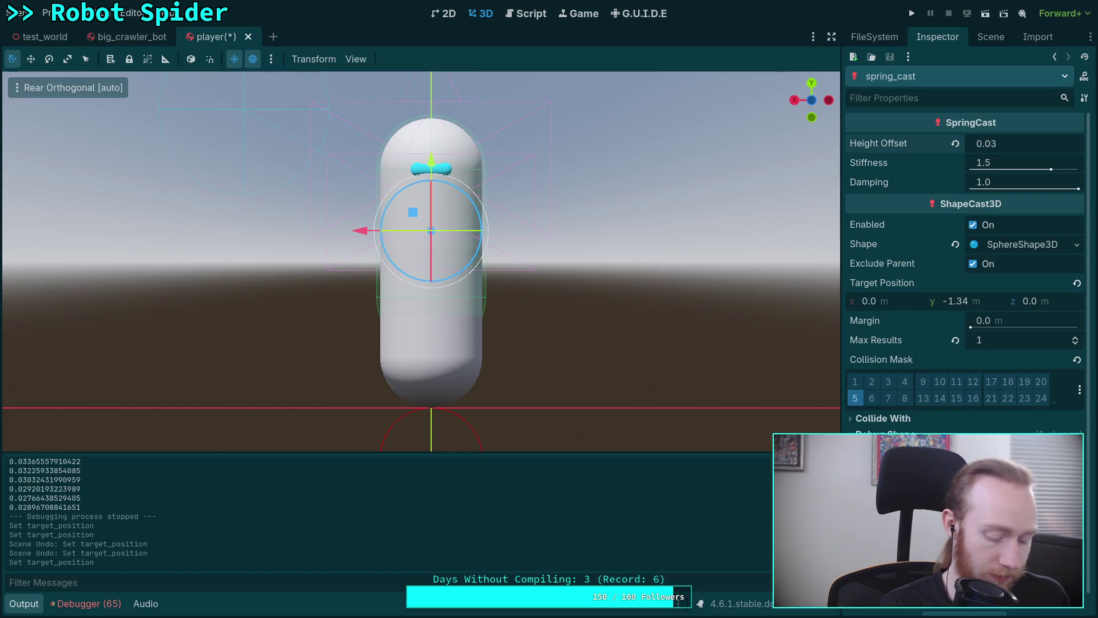
type("-.5")
key("Return")
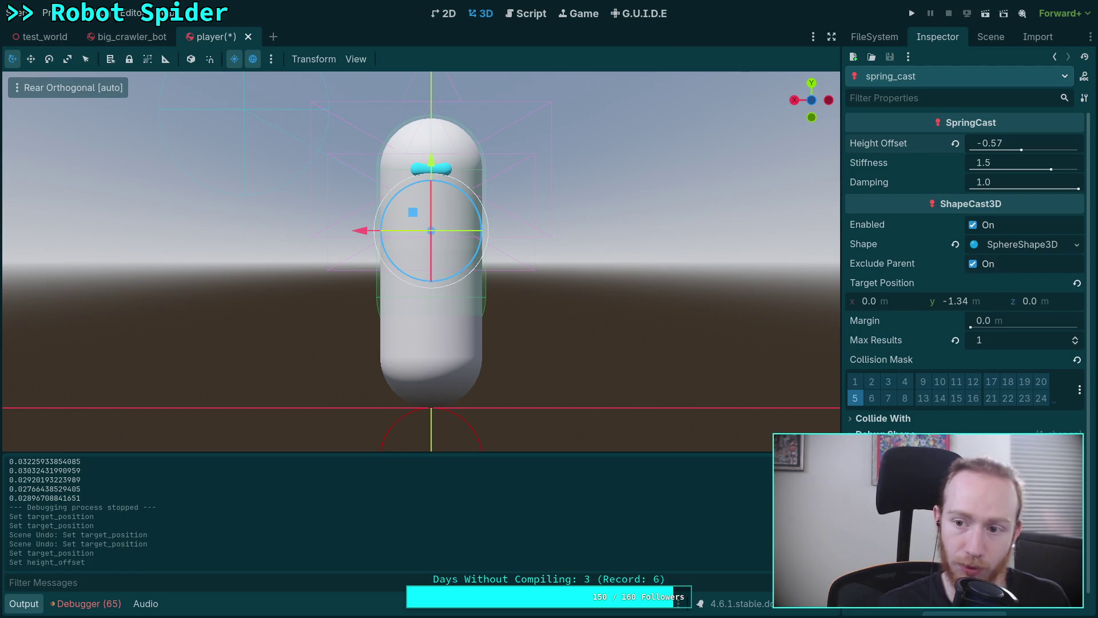
key("ctrl+s")
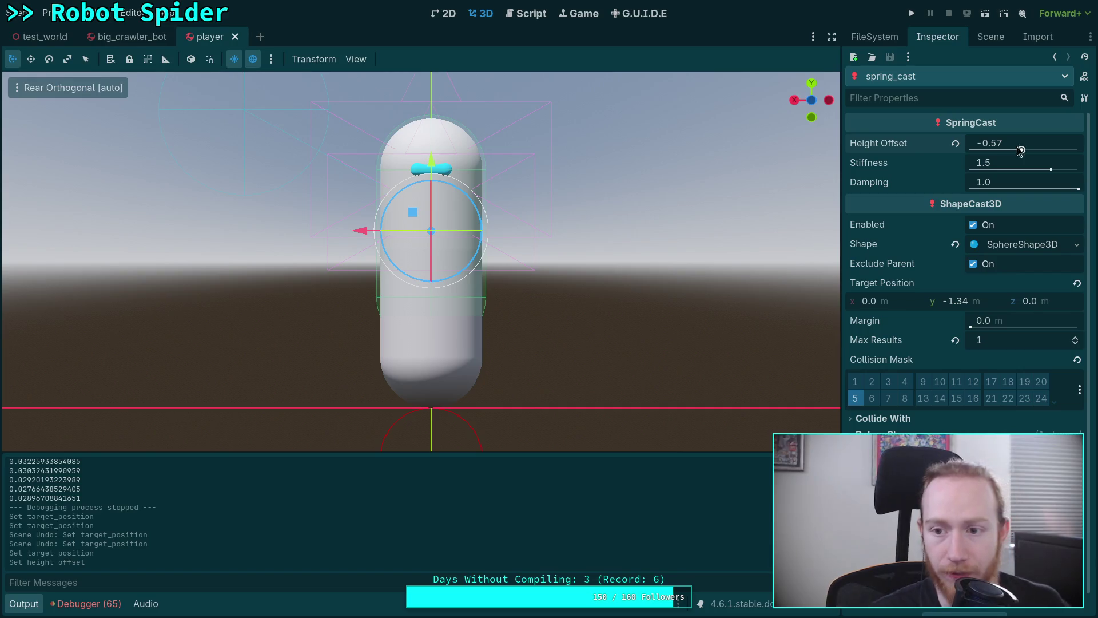
- Playtest the game with the new offset, then stop it
left_click(912, 13)
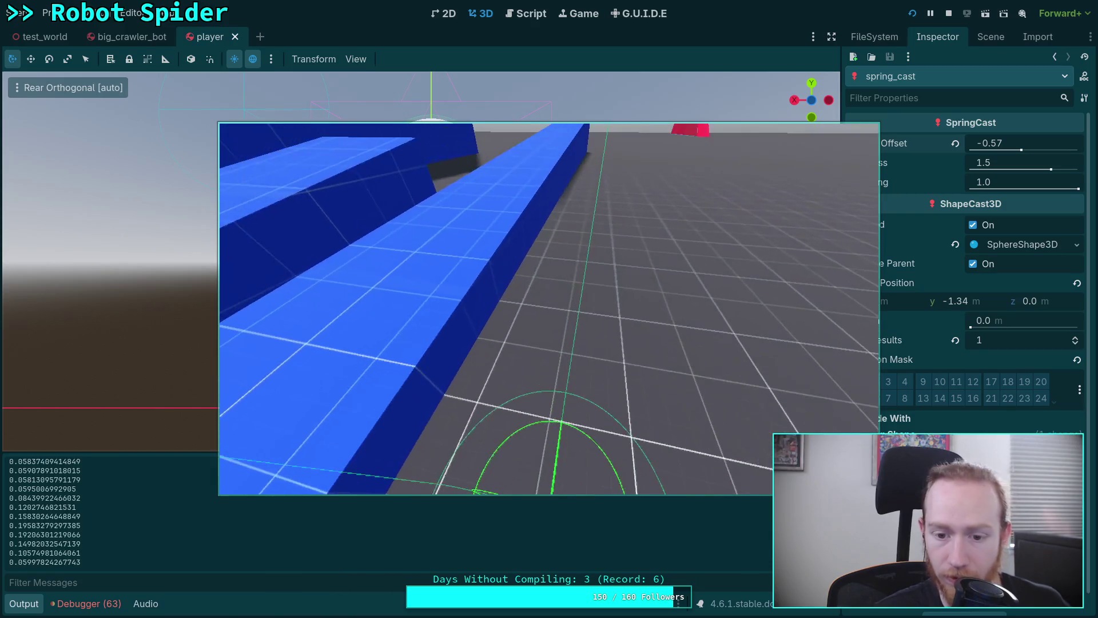
left_click(949, 13)
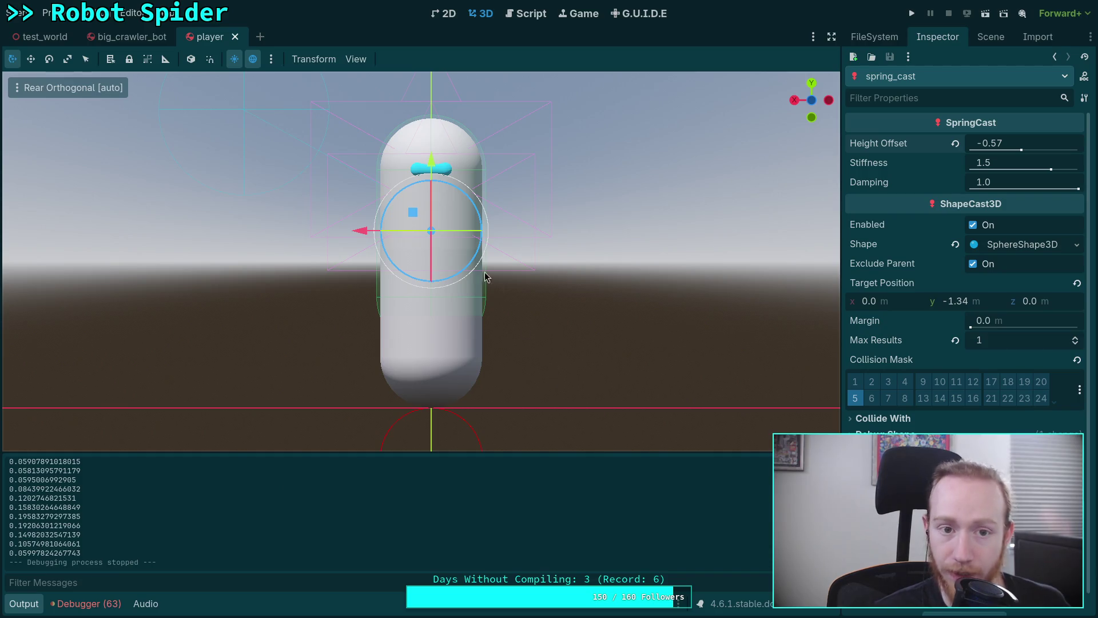
left_click_drag(569, 363, 556, 238)
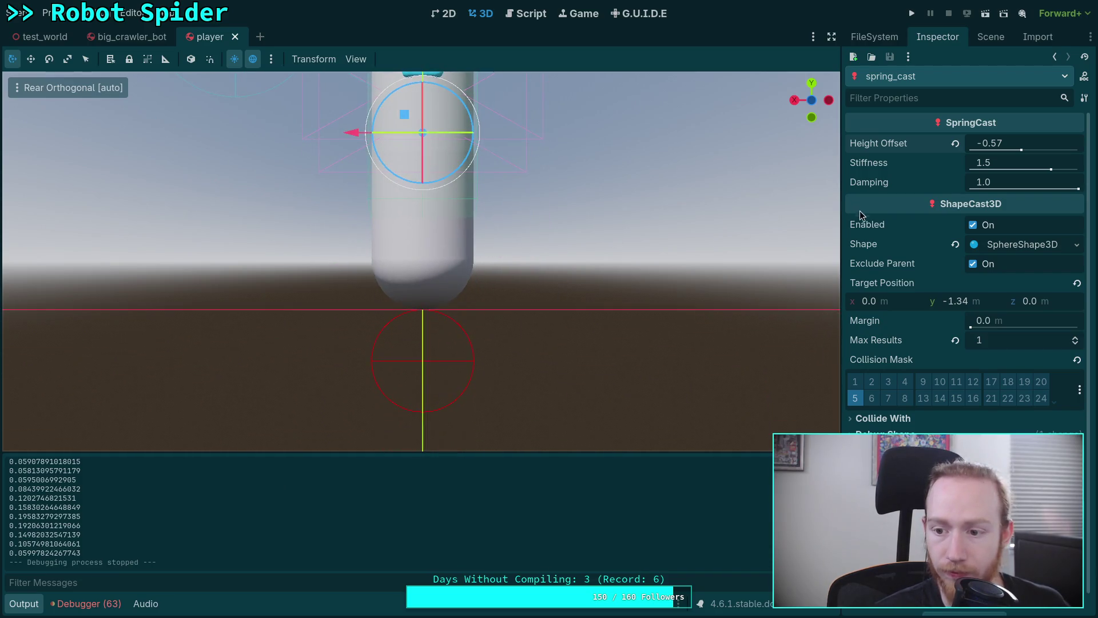
- Set spring_cast target y to -1.54 and Height Offset to -0.77, then save
left_click(955, 301)
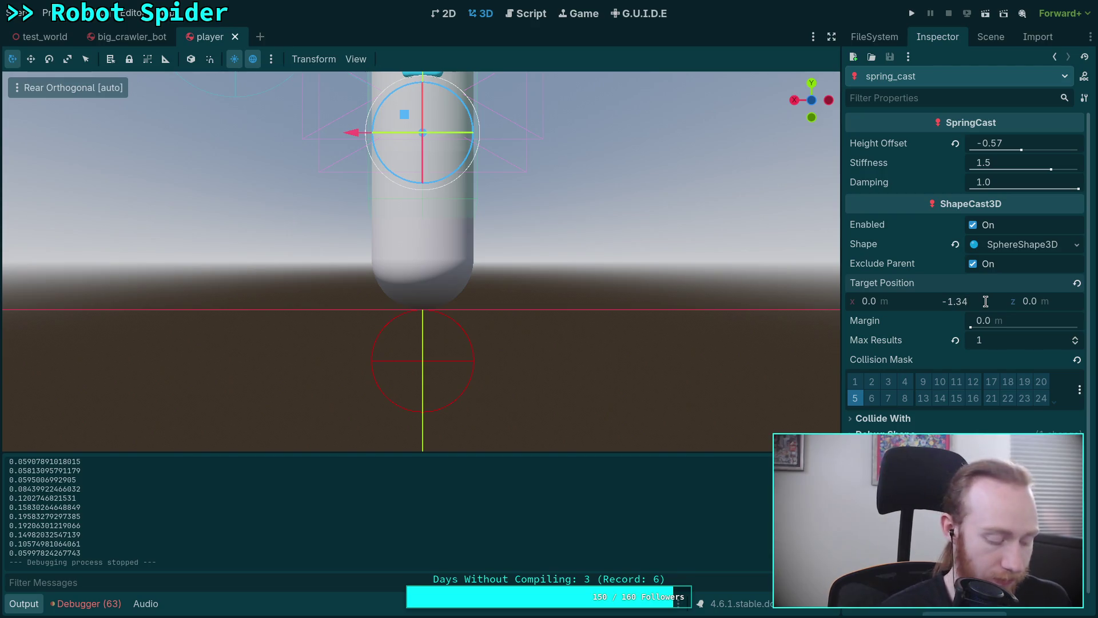
type("-.2")
key("Return")
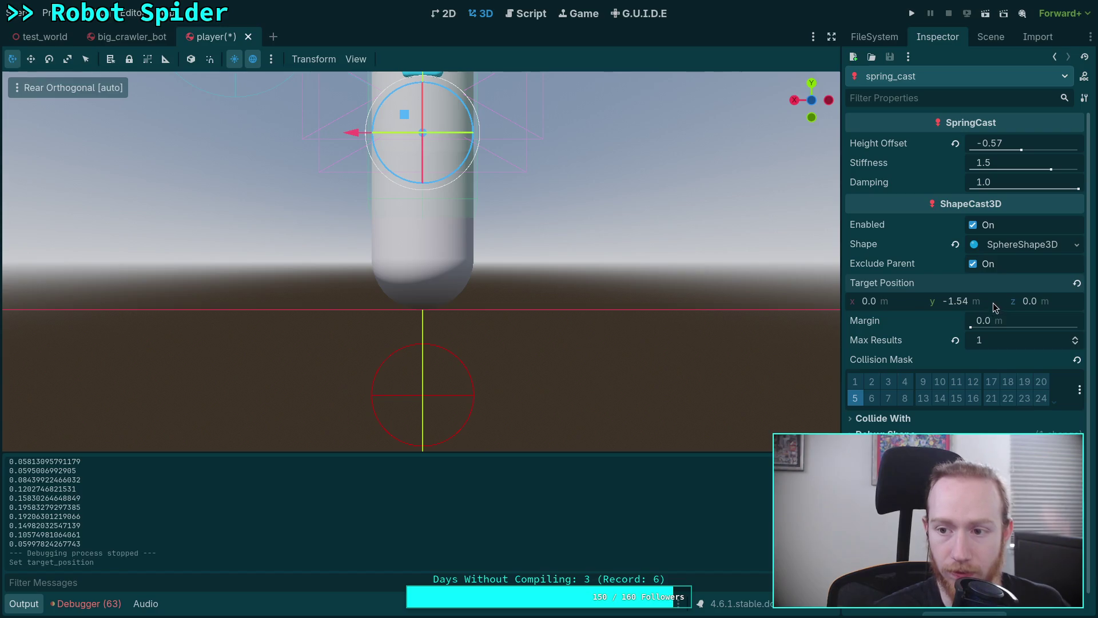
left_click(1011, 143)
type("-.2")
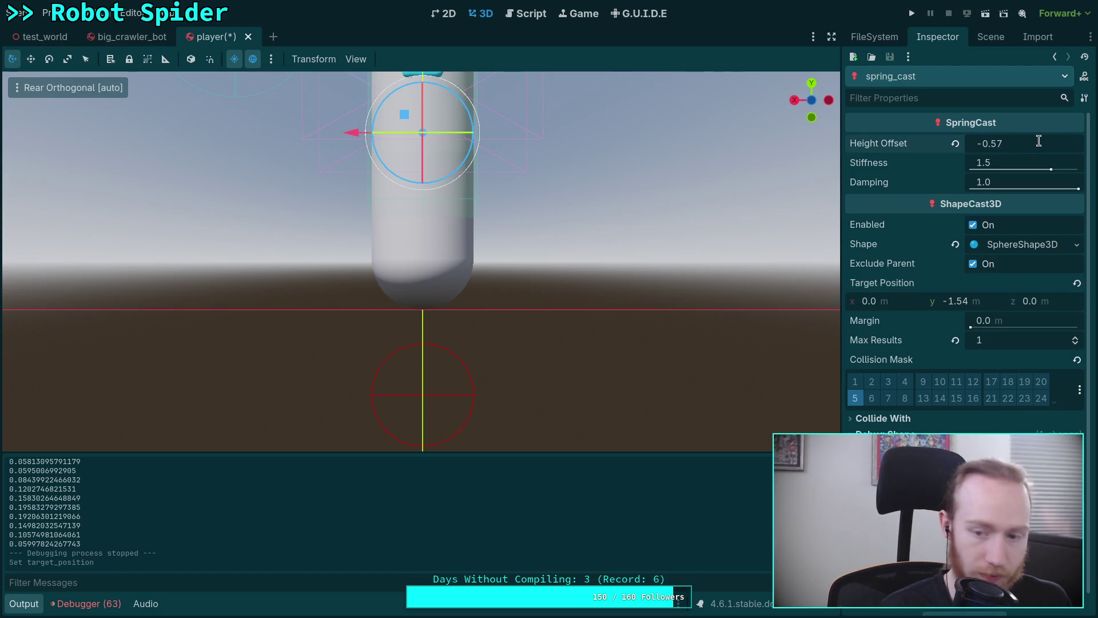
key("Return")
key("ctrl+s")
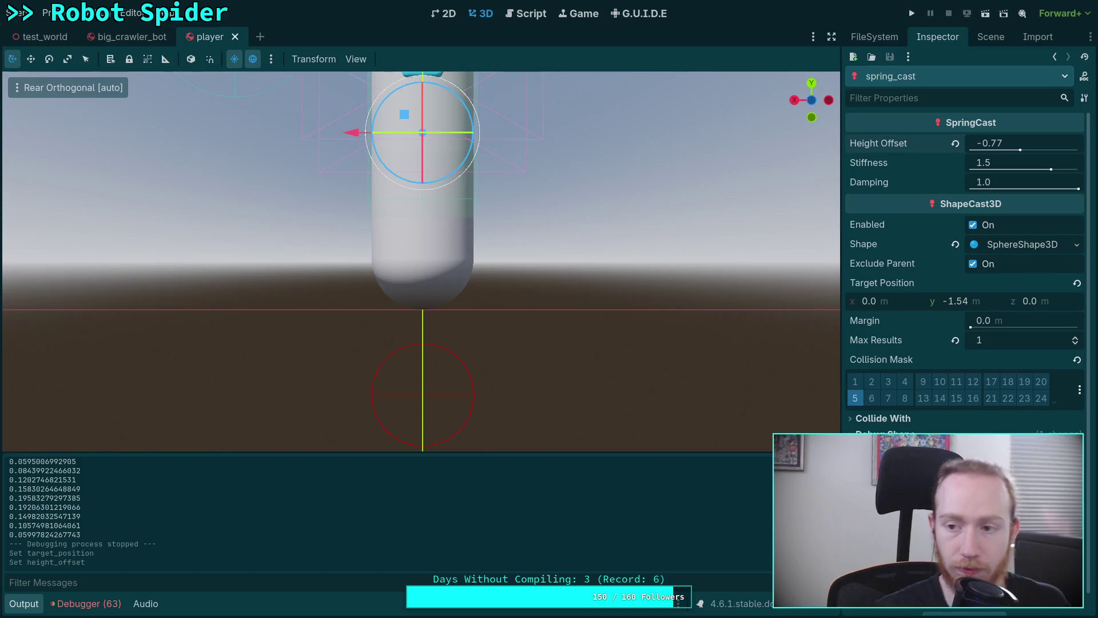
- Playtest the new values, stop the game, and open the test_world scene
left_click(912, 13)
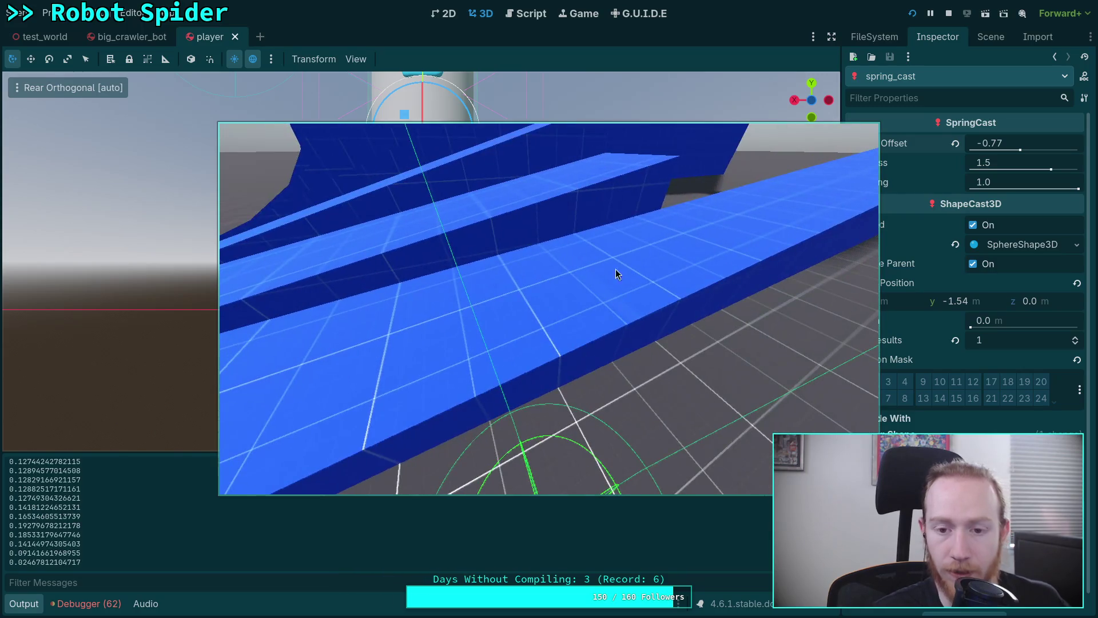
left_click(947, 13)
left_click(45, 36)
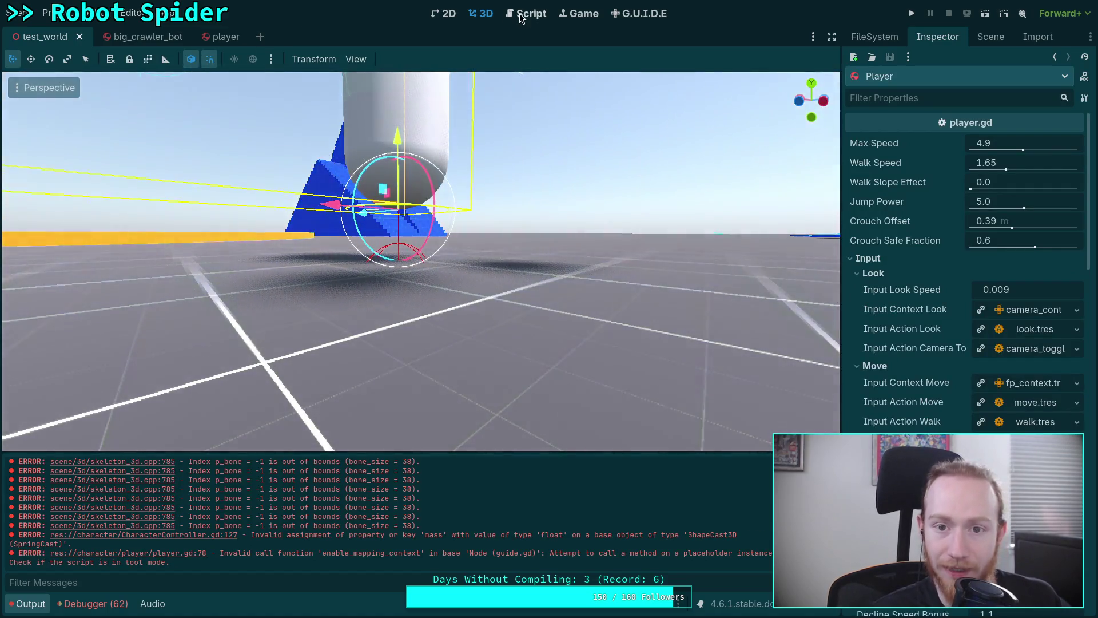
- Open SpringCast.gd in the script editor
left_click(526, 13)
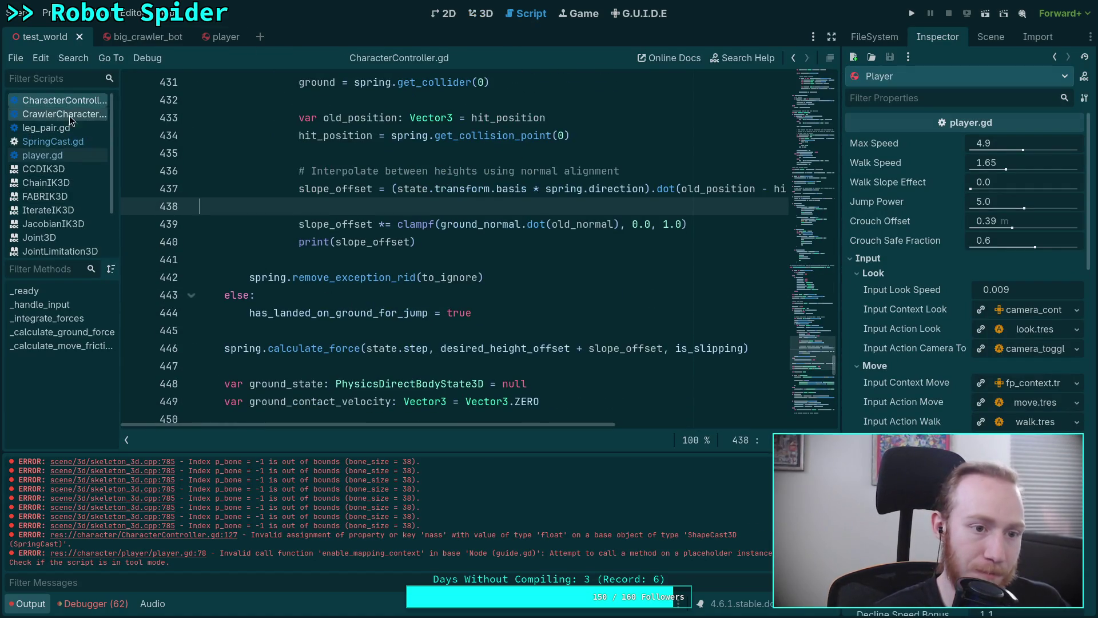
left_click(64, 153)
scroll(390, 268, "down", 7)
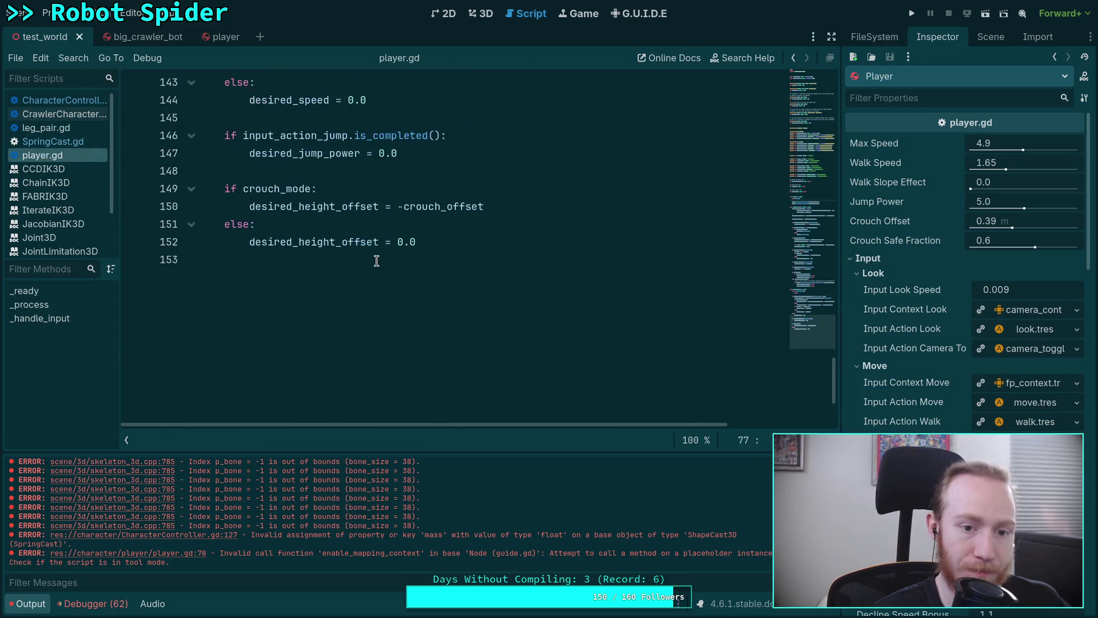
scroll(485, 264, "up", 3)
left_click(52, 141)
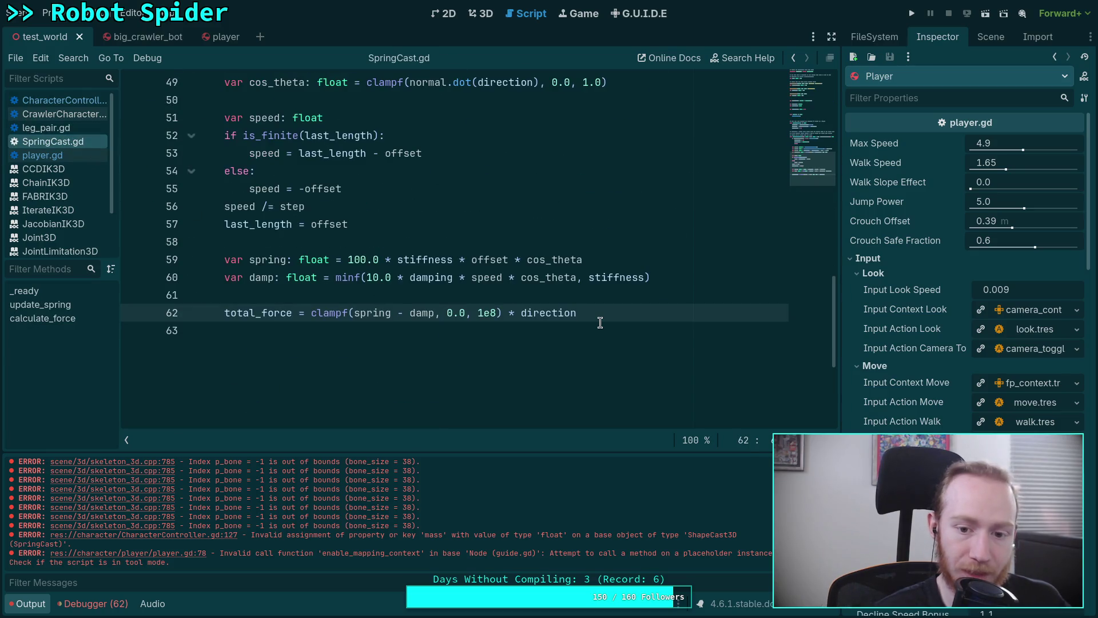
- Append * cos_theta to line 62's total force, save, and run the game
type("*")
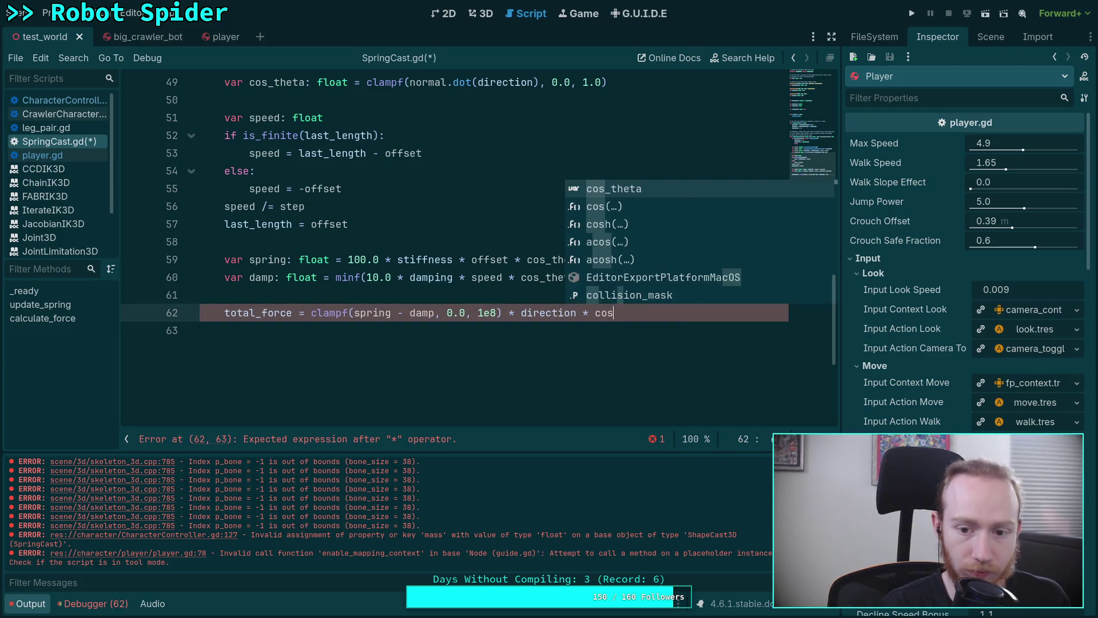
type("_theta")
key("ctrl+s")
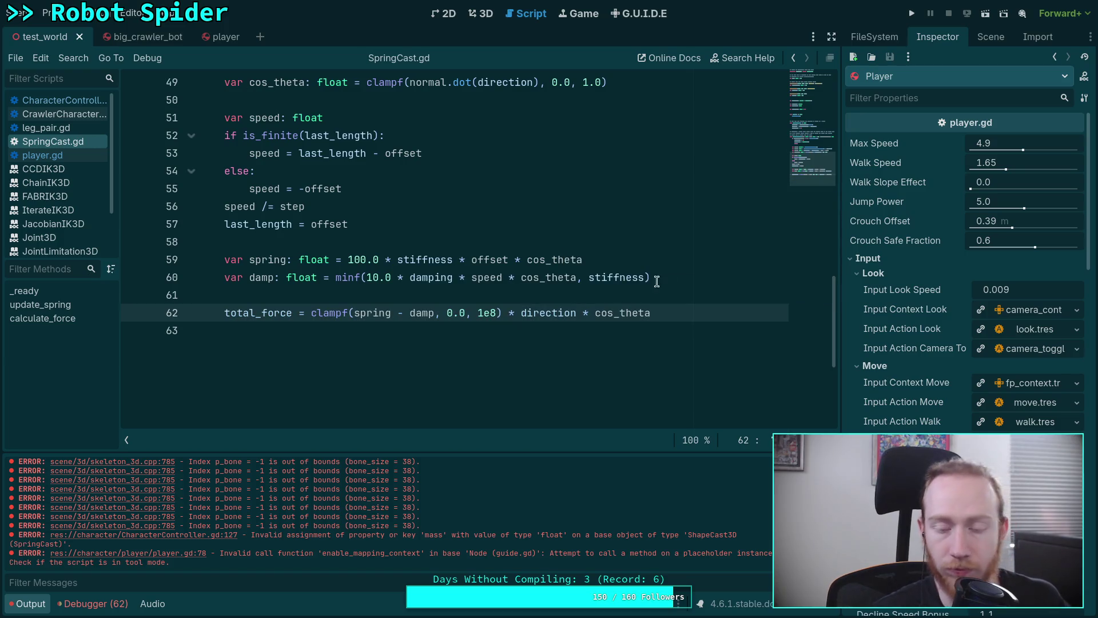
left_click(911, 15)
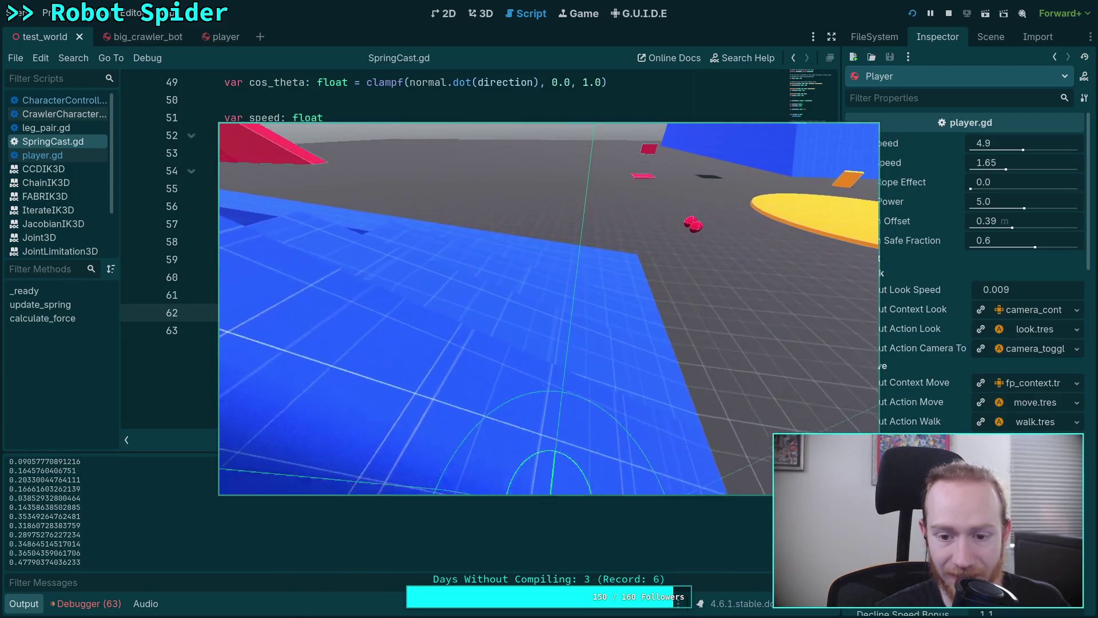
left_click(948, 13)
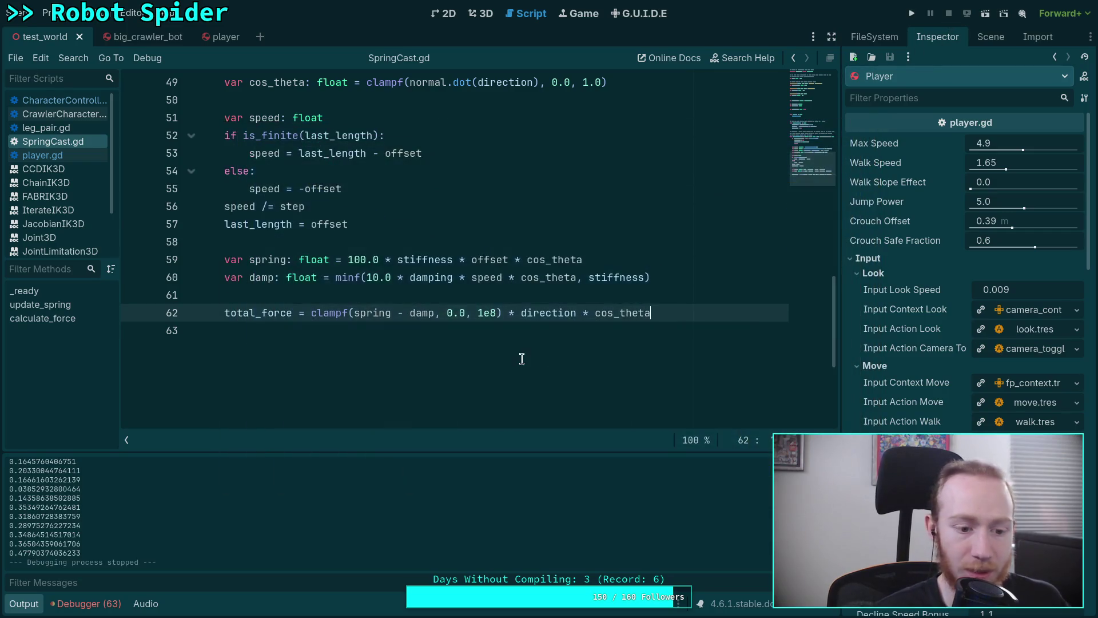
- Add print(total_force) on a new line 63 after the force calculation
left_click(689, 323)
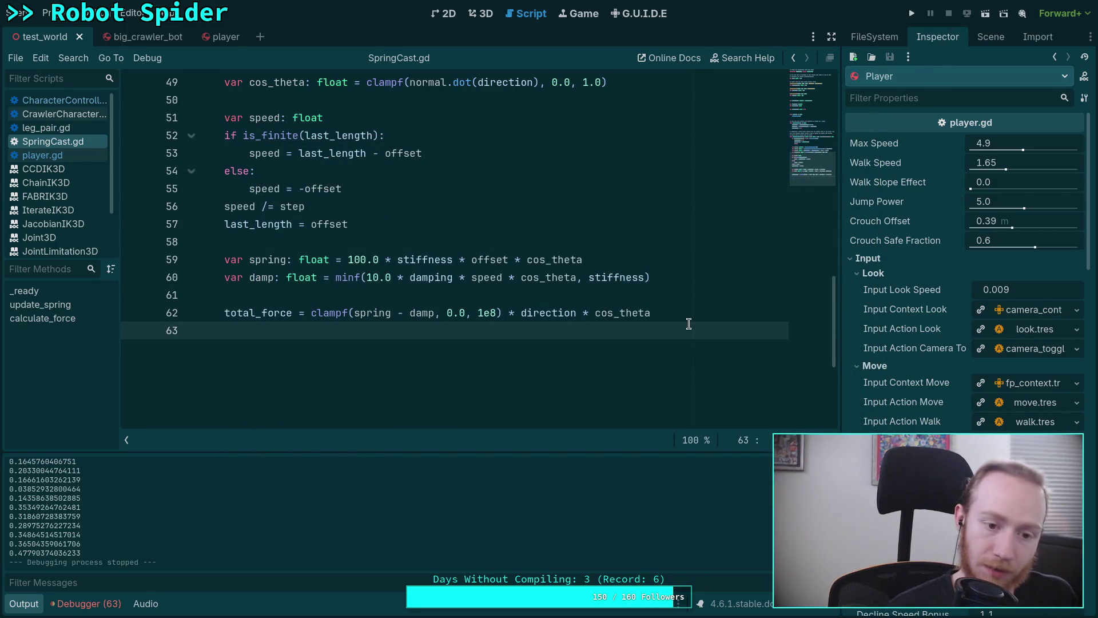
key("Return")
type("print(to")
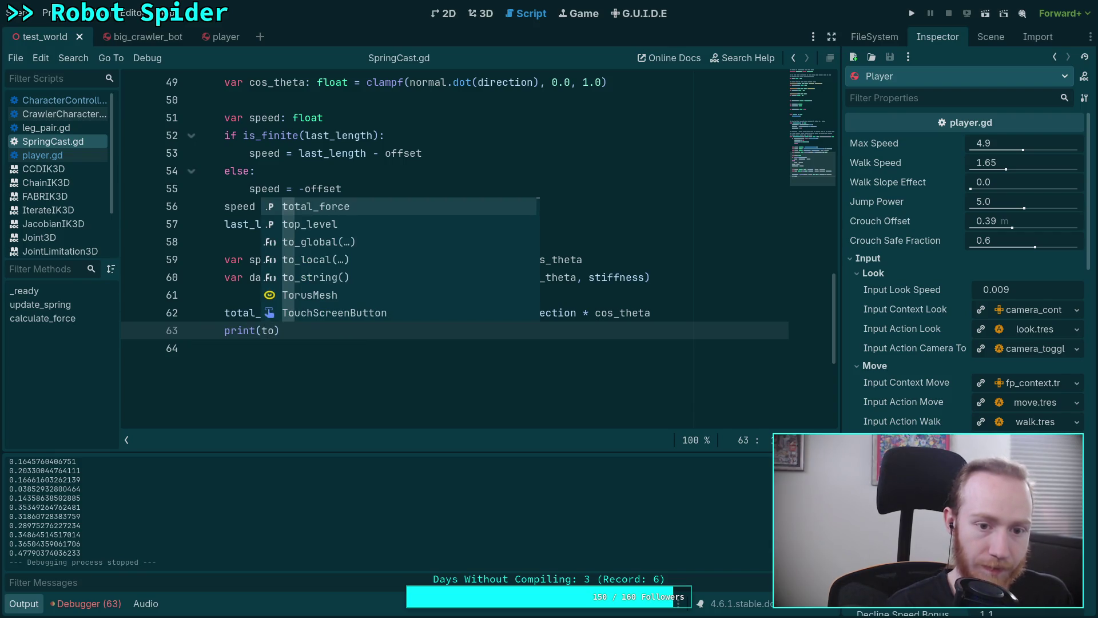
key("Return")
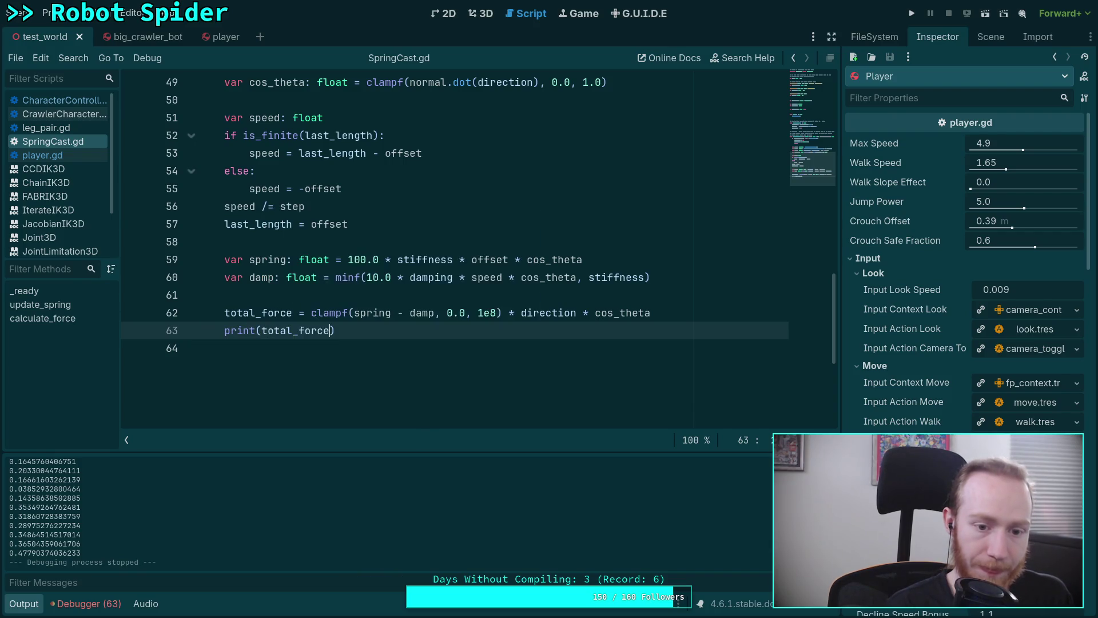
- Run the game at quarter speed, walk the player forward, and read the printed forces in Output
key("F5")
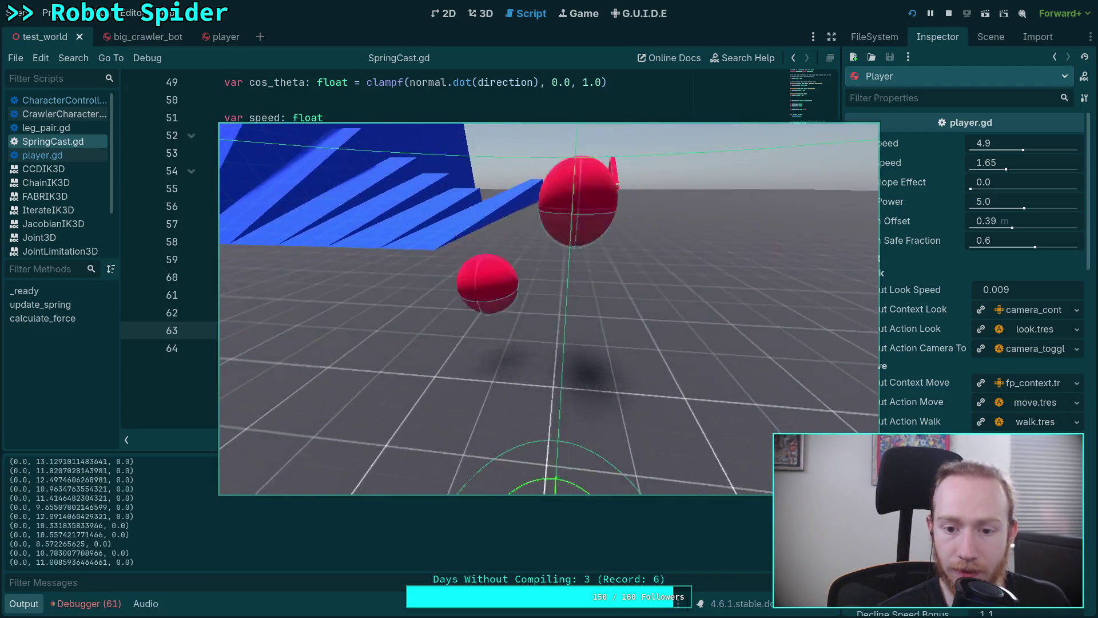
key("w")
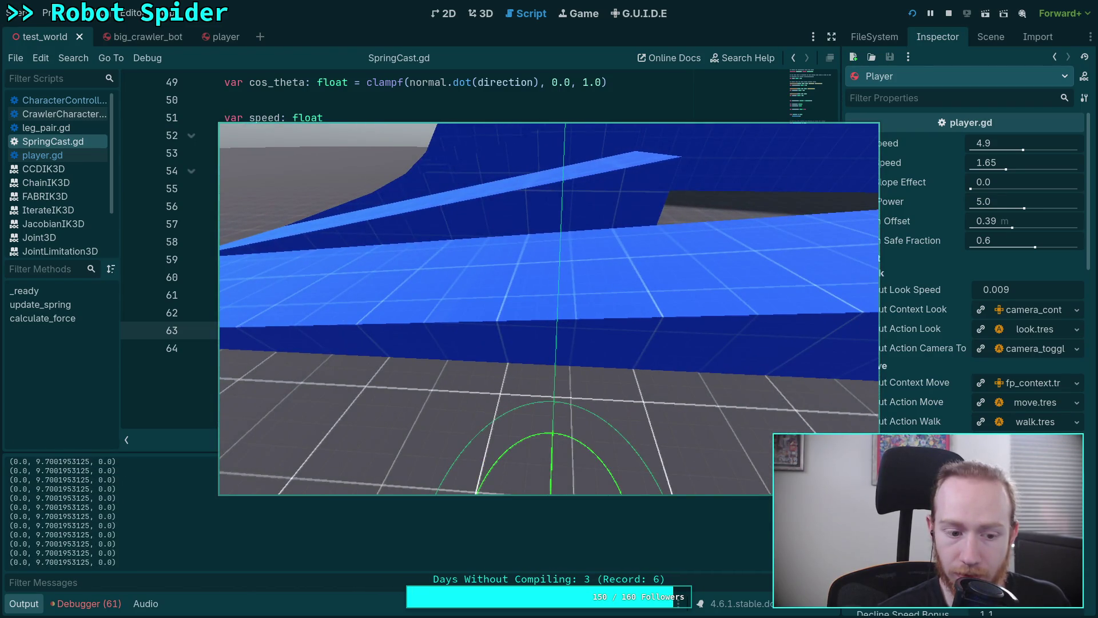
key("t")
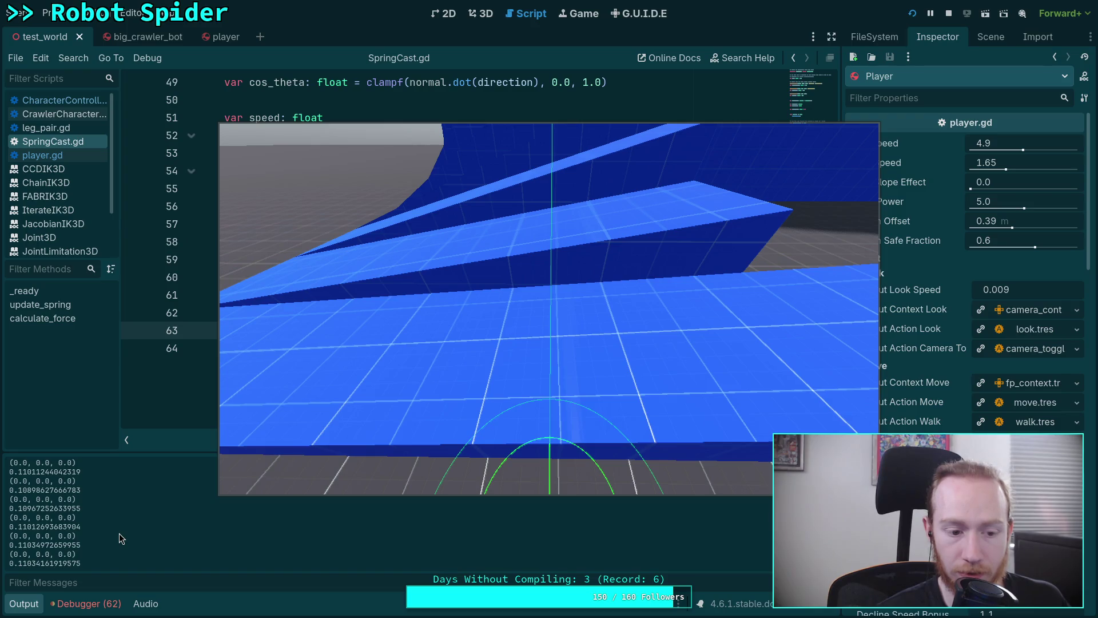
left_click(263, 410)
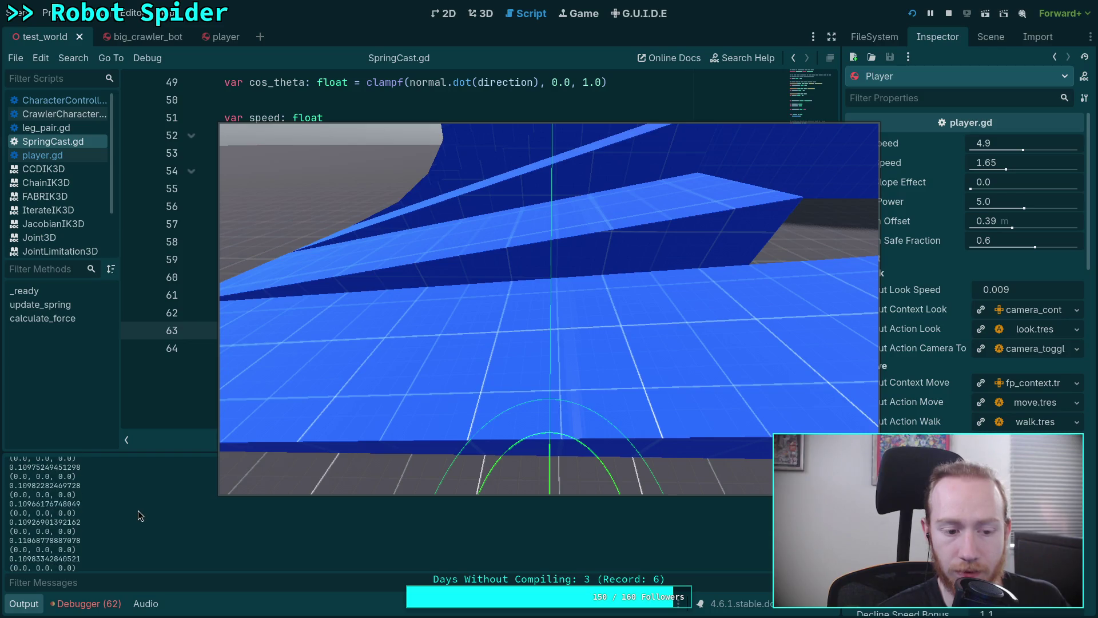
scroll(137, 510, "up", 3)
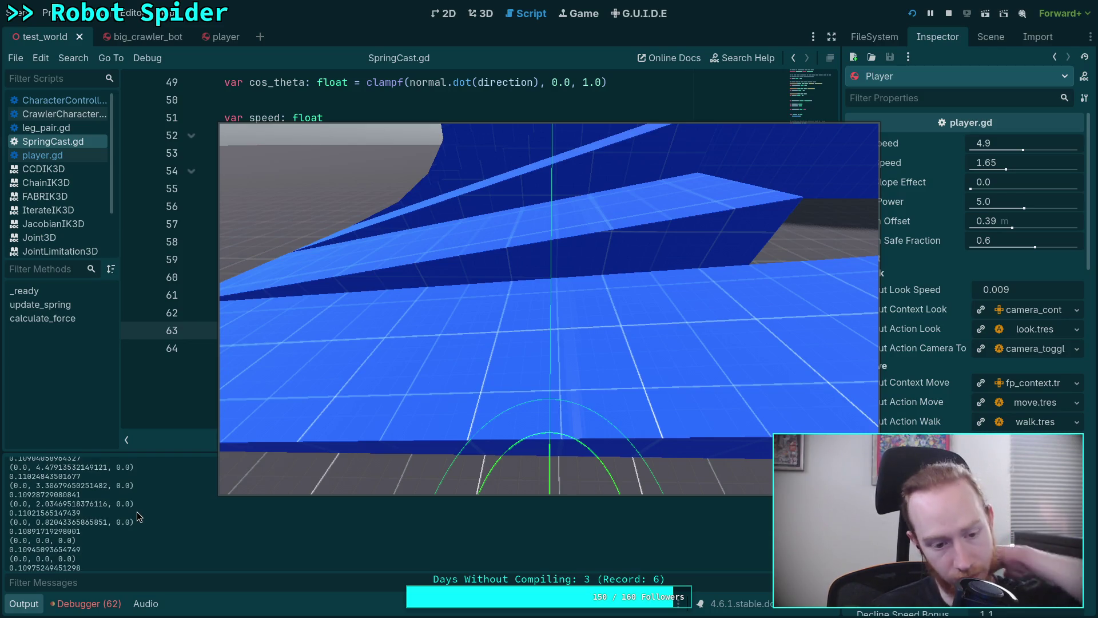
scroll(137, 511, "up", 6)
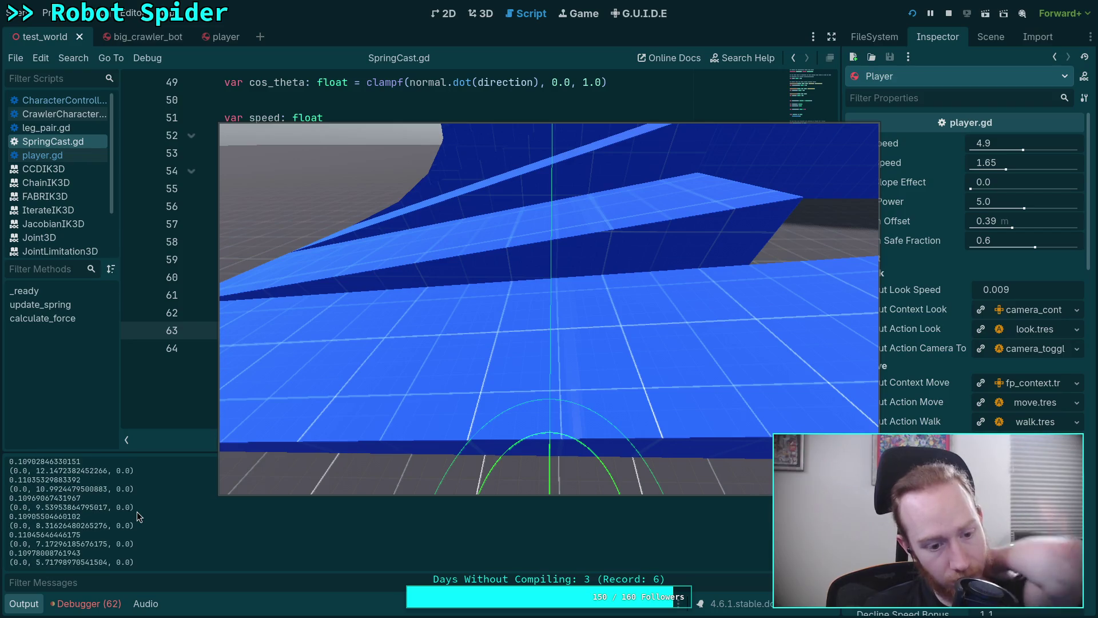
scroll(136, 511, "up", 5)
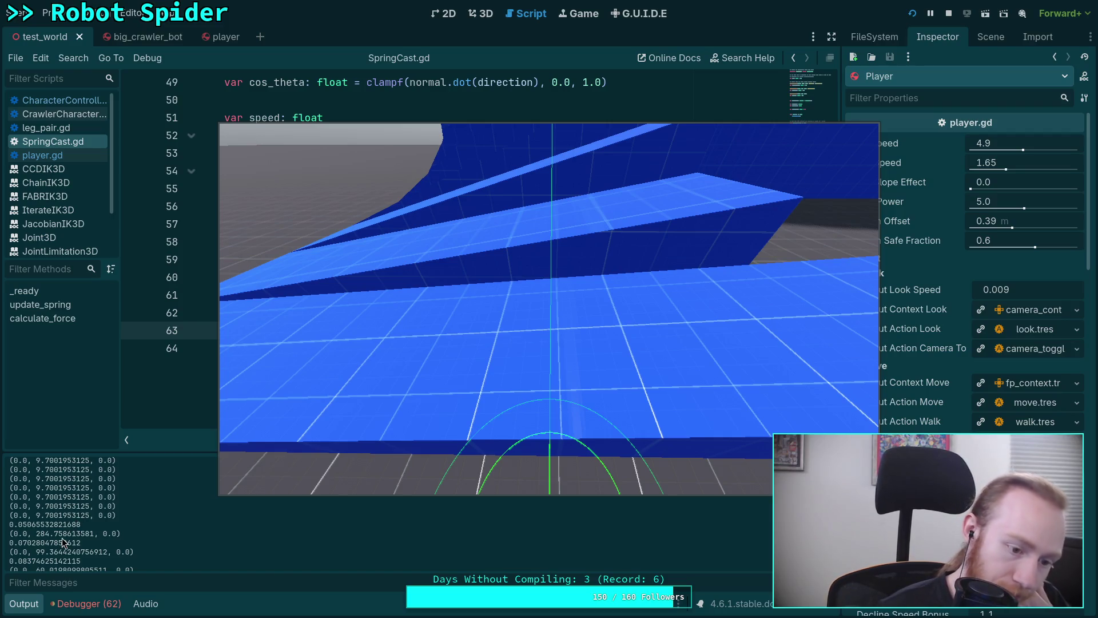
scroll(63, 542, "down", 1)
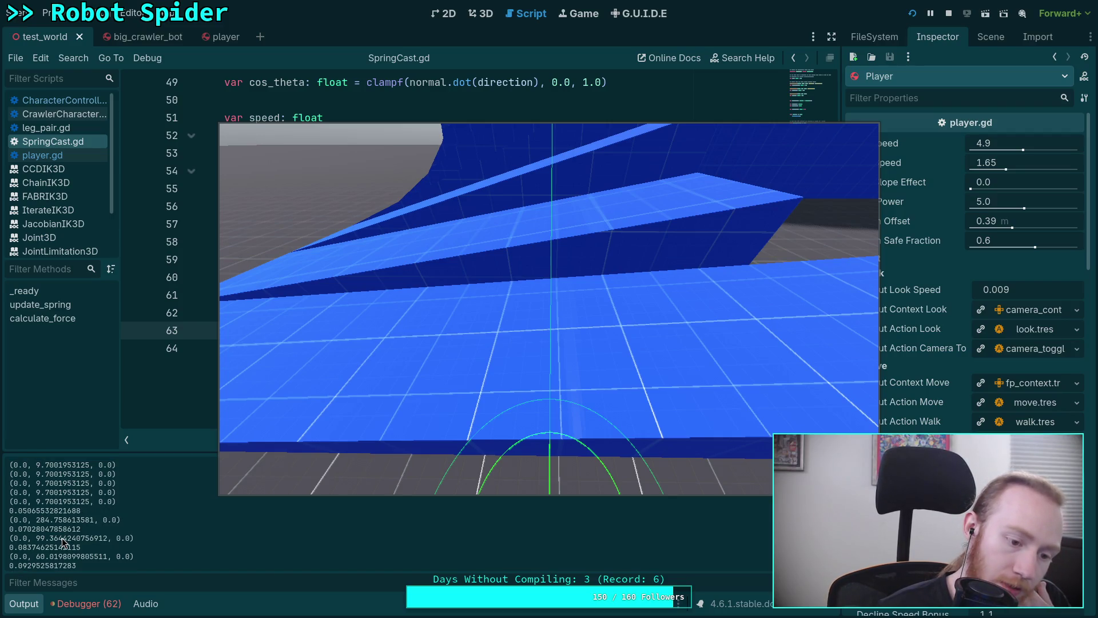
scroll(63, 542, "down", 3)
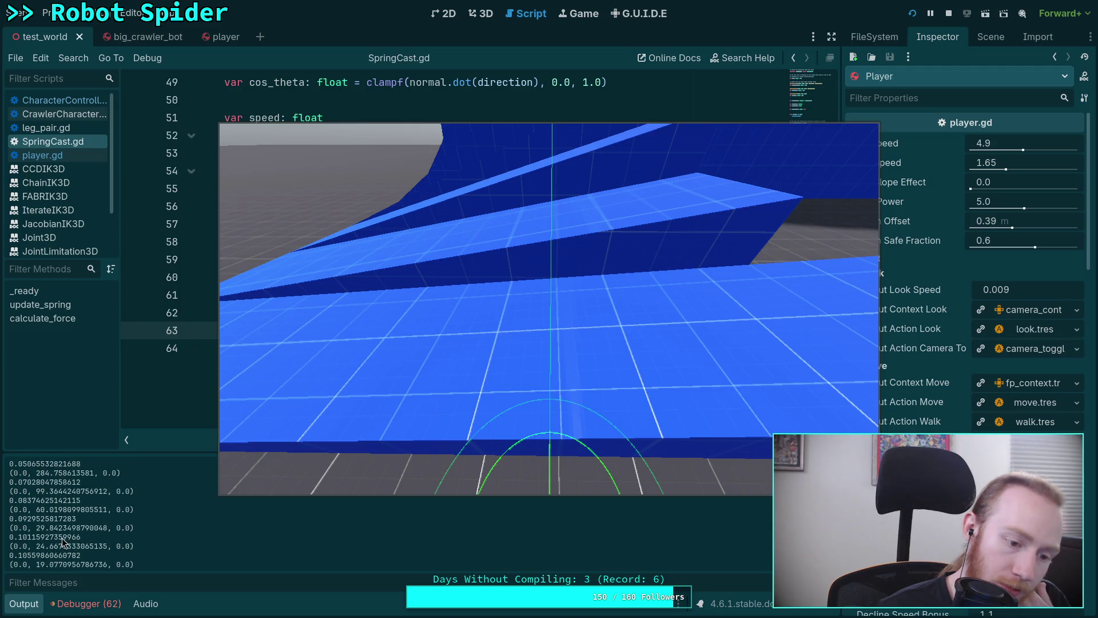
scroll(63, 543, "up", 3)
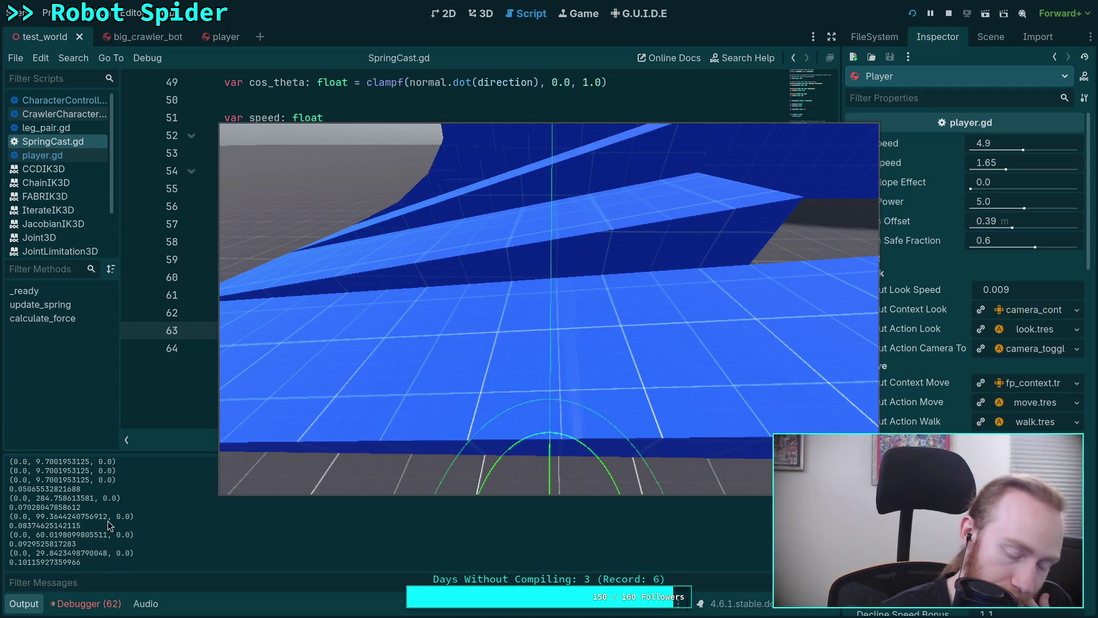
scroll(108, 520, "up", 1)
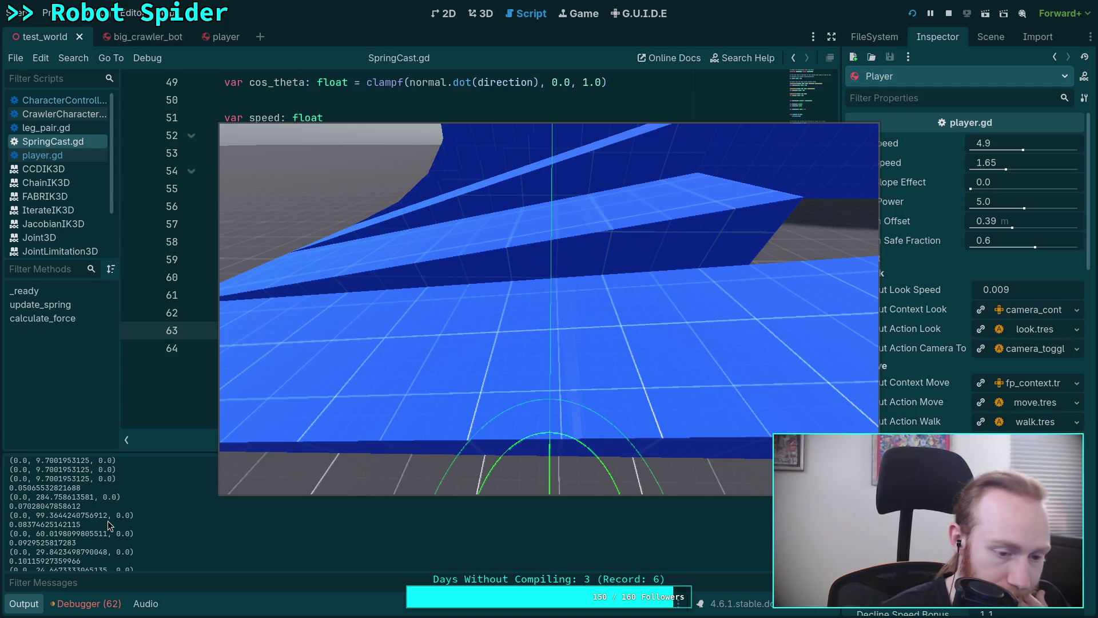
scroll(107, 520, "down", 3)
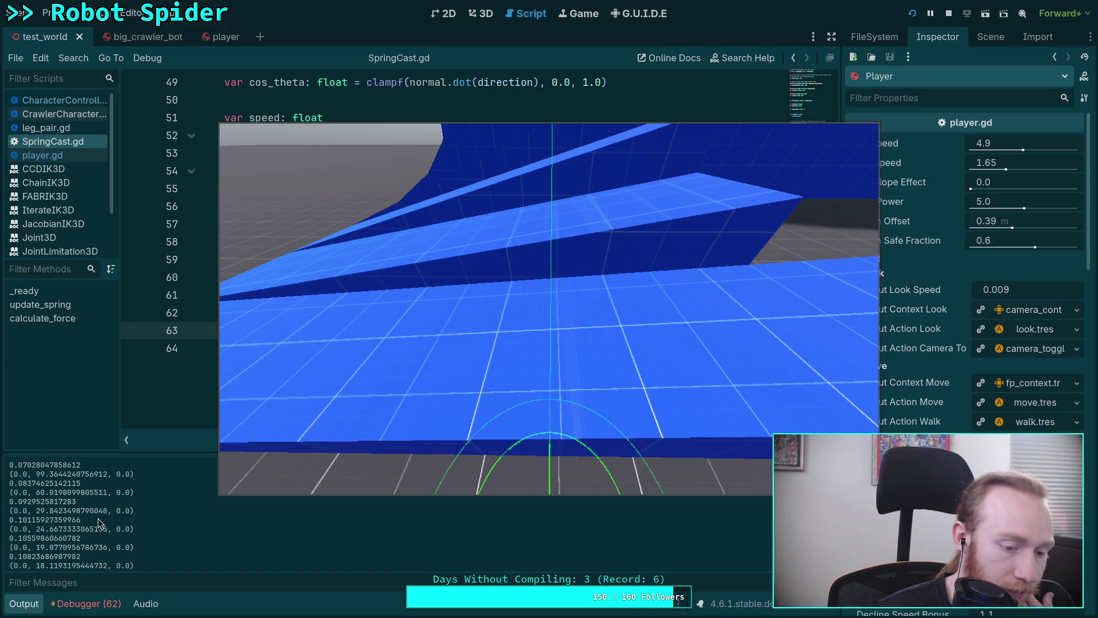
scroll(98, 522, "down", 1)
scroll(98, 518, "up", 5)
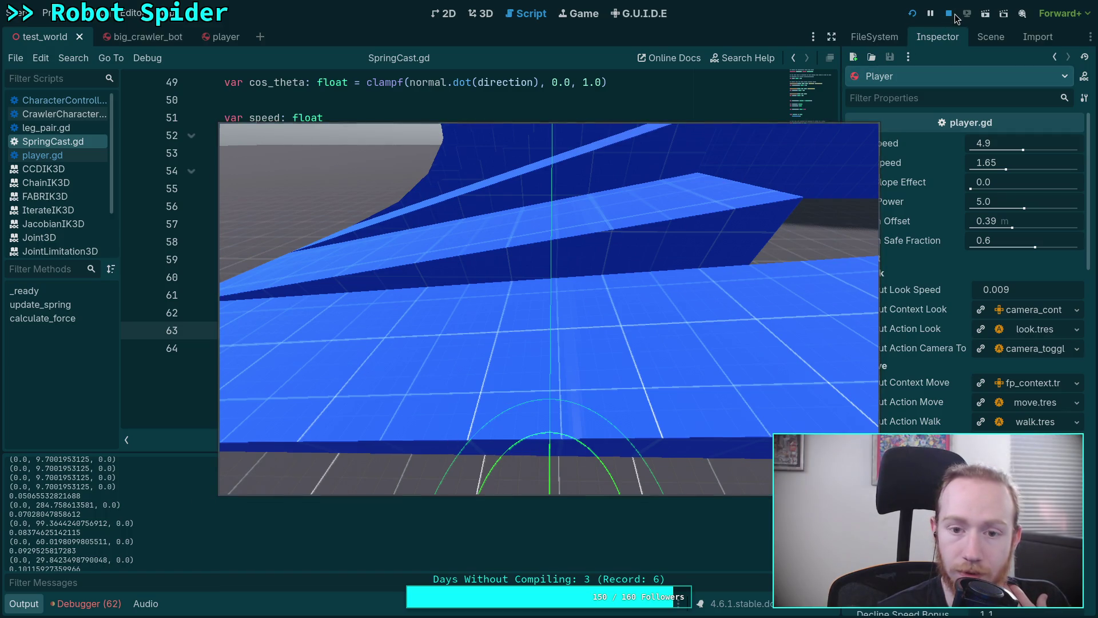
- Stop the game and check cos_theta on line 62 against the logged force spikes
key("F8")
scroll(537, 335, "up", 1)
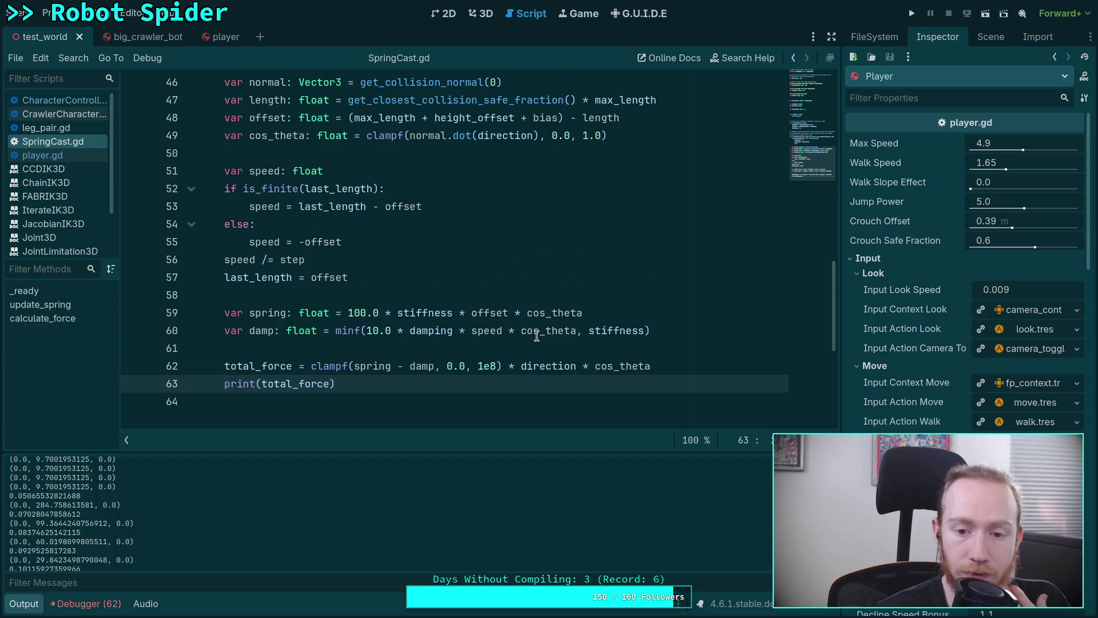
double_click(620, 366)
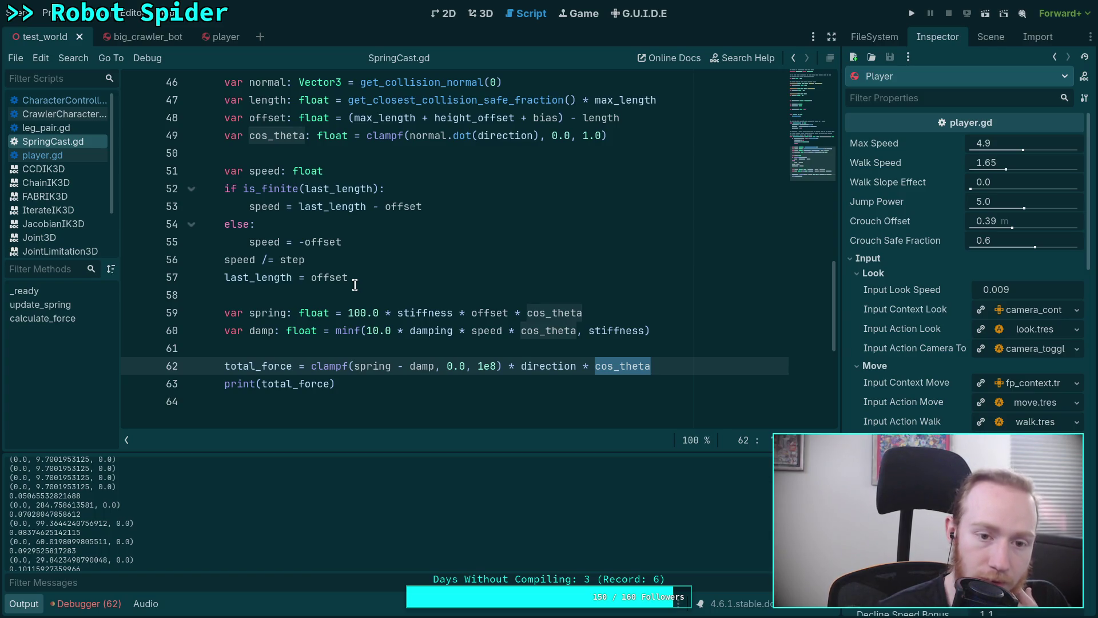
scroll(63, 515, "up", 3)
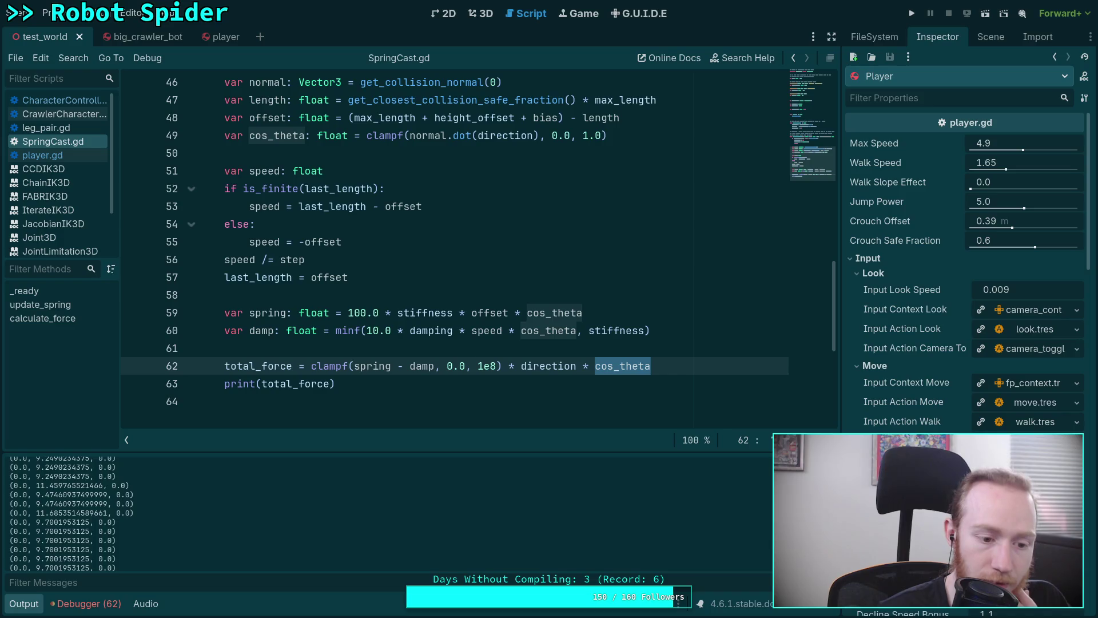
scroll(63, 515, "up", 10)
scroll(63, 515, "down", 15)
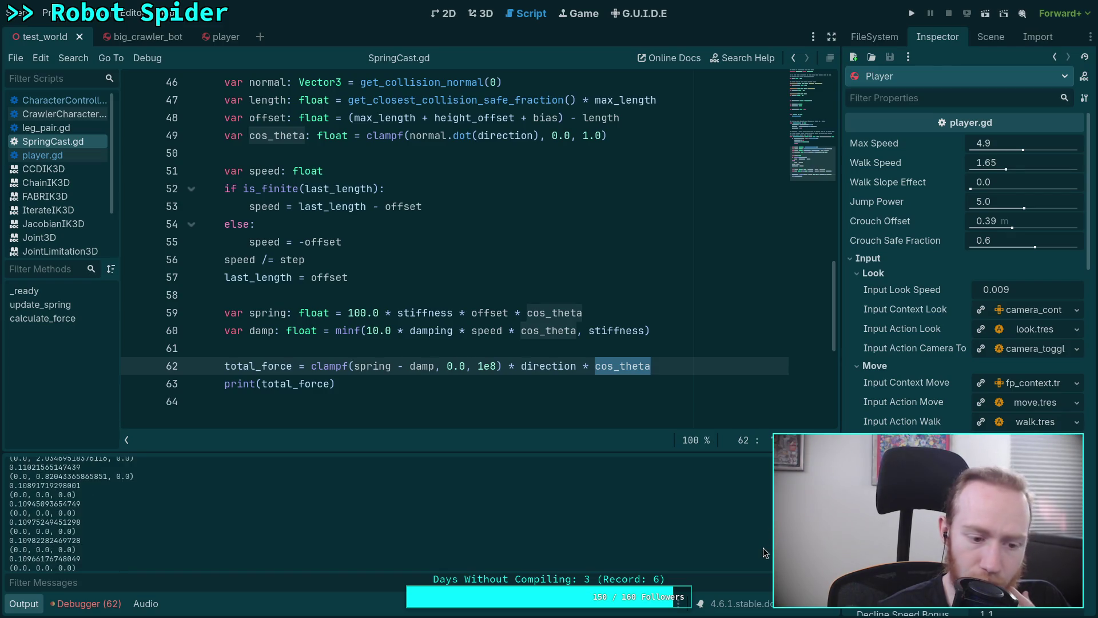
key("F8")
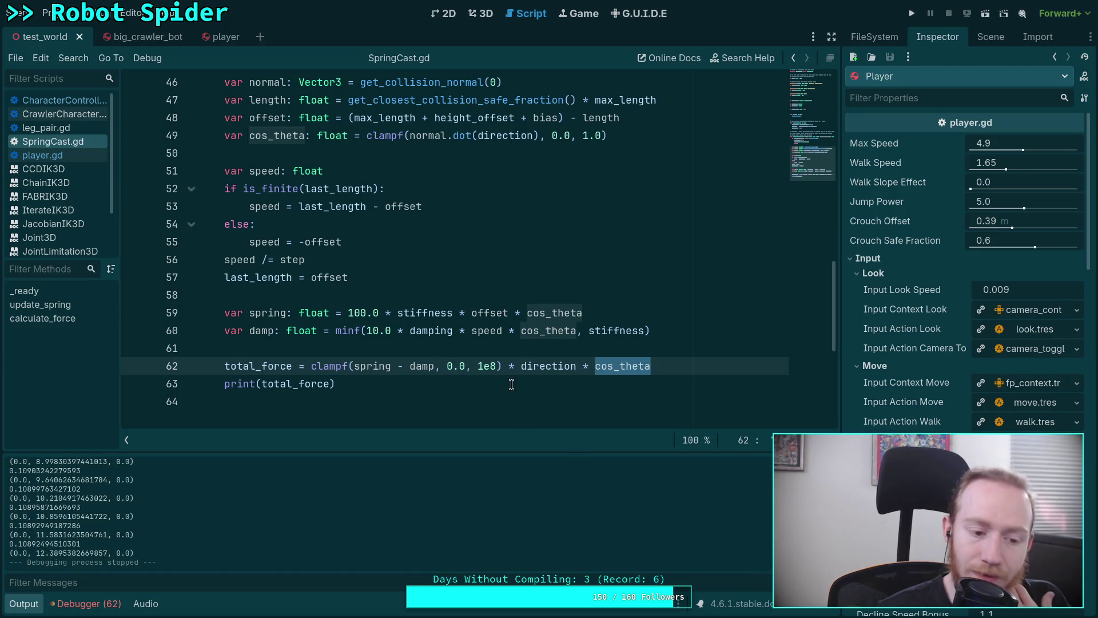
left_click(663, 373)
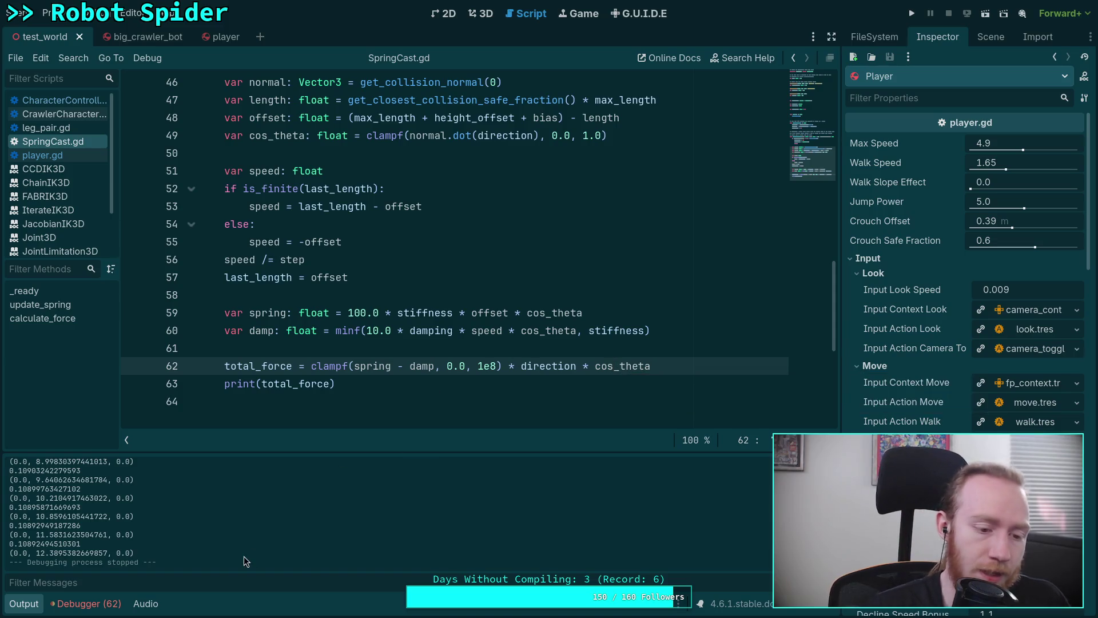
- Go to CharacterController.gd's slope offset code
scroll(252, 542, "up", 3)
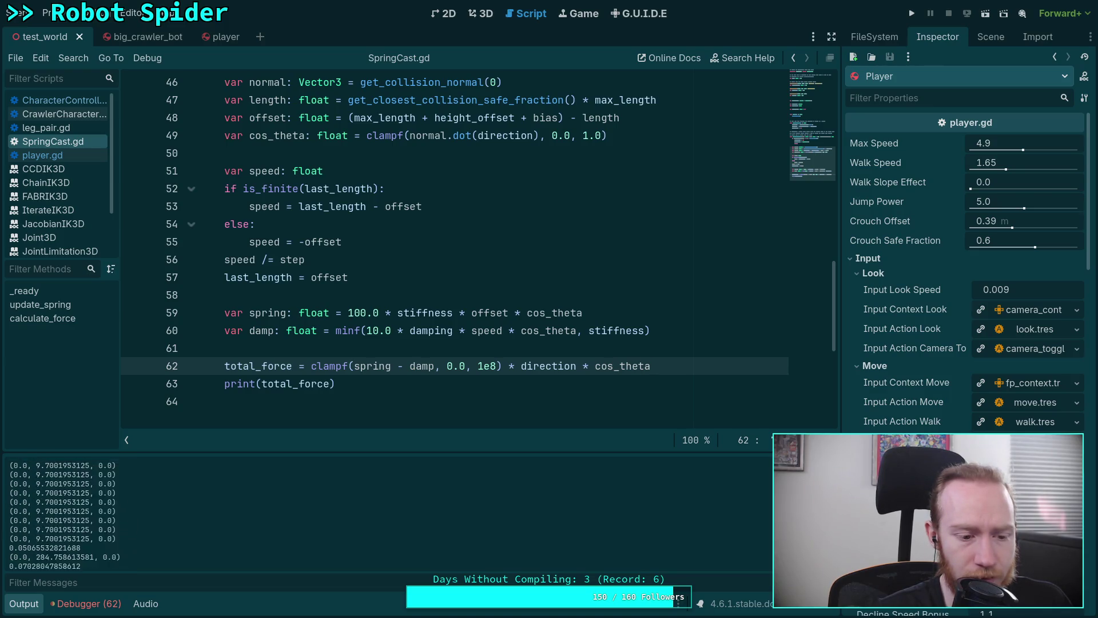
scroll(165, 528, "up", 2)
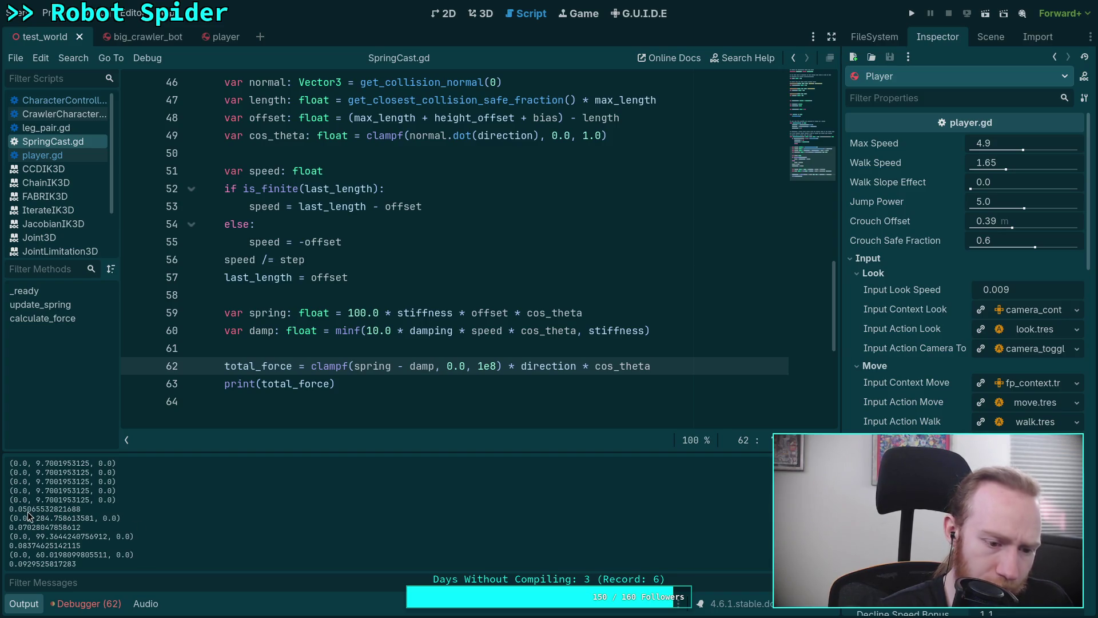
scroll(42, 541, "down", 1)
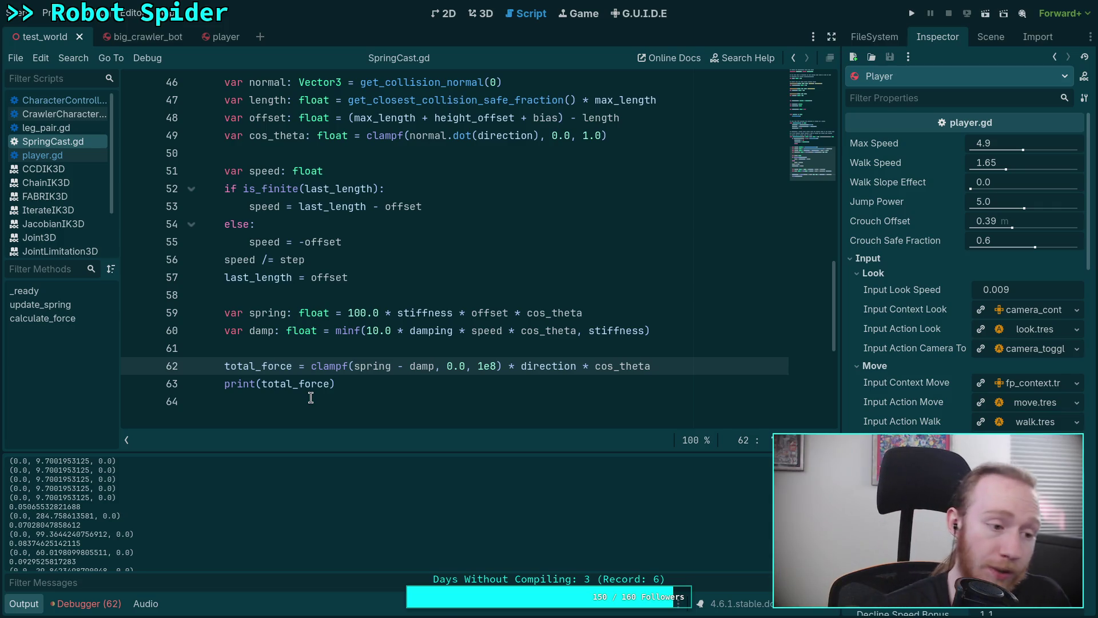
left_click(85, 103)
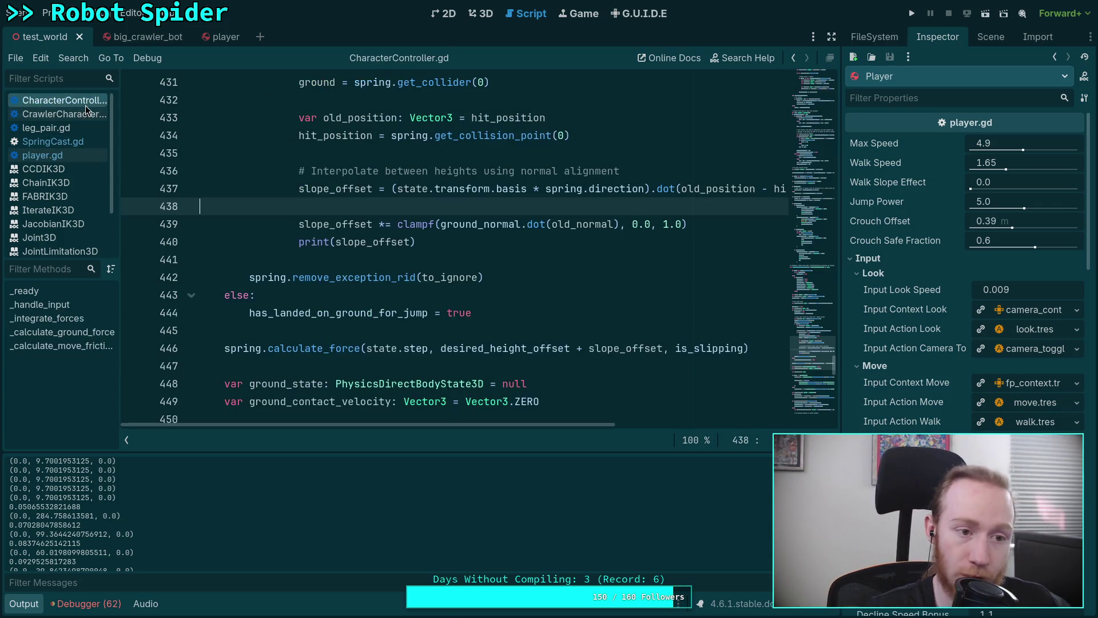
- Add a new cos_theta variable line at 439 above the slope_offset line
key("Down")
key("Down")
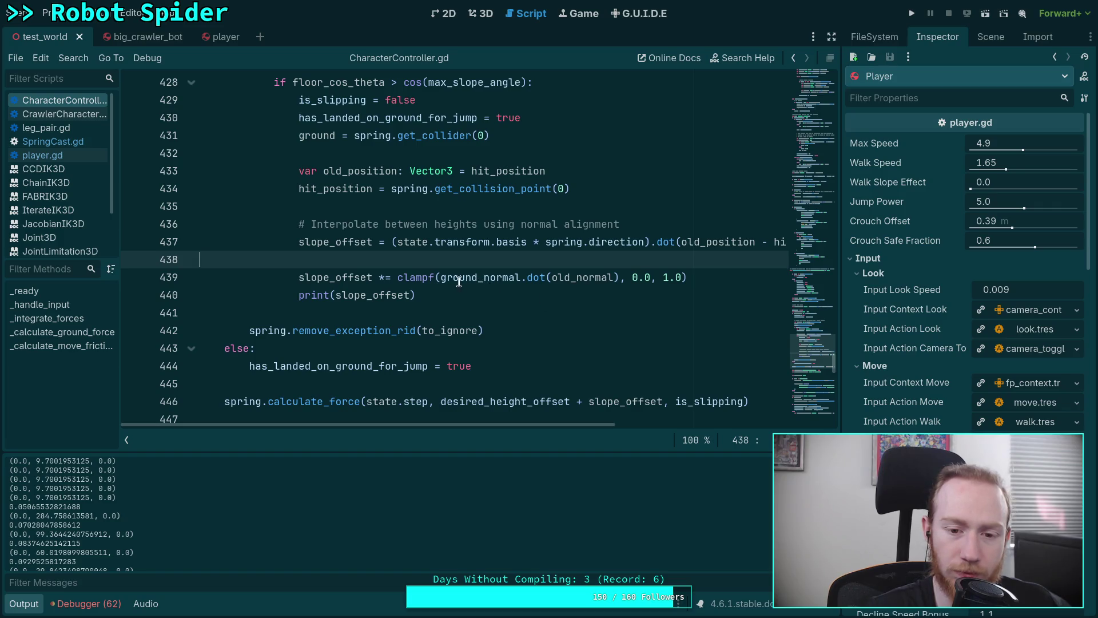
left_click(441, 279)
left_click(448, 251)
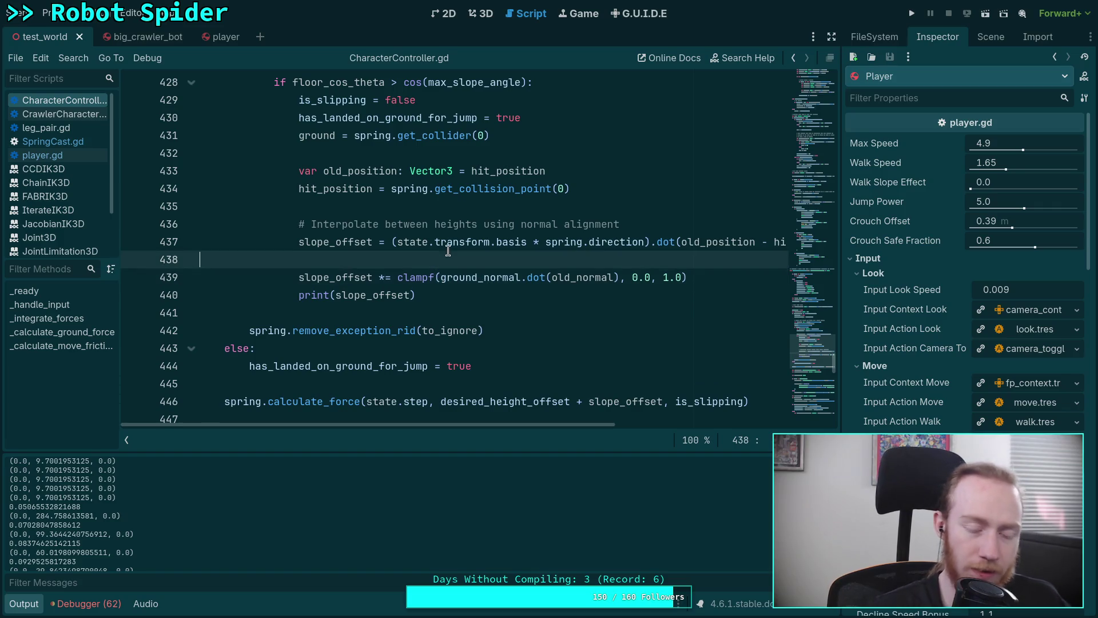
key("Return")
type("va")
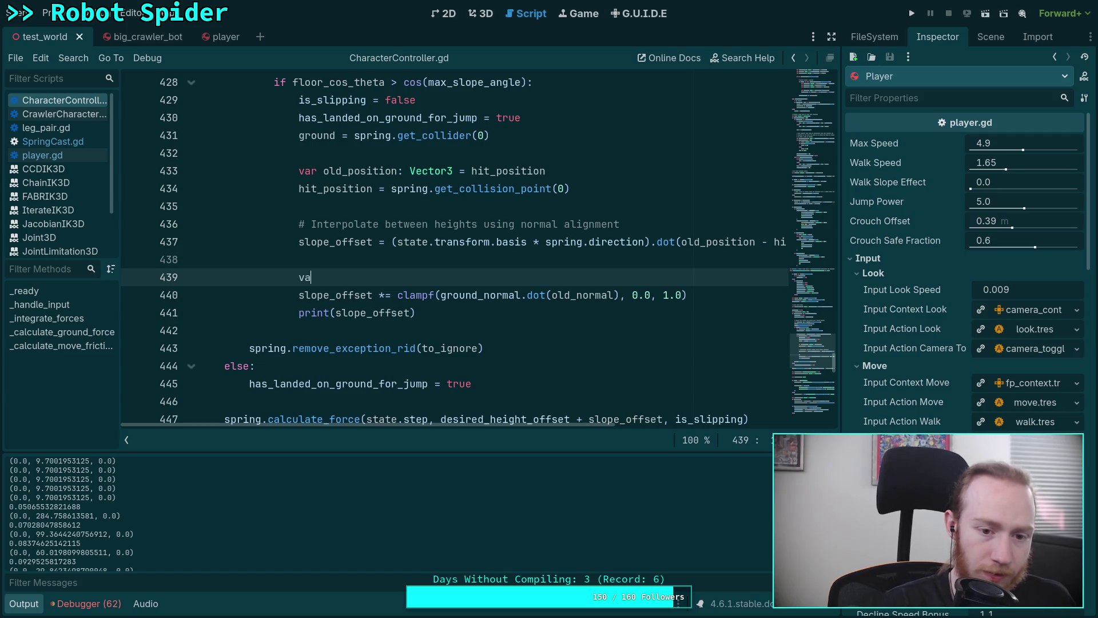
type("r cos_theta: float =")
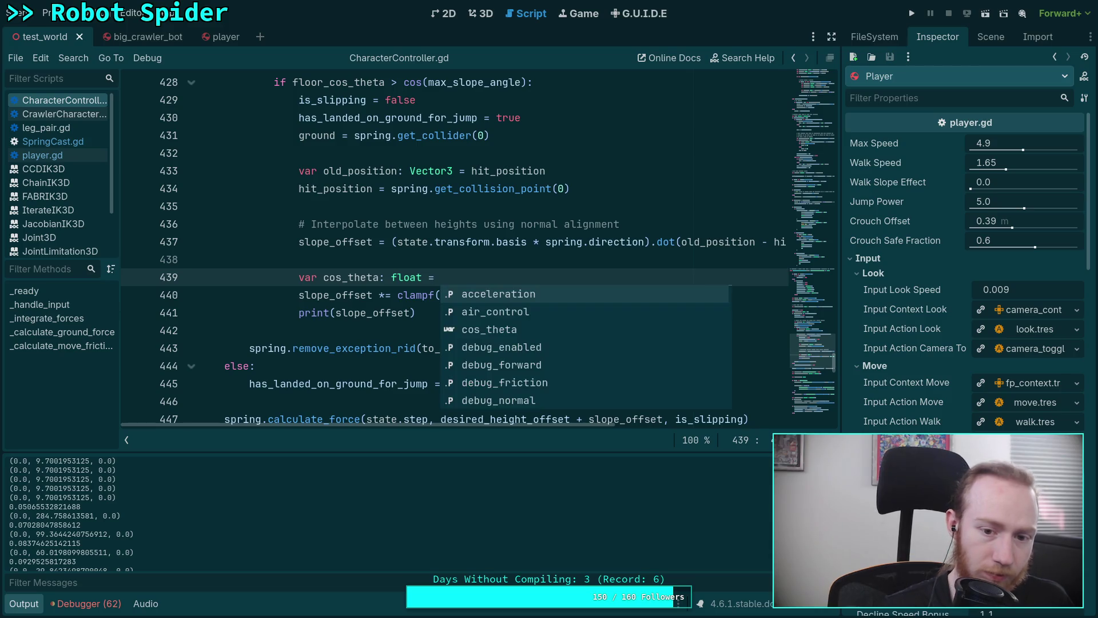
key("Escape")
- Copy the clampf(ground_normal.dot(old_normal), 0.0, 1.0) expression into cos_theta's value
left_click_drag(441, 295, 618, 298)
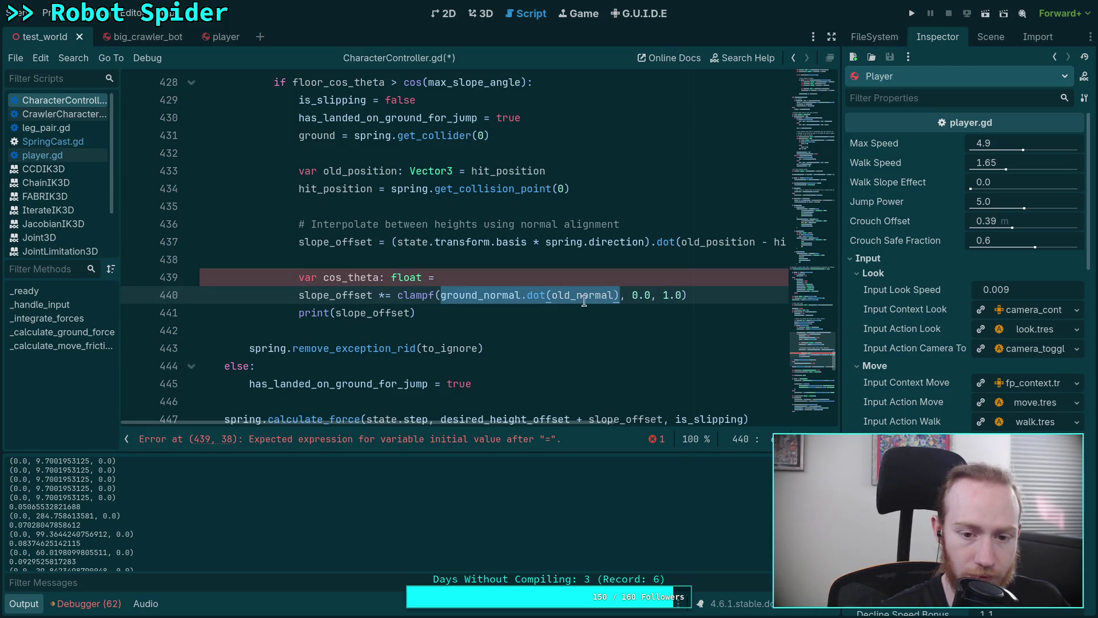
left_click_drag(393, 294, 707, 295)
right_click(616, 297)
left_click(654, 355)
left_click(584, 281)
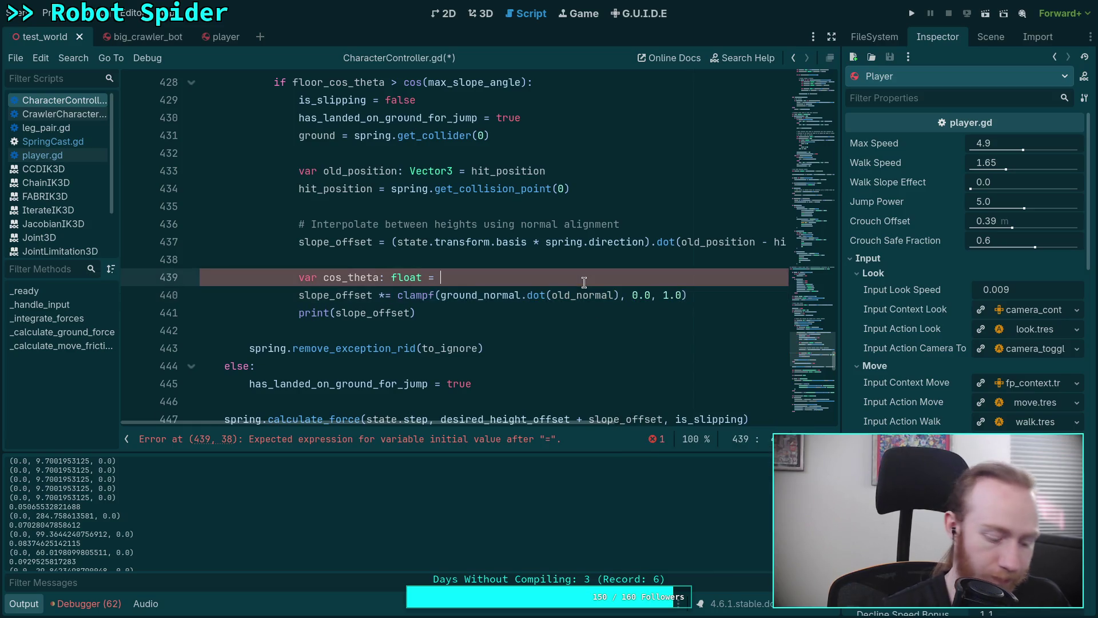
key("ctrl+v")
left_click(441, 280)
key("BackSpace")
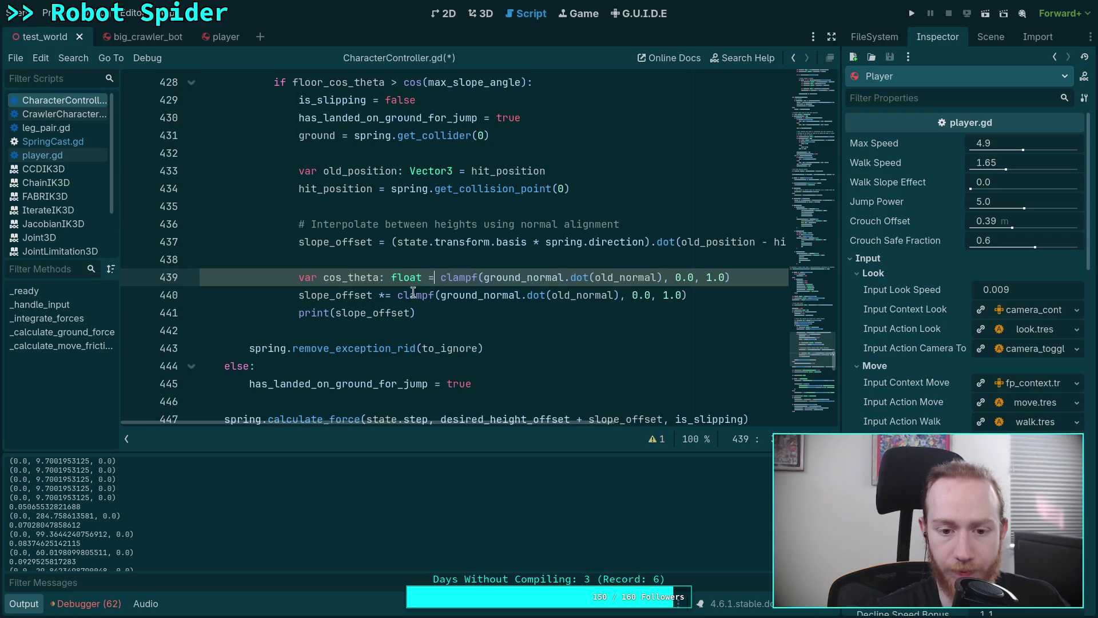
- Replace line 440's clampf factor with cos_theta and save the script
left_click_drag(398, 294, 686, 295)
key("Delete")
type("cos_theta * co")
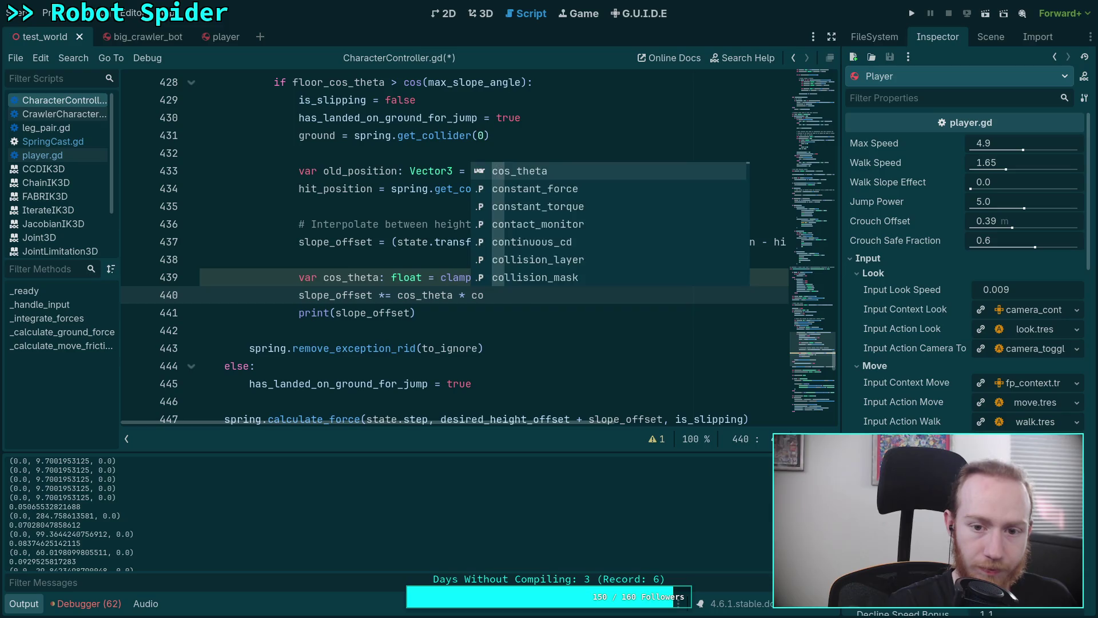
key("Return")
key("ctrl+s")
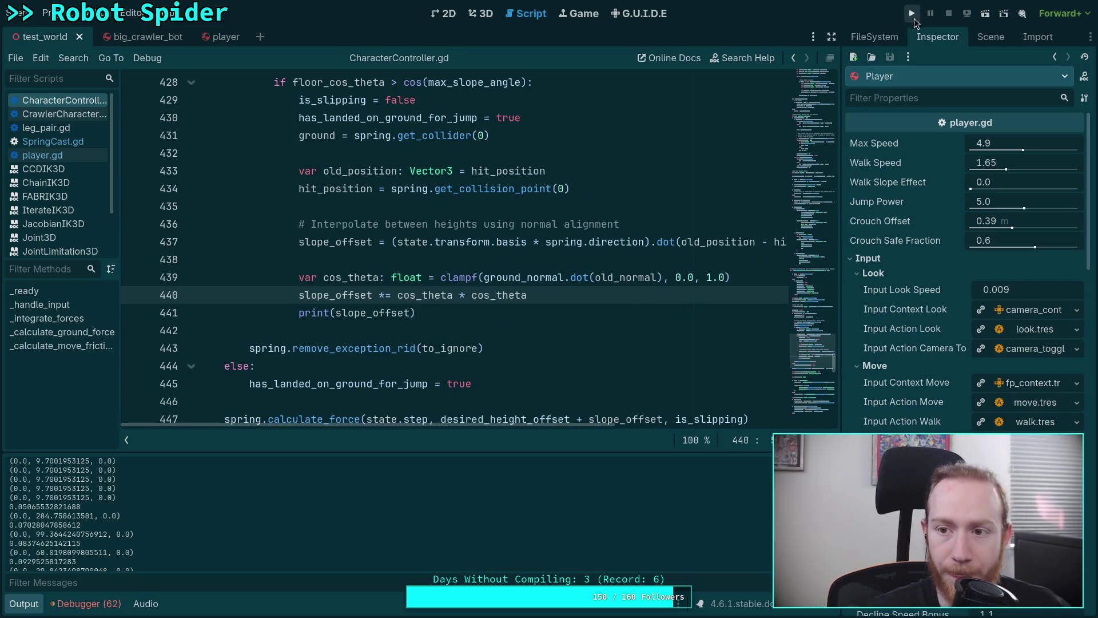
left_click(912, 14)
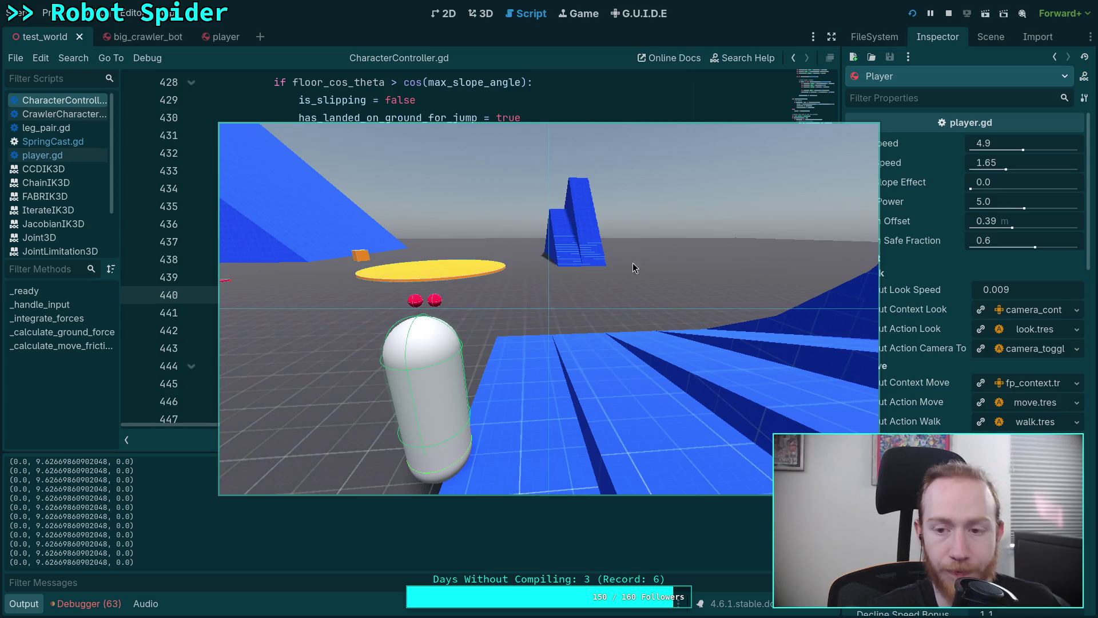
left_click(948, 13)
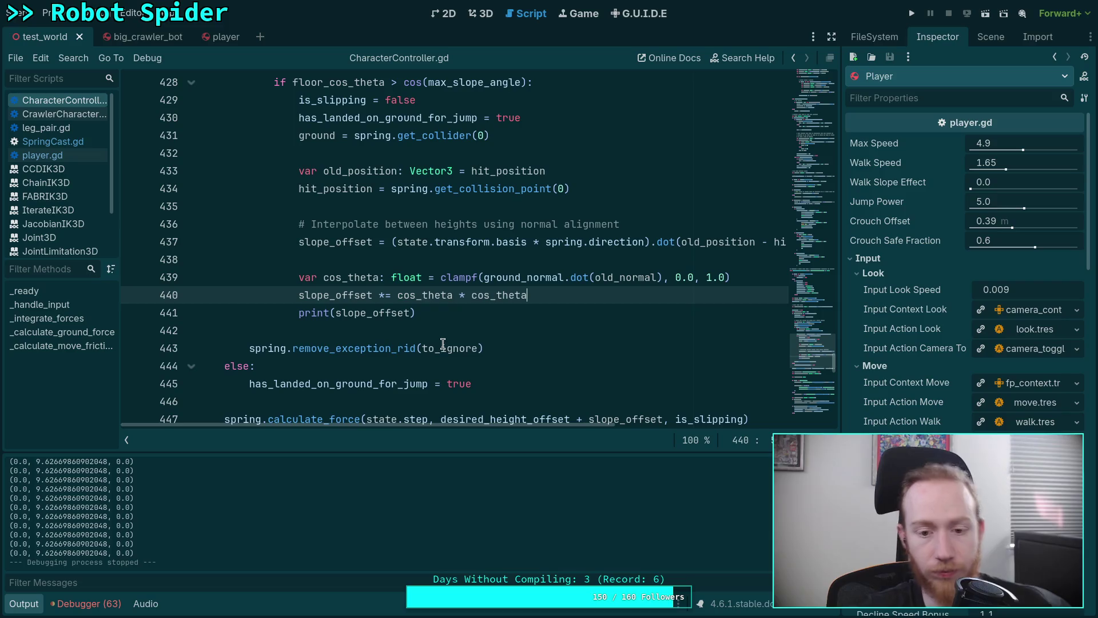
- Remove + slope_offset from line 447's calculate_force call and save
scroll(440, 331, "down", 1)
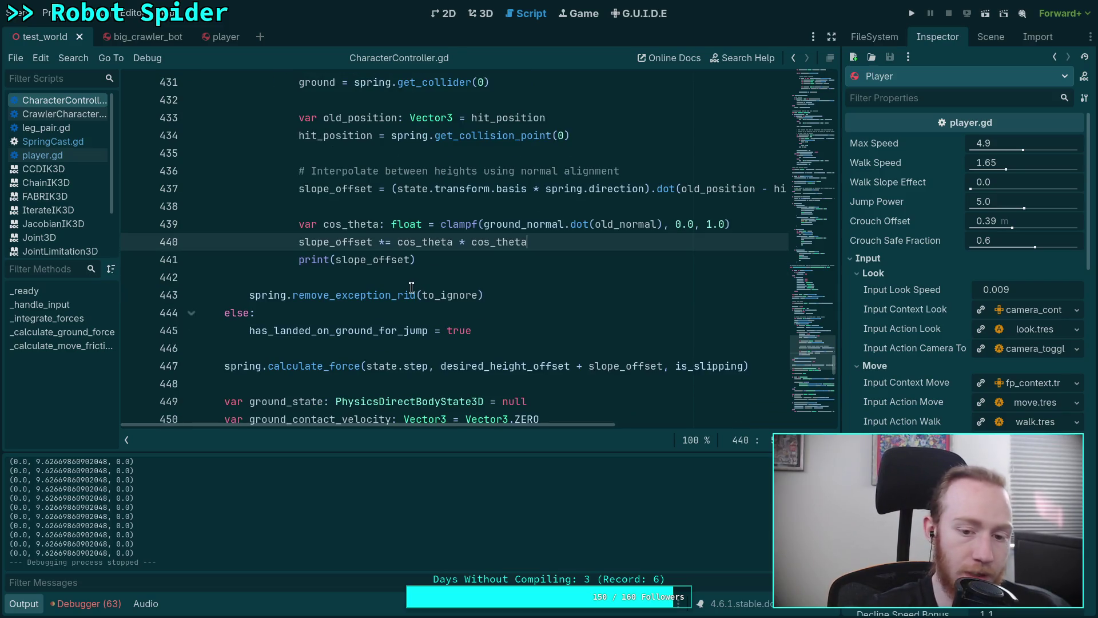
left_click_drag(571, 366, 661, 367)
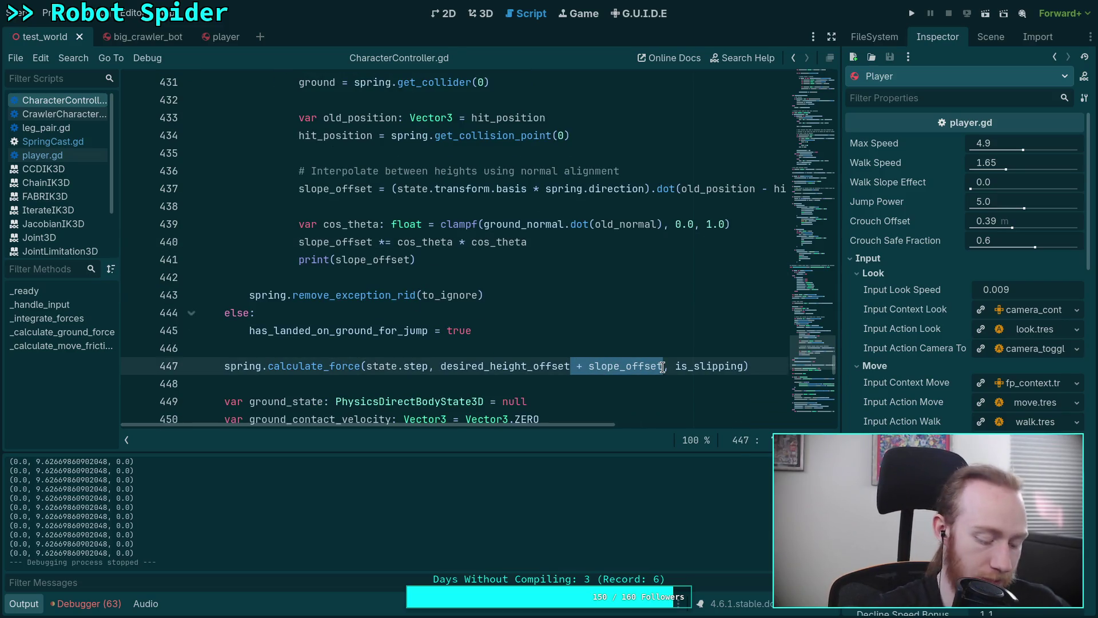
key("BackSpace")
key("ctrl+s")
- In the player scene, set spring_cast Height Offset to 0.03 and Target Position y to -0.74
key("ctrl+shift+Tab")
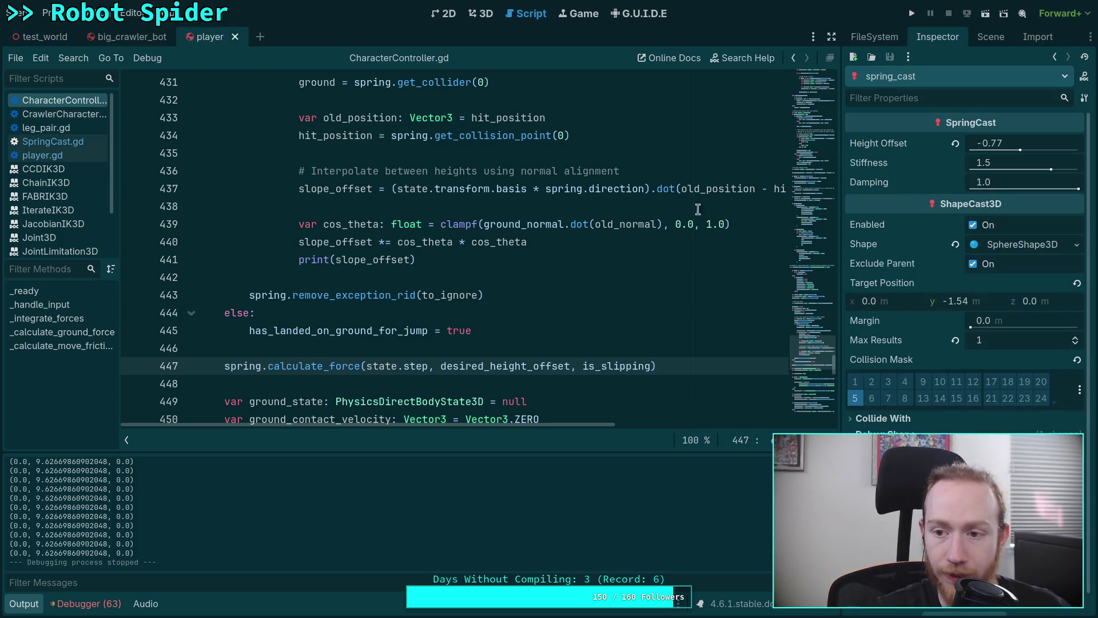
left_click(998, 144)
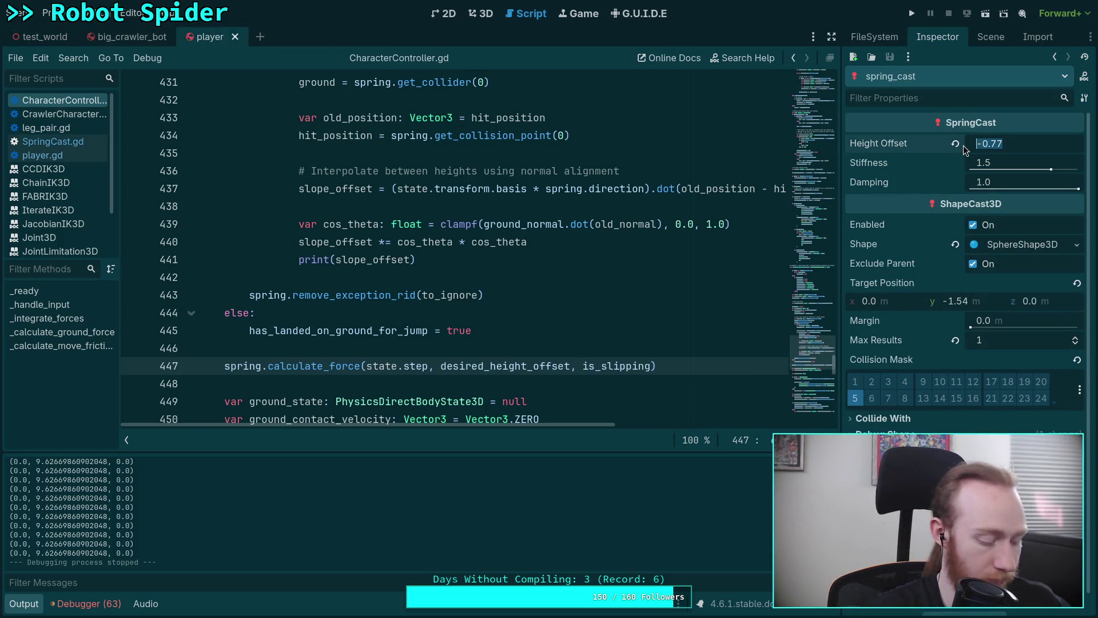
type("0.03")
key("Return")
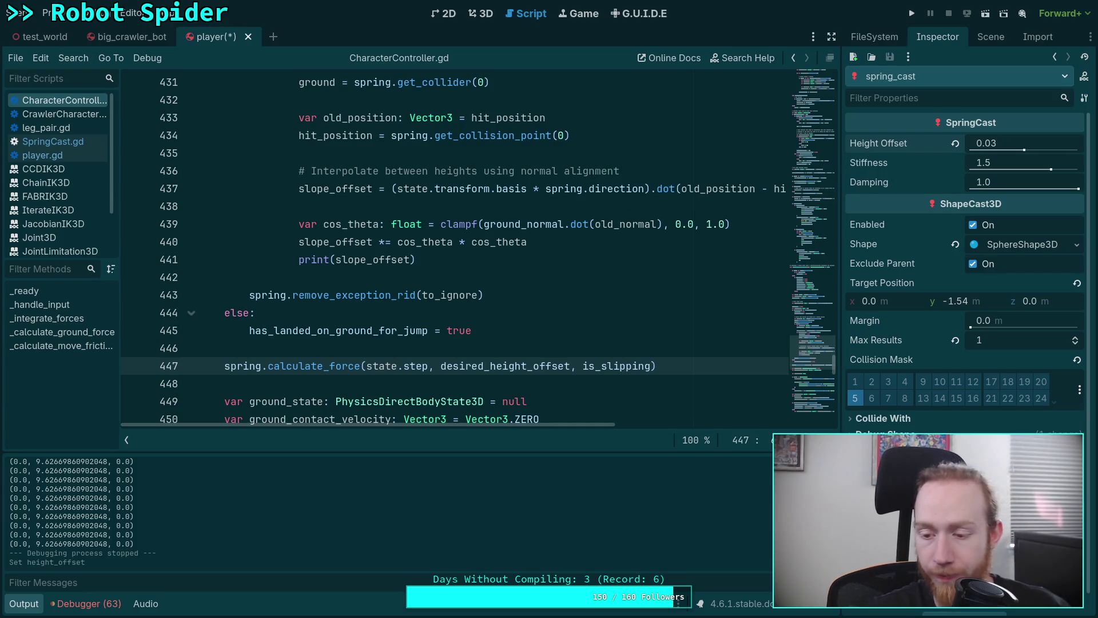
left_click(987, 304)
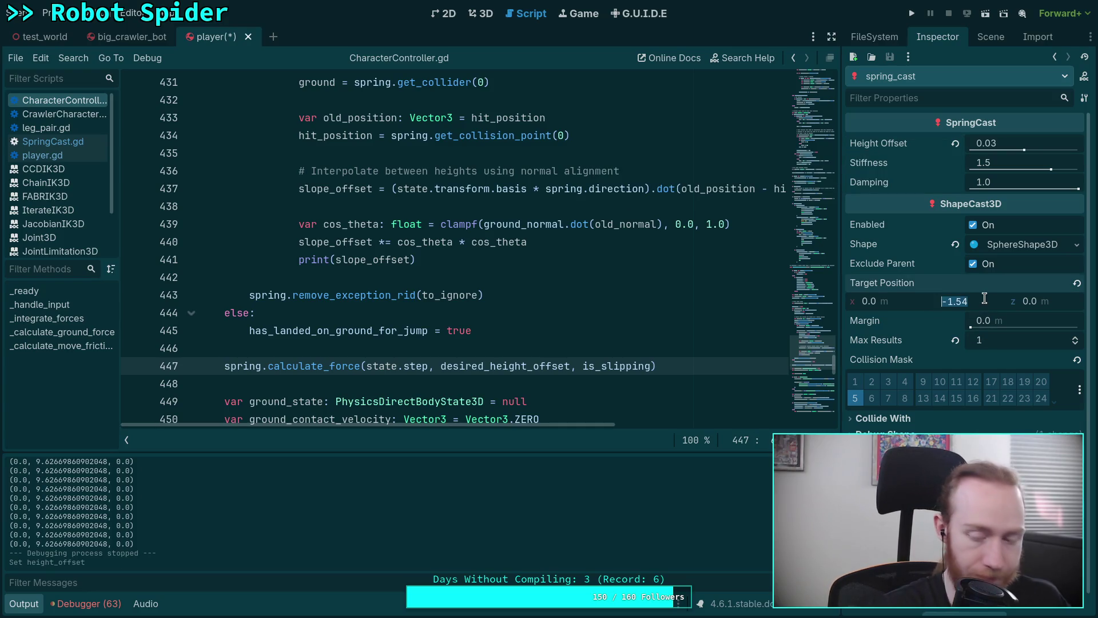
type("-.")
key("Return")
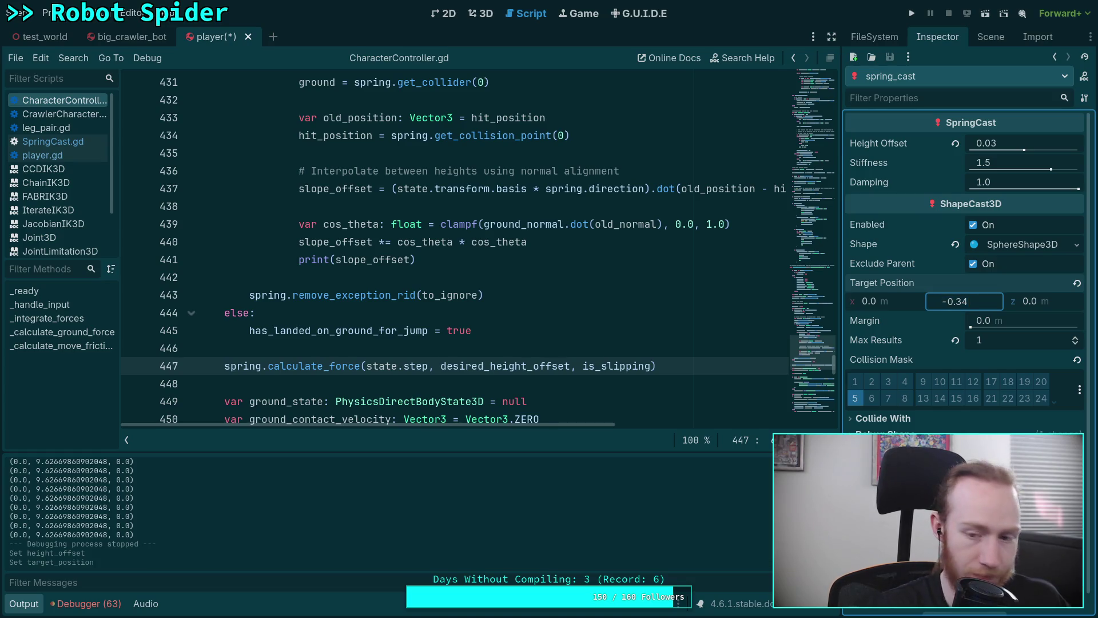
type("-0.74")
key("Return")
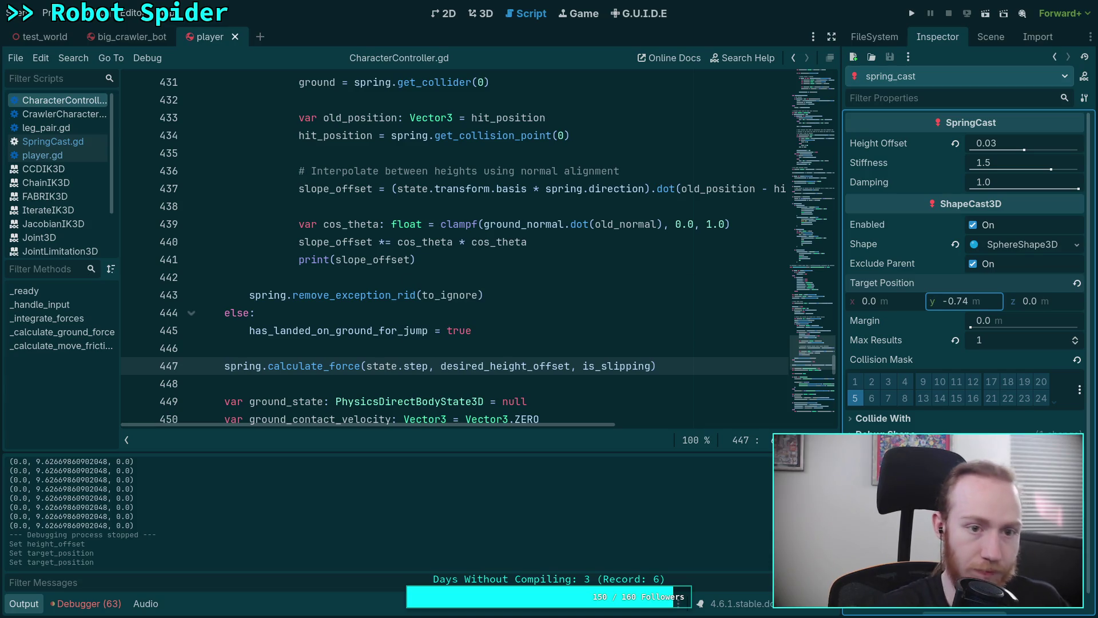
left_click(483, 15)
left_click(510, 16)
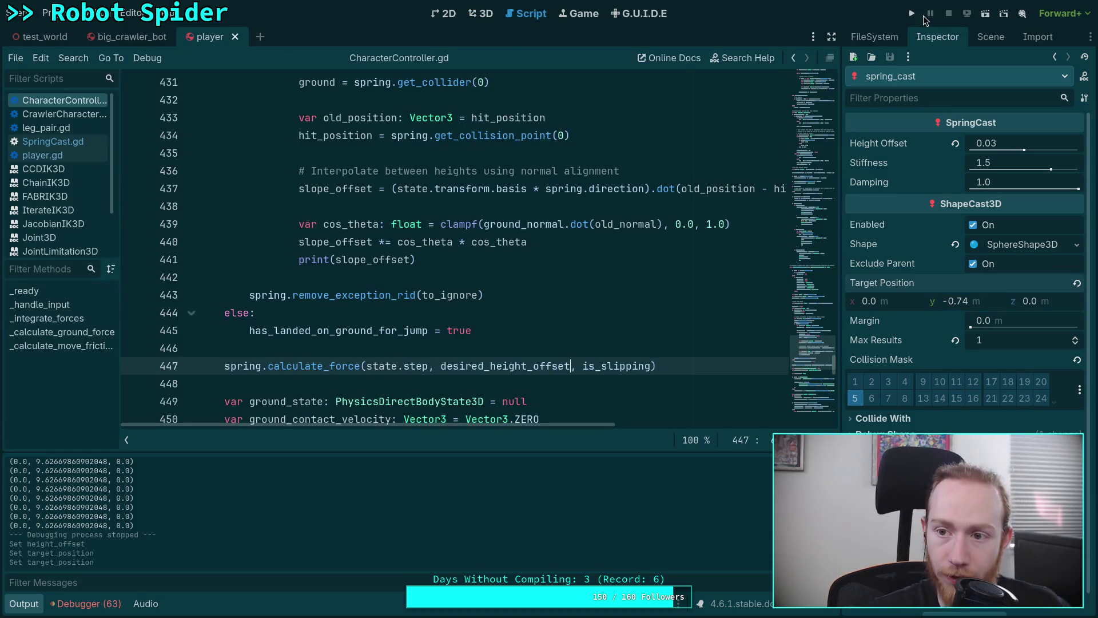
key("F5")
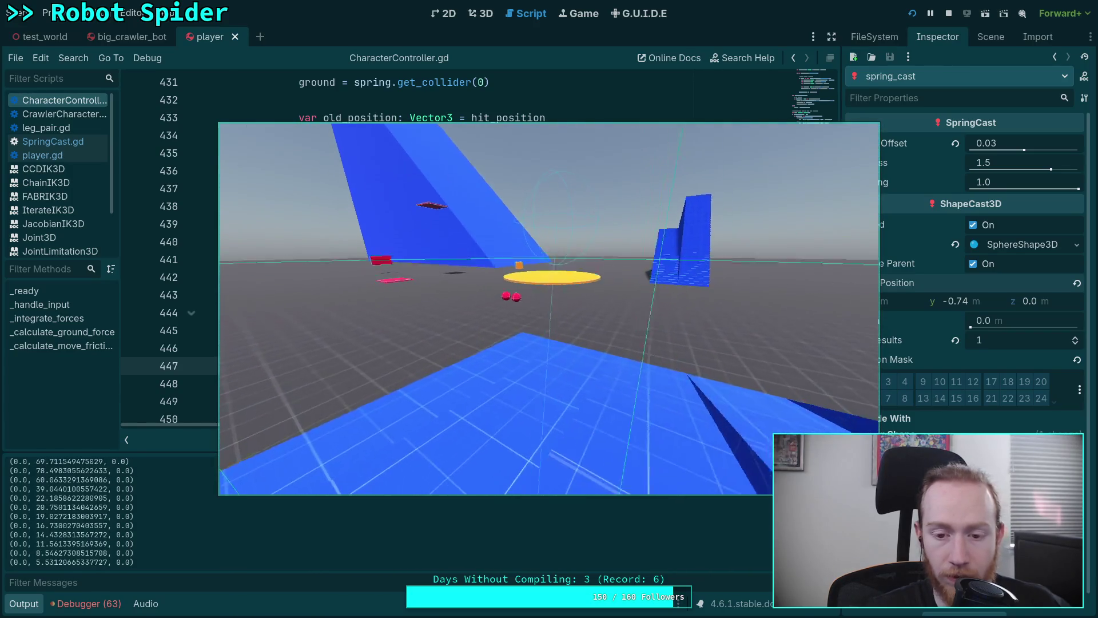
left_click(949, 13)
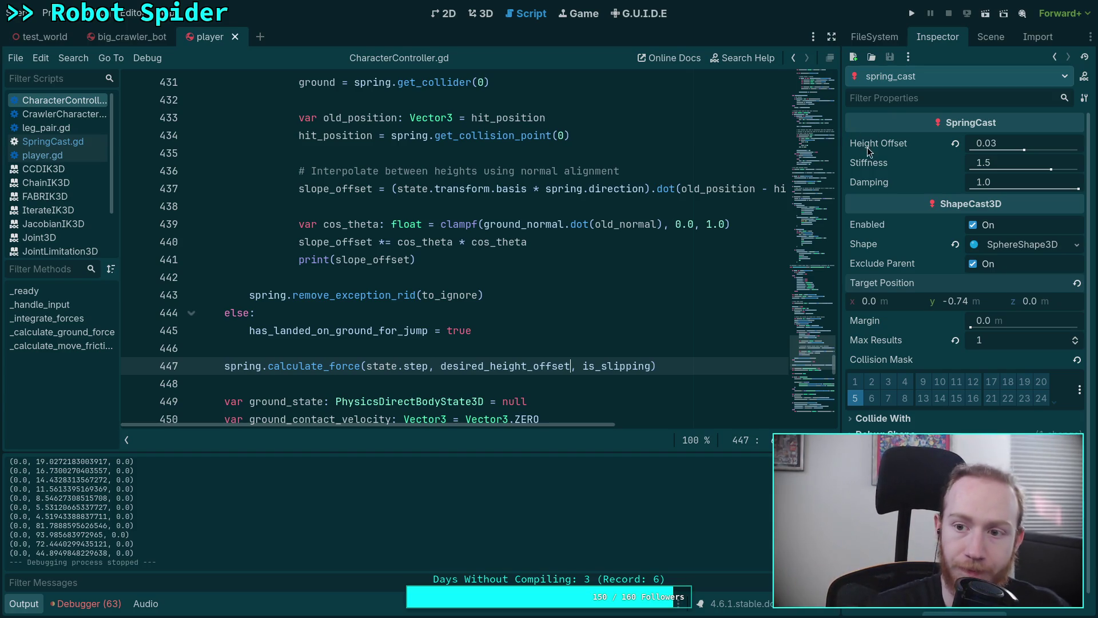
- Open SpringCast.gd and bring up spring_cast's properties from the player's scene tree
scroll(464, 224, "up", 20)
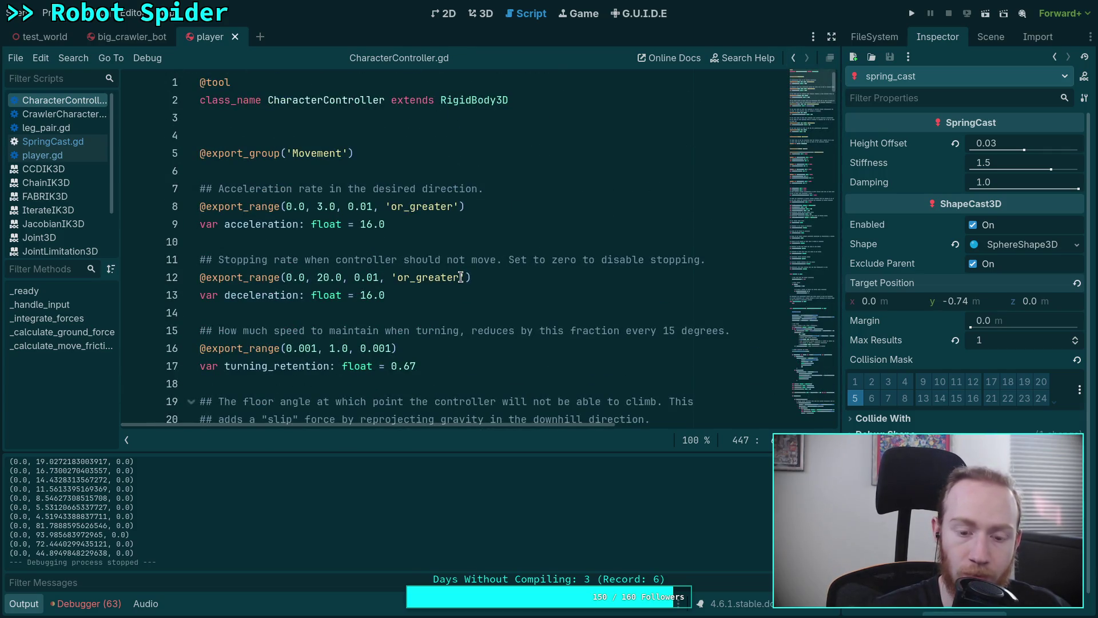
left_click(51, 142)
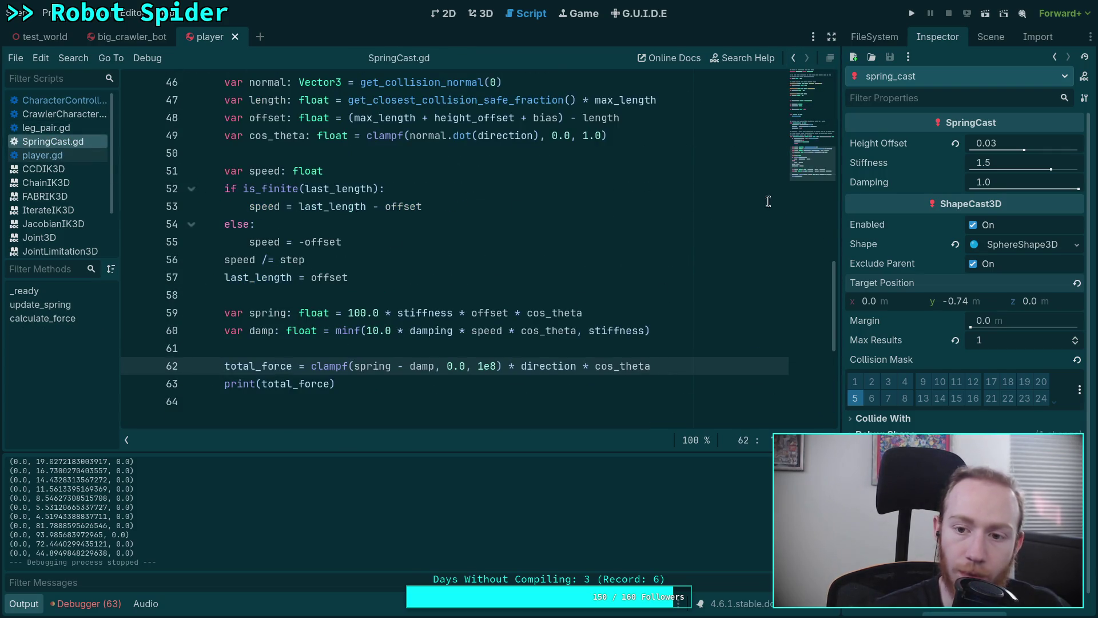
scroll(768, 201, "up", 15)
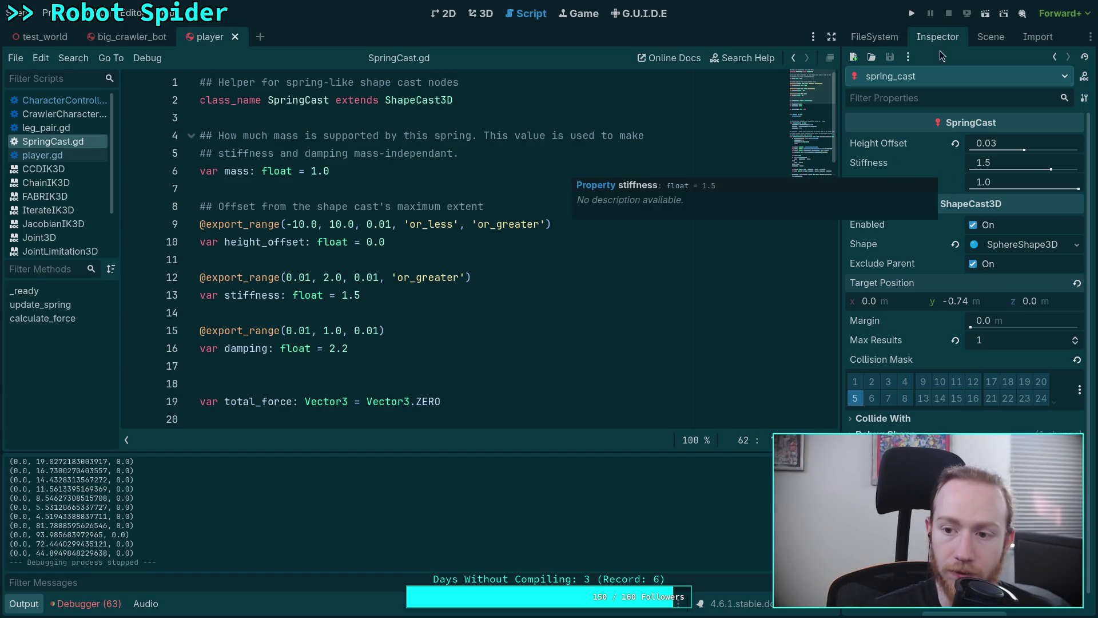
left_click(977, 37)
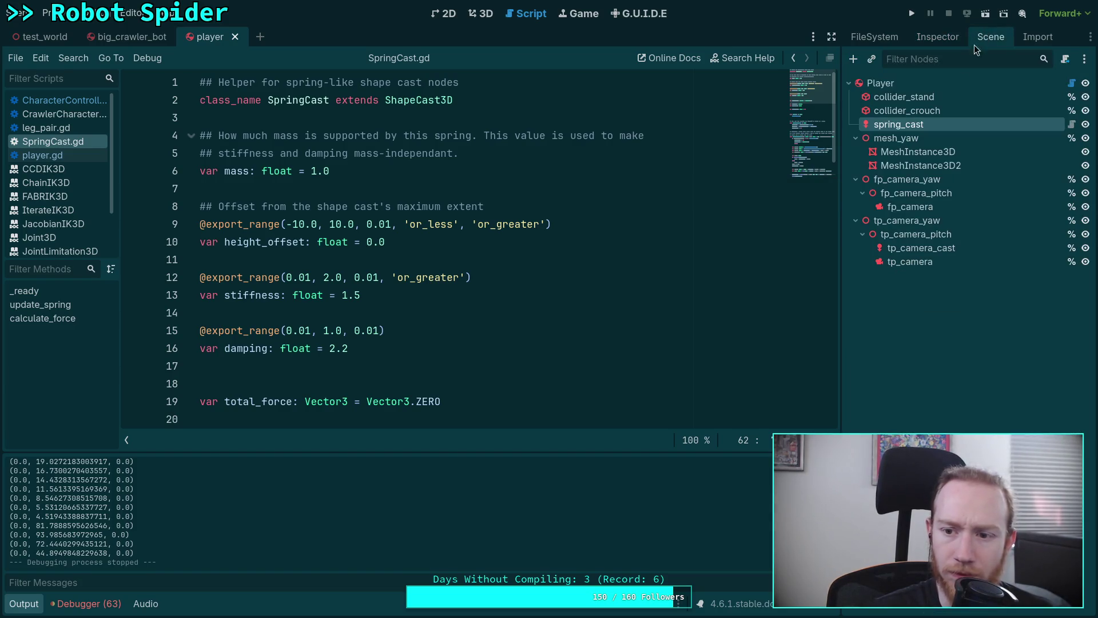
left_click(928, 40)
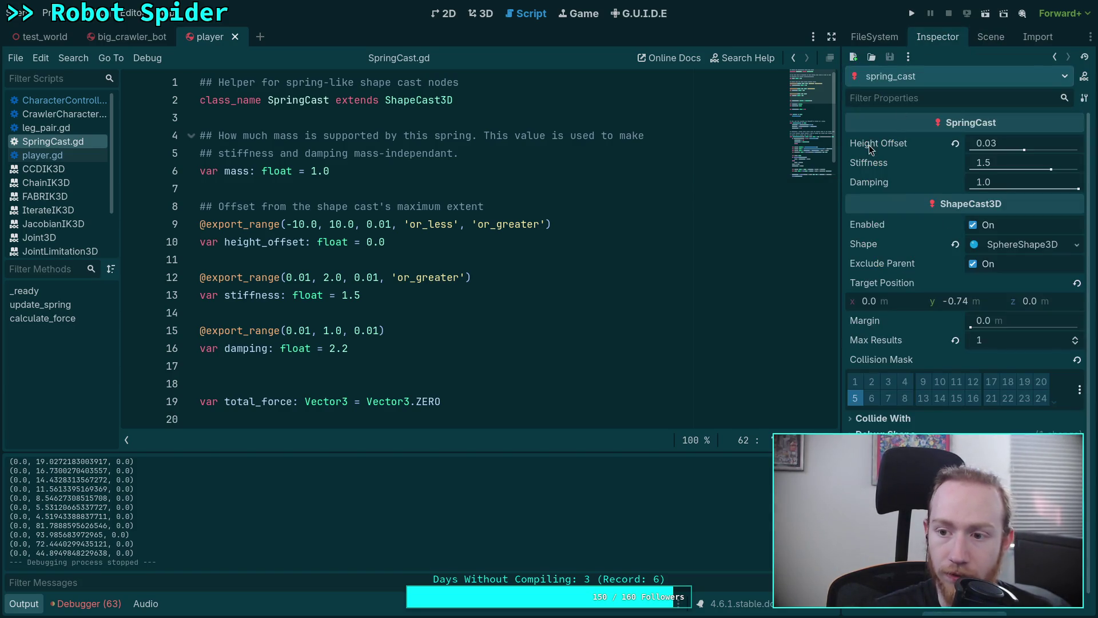
left_click(402, 351)
left_click_drag(322, 331, 343, 333)
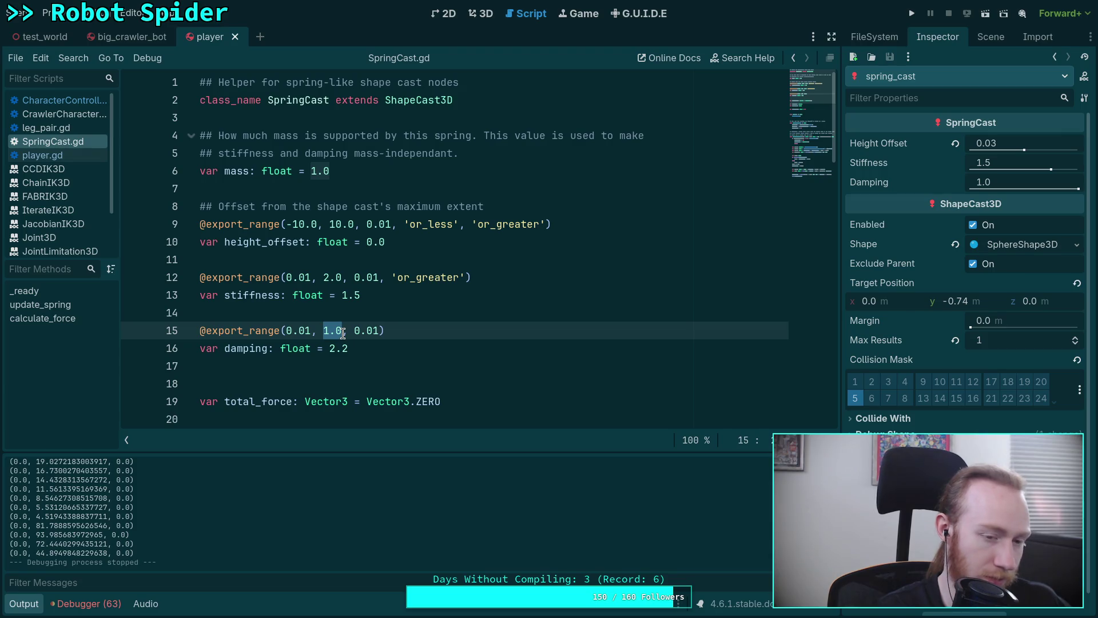
left_click(347, 331)
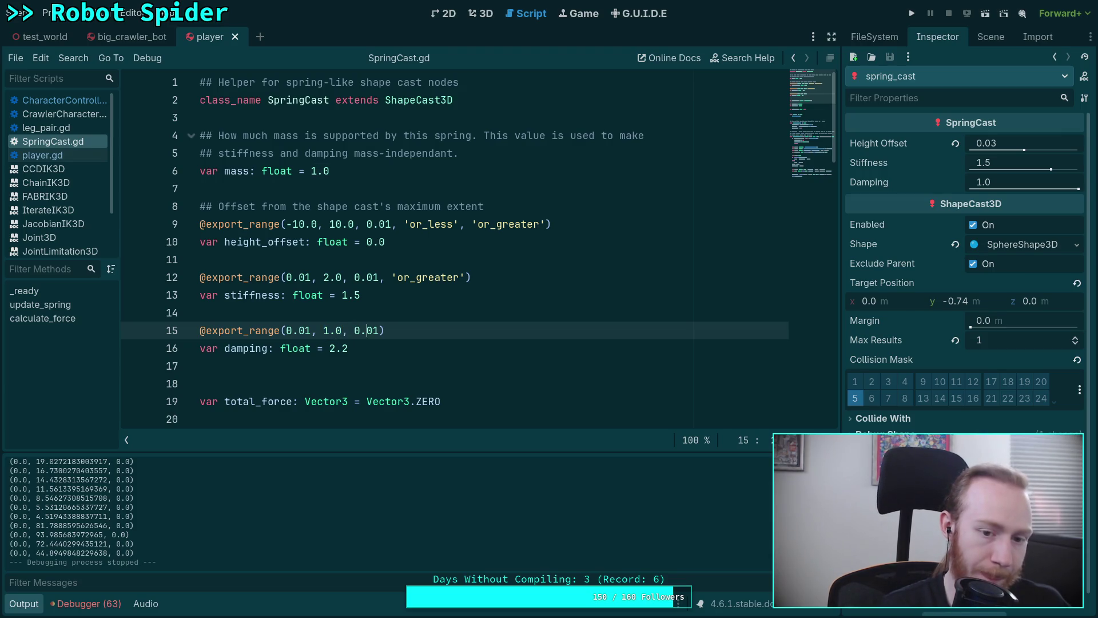
type(", 'or")
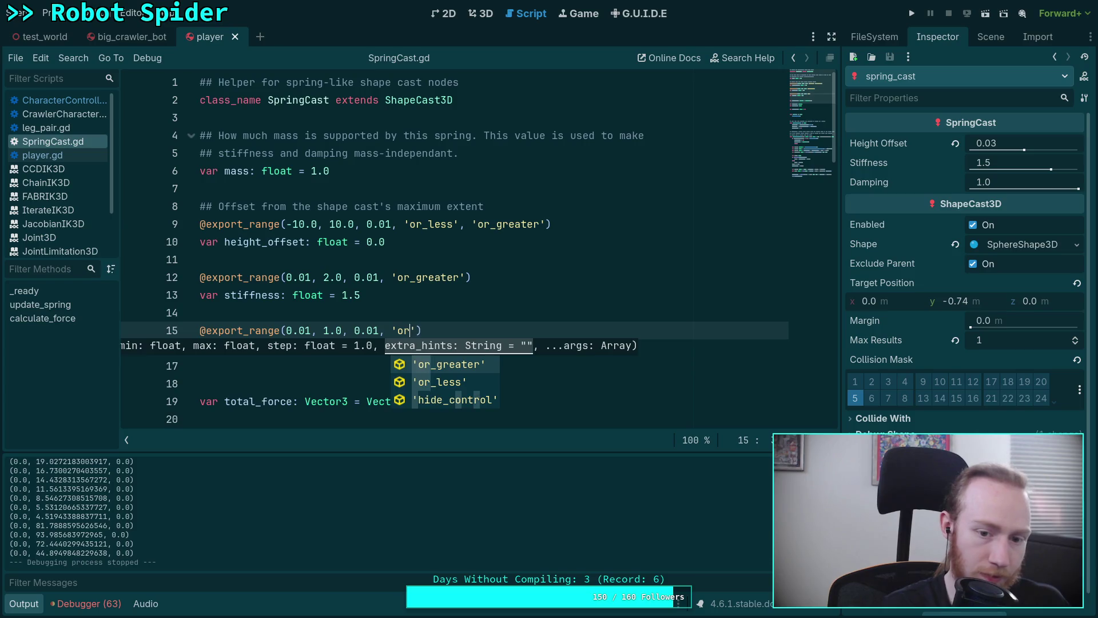
key("Return")
key("ctrl+minus")
key("ctrl+equal")
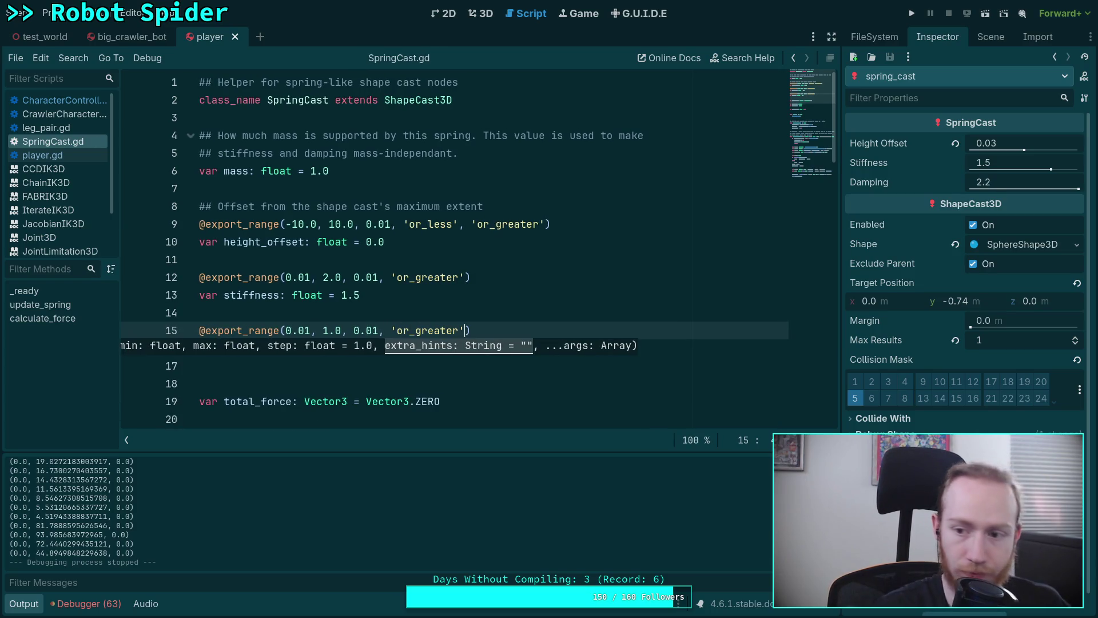
left_click(912, 13)
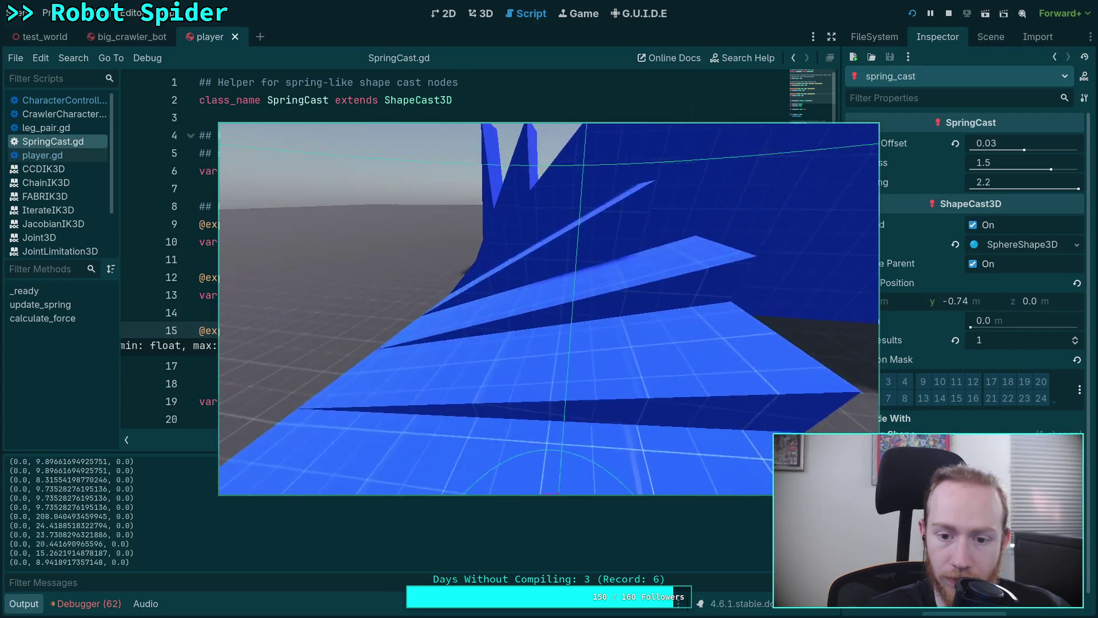
left_click(948, 14)
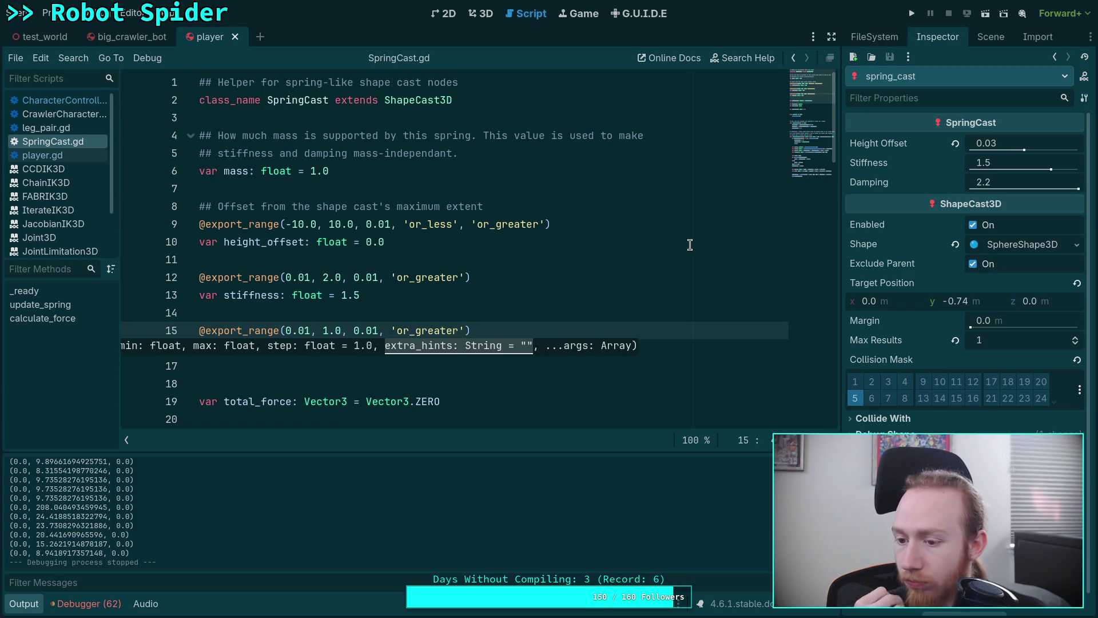
- Change the force clamp's 0.0 minimum on line 62 to -1e8, then test-run and stop the game
left_click(486, 262)
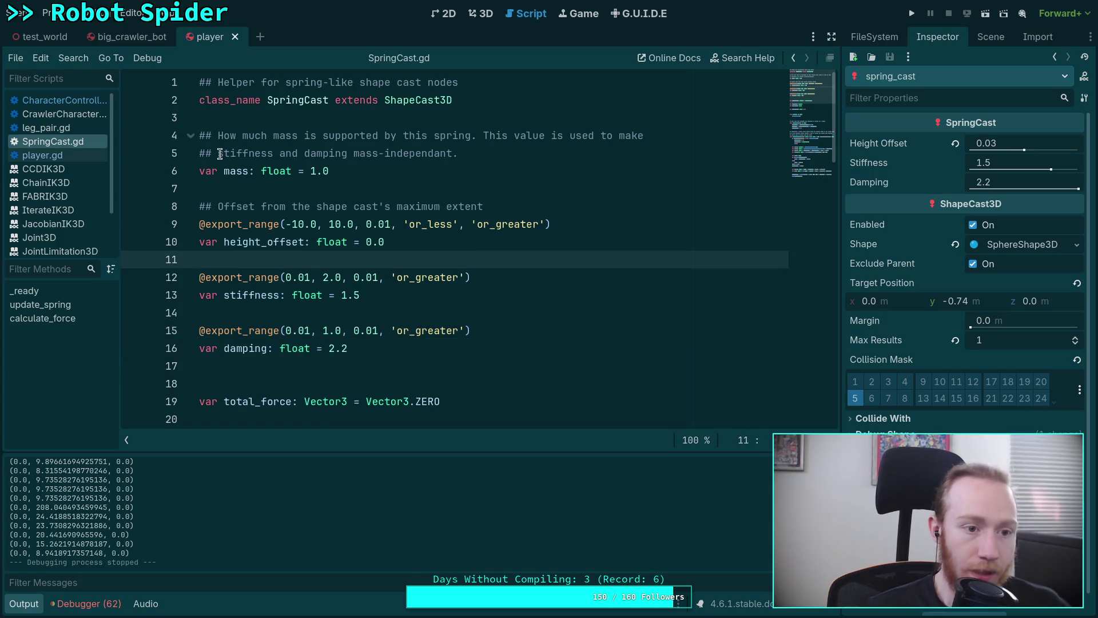
left_click_drag(809, 96, 814, 160)
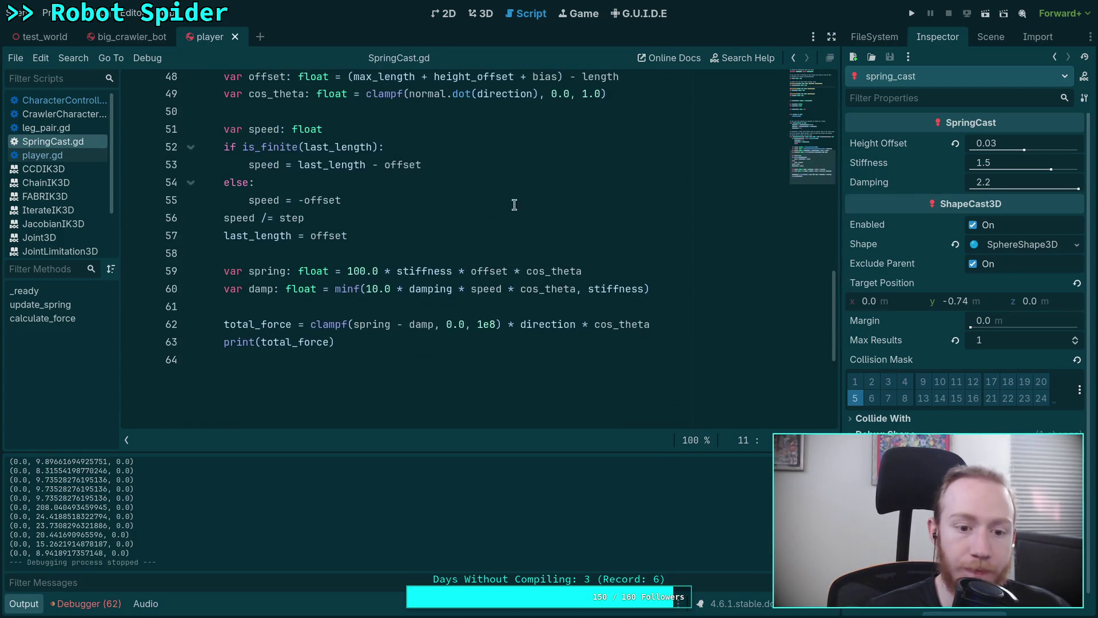
double_click(447, 327)
type("-1")
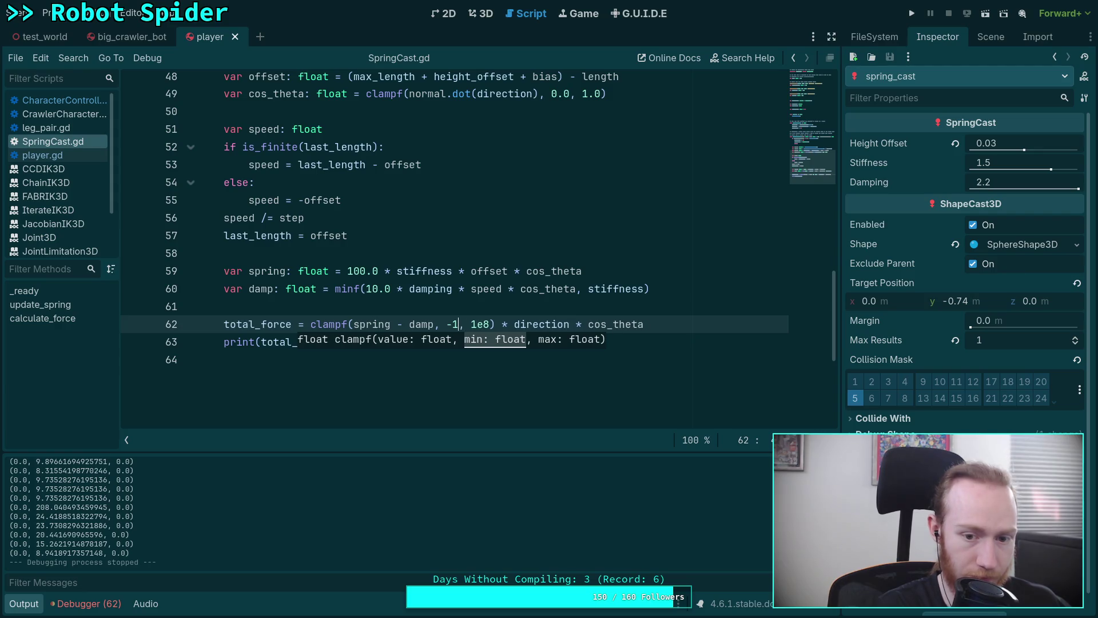
type("e9")
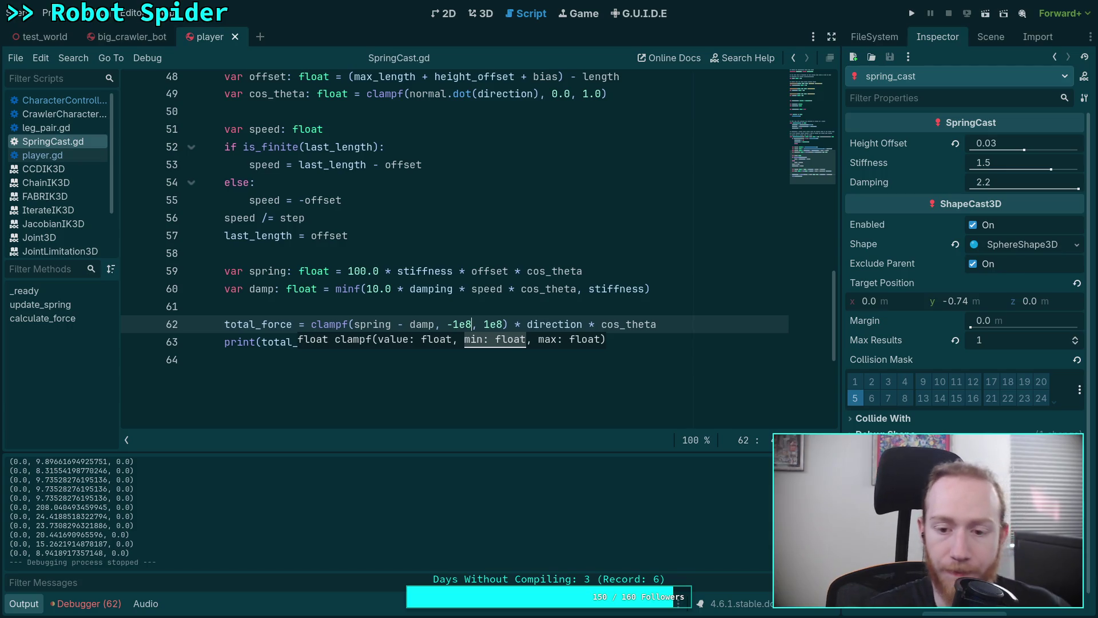
key("F5")
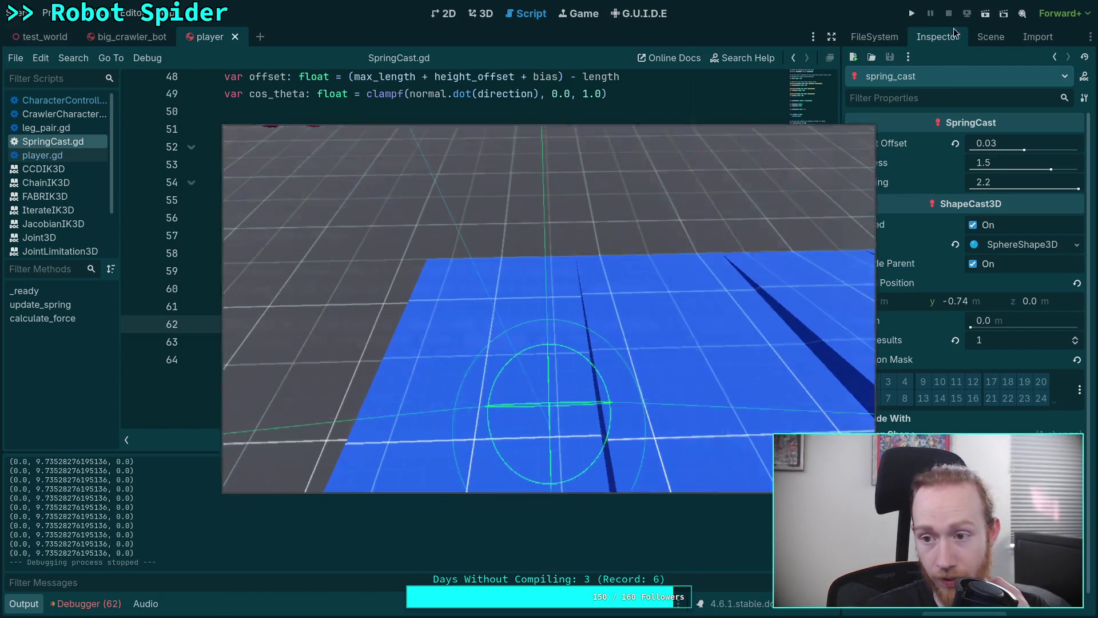
key("F8")
left_click(1010, 143)
- Reset spring_cast's Height Offset to 0.0, save the scene, then enter a negative Height Offset
key("BackSpace")
key("Return")
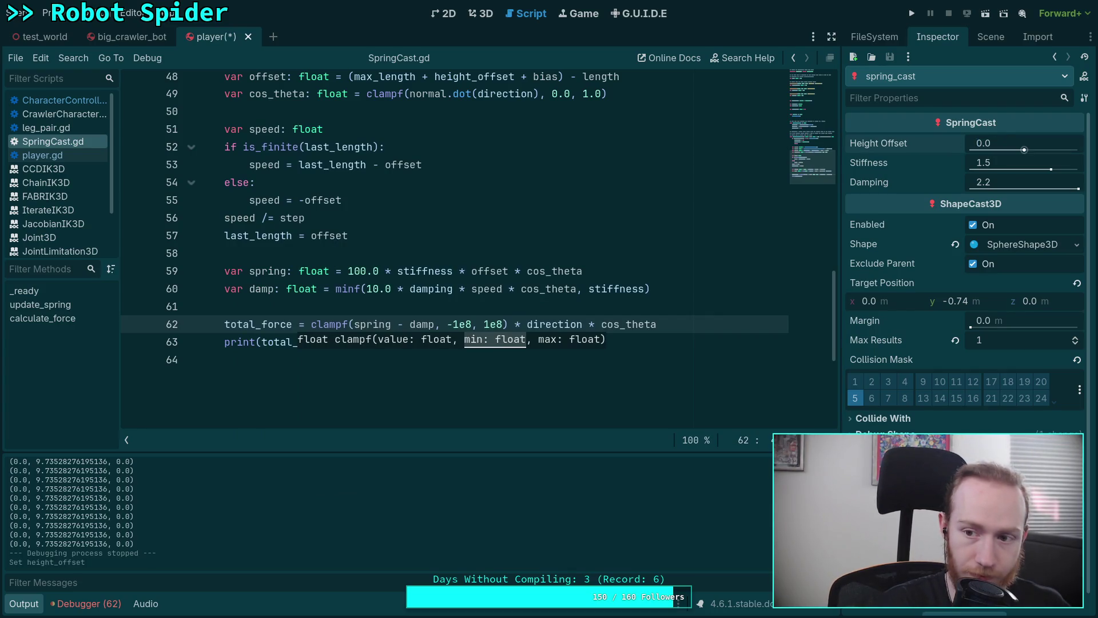
key("ctrl+s")
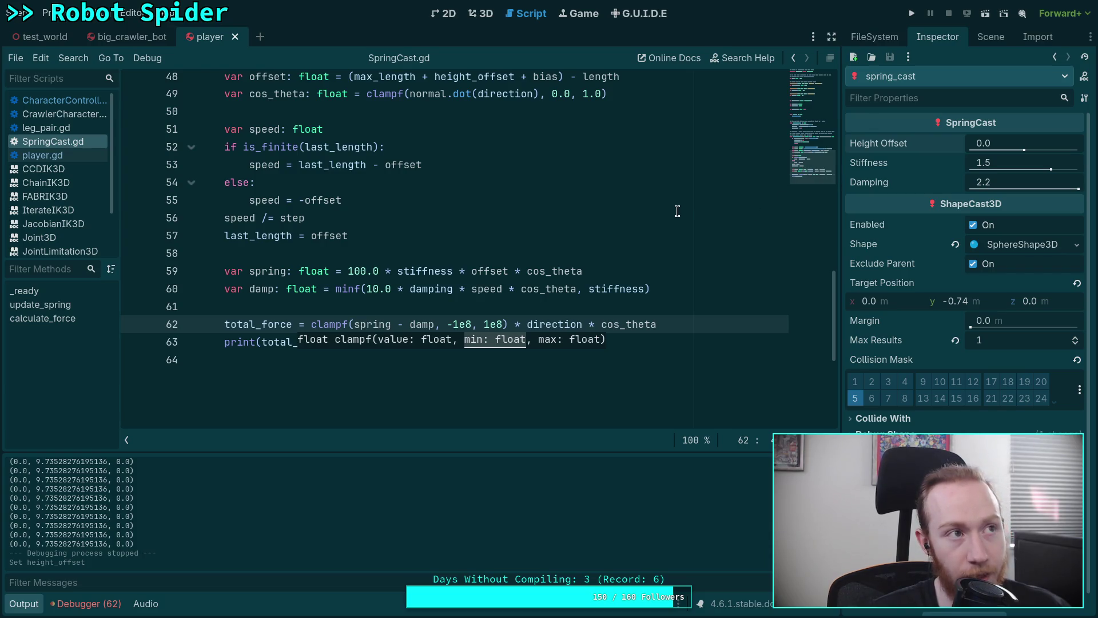
left_click(1010, 144)
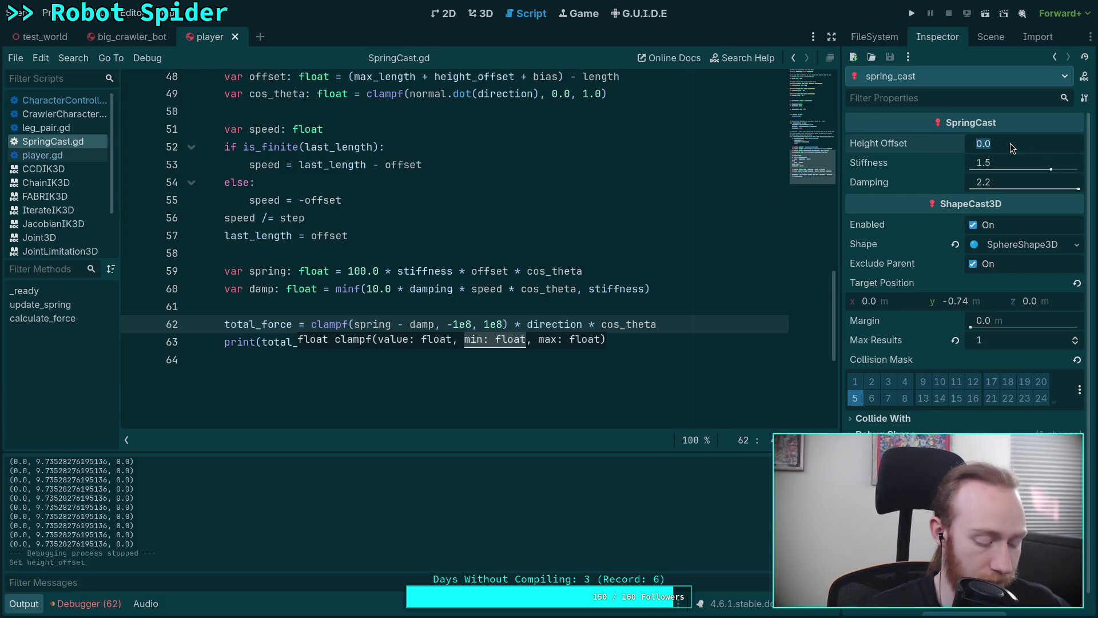
type("-.")
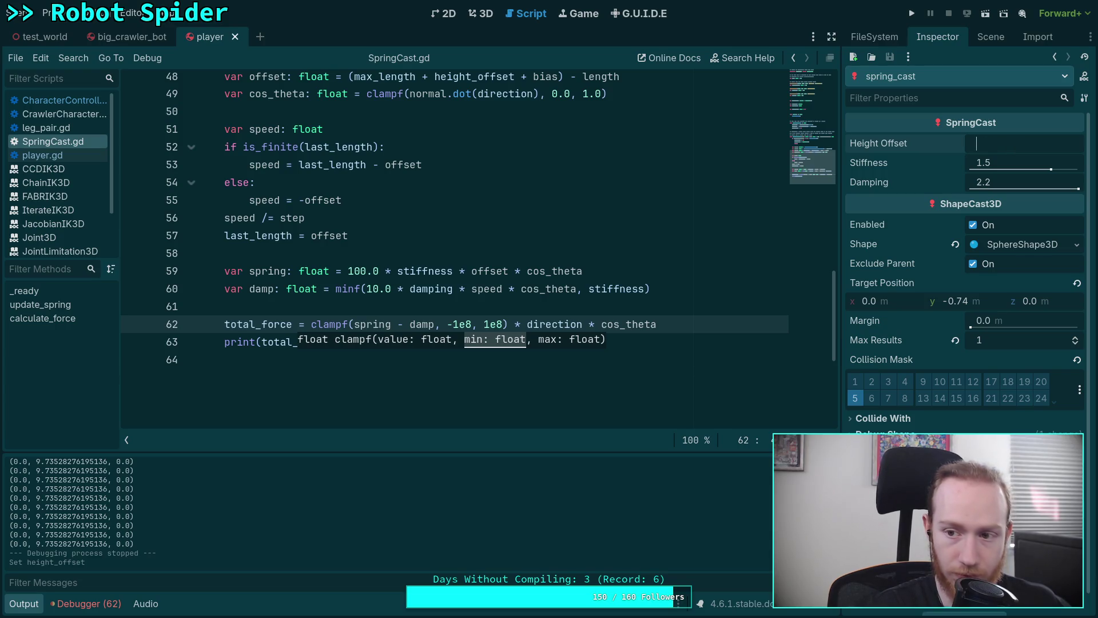
key("Return")
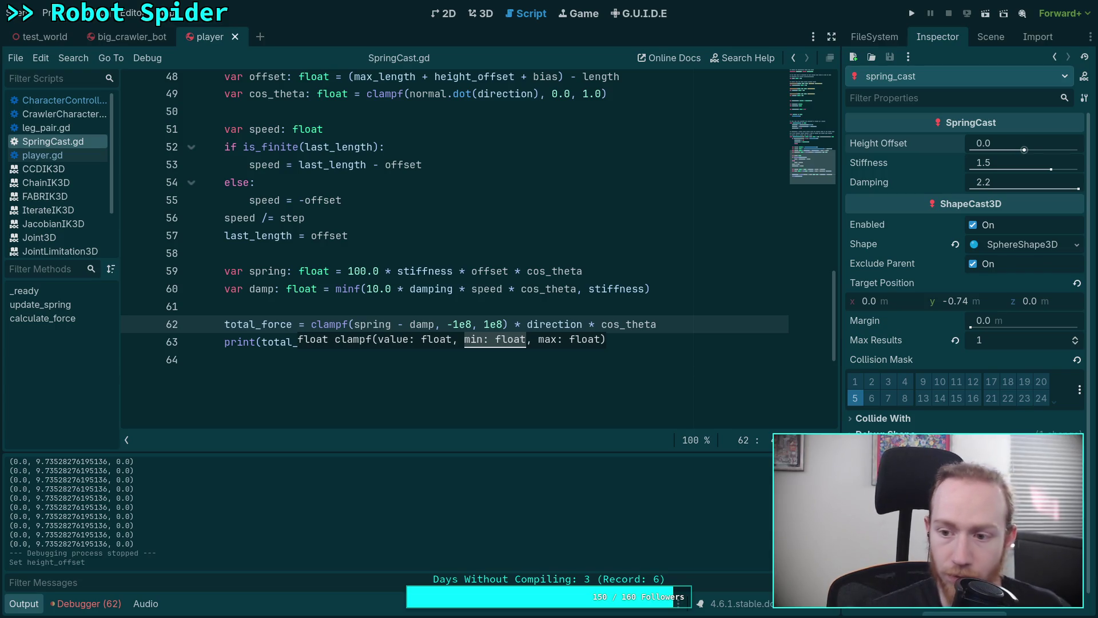
scroll(947, 332, "down", 1)
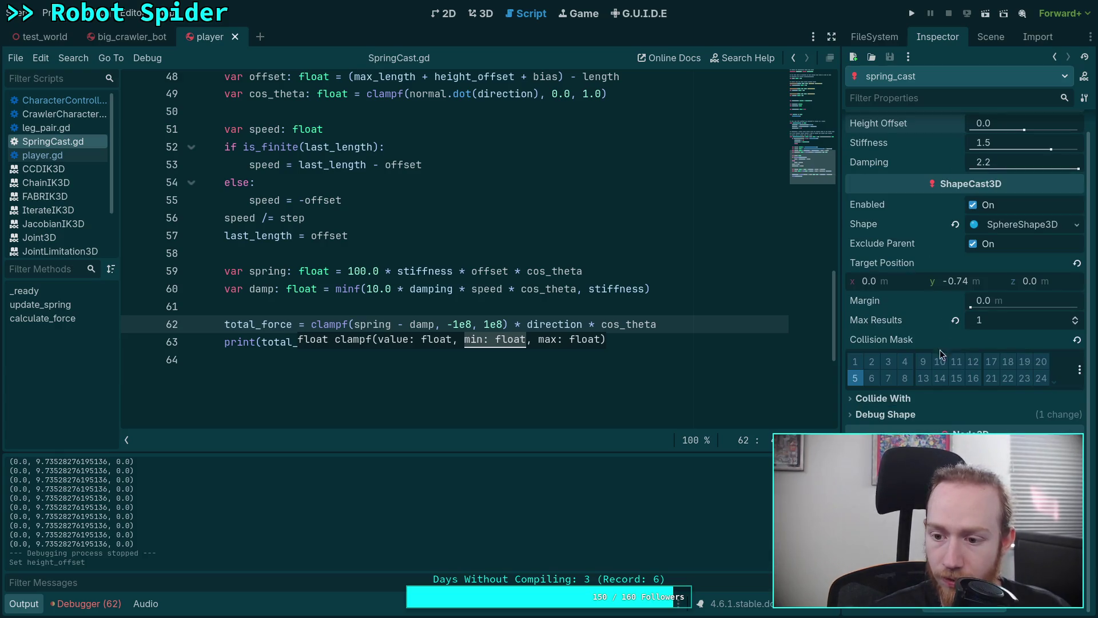
scroll(944, 181, "up", 1)
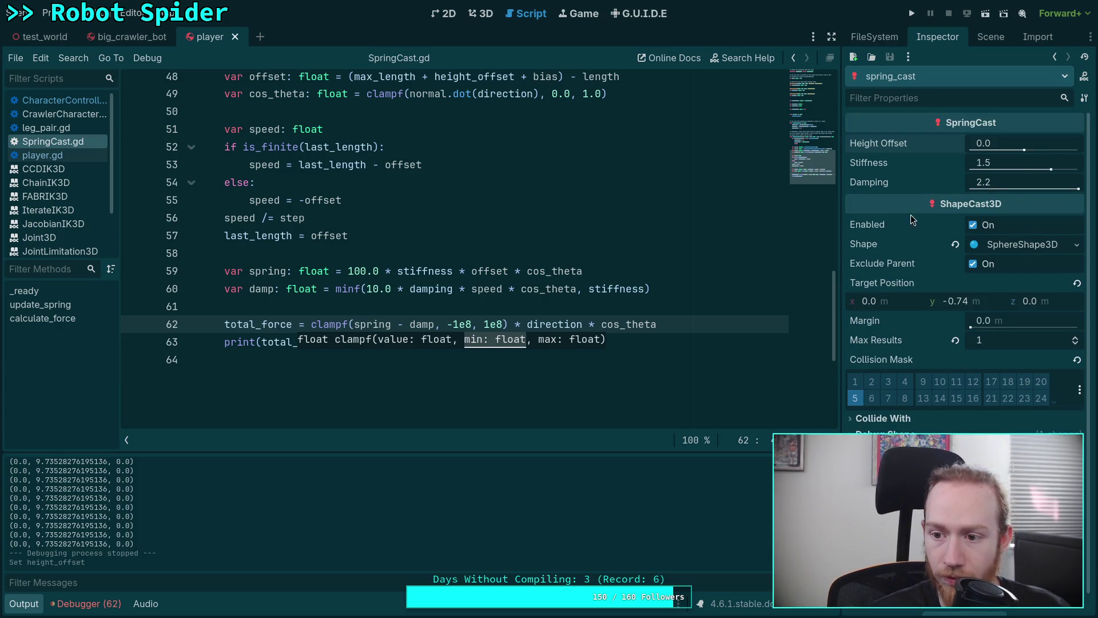
- Set Target Position y to -0.77 and Height Offset to -0.03, then run the game
left_click(977, 303)
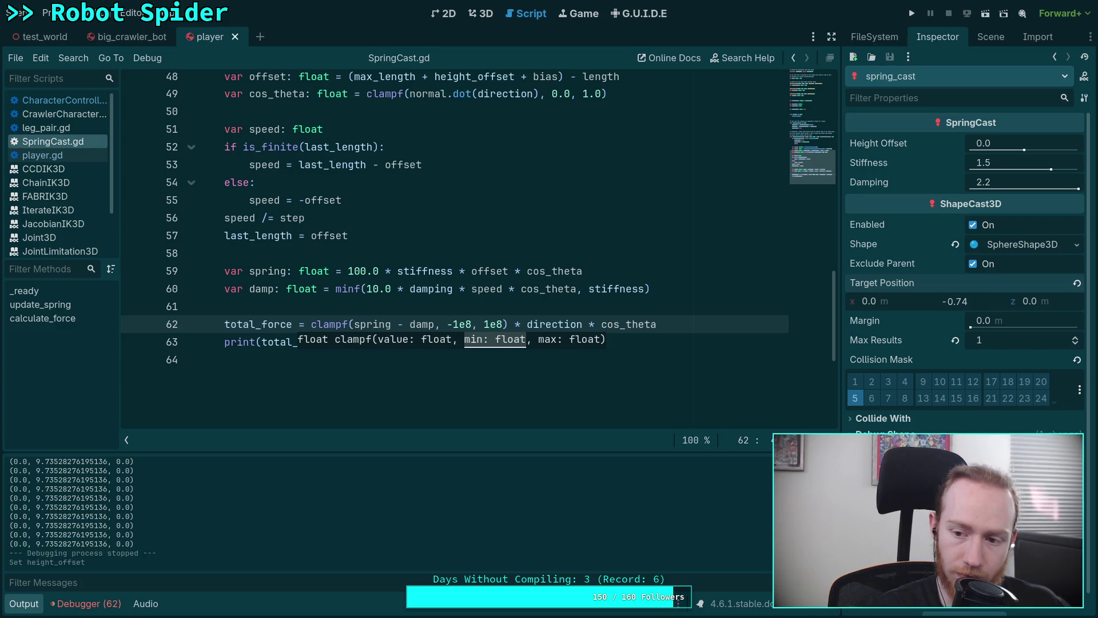
type("-0.77")
key("Return")
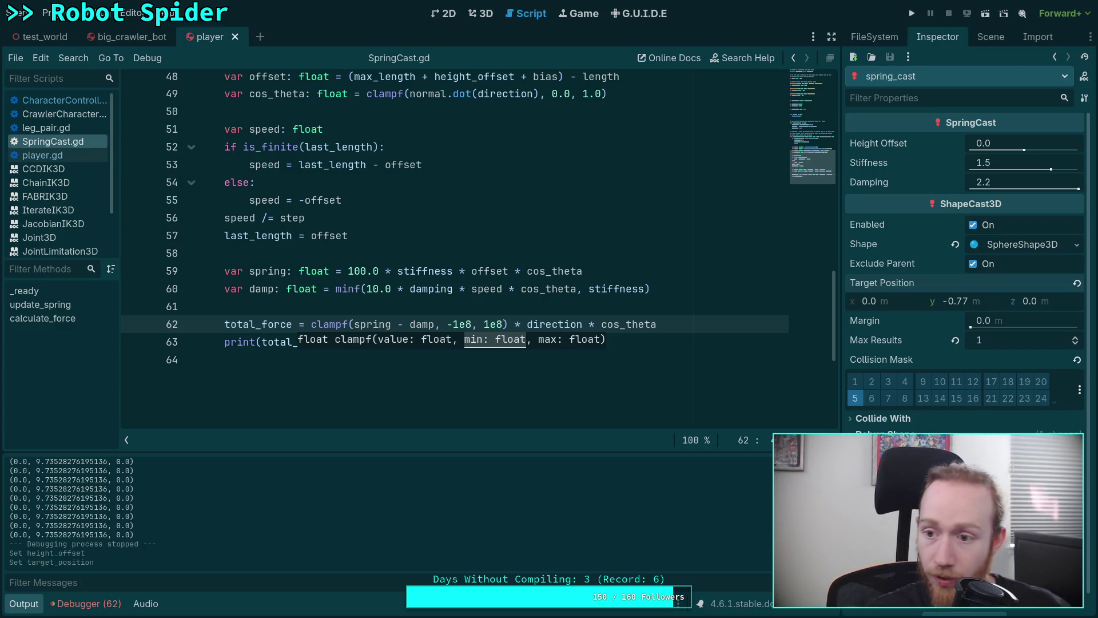
left_click(1002, 145)
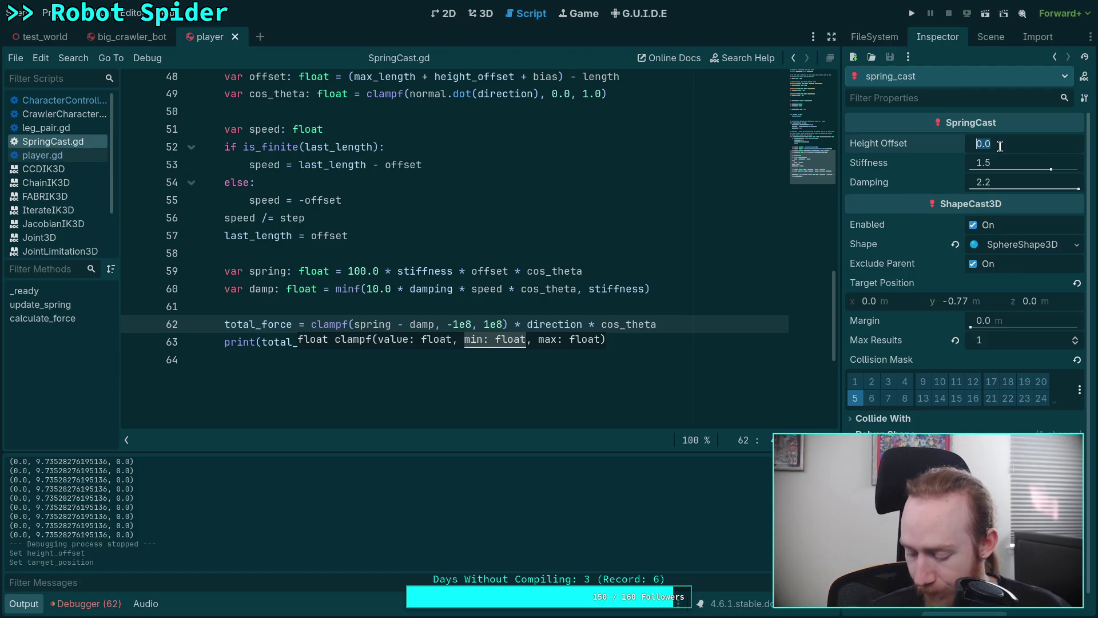
type("-0.03")
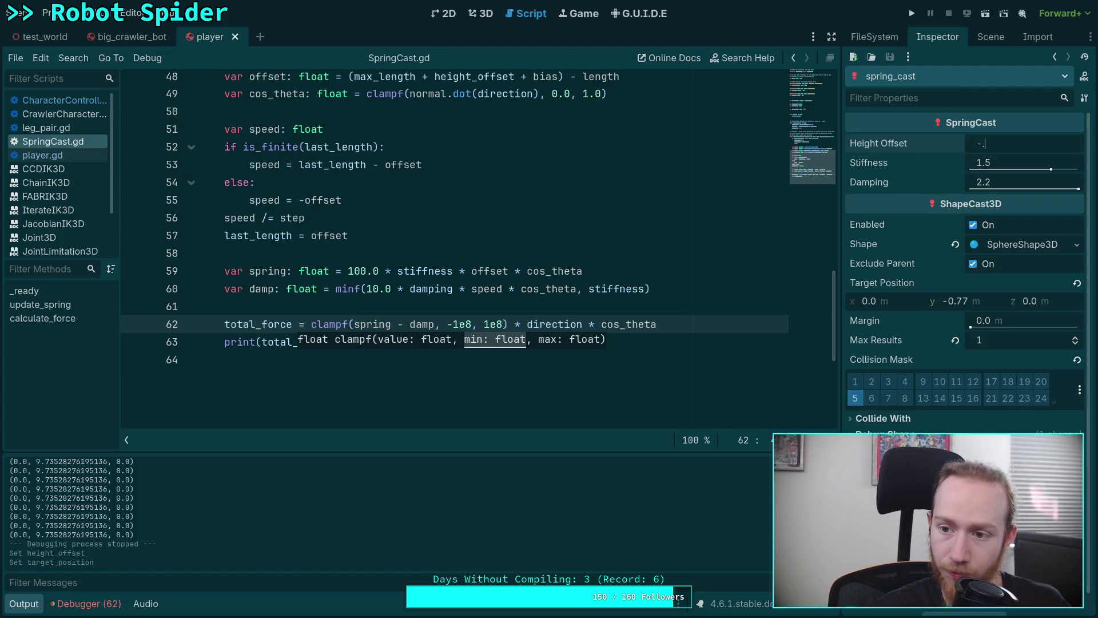
key("Return")
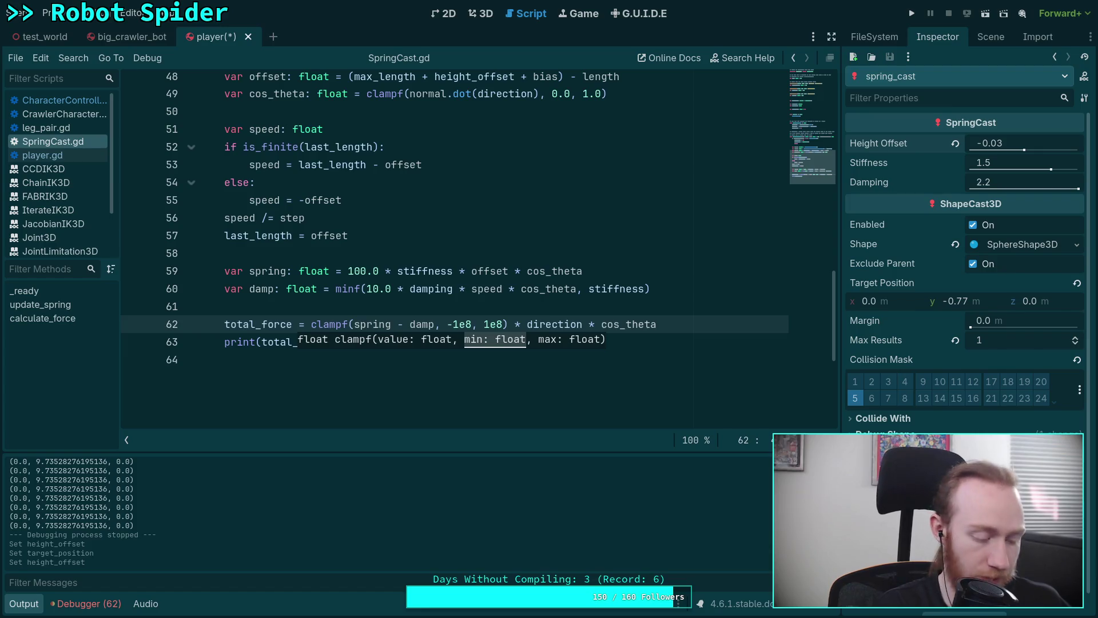
key("F5")
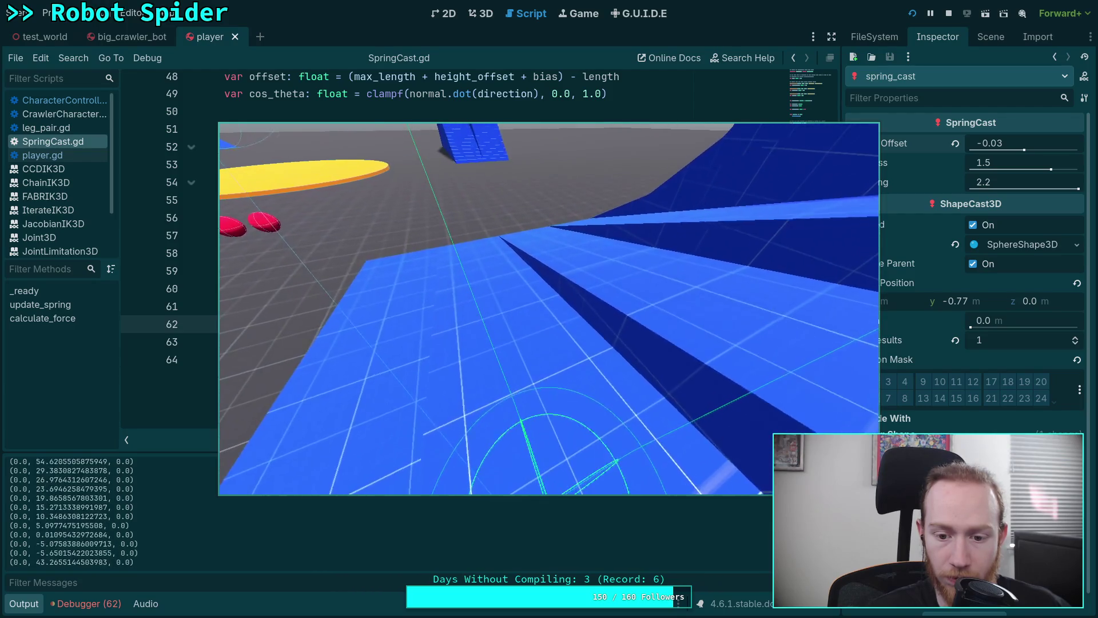
- Stop the running game and put the caret back on line 59 of SpringCast.gd
left_click(948, 14)
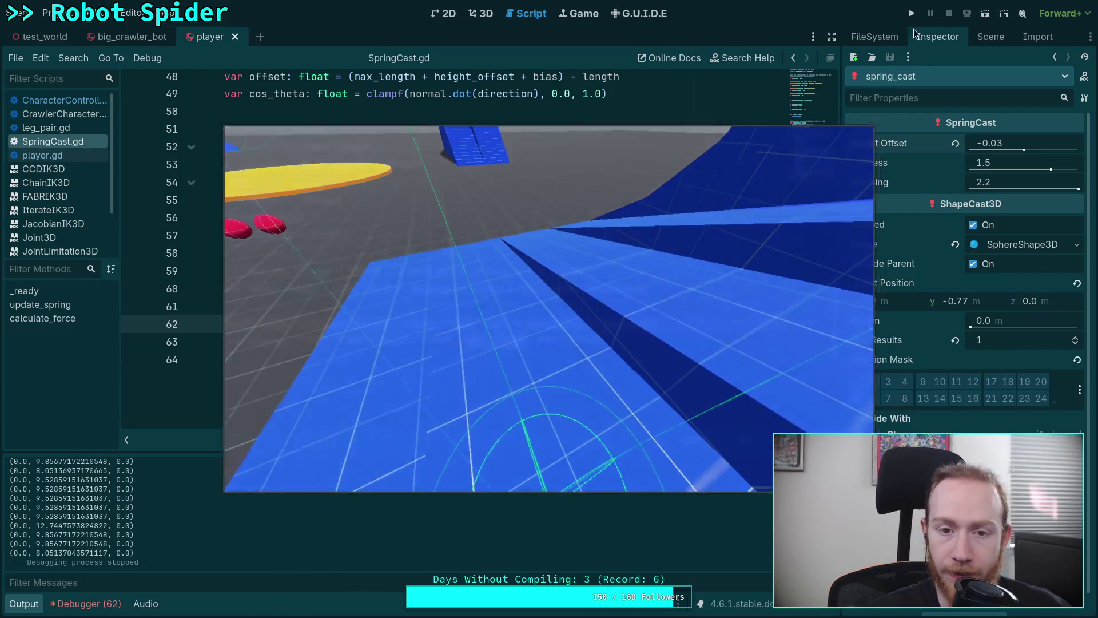
left_click(462, 271)
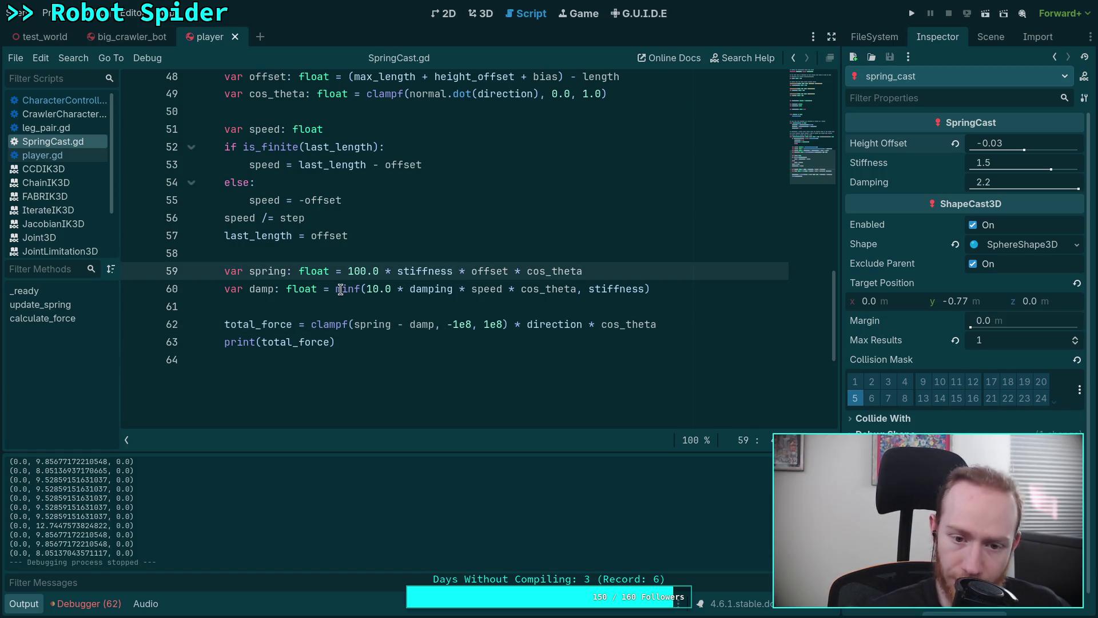
- Strip the minf call and stiffness limit from the damp line 60
mouse_move(340, 290)
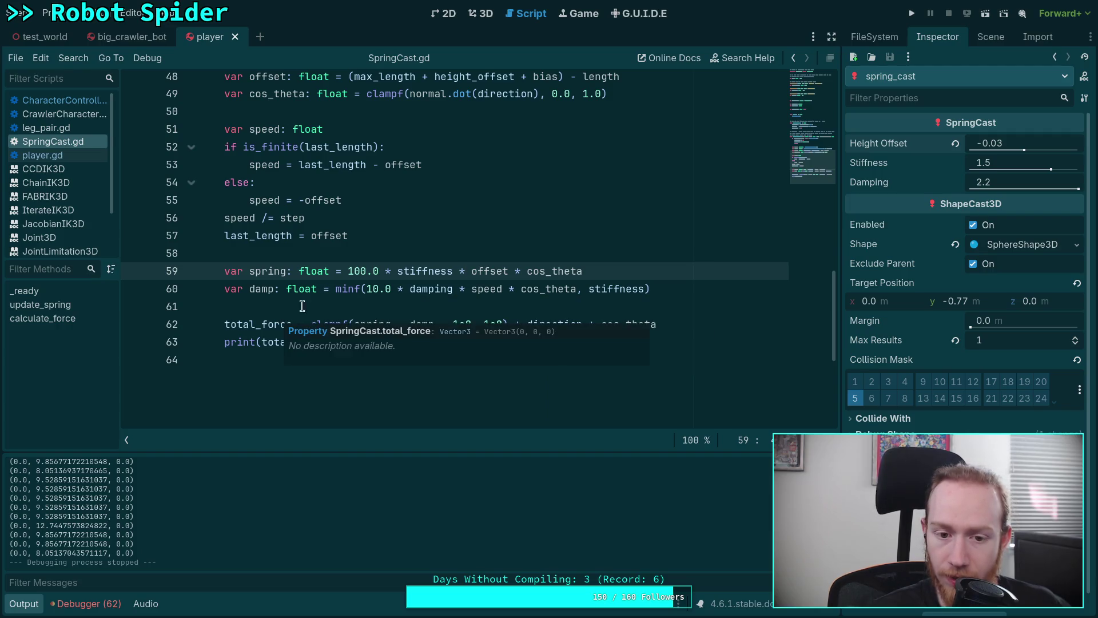
left_click(341, 289)
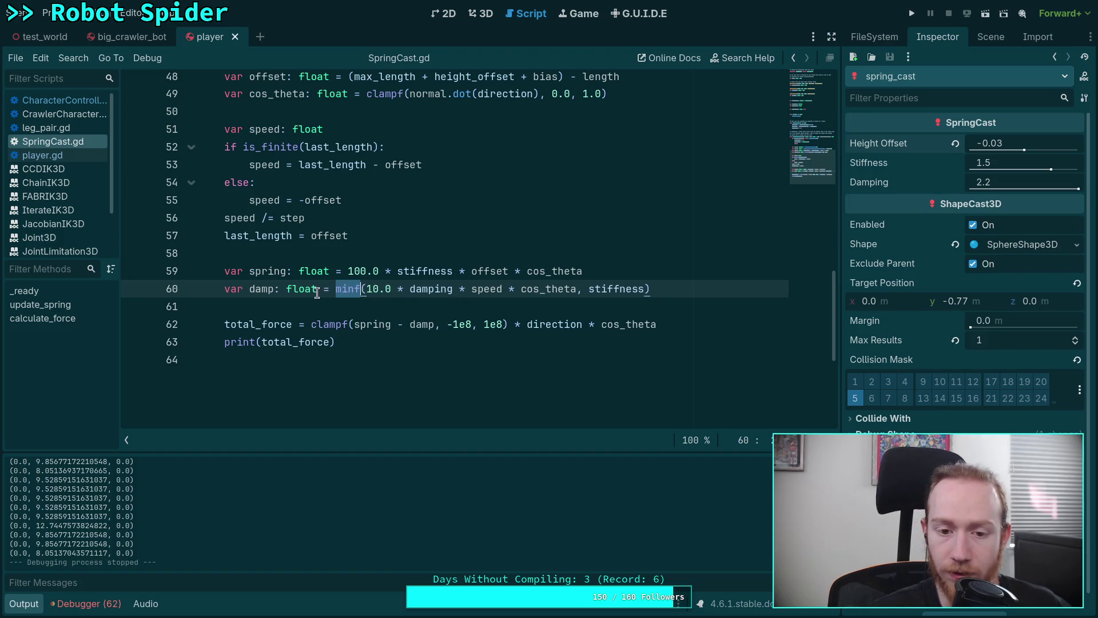
left_click_drag(367, 290, 335, 295)
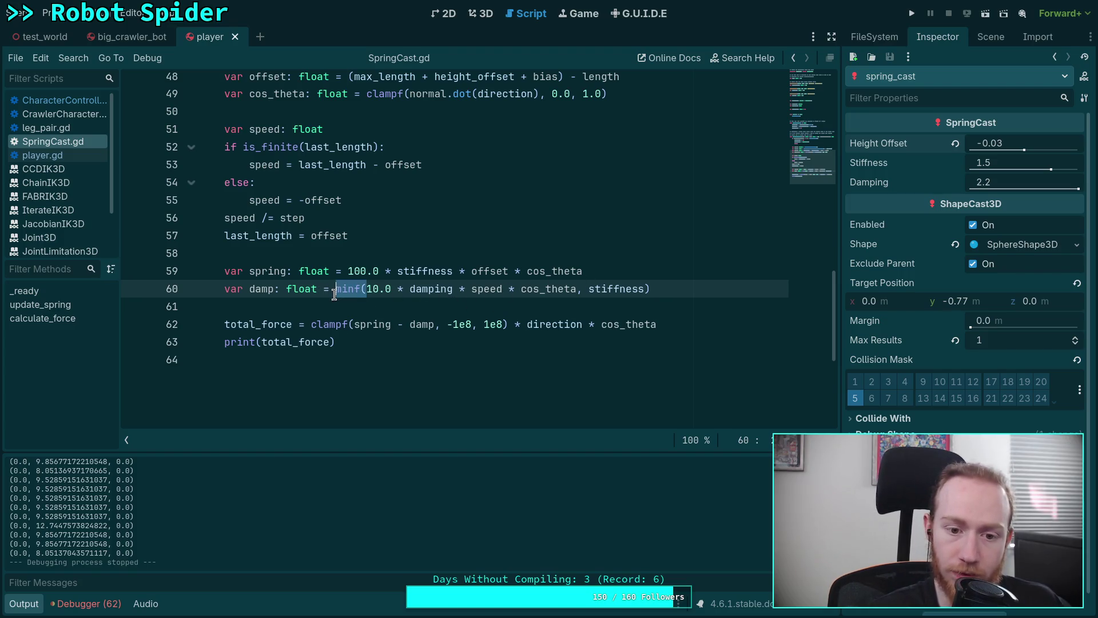
key("BackSpace")
left_click_drag(547, 289, 633, 289)
key("BackSpace")
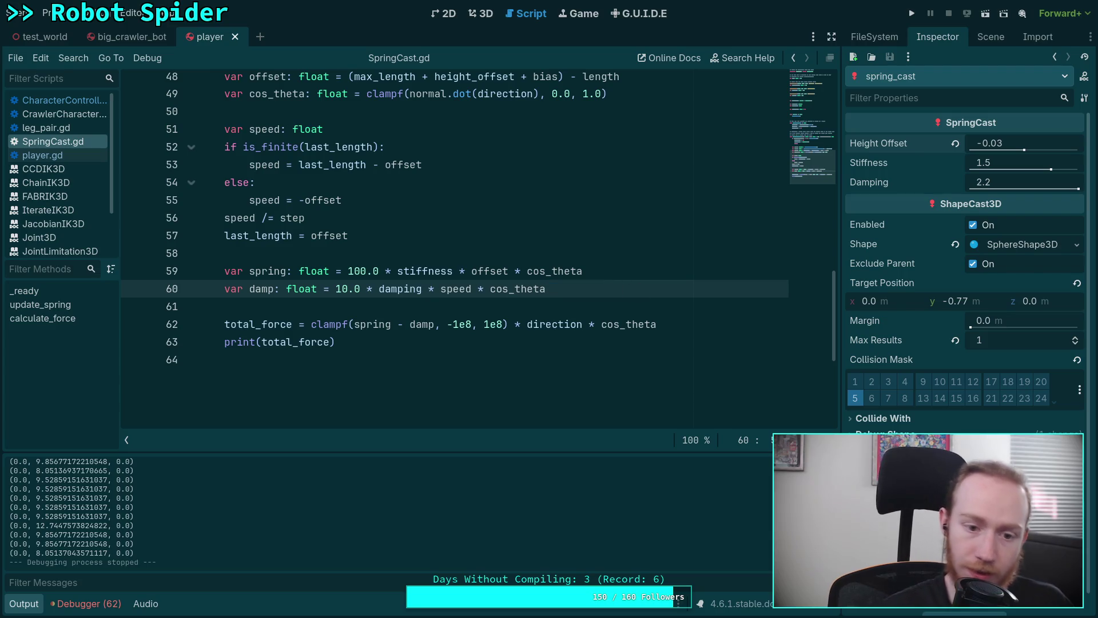
- Add damp = signf(damp) * minf(absf(damp), absf(spring)), save, and run the game
key("Return")
type("damy")
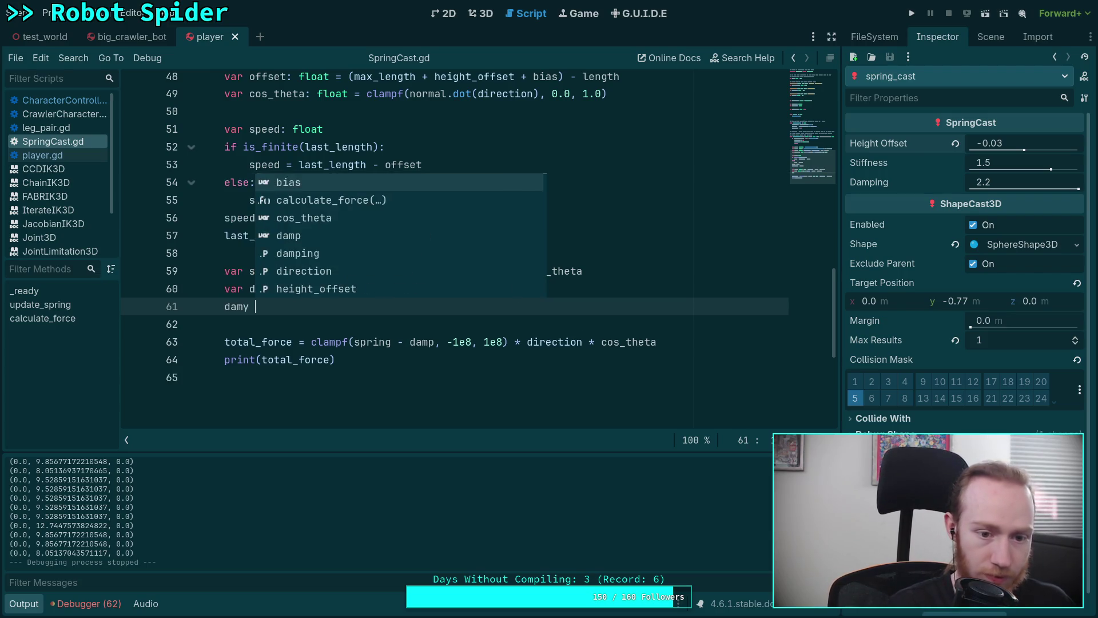
key("BackSpace")
key("BackSpace")
type("p = ")
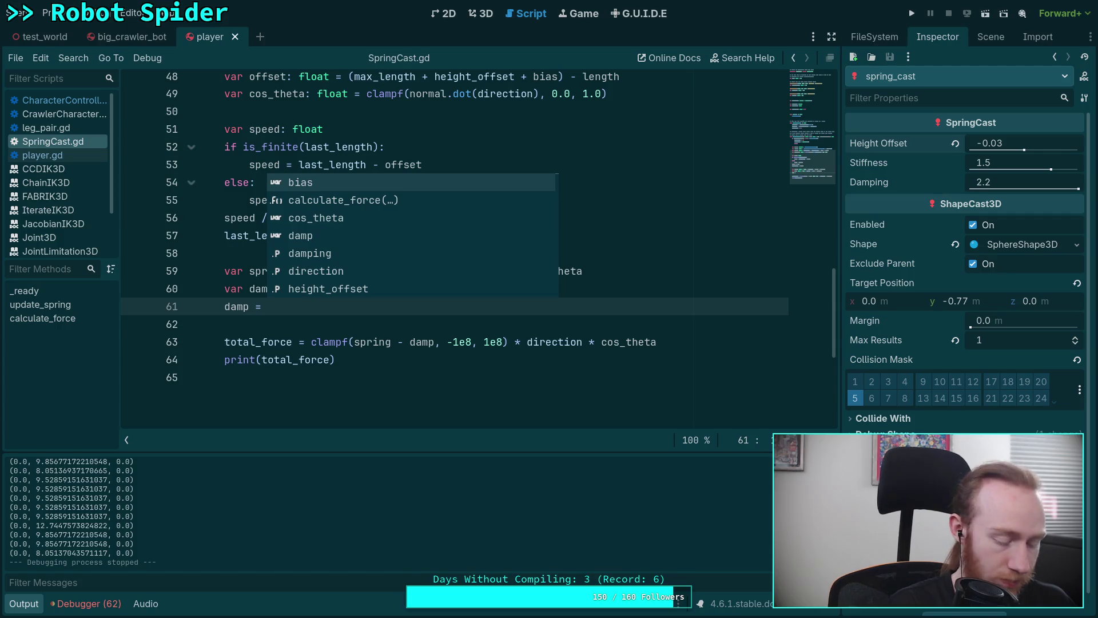
type("signf")
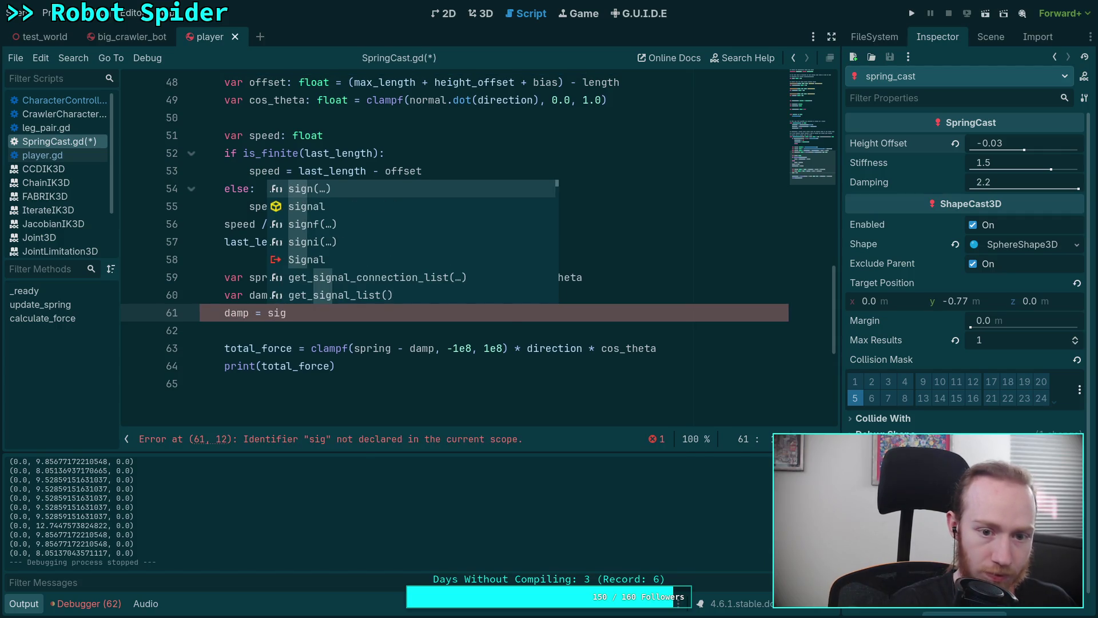
key("Return")
type("damp) * ")
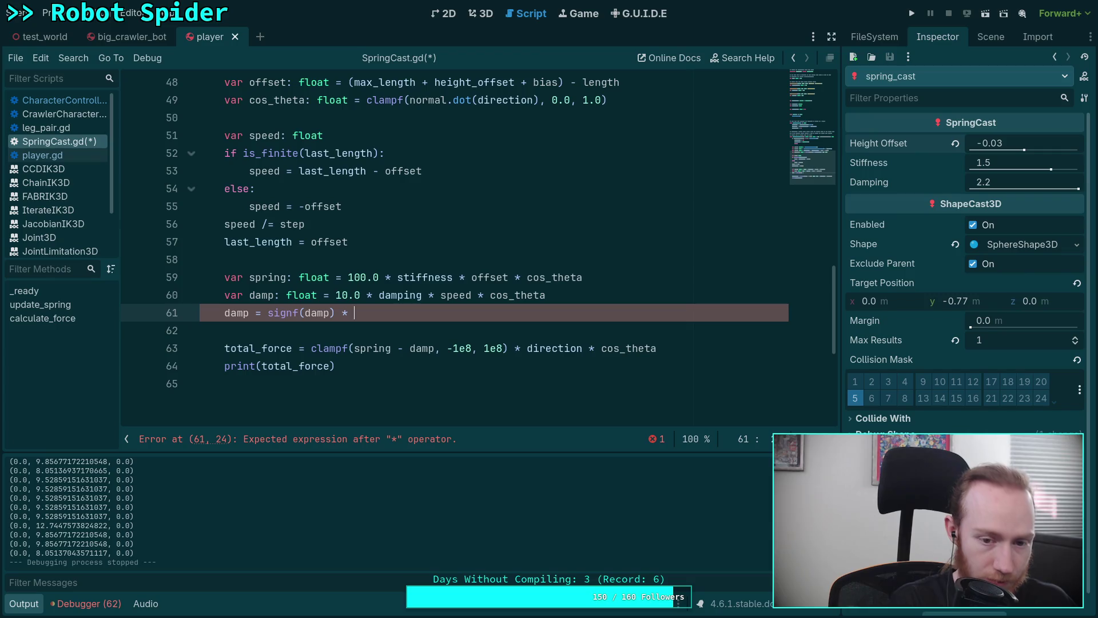
type("min")
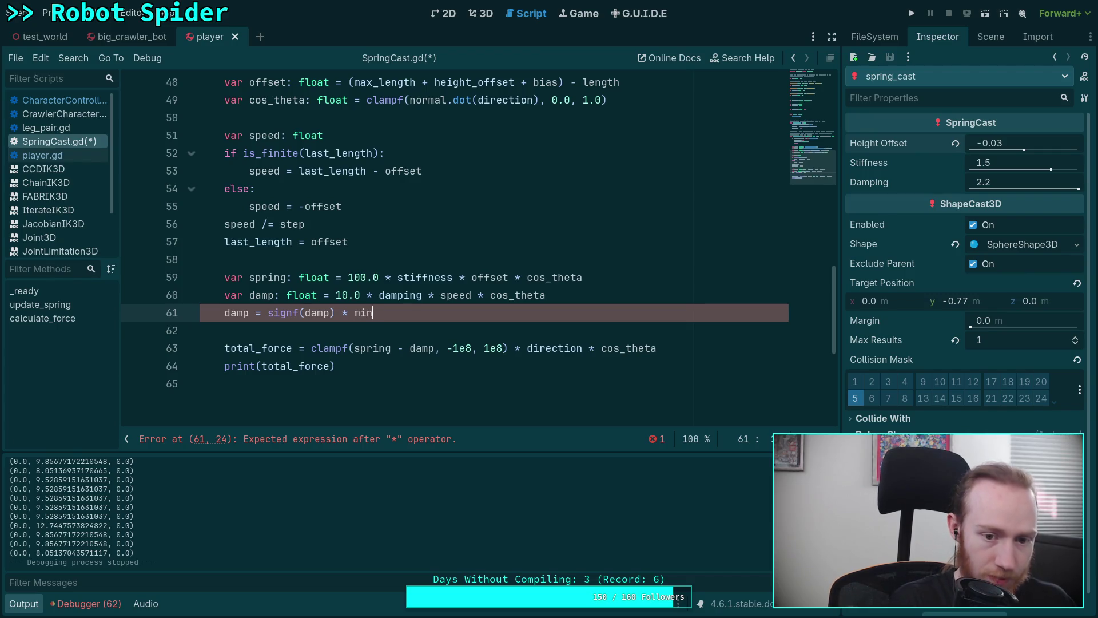
type("f(abs")
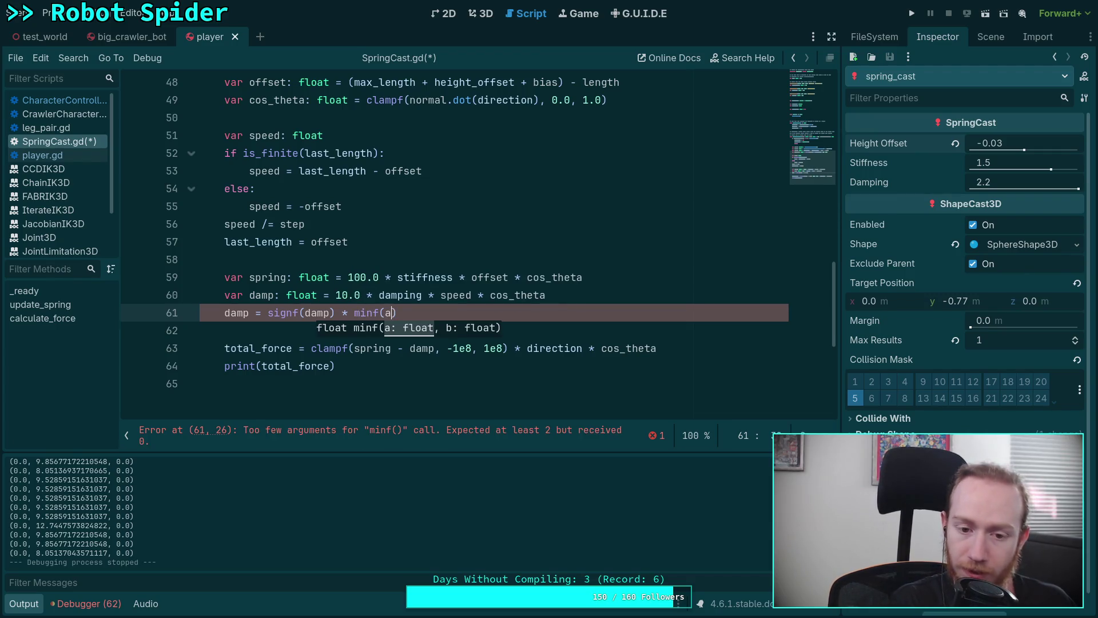
type("f(")
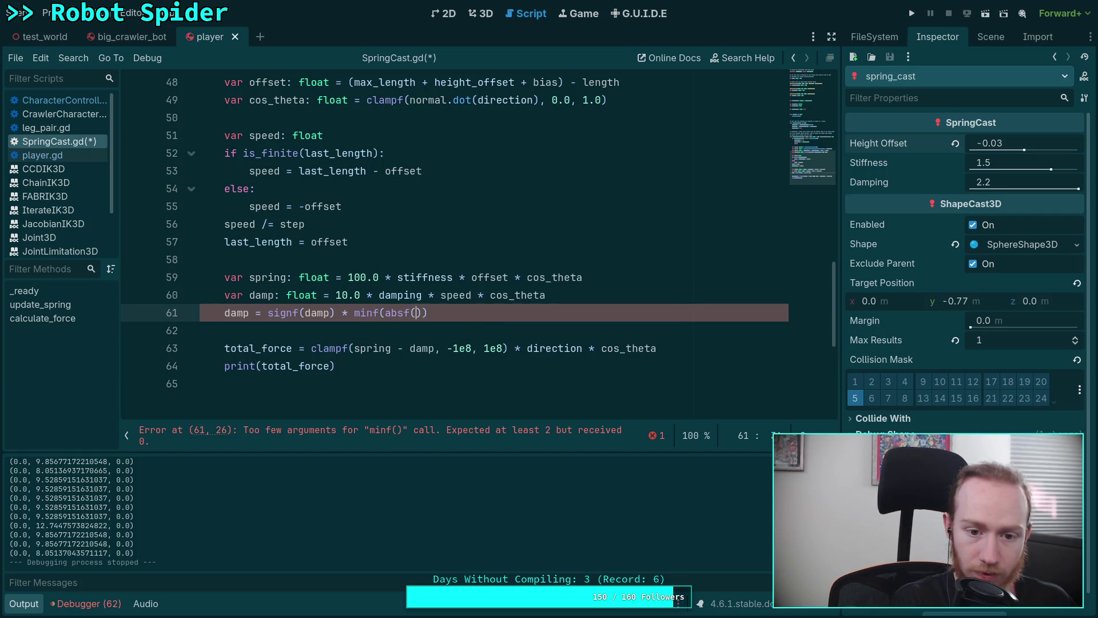
type("da")
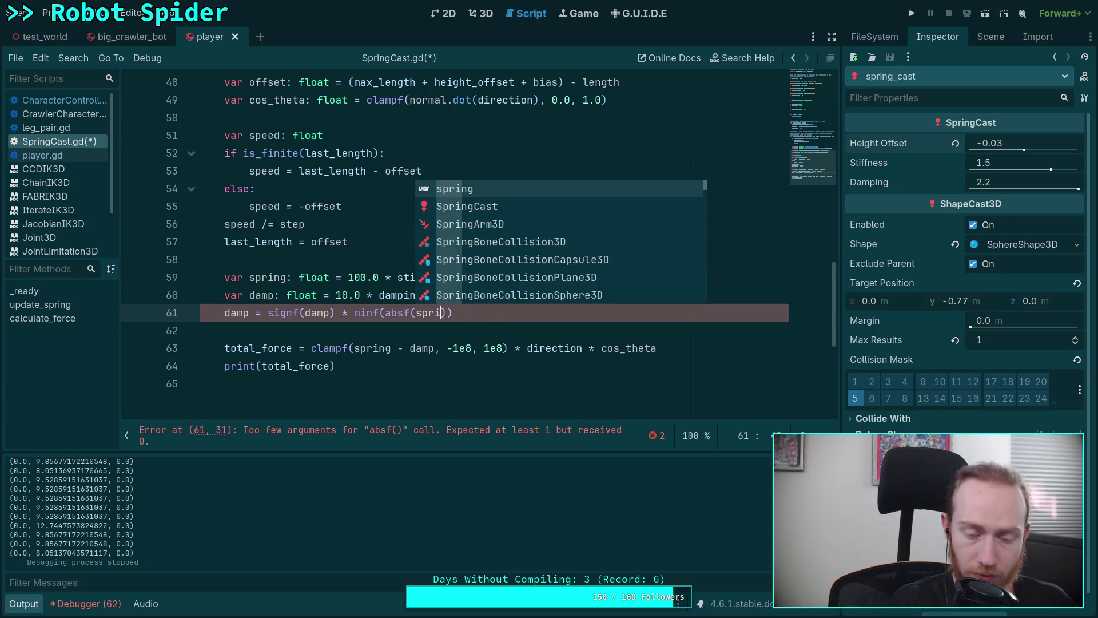
type("mp")
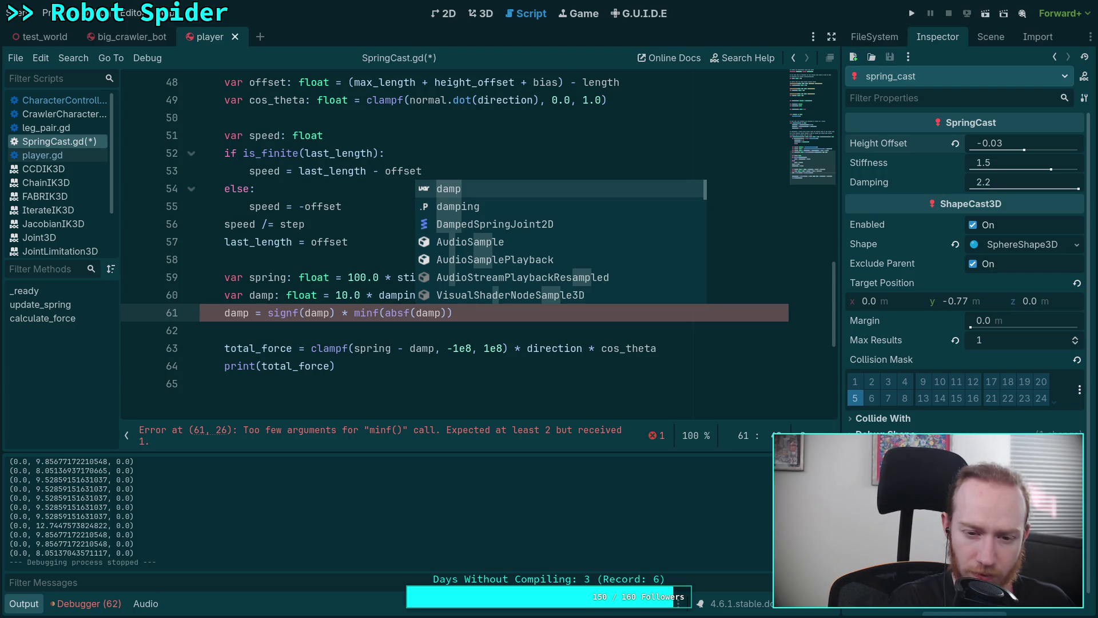
type("), ")
type("absf(spri")
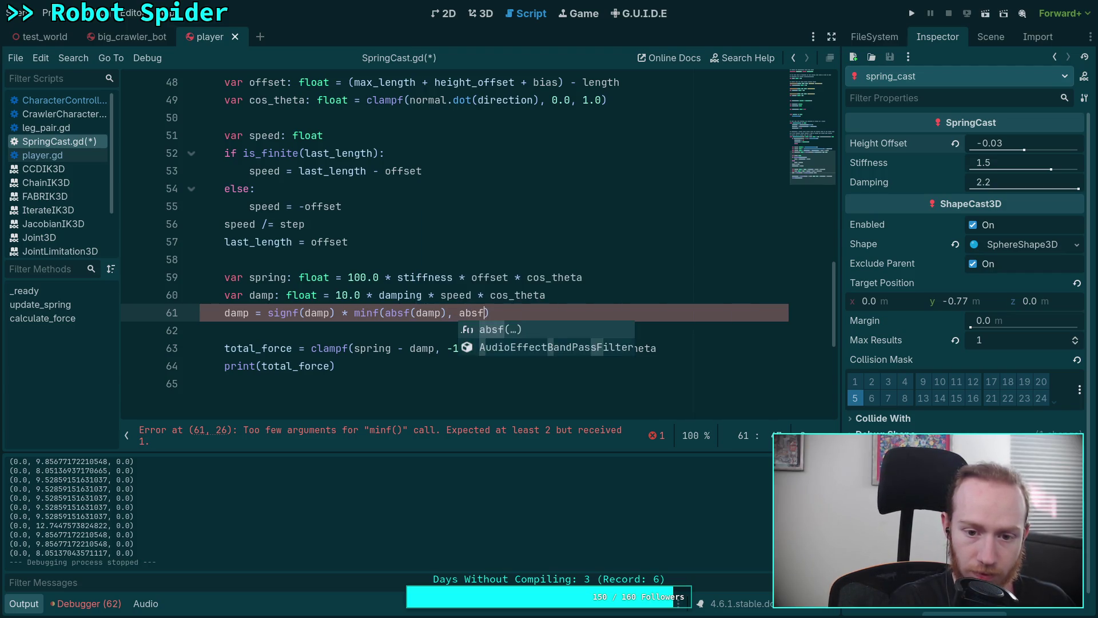
type("ng")
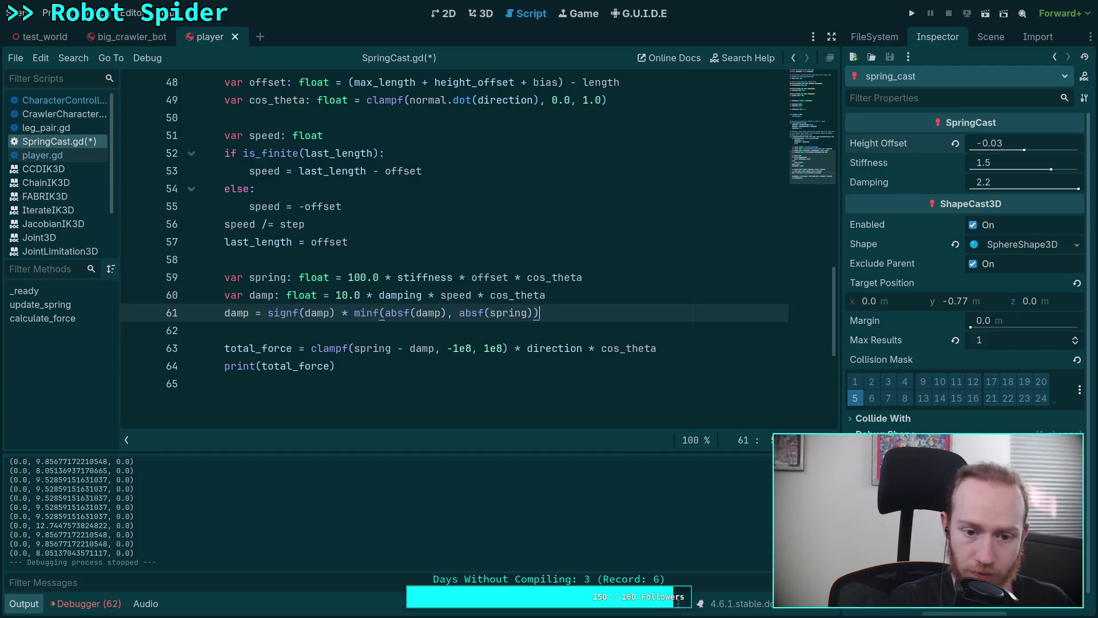
key("ctrl+s")
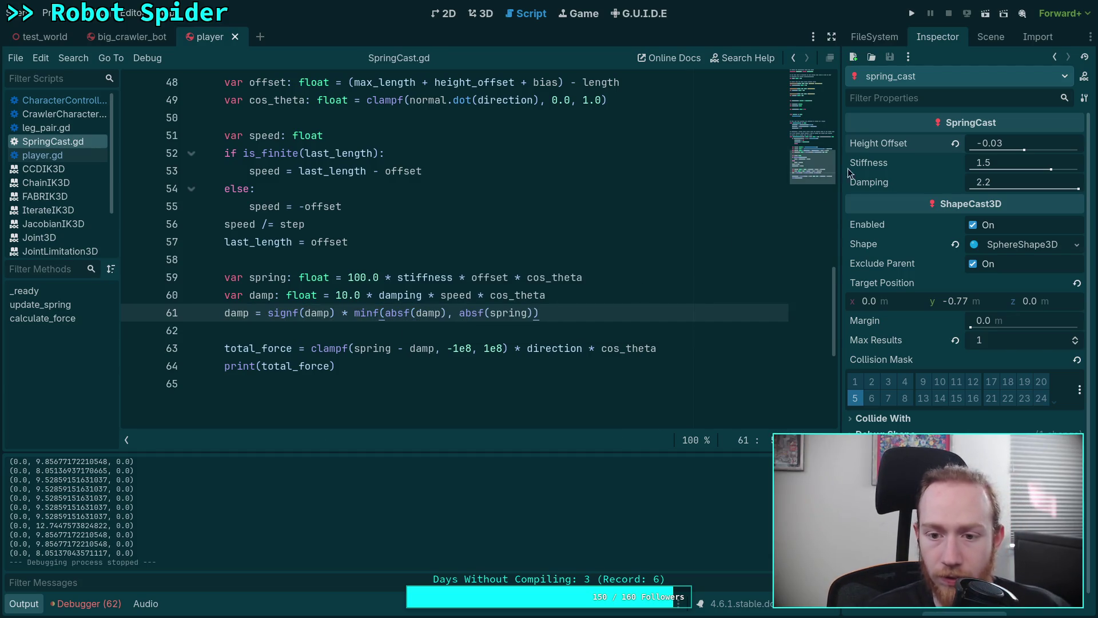
key("F5")
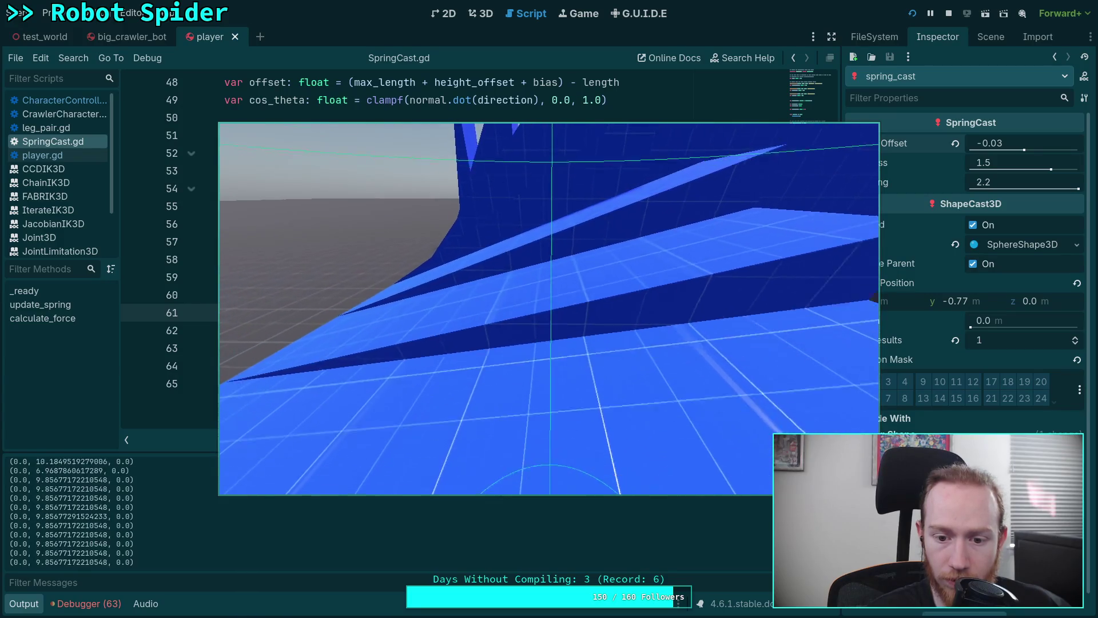
- Go fullscreen, walk the character up the blue staircase, then stop the game
key("F11")
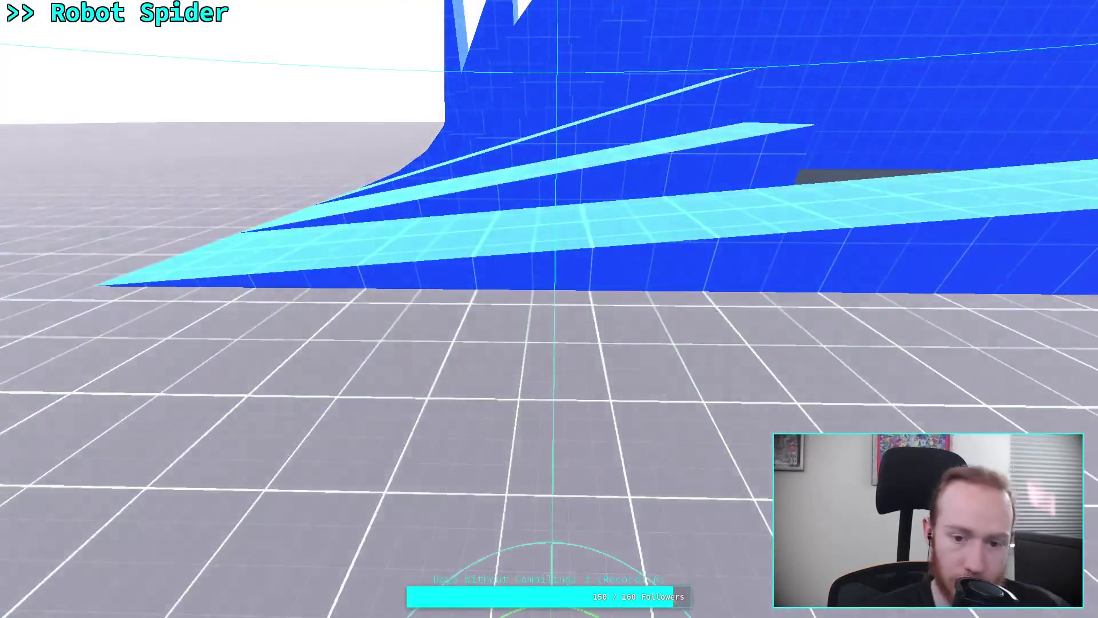
key("s")
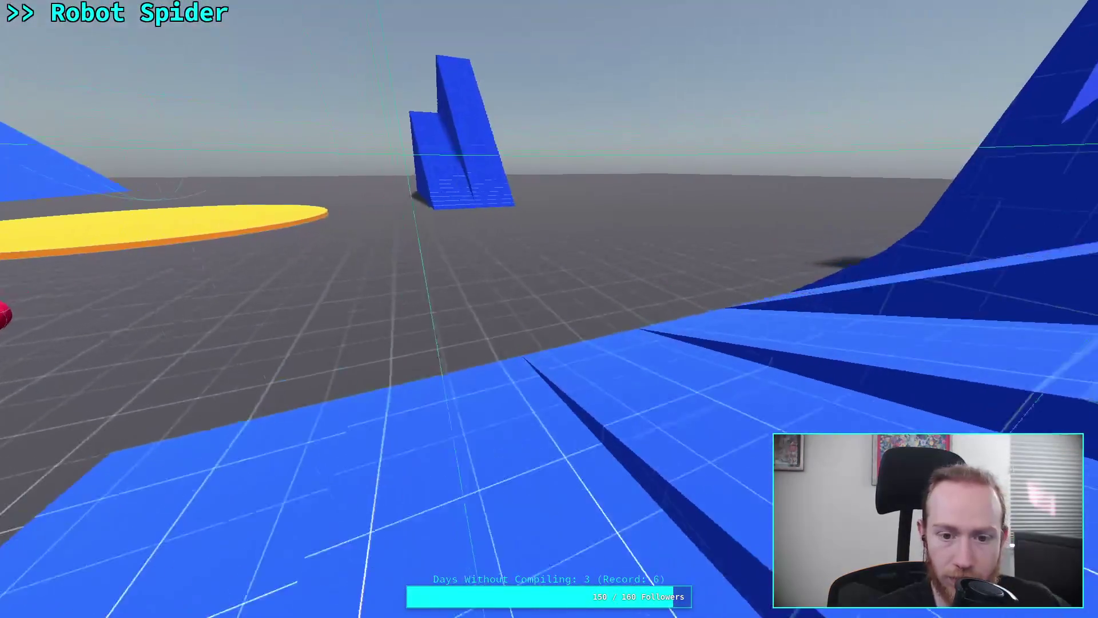
key("w")
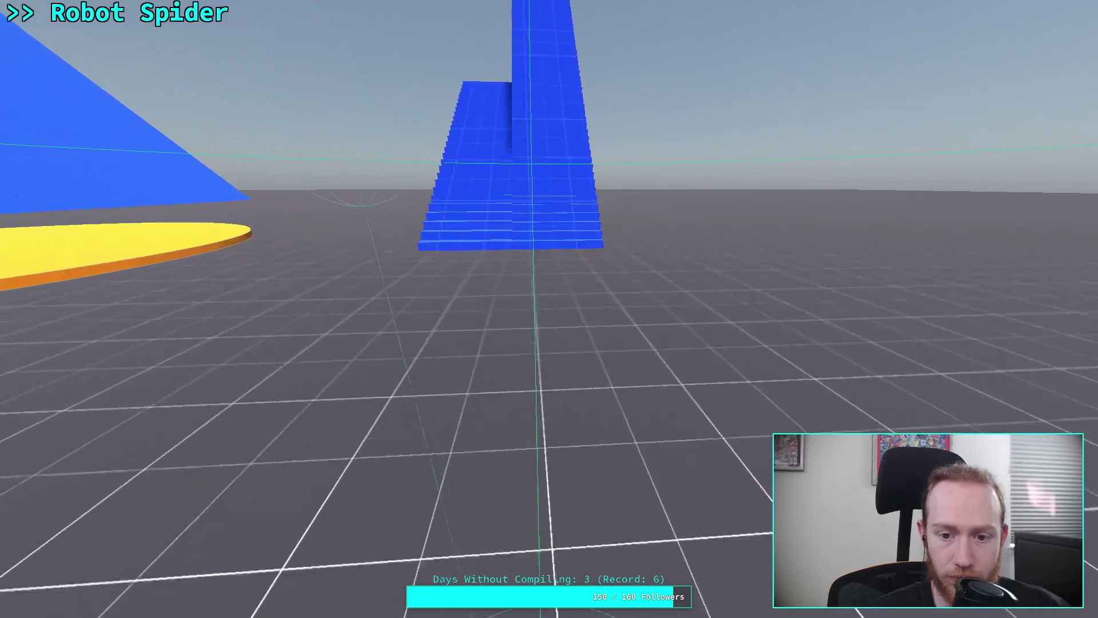
key("w")
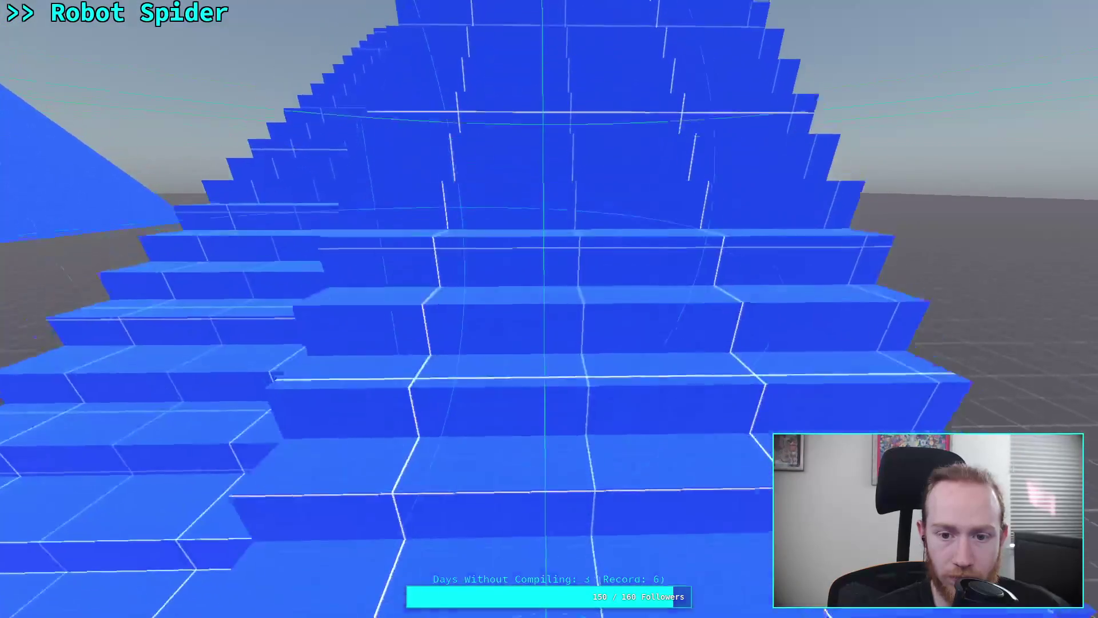
key("w")
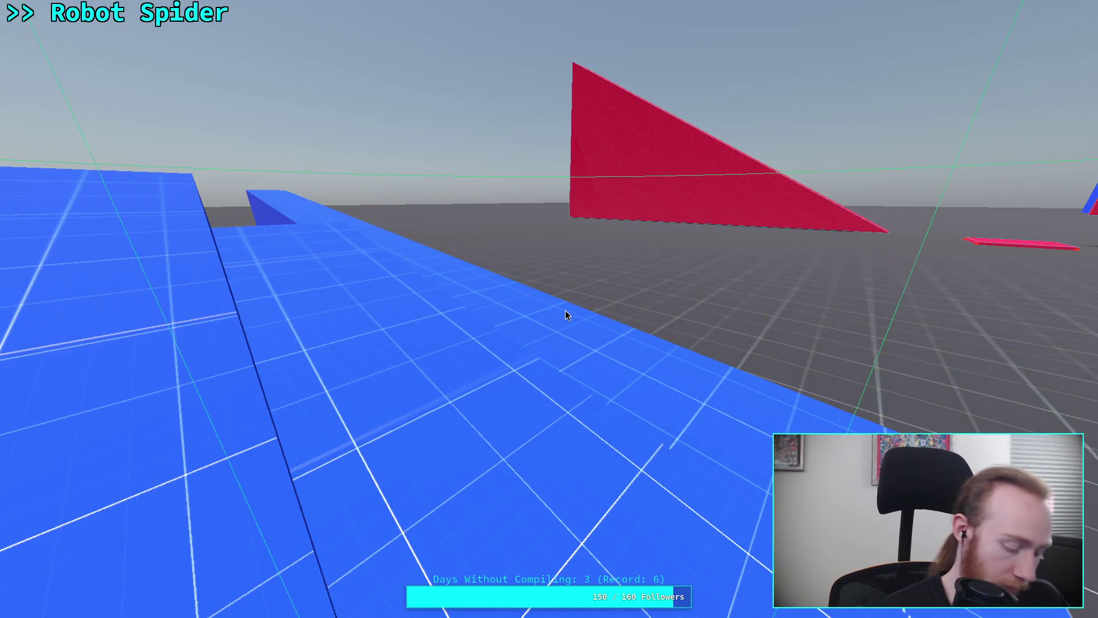
key("Escape")
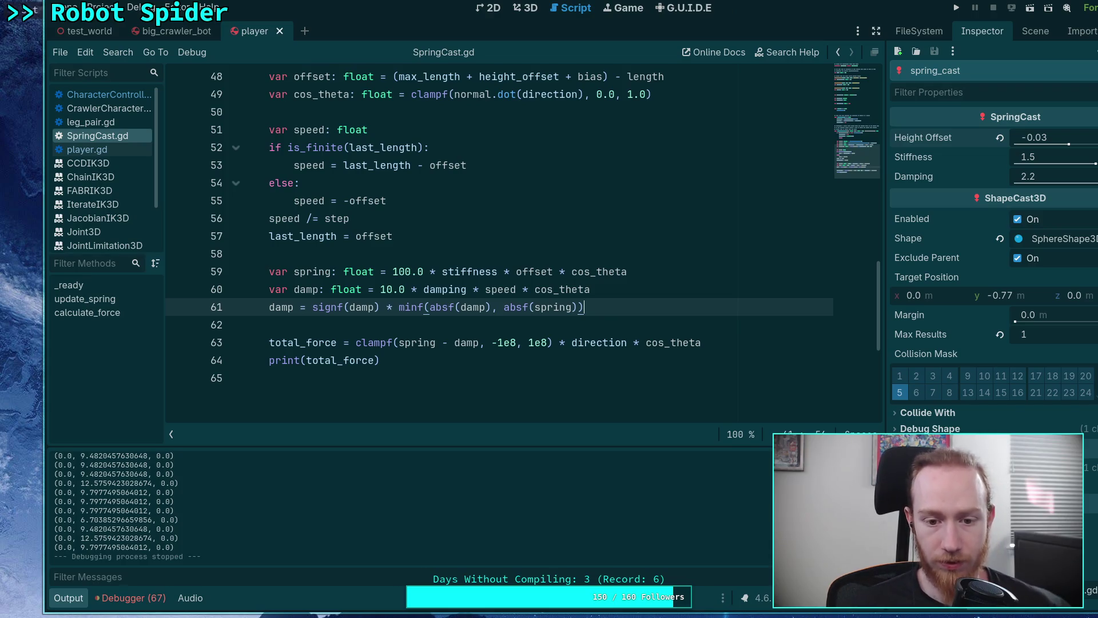
- Select the -1e8, 1e8 clamp limits on line 63, then switch to the player's 3D view
left_click_drag(493, 343, 546, 343)
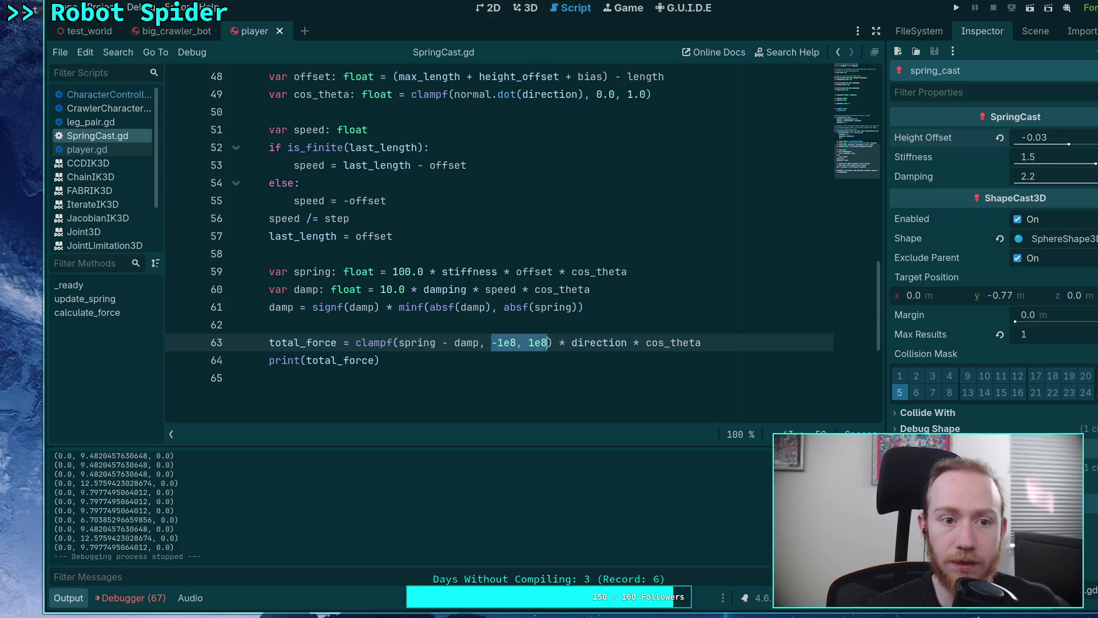
left_click(525, 8)
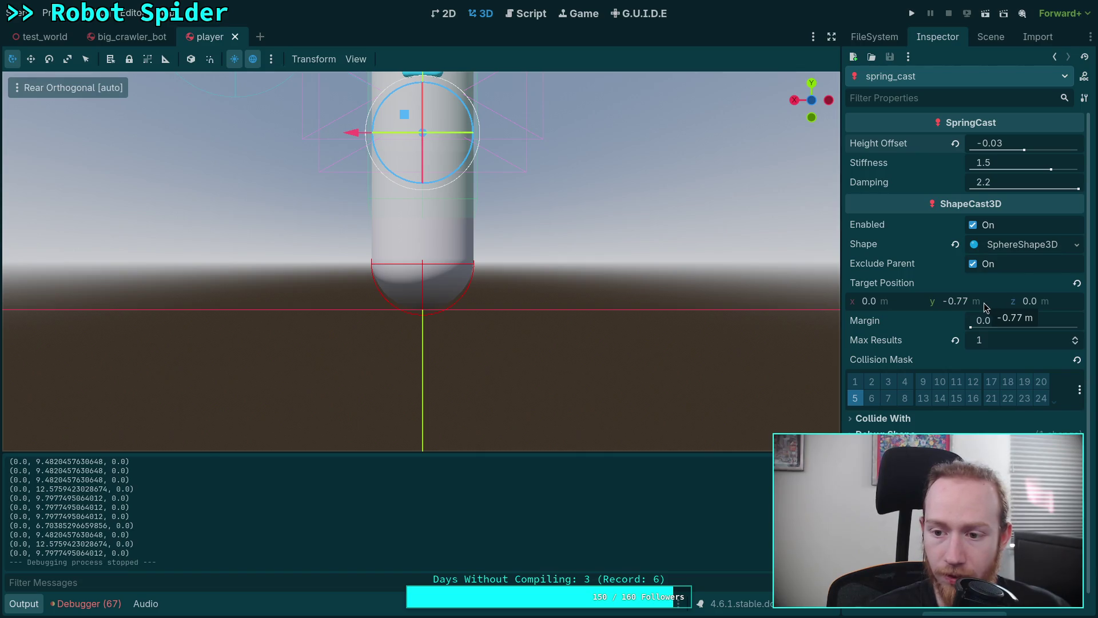
- Try Target Position y at -0.8, undo it, then lower it to -0.84
left_click(966, 303)
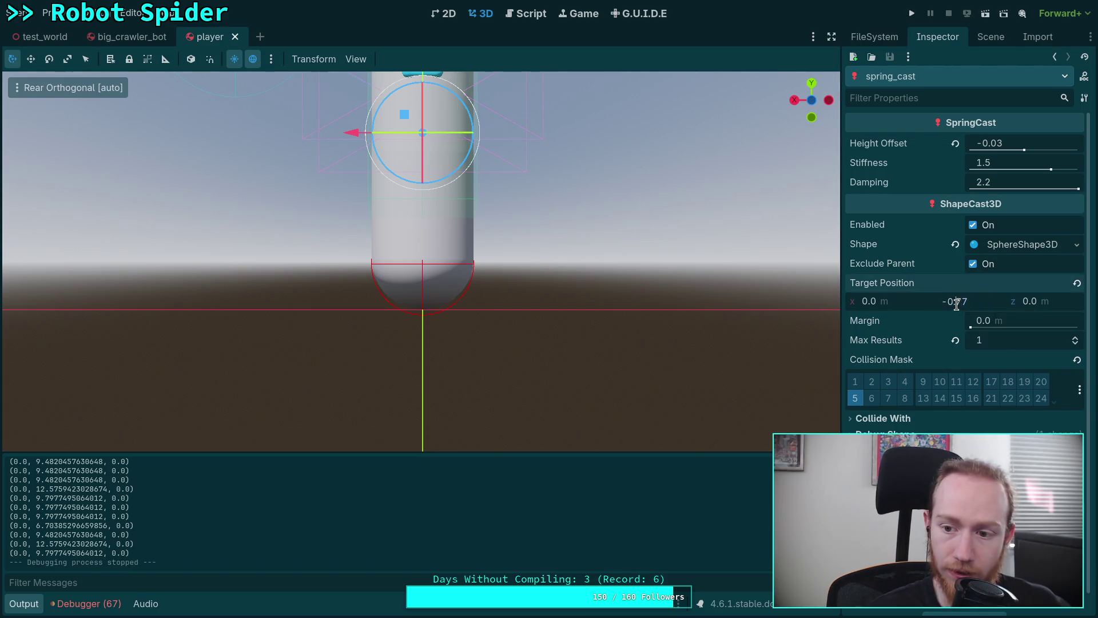
left_click_drag(956, 305, 978, 301)
type("8")
key("Return")
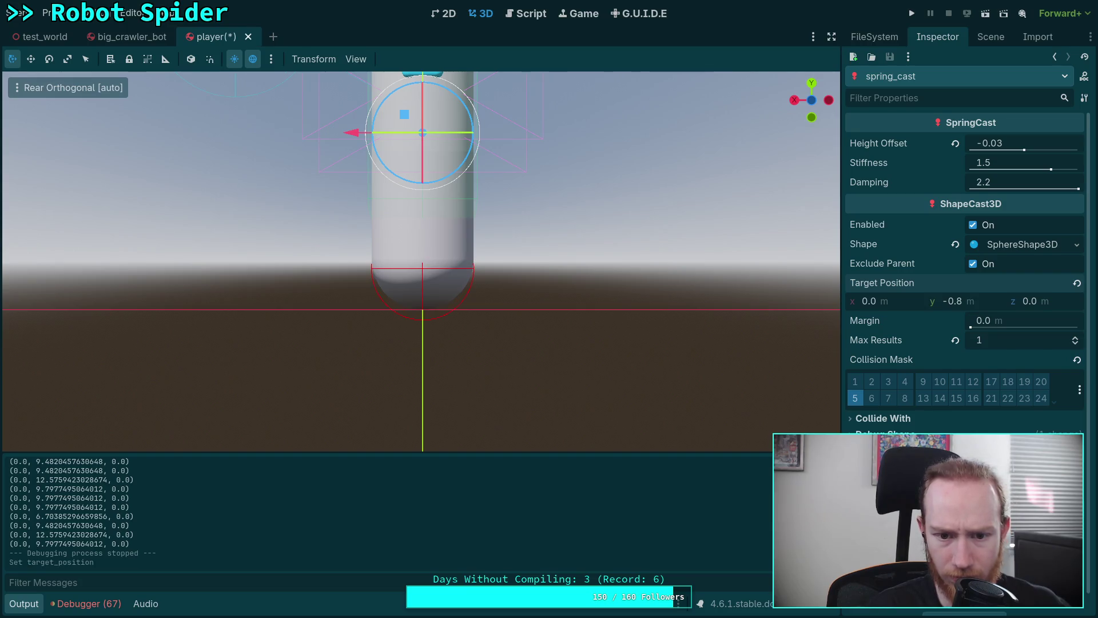
key("ctrl+z")
key("ctrl+z")
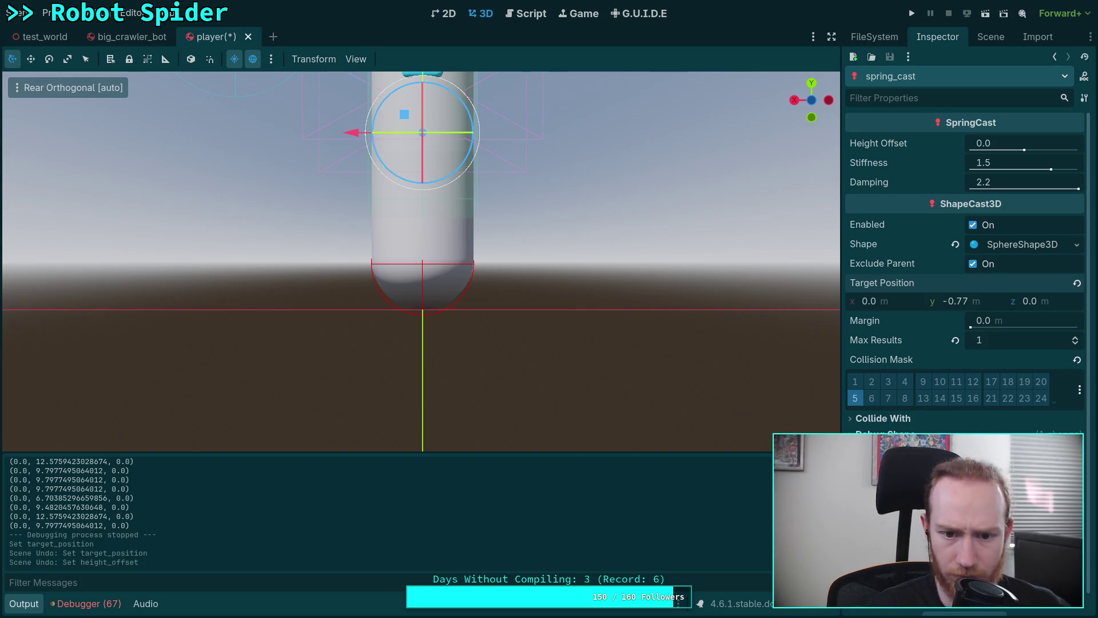
key("ctrl+z")
scroll(516, 275, "up", 4)
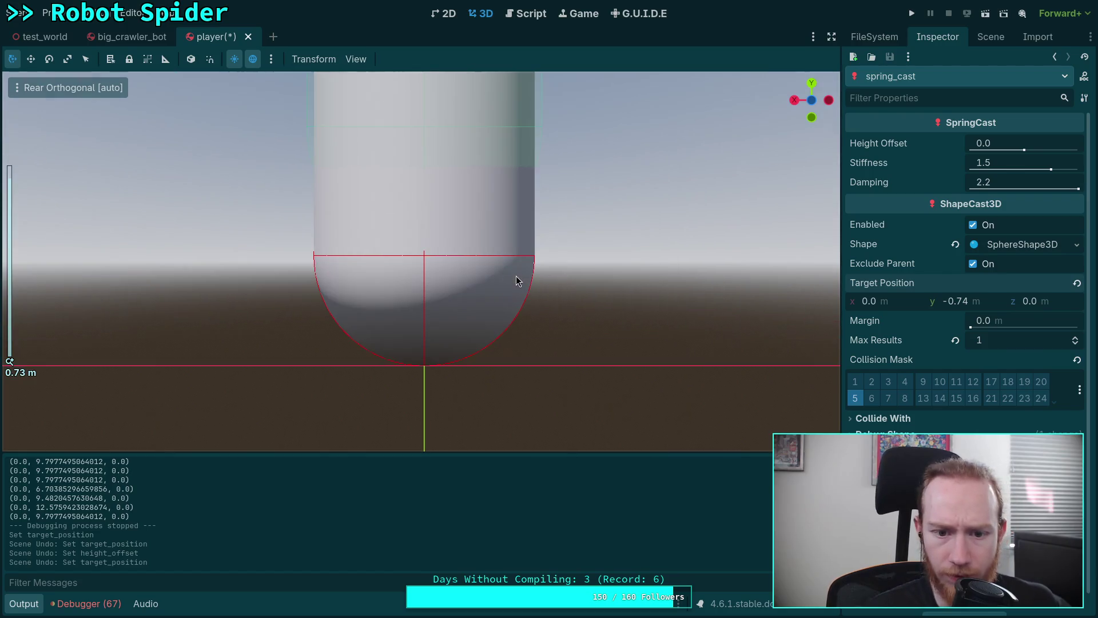
left_click(986, 300)
type("-.1")
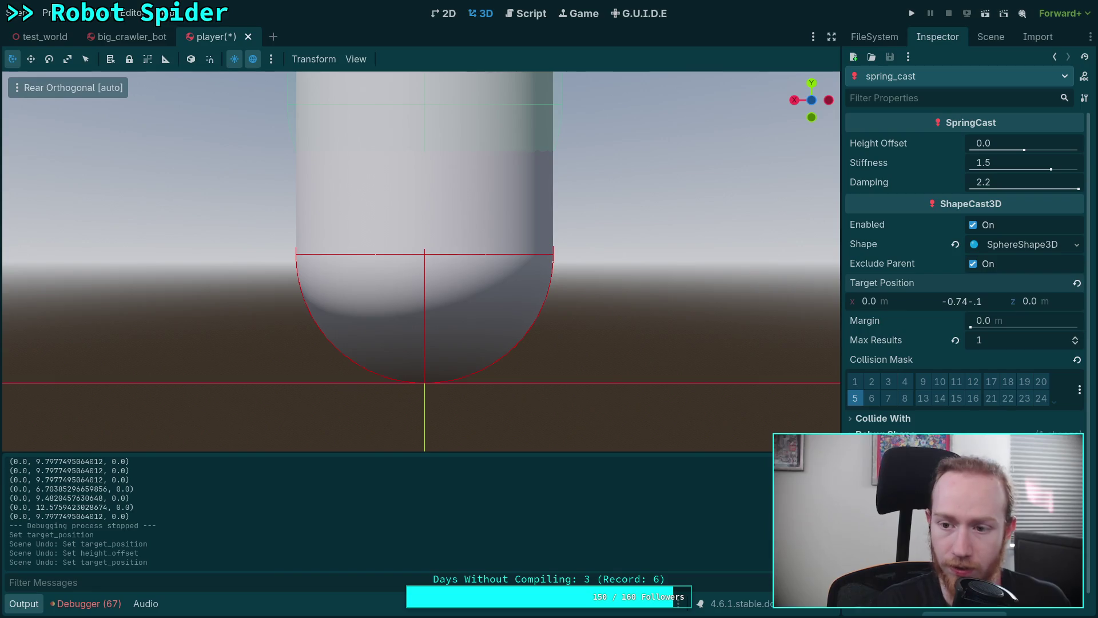
key("Return")
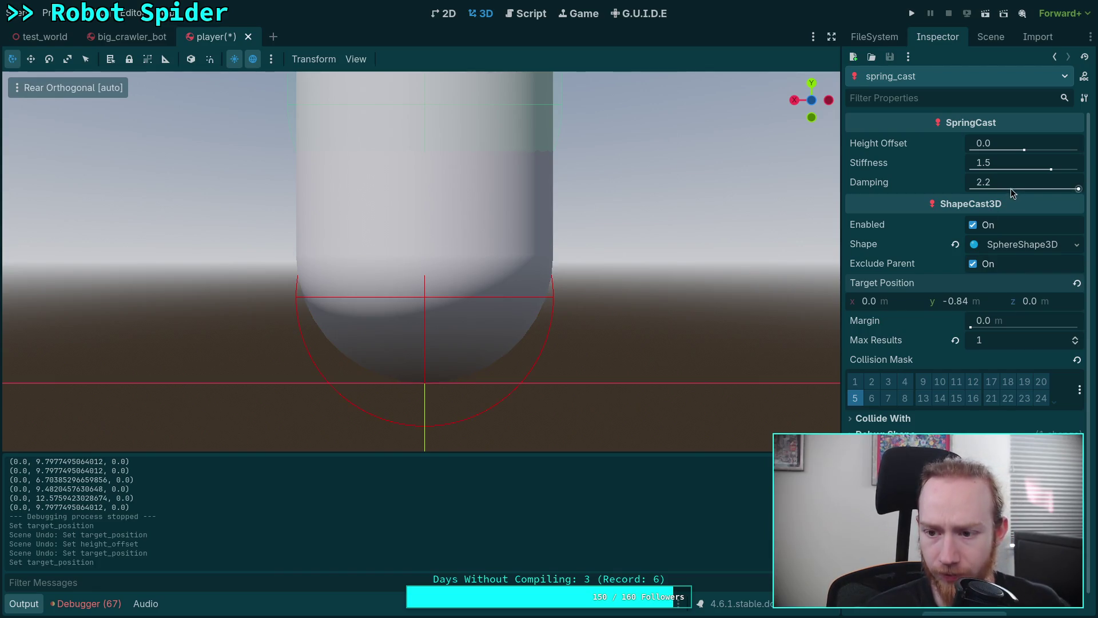
- Set Target Position y to -0.79 and Height Offset to -0.07, then save and run
left_click(1000, 143)
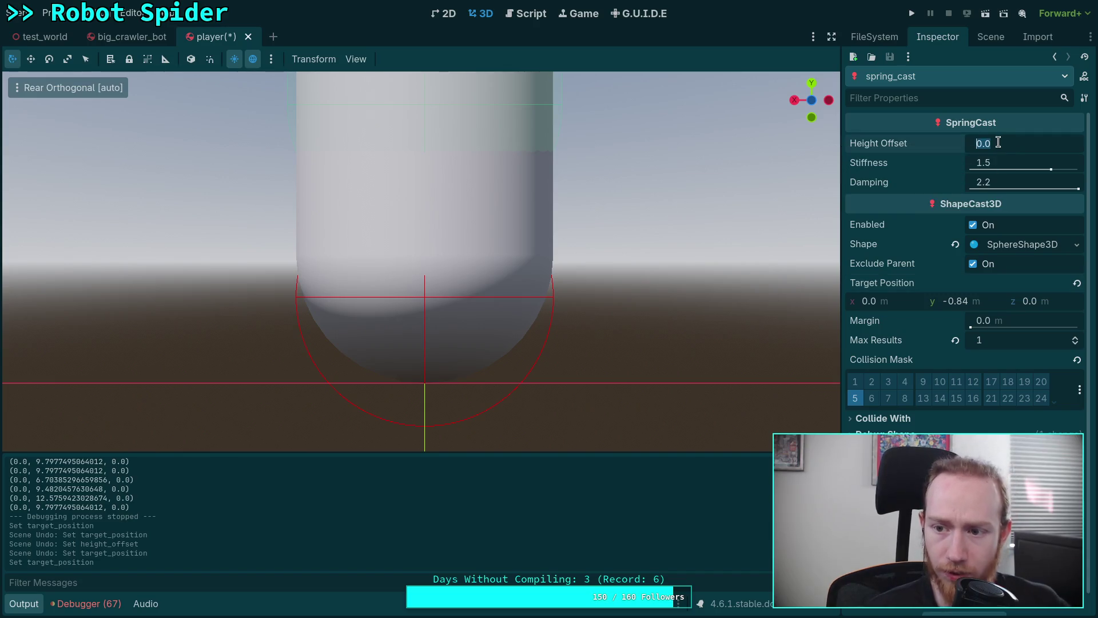
left_click(984, 306)
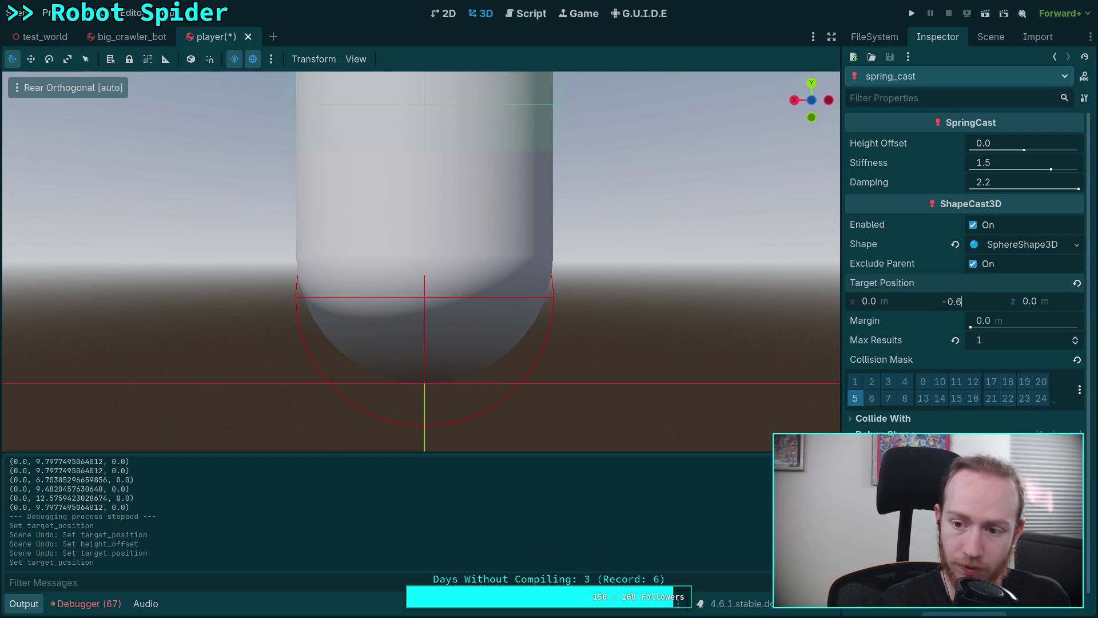
type("9")
key("Return")
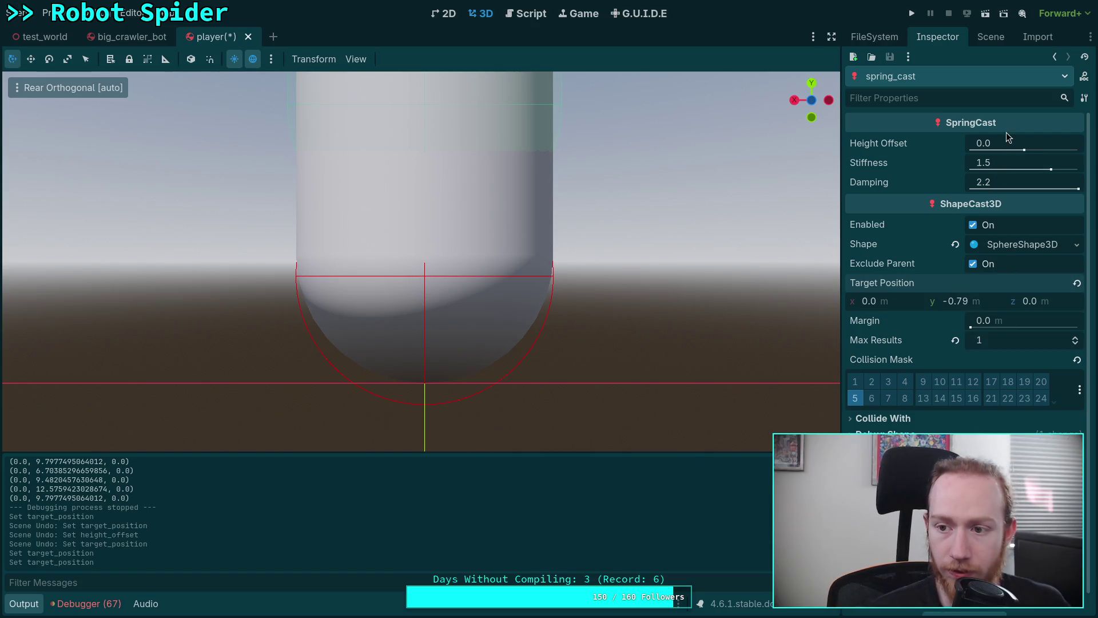
left_click(1016, 143)
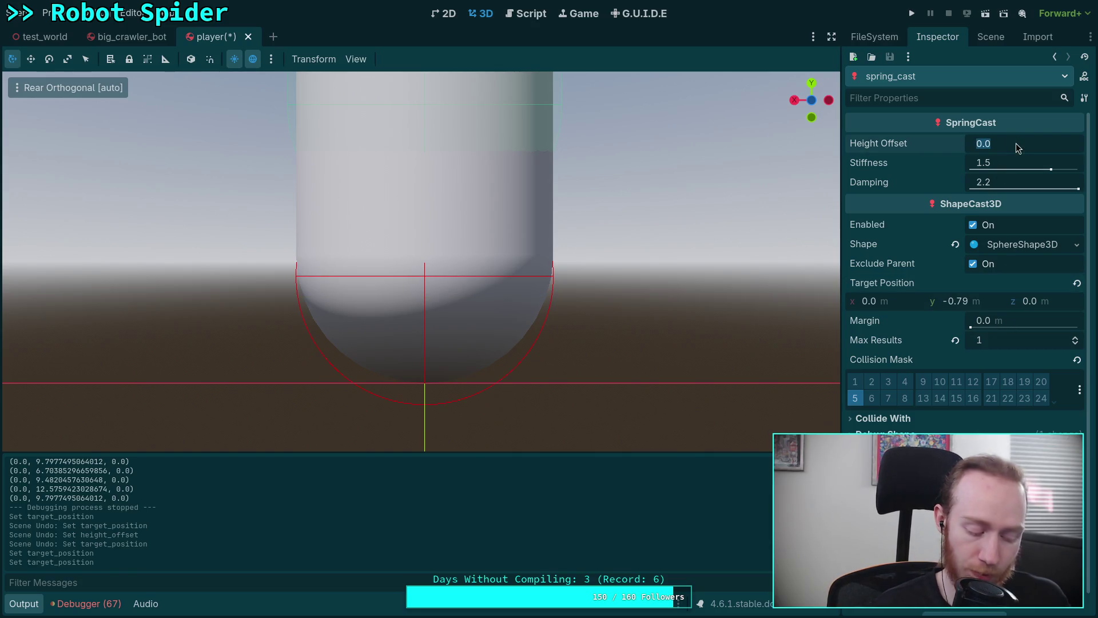
type(".04")
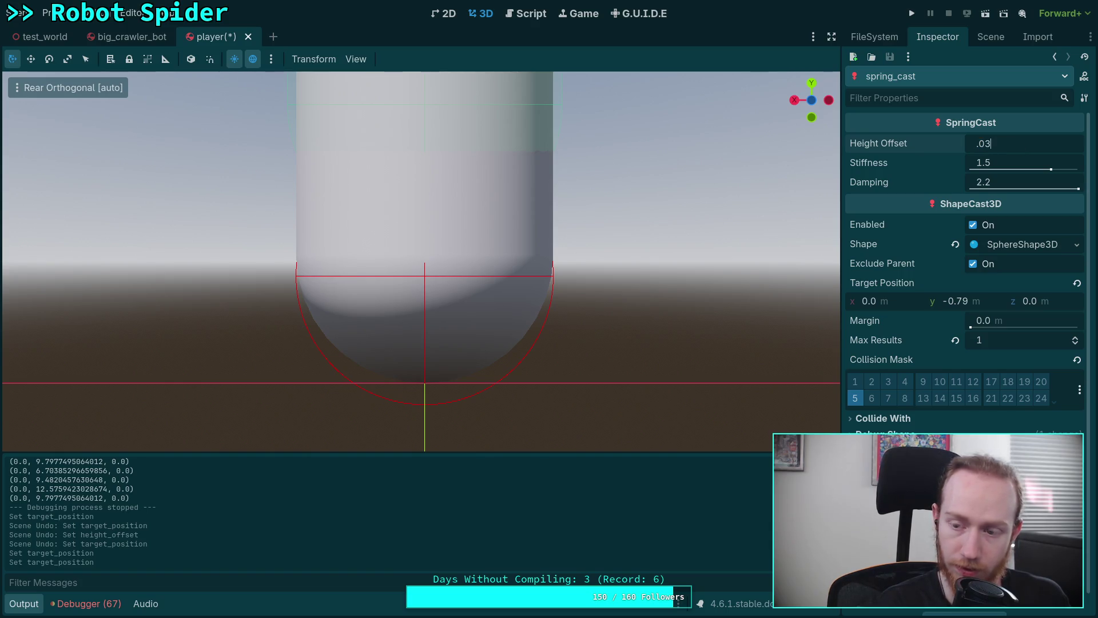
key("Return")
left_click(1016, 143)
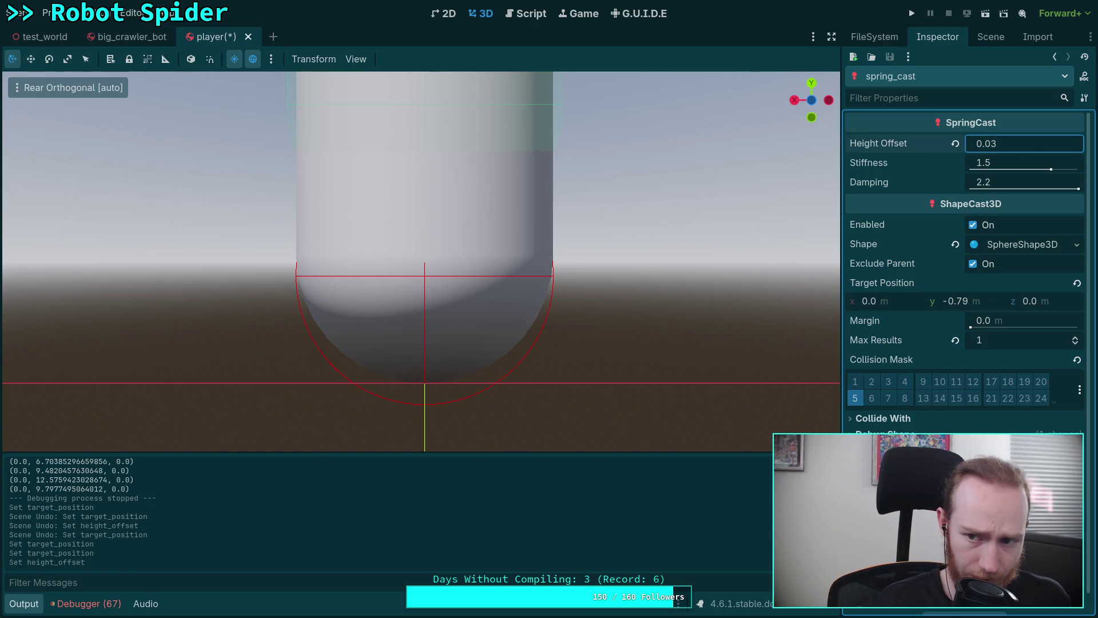
type(".1")
key("Return")
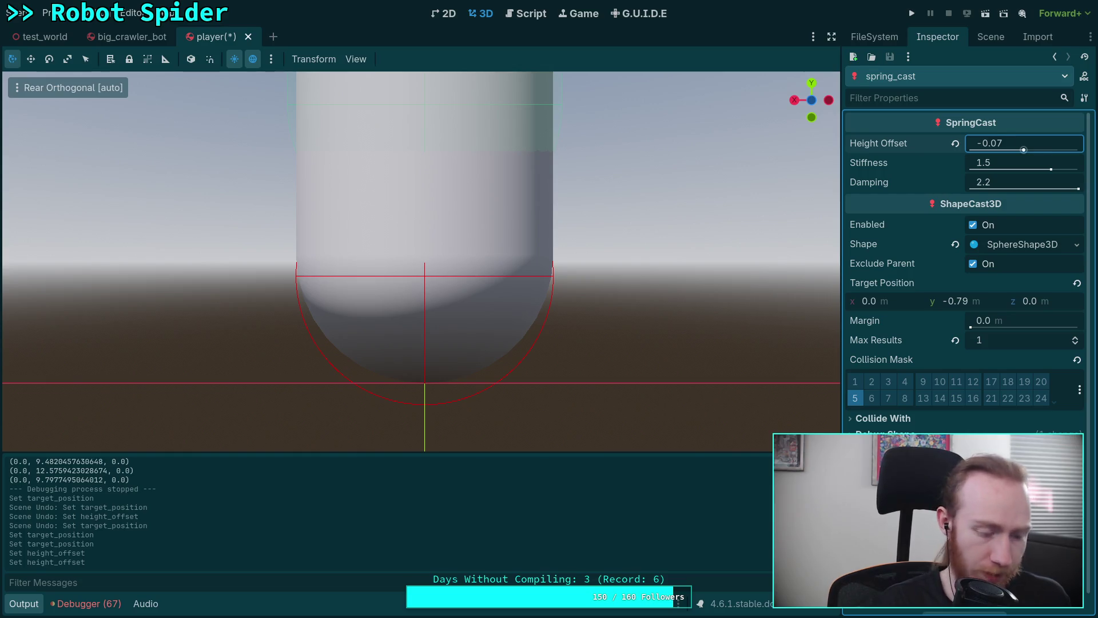
key("F5")
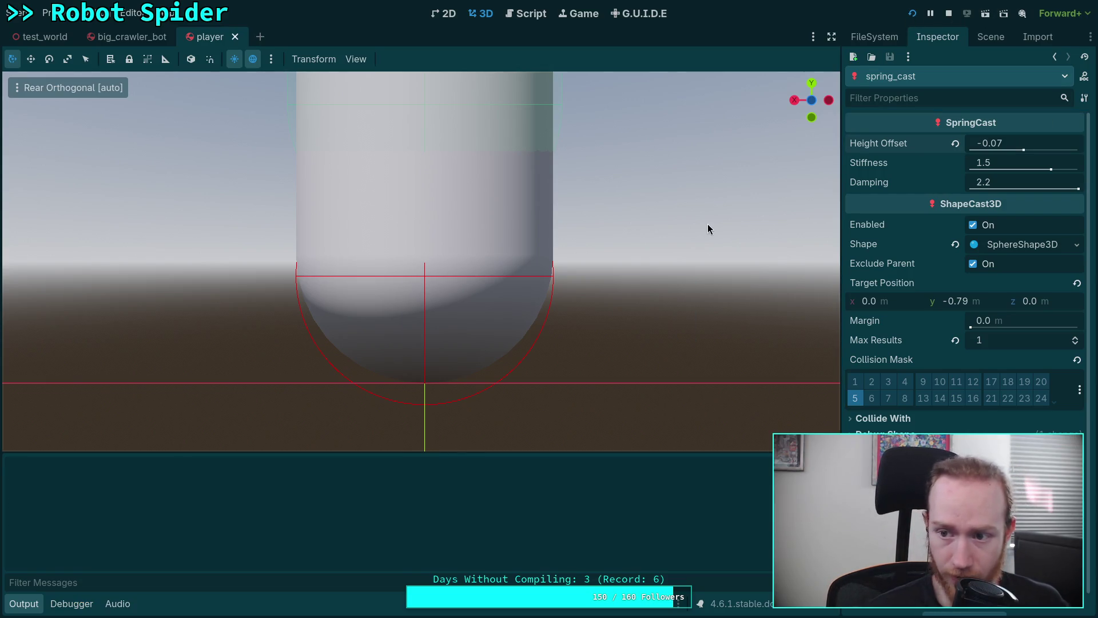